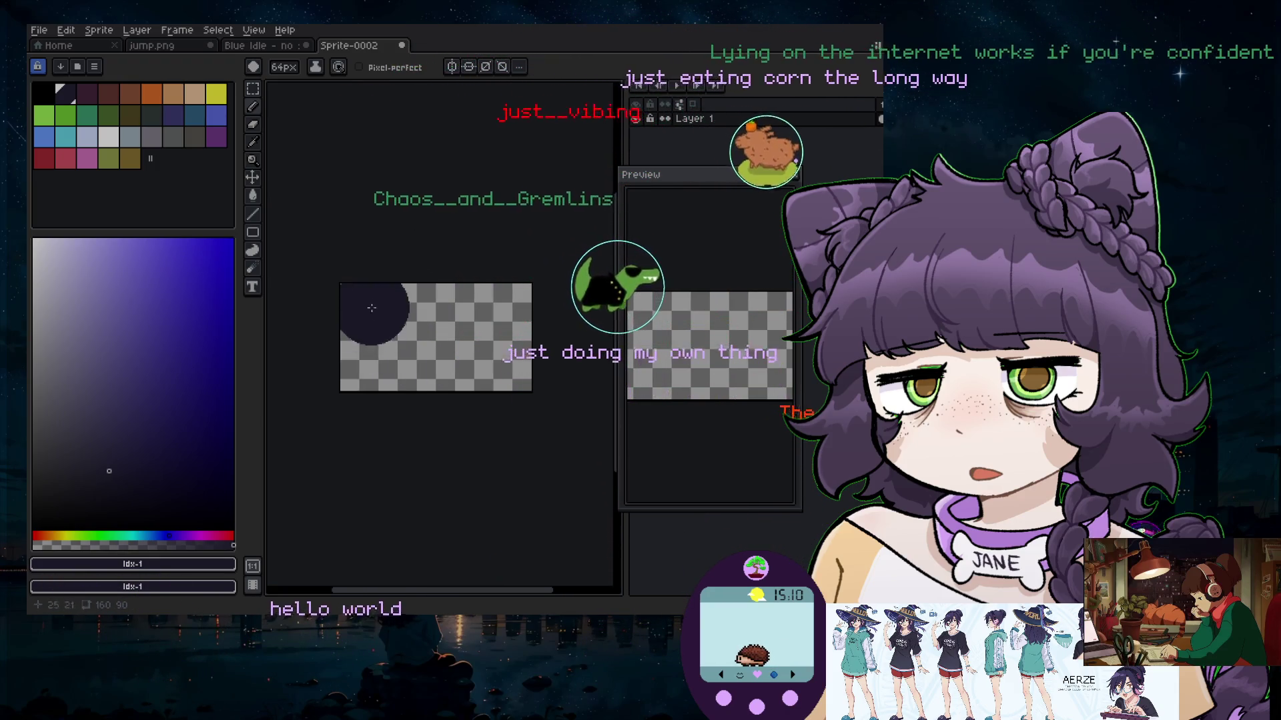
Step: Bring the brush size down to 1px and zoom in on the canvas
scroll(337, 384, "up", 1)
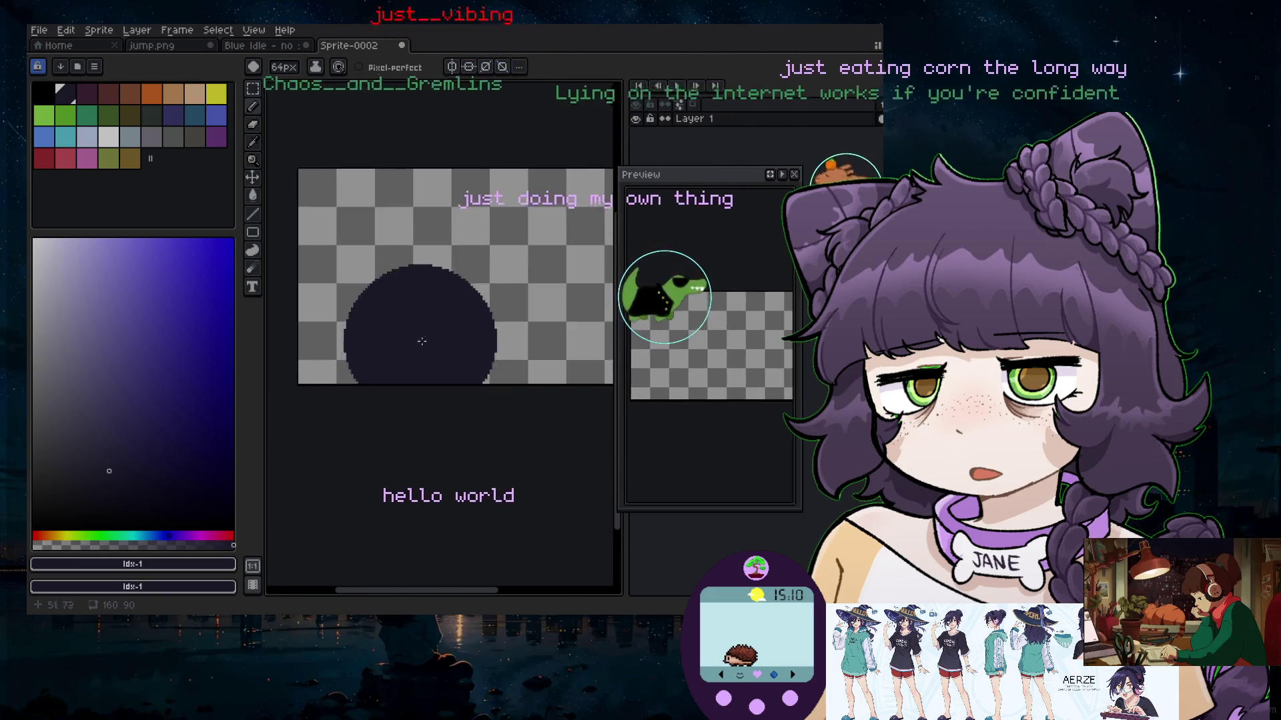
scroll(457, 338, "down", 1)
scroll(457, 338, "up", 1)
scroll(316, 285, "down", 1)
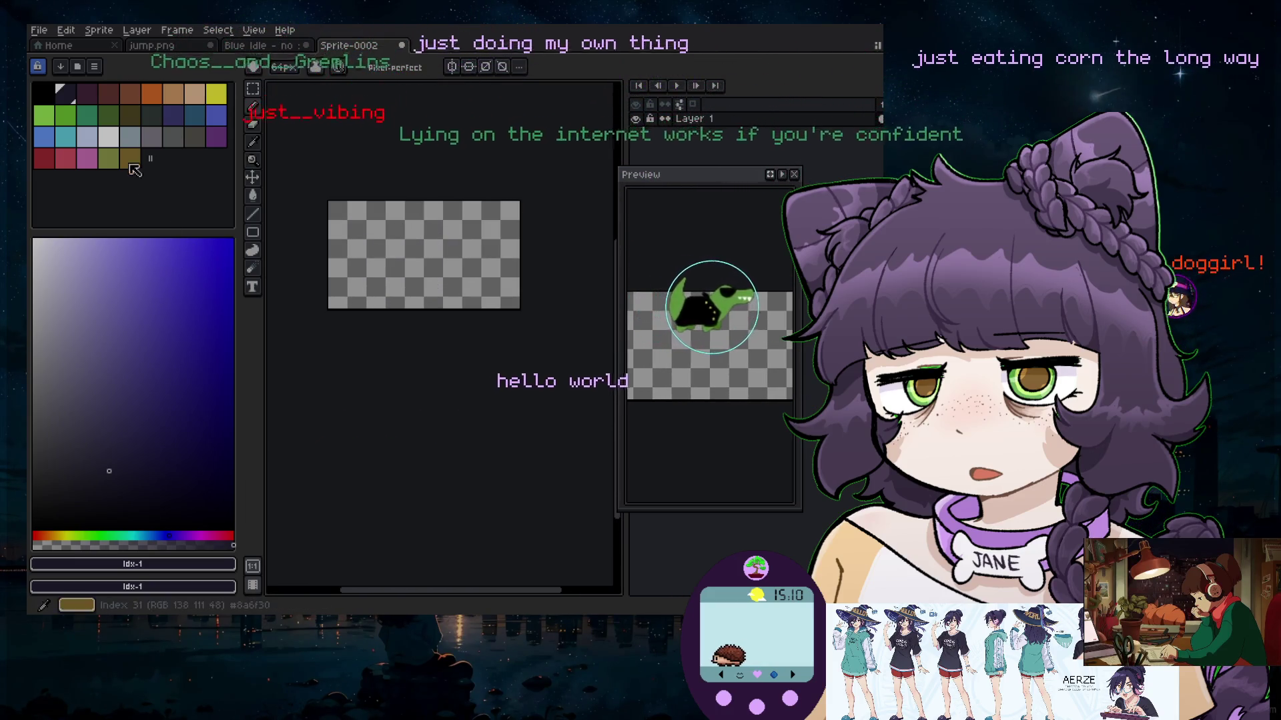
scroll(407, 243, "down", 10)
scroll(425, 251, "down", 10)
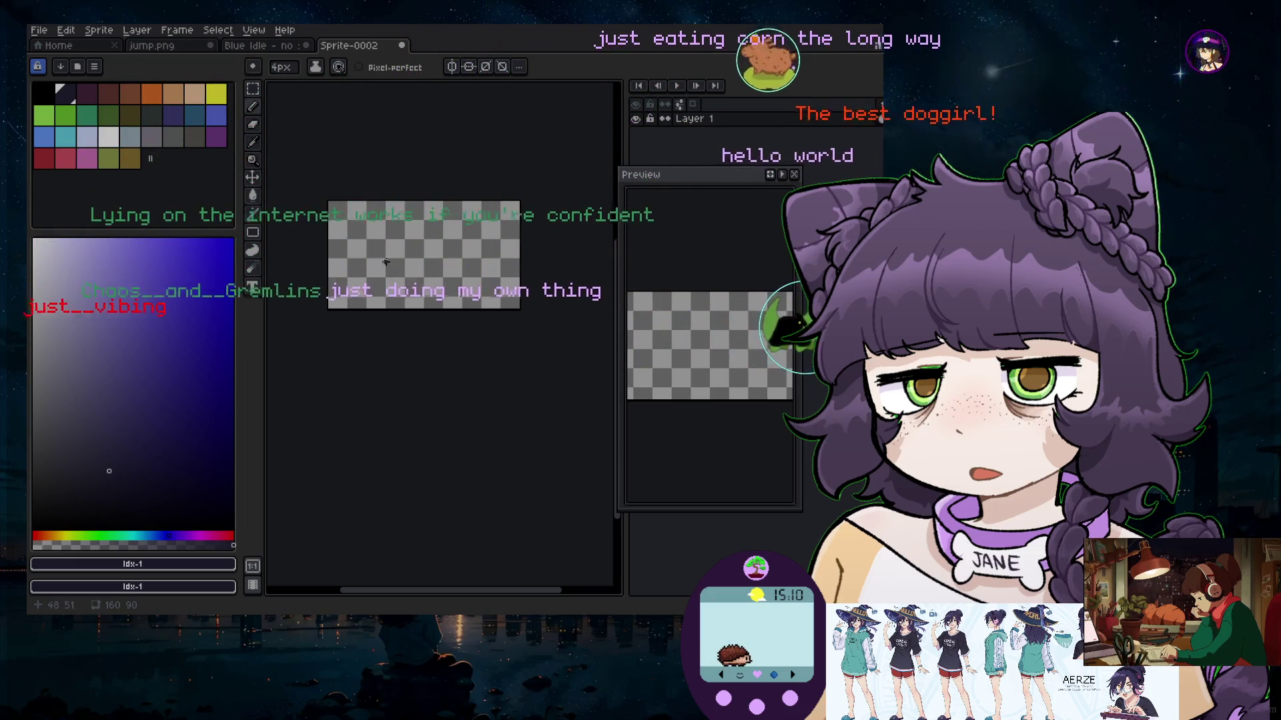
scroll(385, 273, "up", 3)
scroll(387, 273, "up", 1)
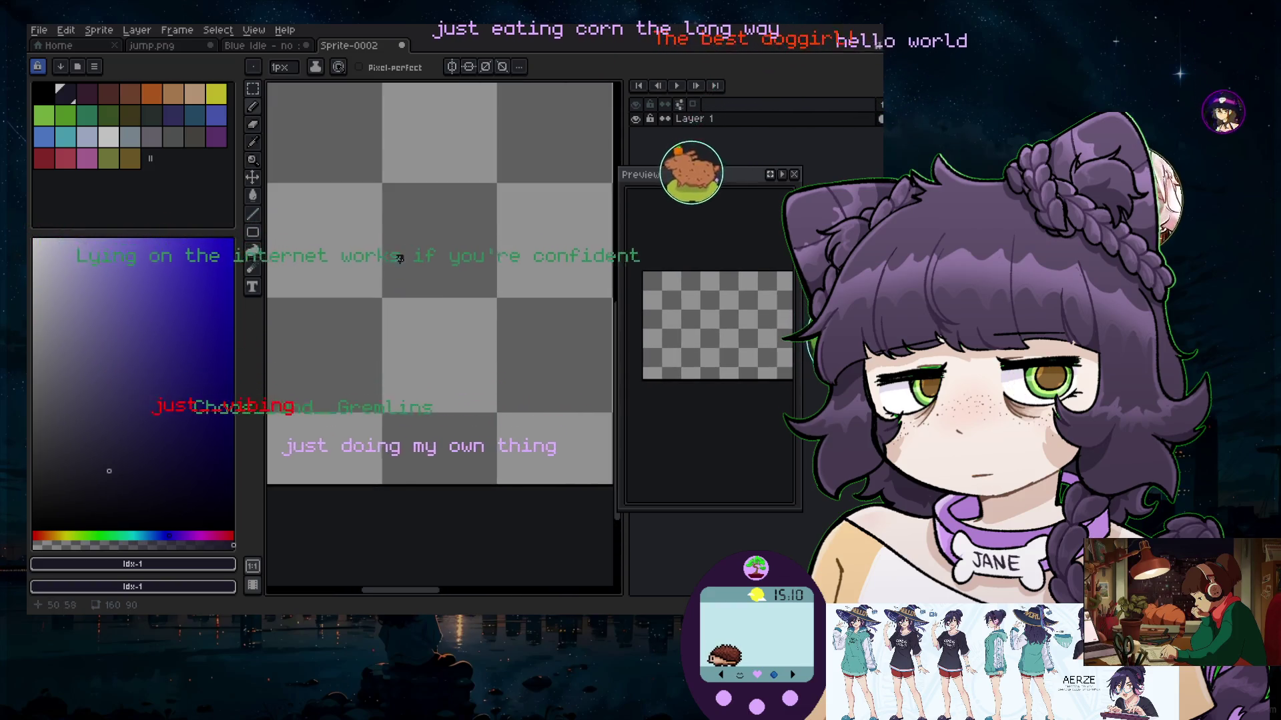
scroll(414, 280, "down", 8)
scroll(439, 321, "up", 1)
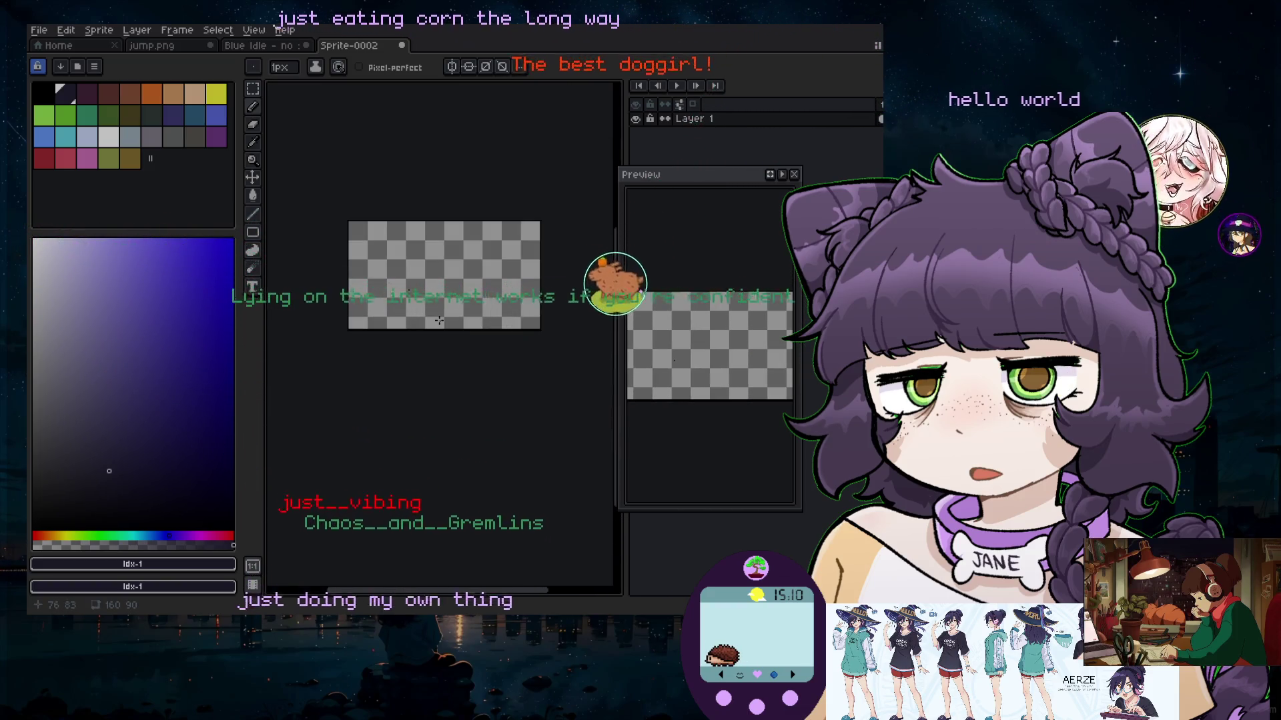
scroll(439, 321, "up", 2)
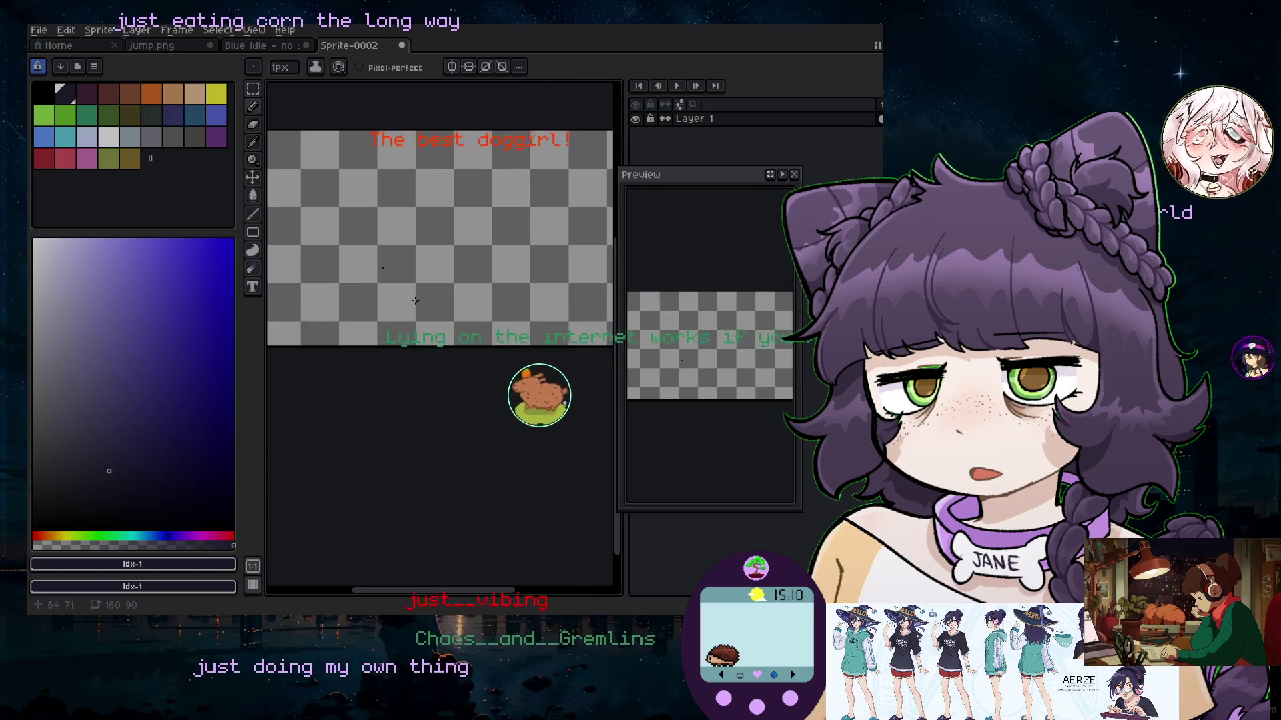
scroll(410, 297, "up", 1)
scroll(407, 295, "up", 1)
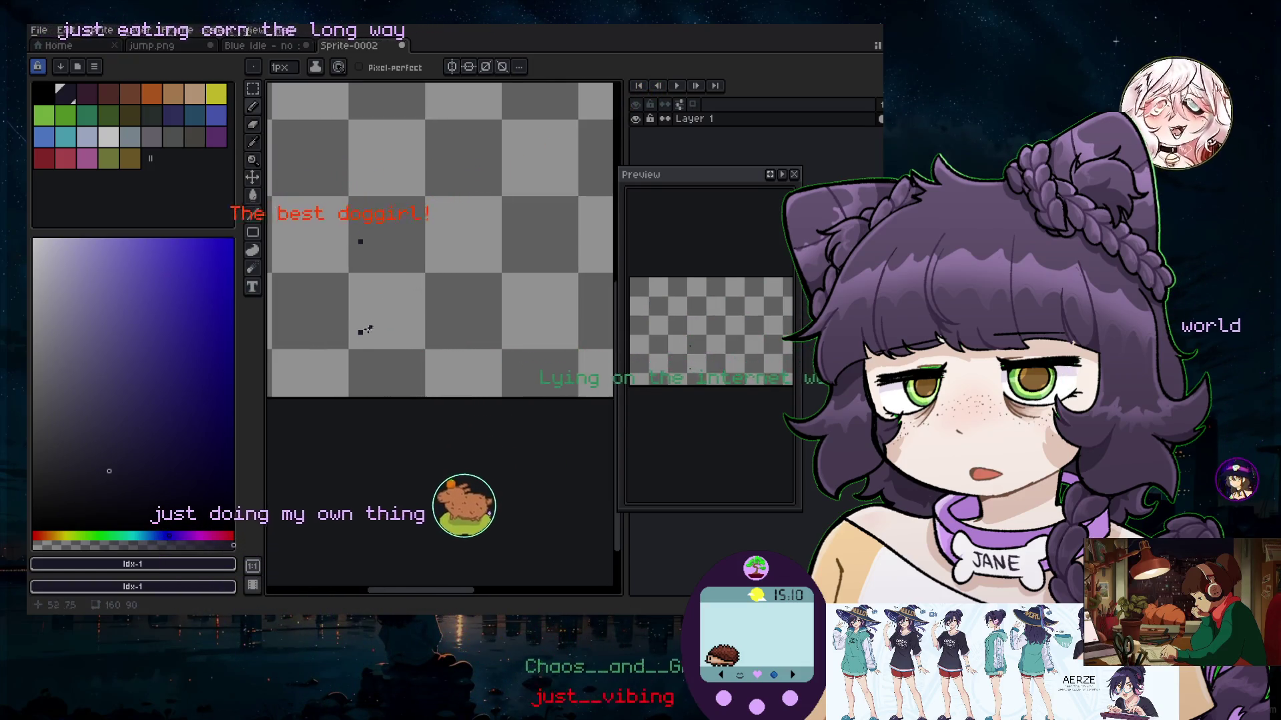
Step: Extend the short dark stroke with a horizontal line to the right using the 1px Pencil
left_click_drag(373, 323, 381, 323)
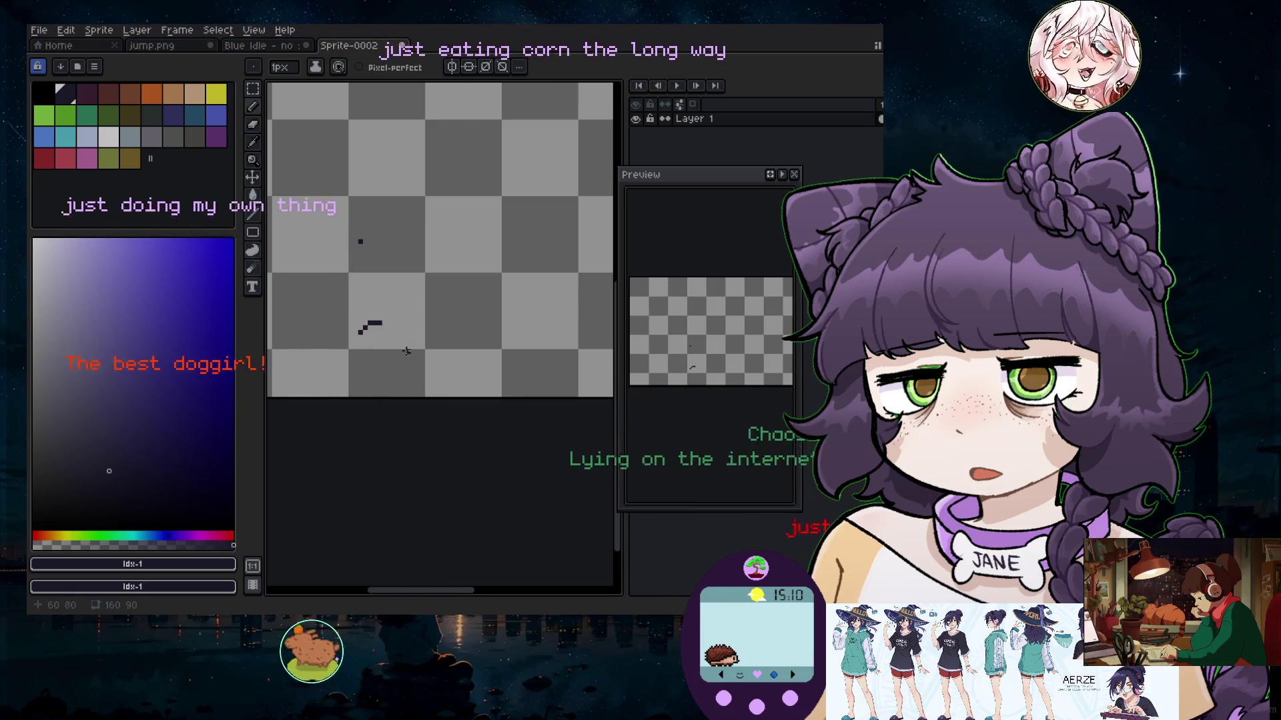
scroll(360, 328, "down", 3)
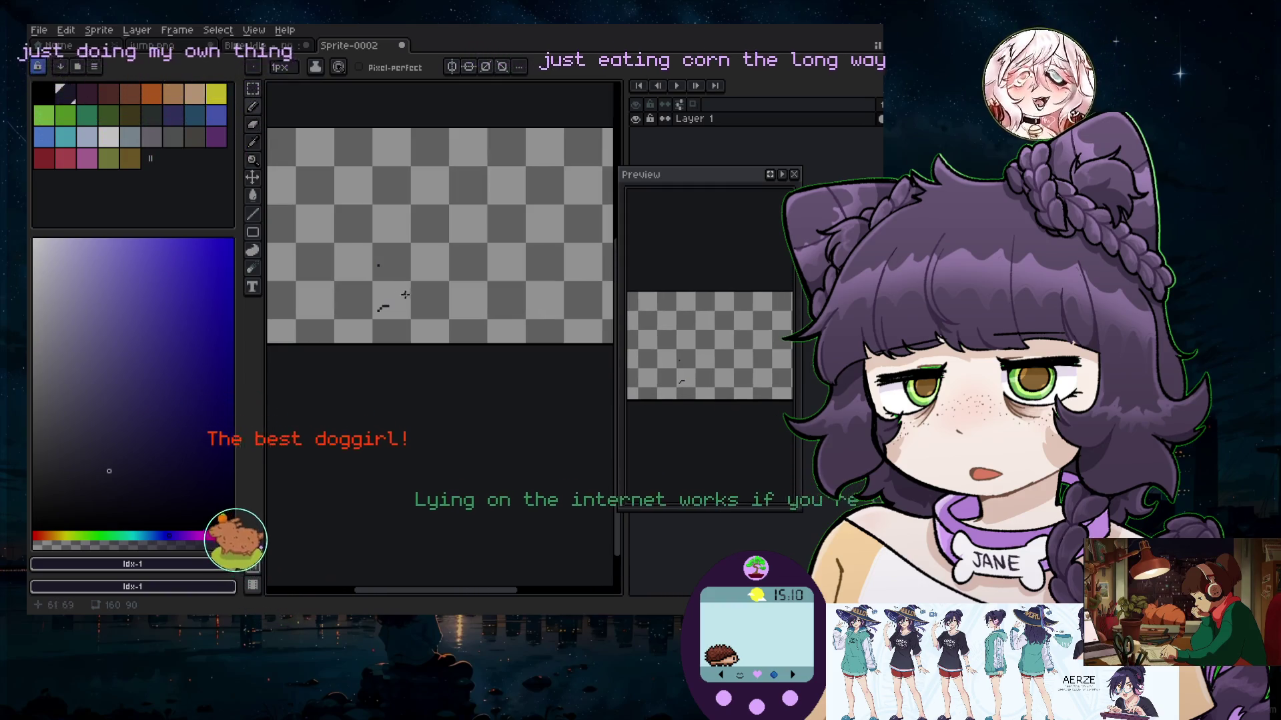
scroll(417, 296, "down", 2)
scroll(417, 296, "up", 2)
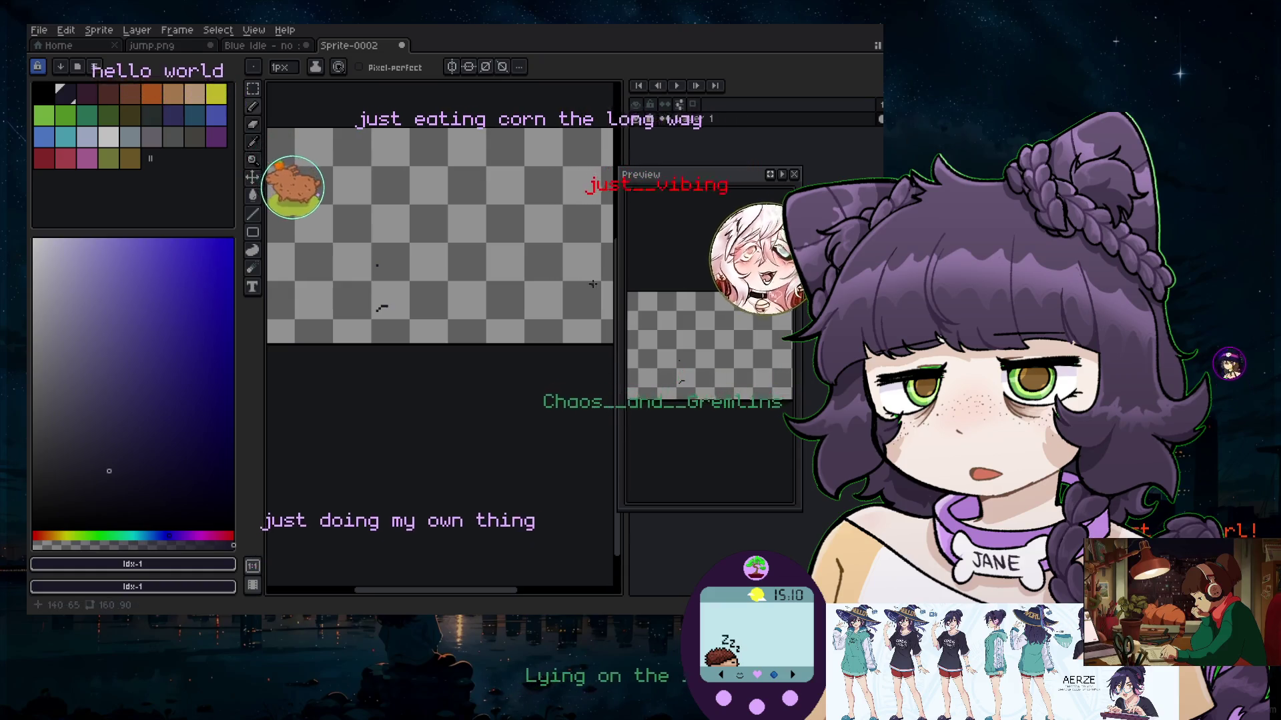
scroll(457, 253, "up", 5)
Step: Stamp a 12px dark dot, switch to orange, and paint an orange hooked patch below-left of it
left_click(457, 235)
left_click(152, 95)
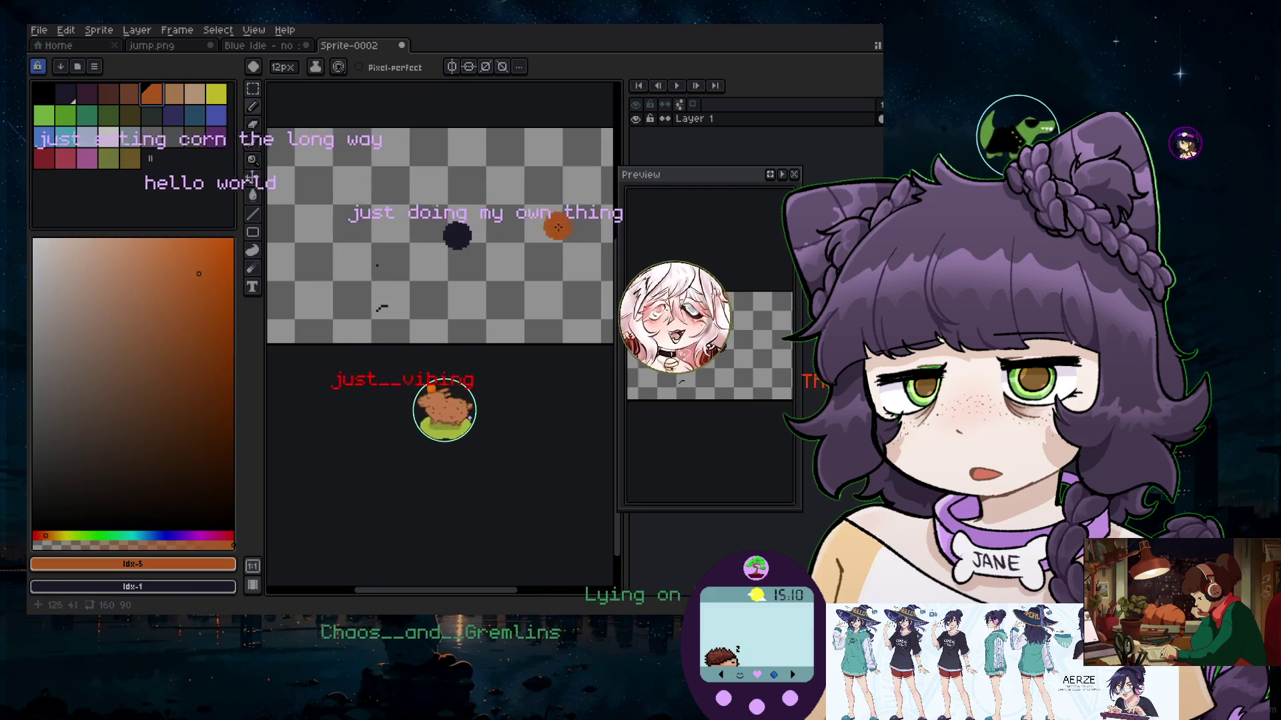
scroll(400, 334, "down", 3)
scroll(400, 333, "up", 4)
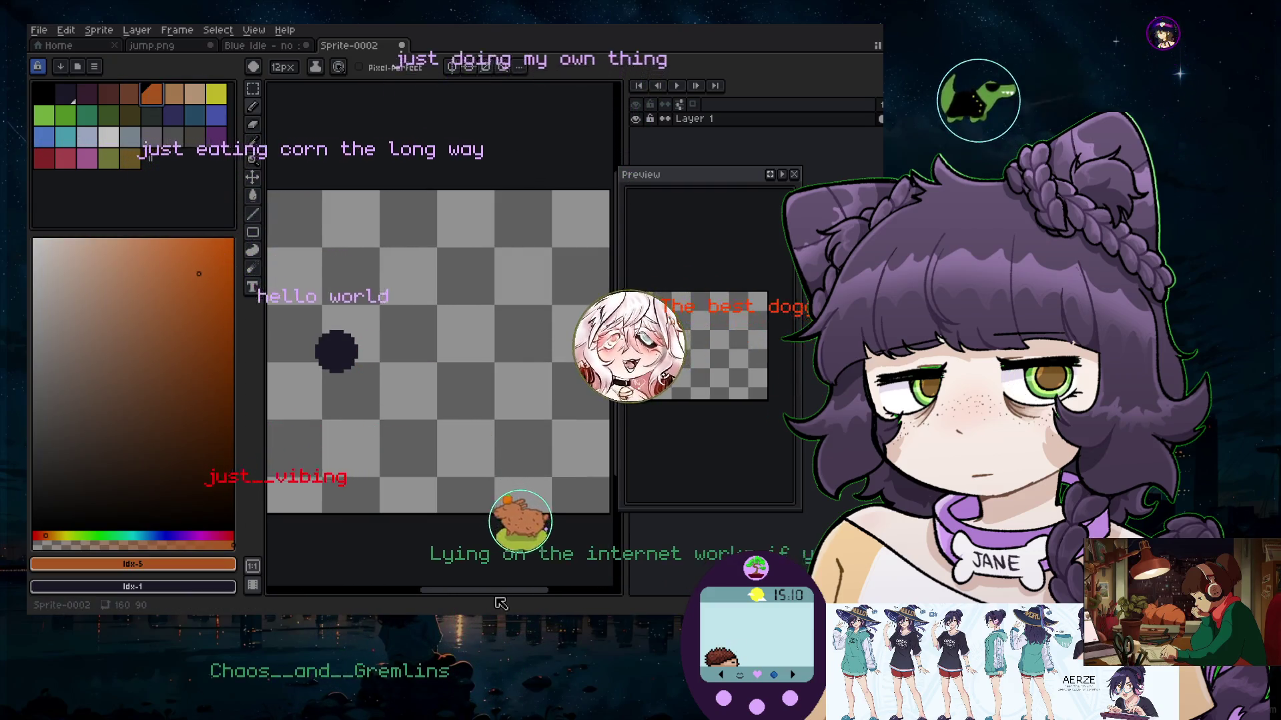
scroll(400, 400, "up", 2)
scroll(451, 380, "down", 7)
scroll(450, 374, "up", 1)
scroll(455, 371, "up", 1)
scroll(460, 367, "down", 2)
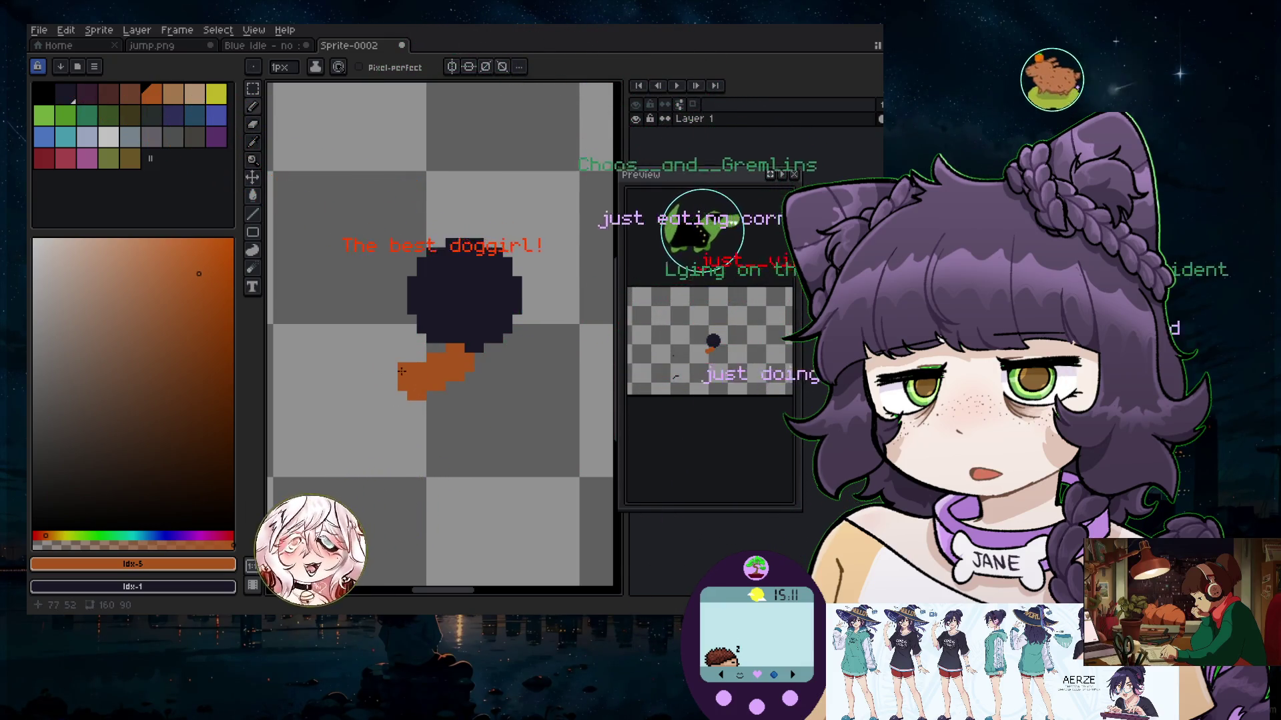
left_click_drag(381, 369, 383, 340)
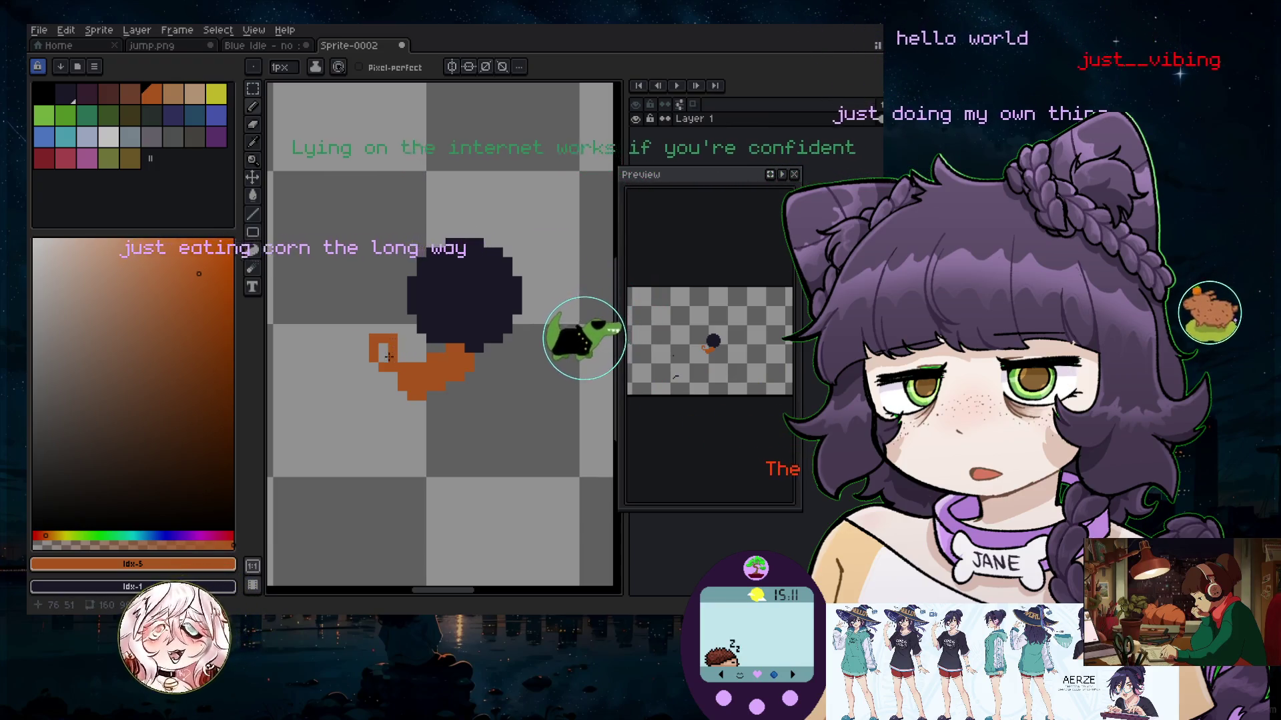
Step: Paint a small orange curved mark to the right of the dark blob
scroll(404, 370, "down", 3)
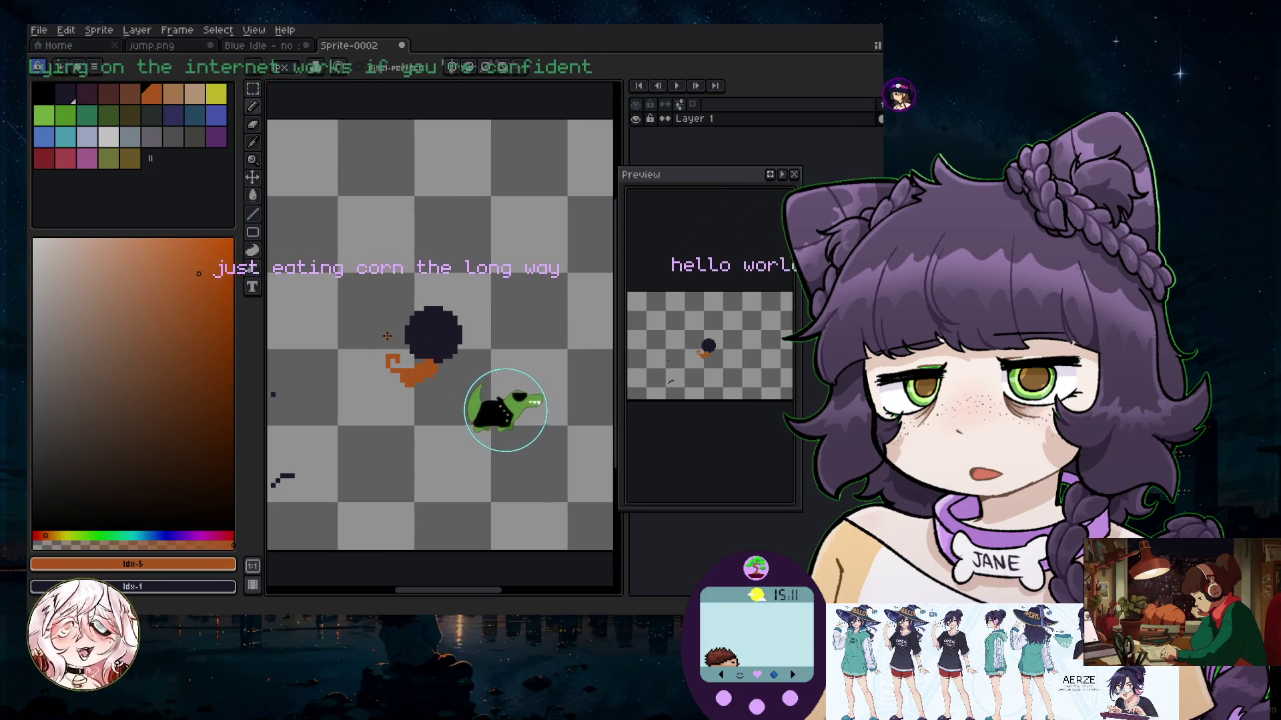
scroll(385, 348, "up", 1)
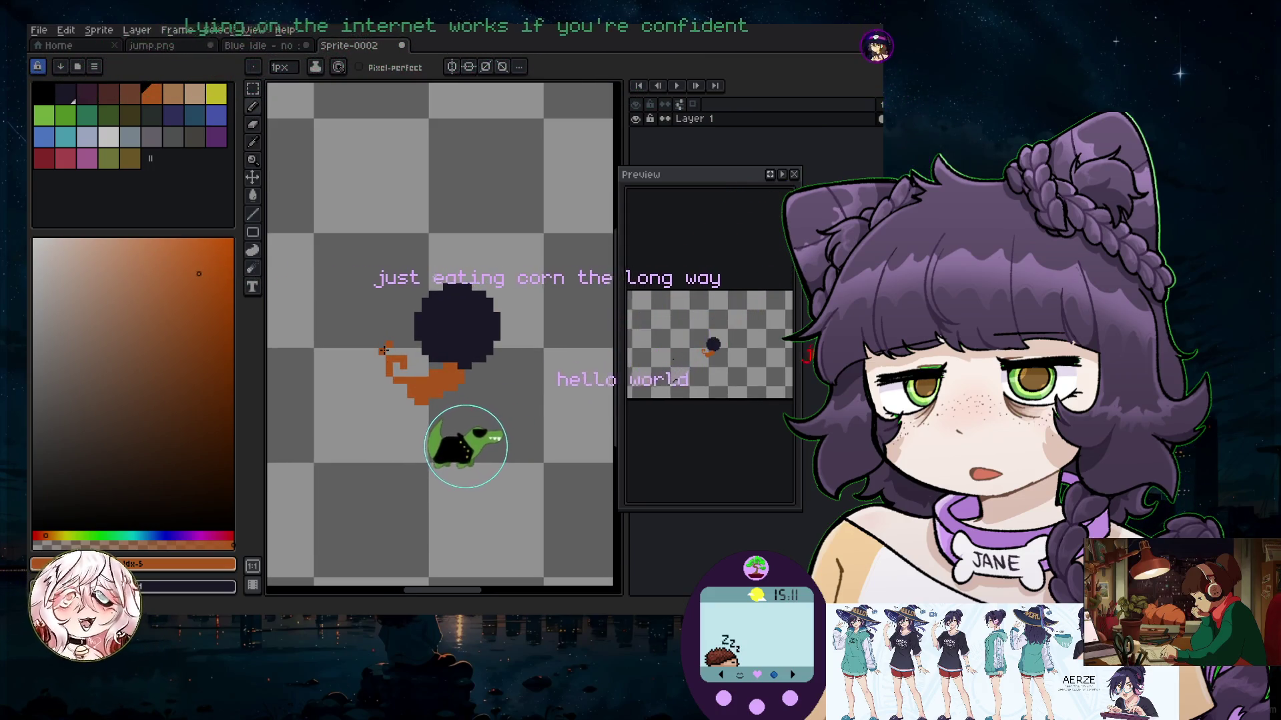
scroll(383, 421, "down", 2)
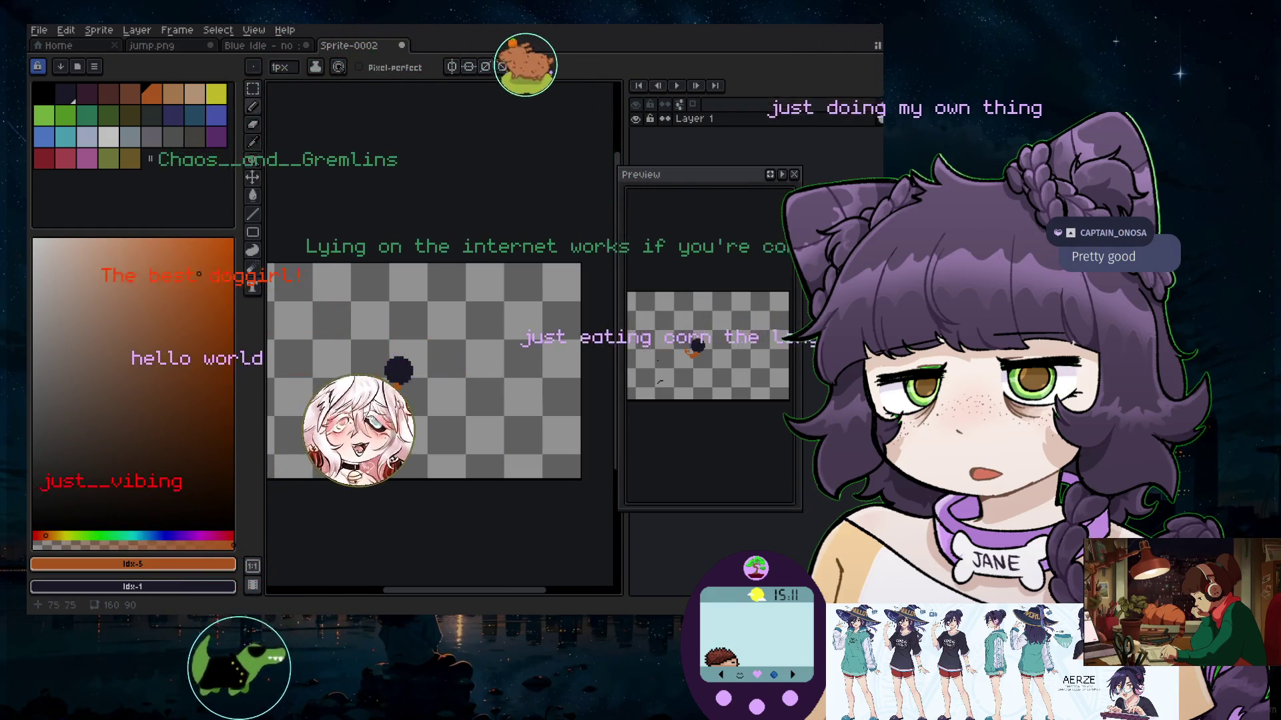
scroll(352, 400, "up", 2)
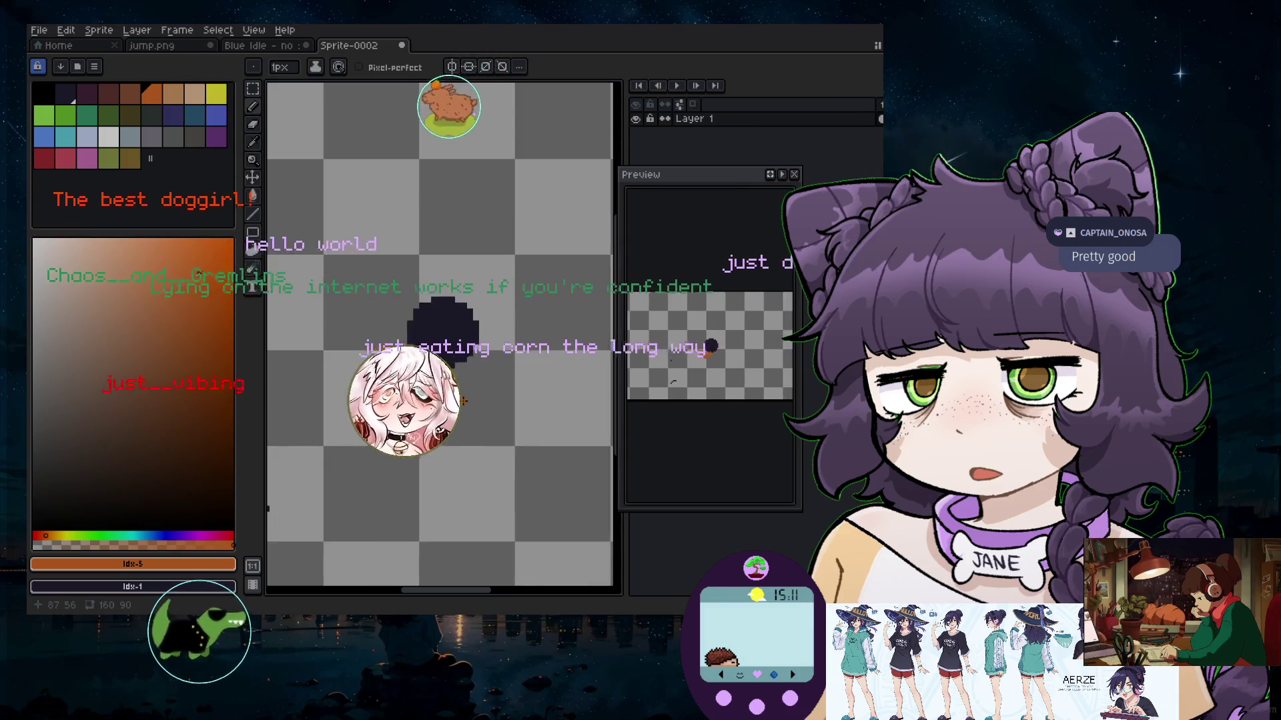
scroll(415, 407, "up", 2)
scroll(481, 164, "down", 1)
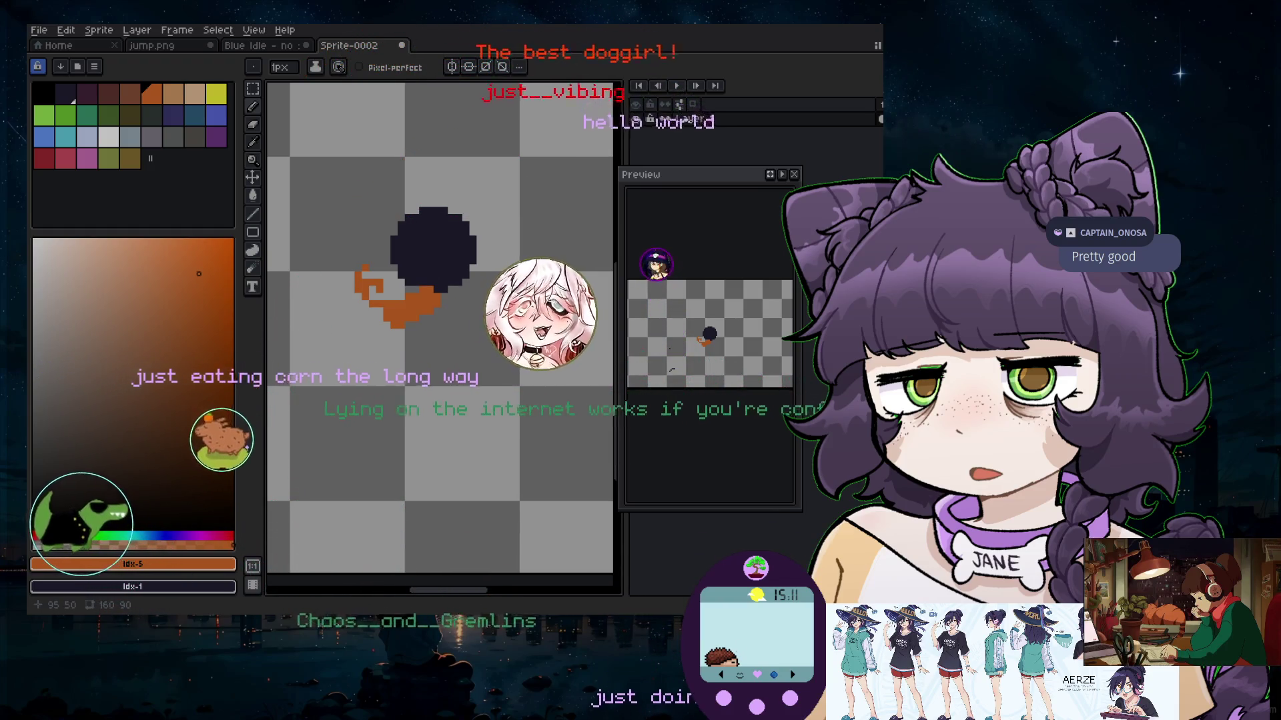
left_click_drag(517, 291, 505, 295)
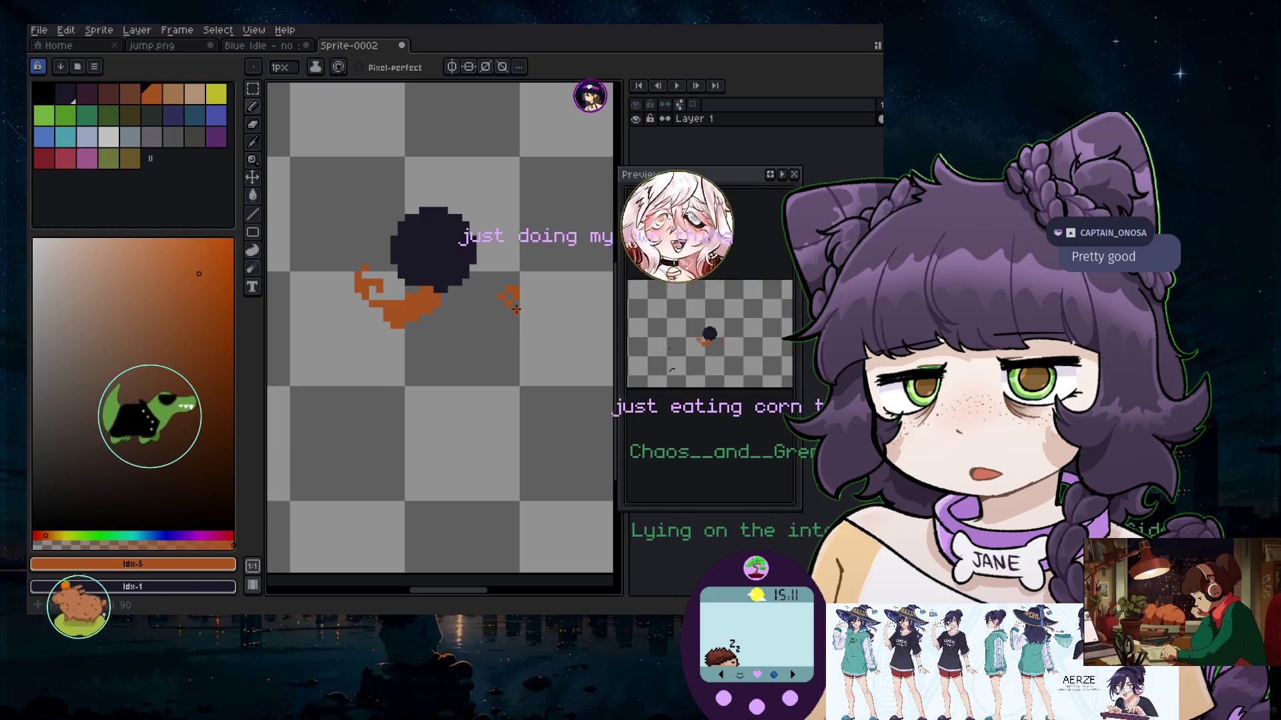
Step: Extend the orange shape on the right of the blob and shrink the brush to 1px
left_click(532, 311, "shift")
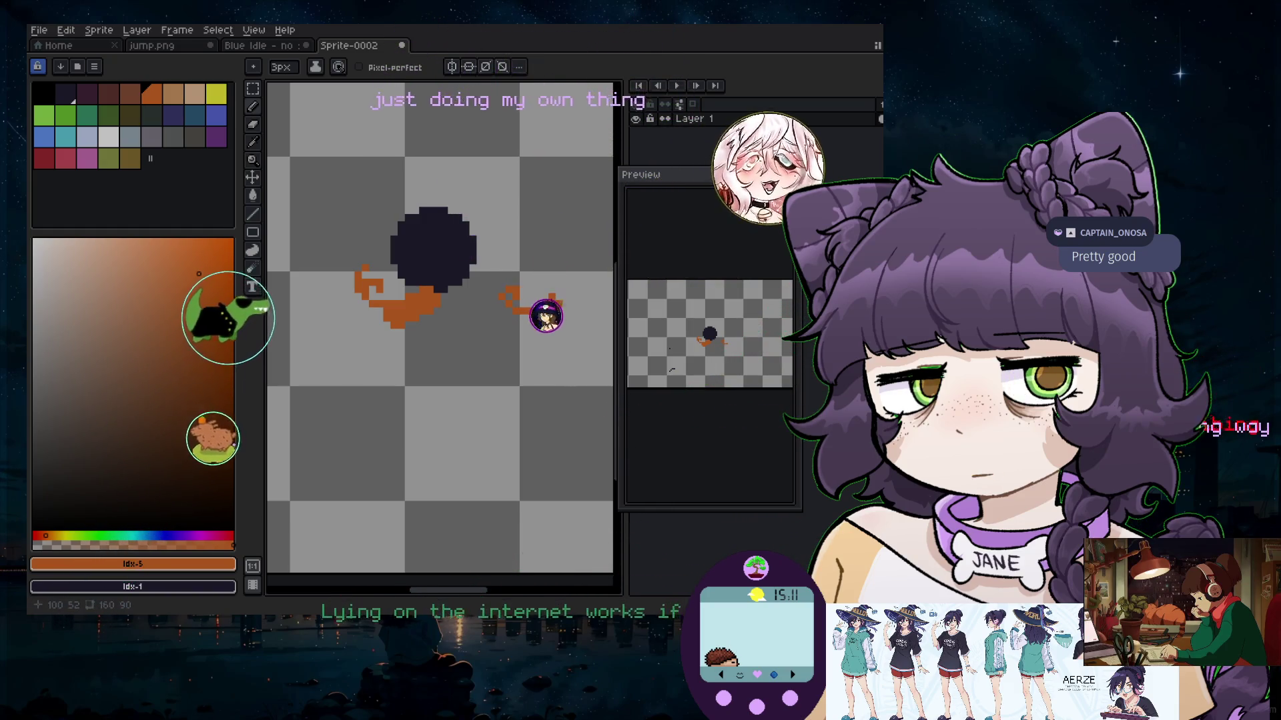
key("minus")
key("minus")
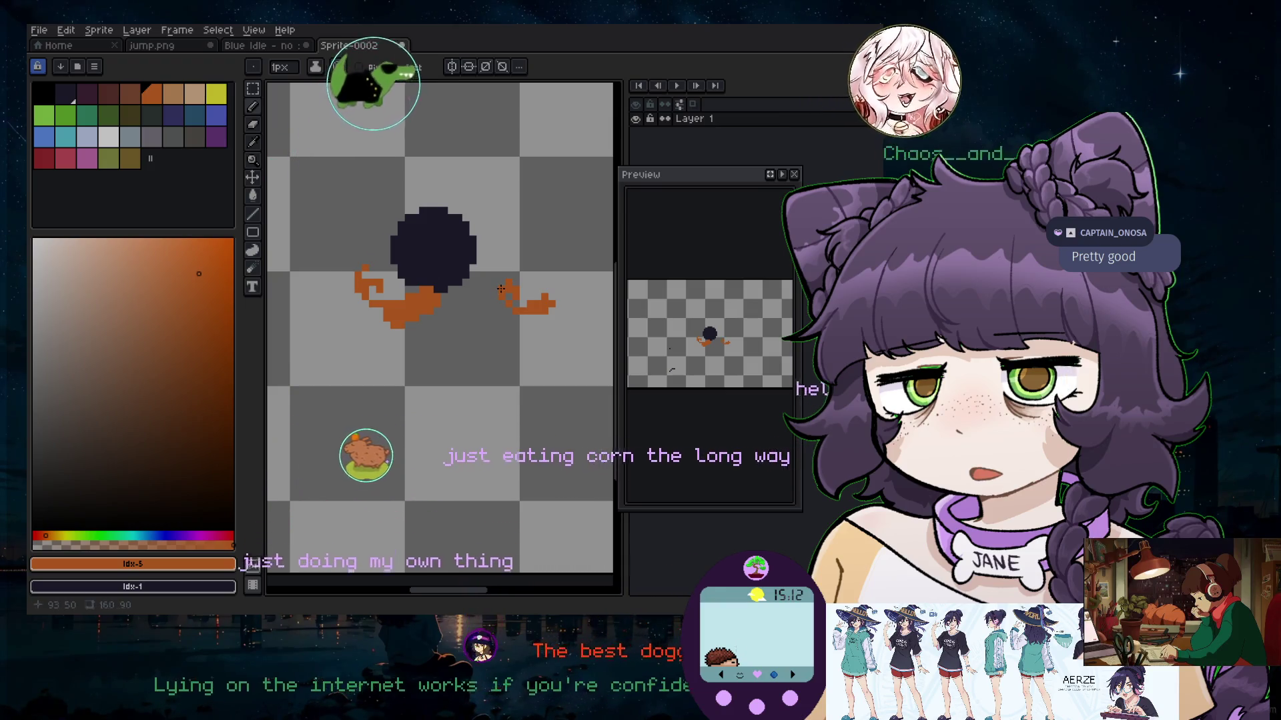
key("v")
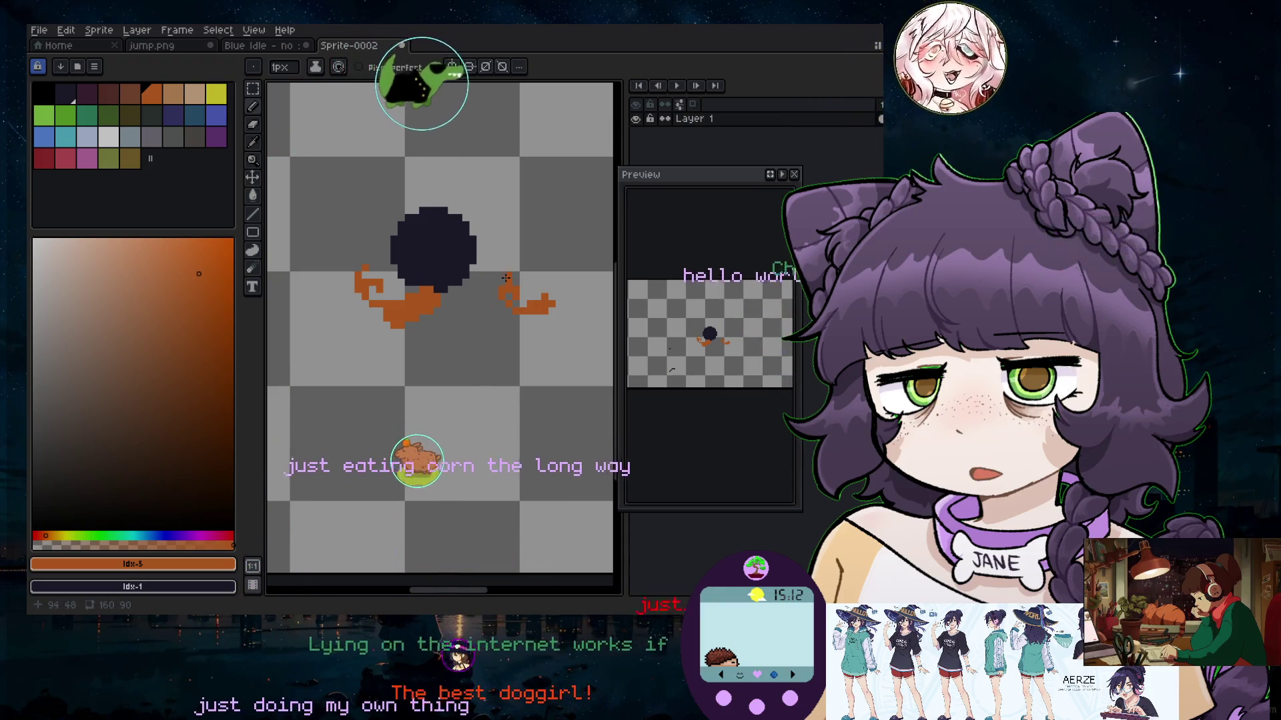
key("b")
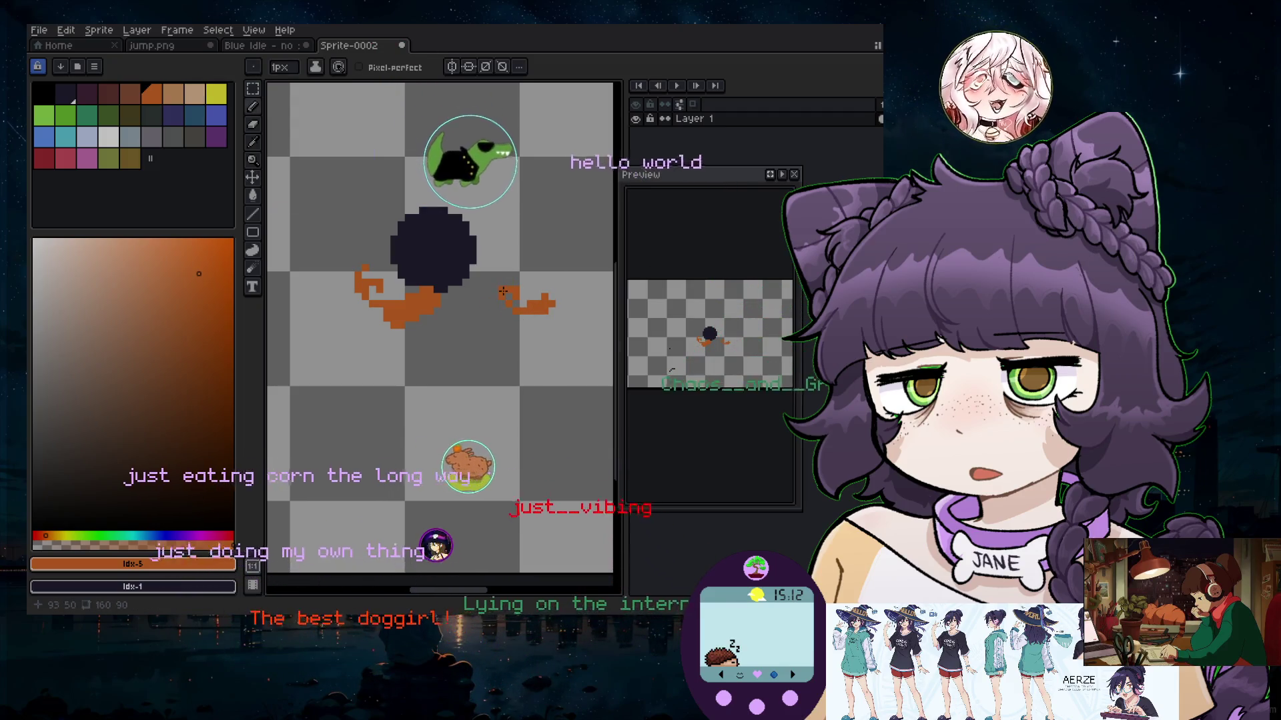
scroll(516, 292, "up", 2)
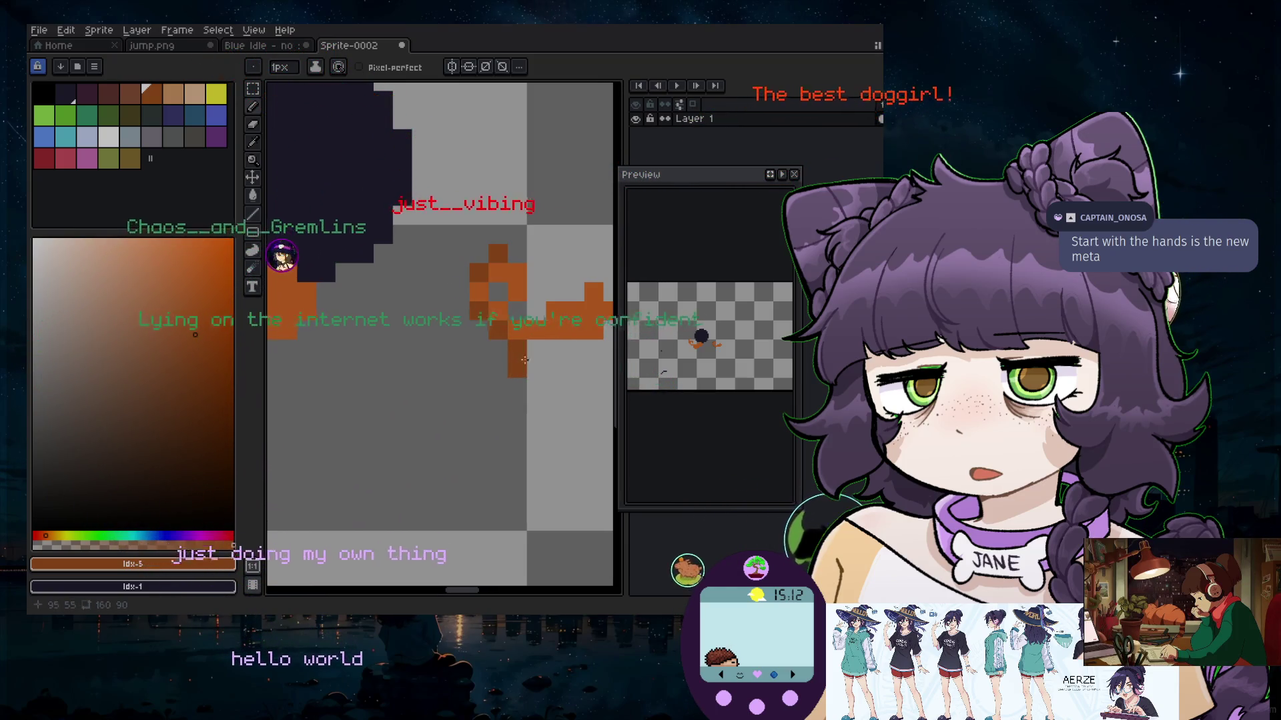
scroll(440, 292, "down", 3)
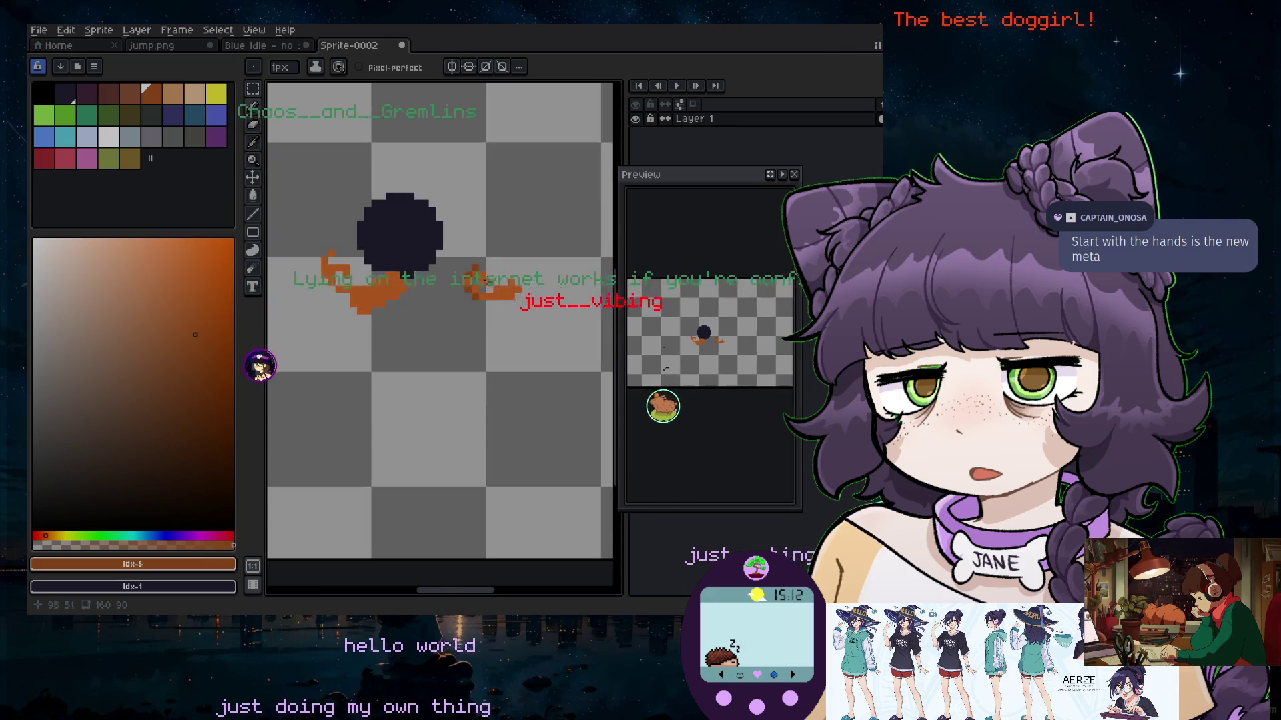
scroll(539, 317, "up", 1)
scroll(456, 247, "down", 2)
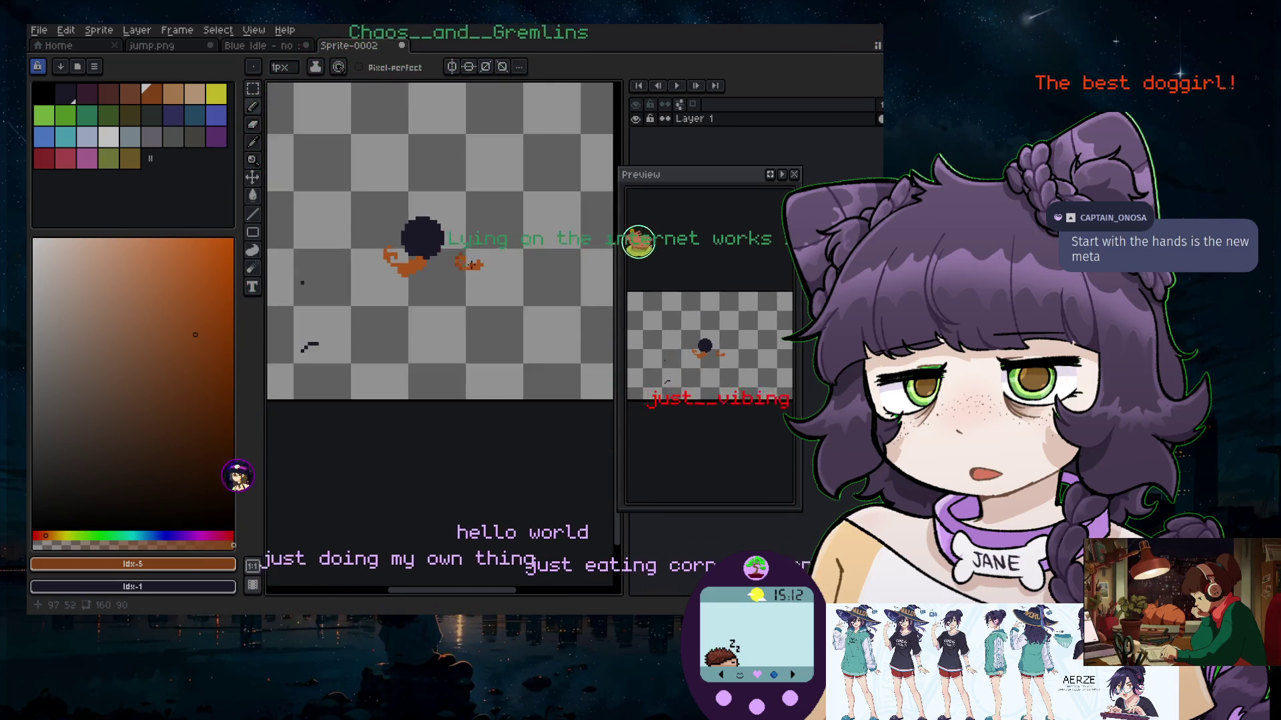
scroll(467, 240, "down", 2)
scroll(500, 229, "up", 1)
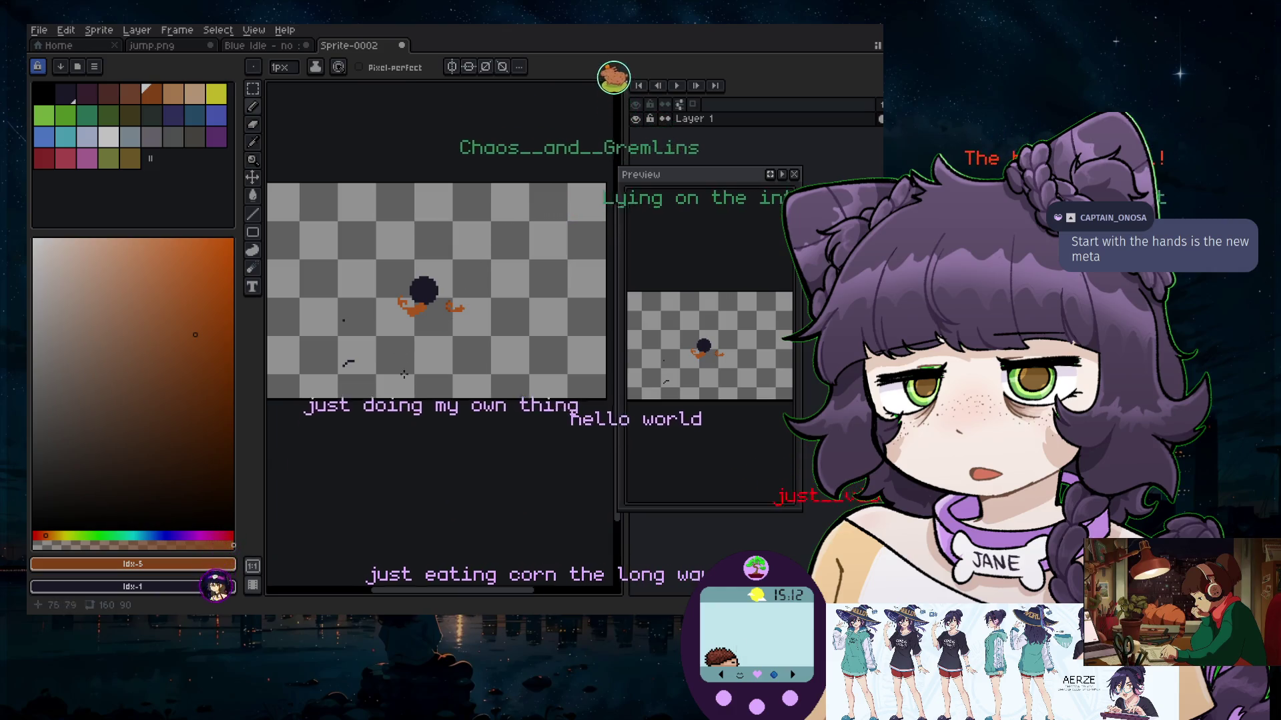
scroll(437, 290, "down", 1)
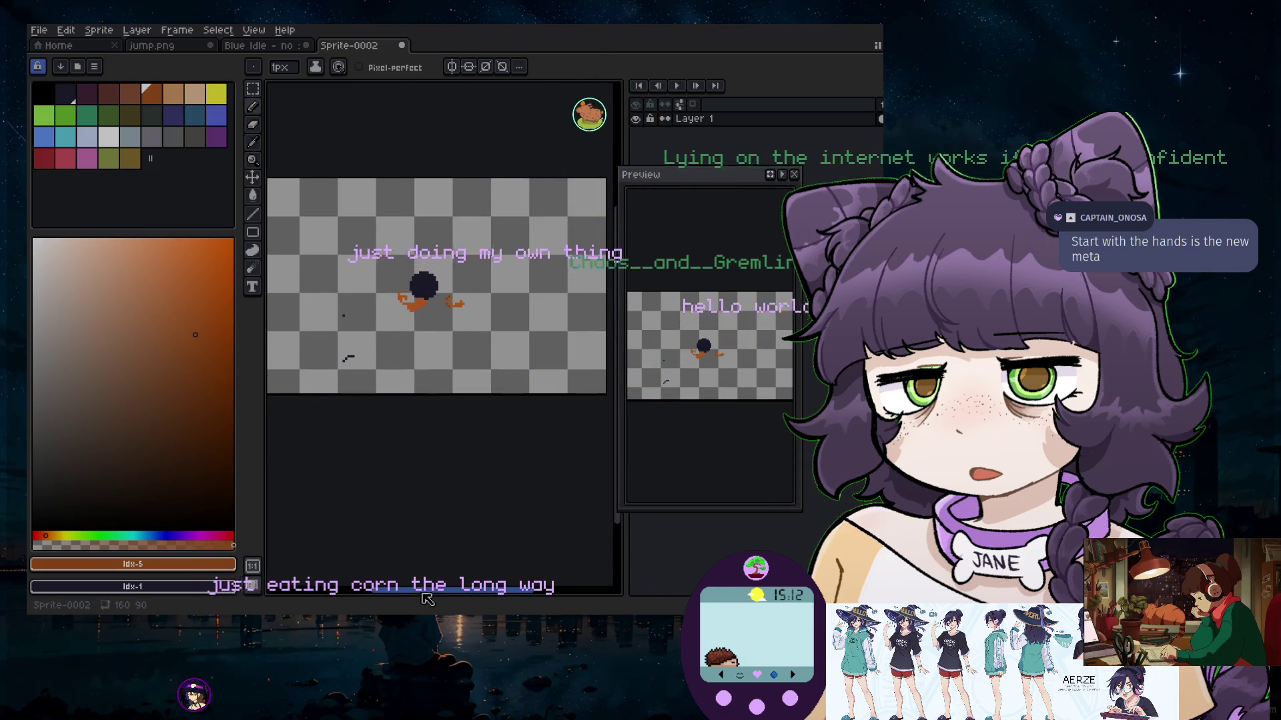
scroll(494, 302, "up", 2)
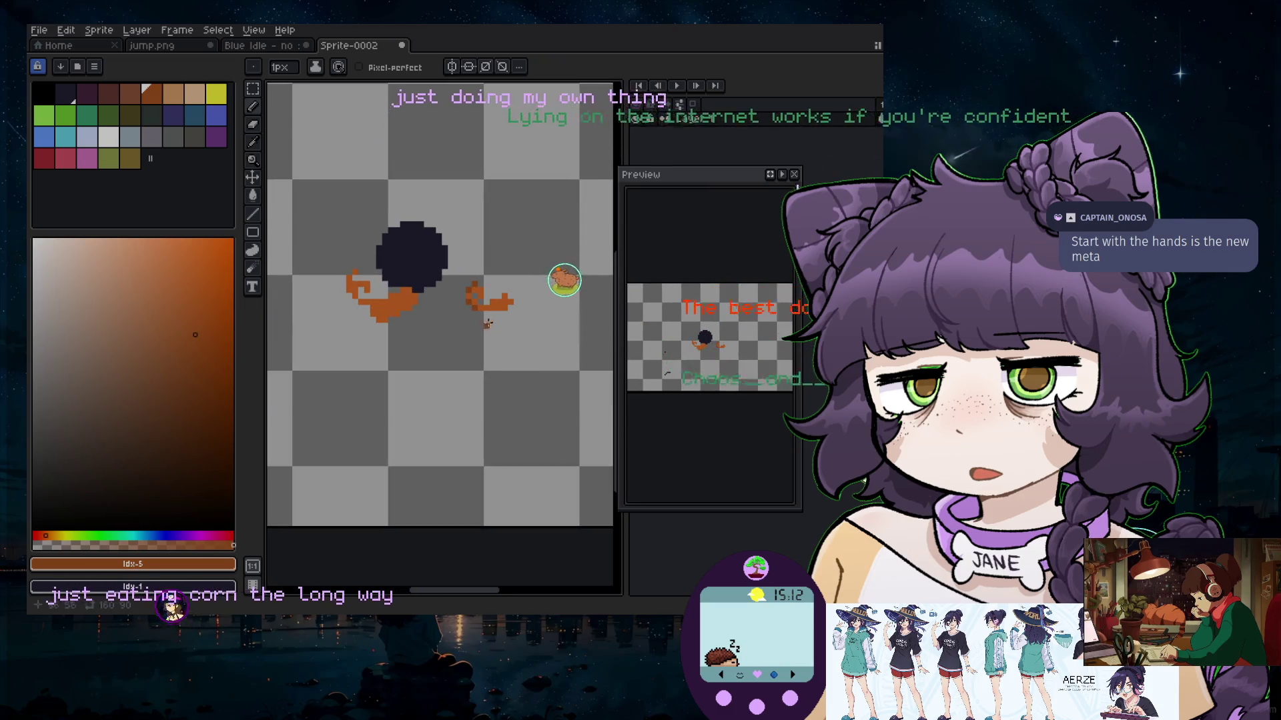
scroll(488, 324, "up", 1)
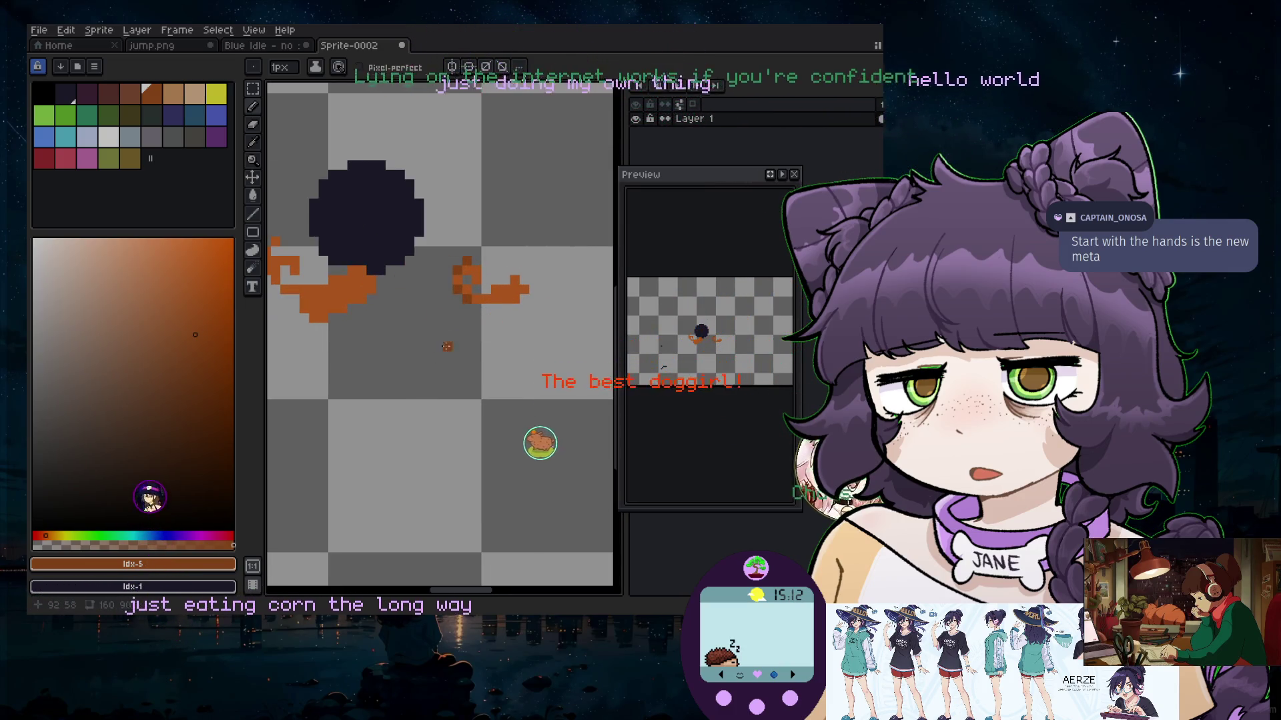
scroll(425, 348, "down", 2)
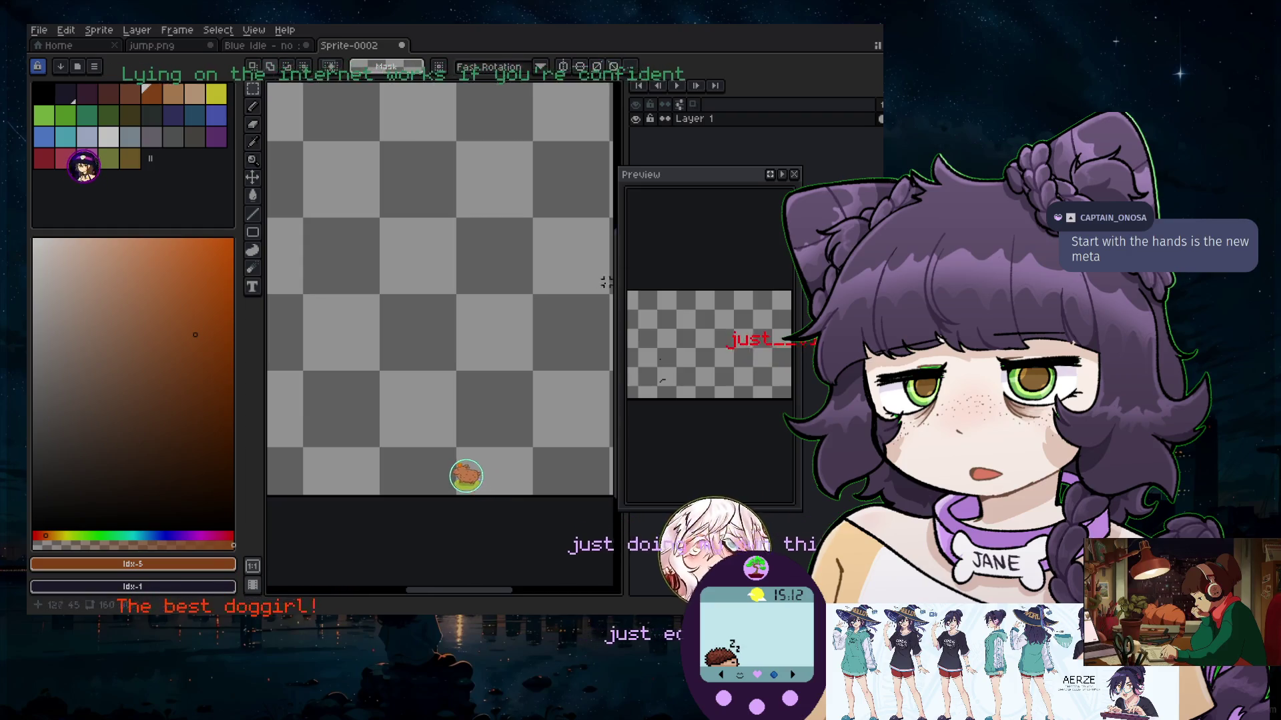
Step: Make black the drawing colour and adjust the canvas zoom and horizontal position
left_click(46, 95)
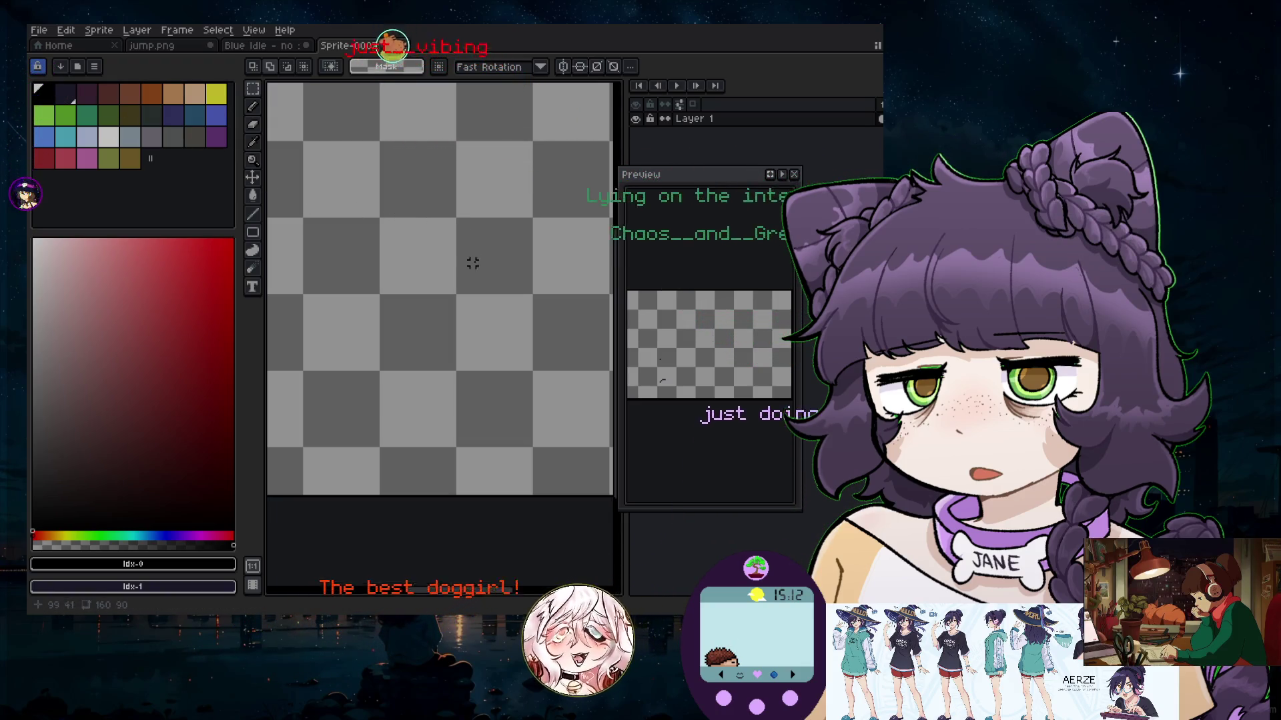
scroll(490, 238, "up", 1)
scroll(485, 234, "up", 2)
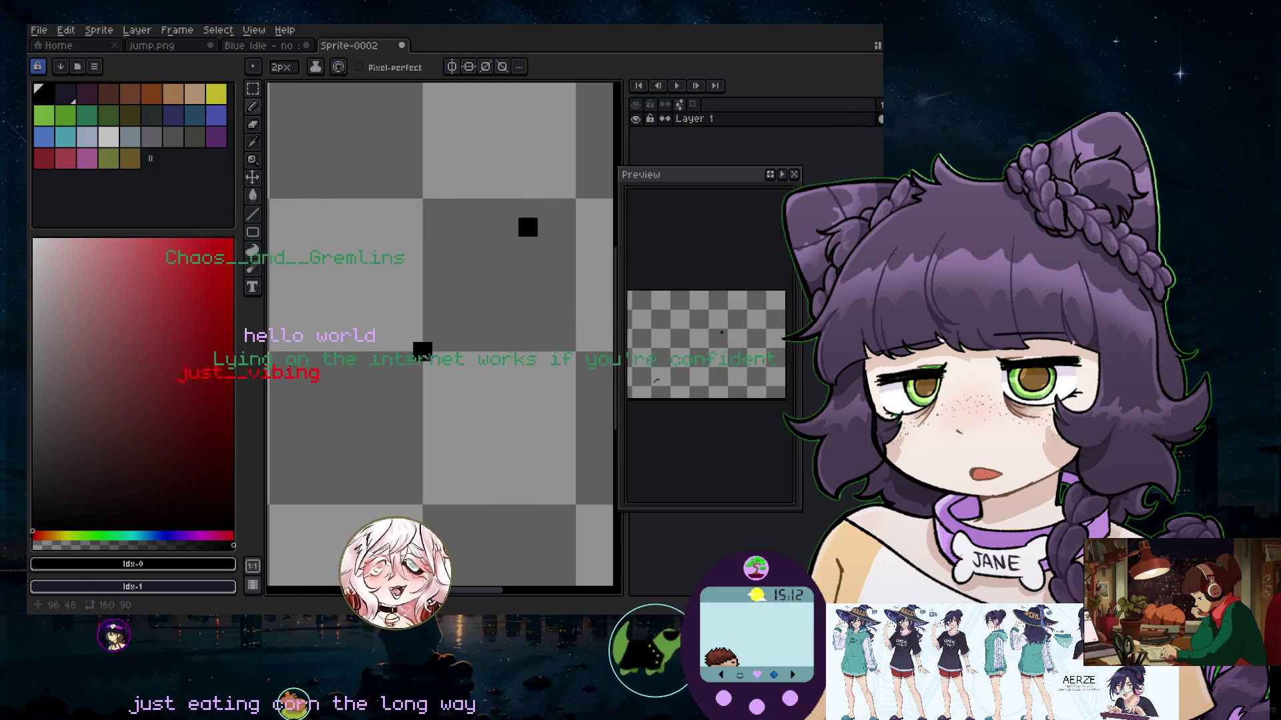
scroll(433, 347, "down", 2)
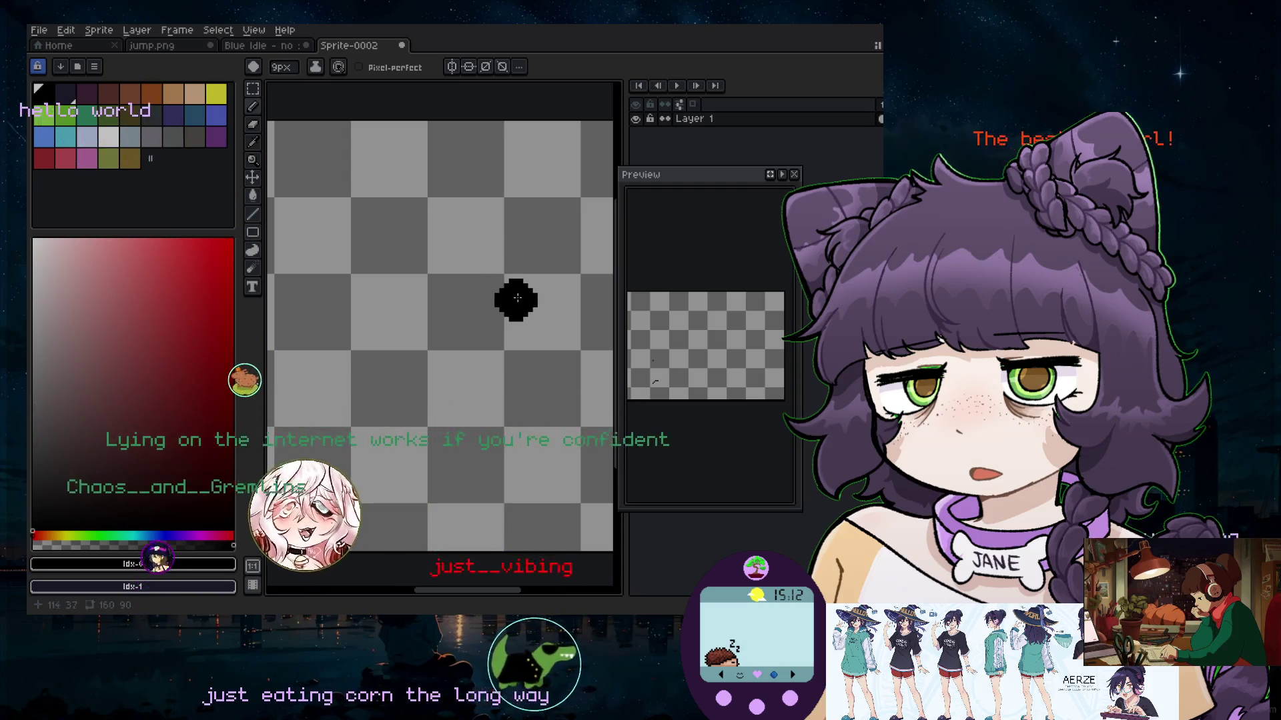
scroll(394, 456, "down", 2)
scroll(413, 454, "up", 1)
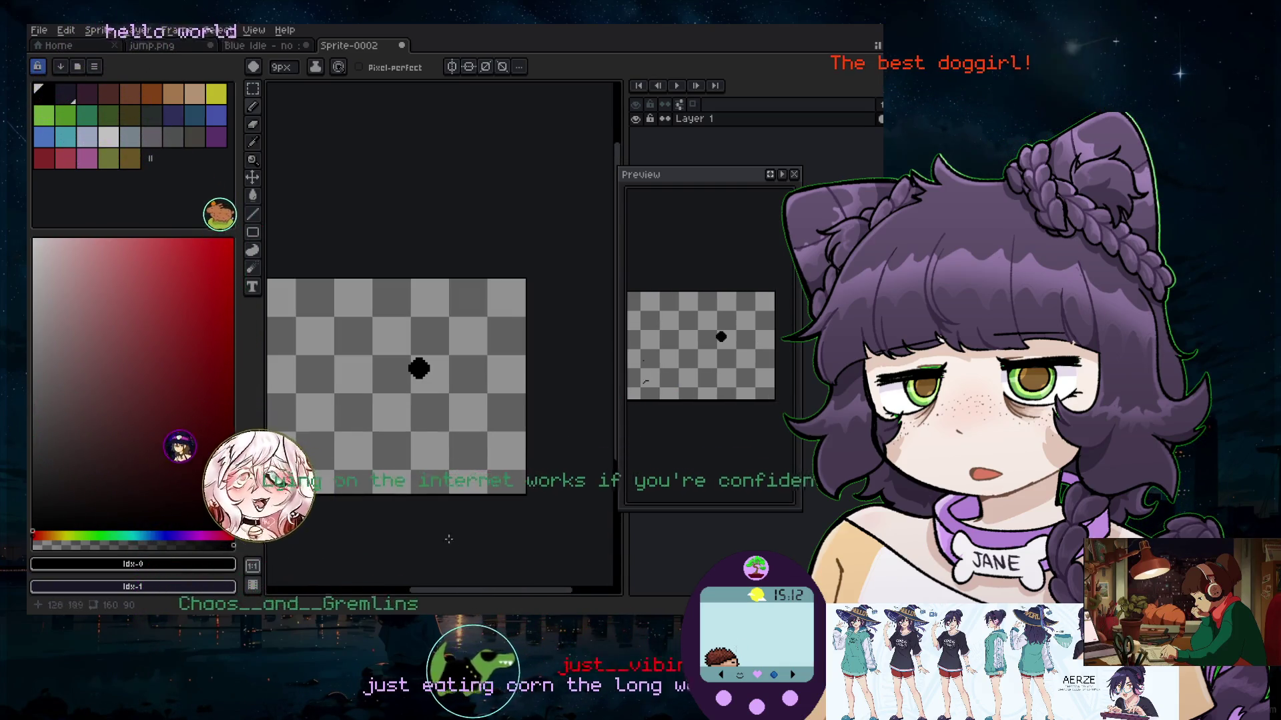
left_click_drag(459, 596, 429, 593)
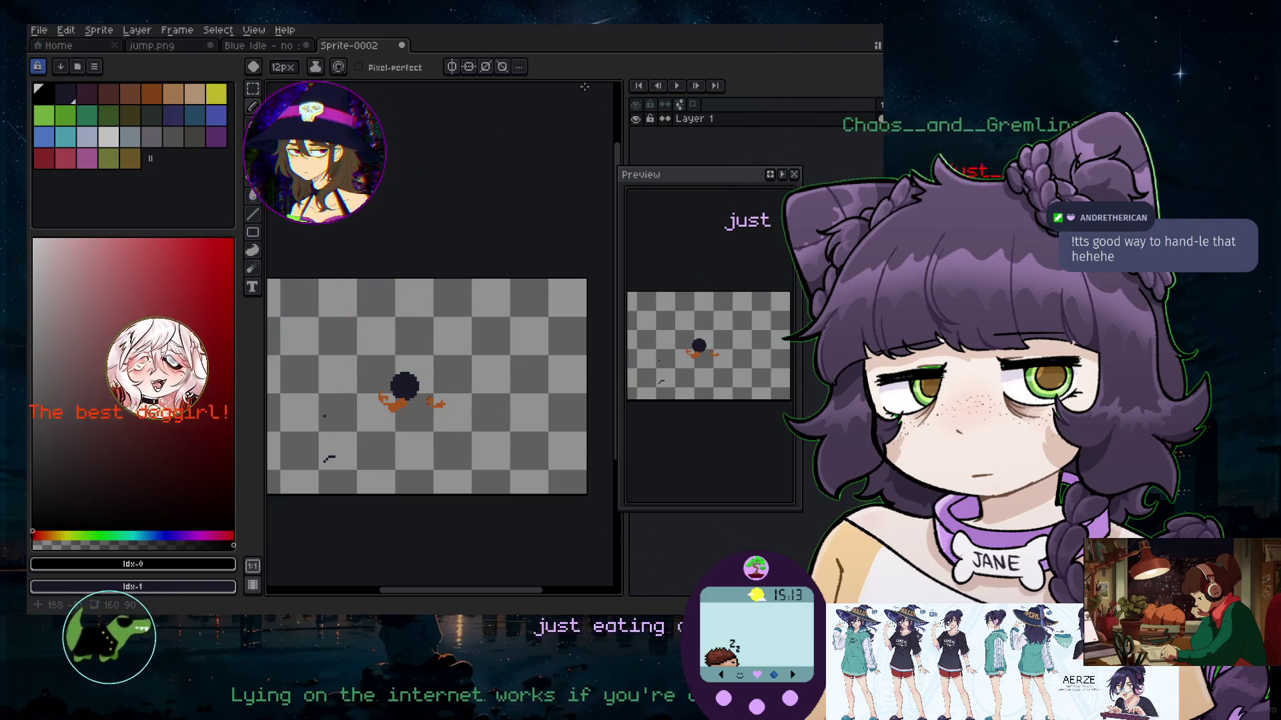
Step: Select all the pixel art with the Rectangular Marquee and delete it
key("m")
left_click_drag(310, 363, 547, 490)
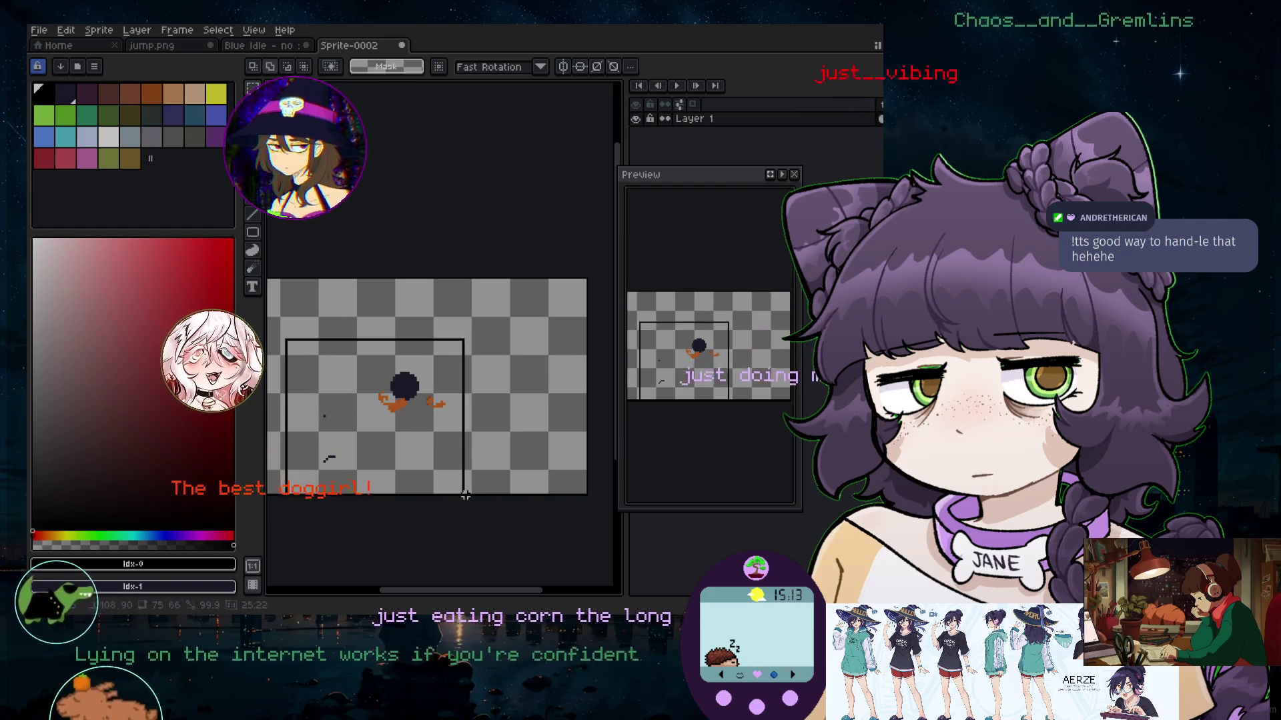
key("Delete")
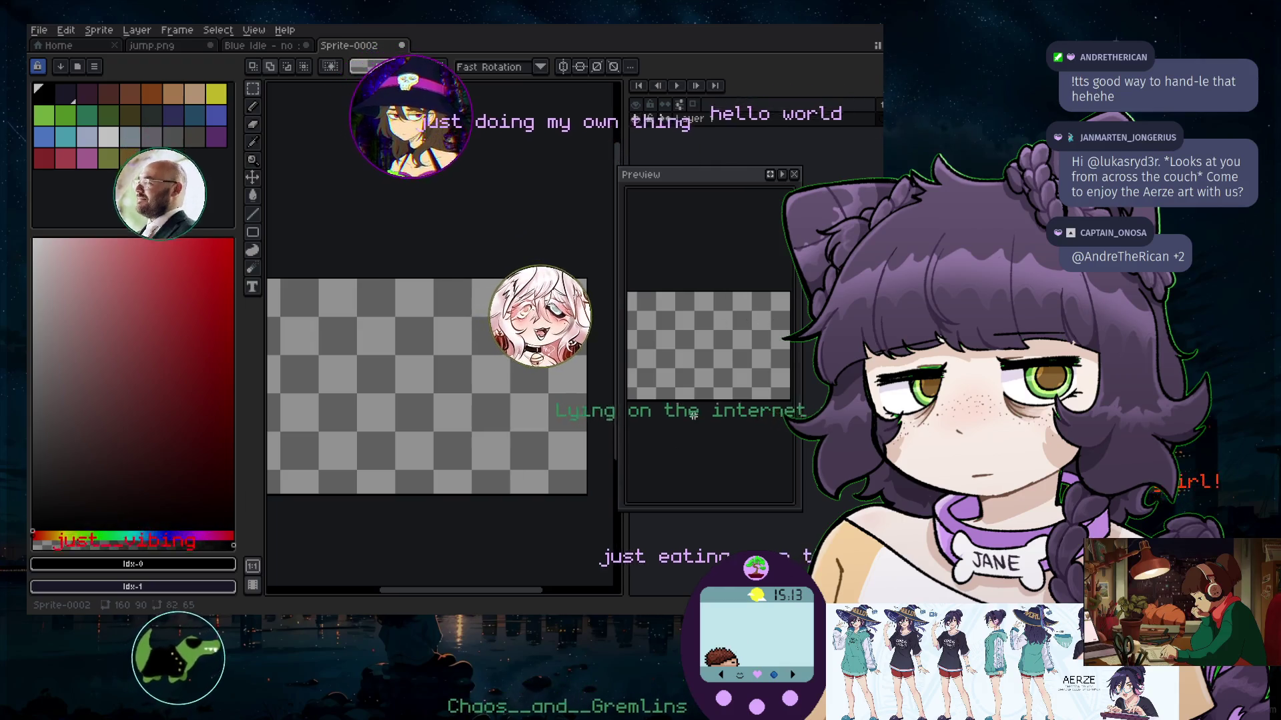
Step: Move the Preview window aside and narrow the timeline to widen the canvas area
left_click_drag(706, 179, 776, 215)
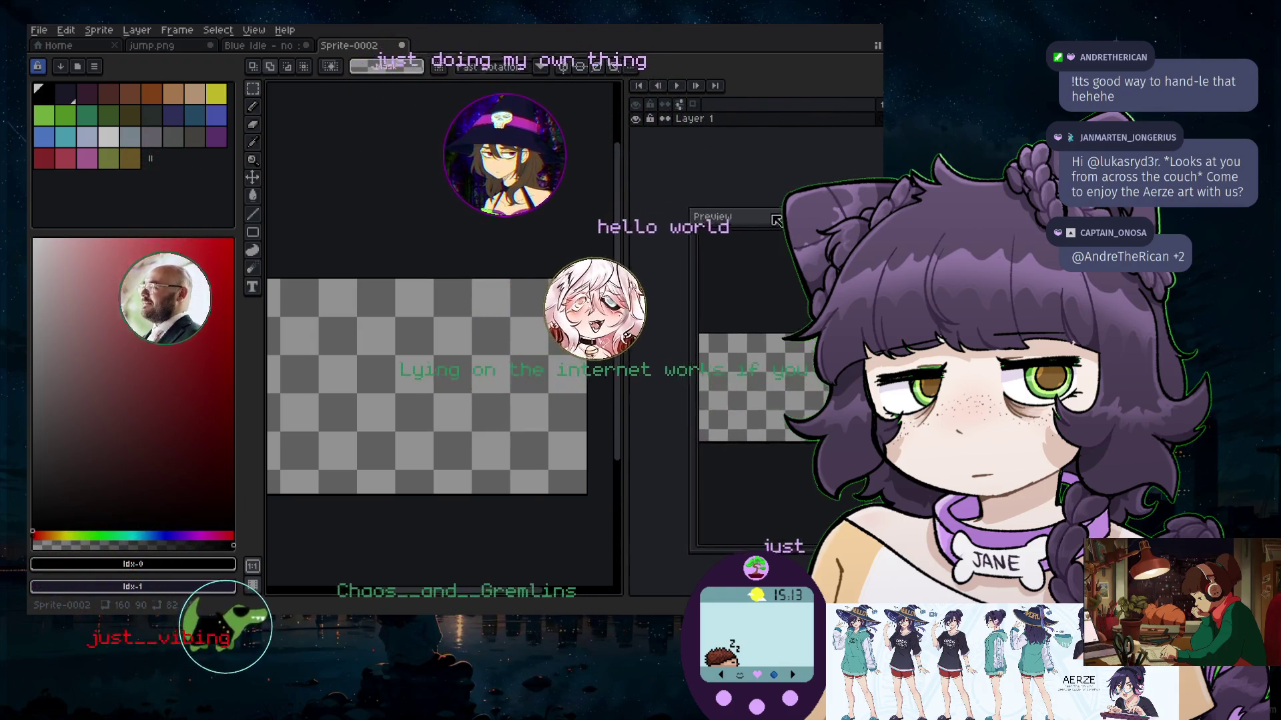
mouse_move(479, 591)
left_mouse_down()
mouse_move(433, 607)
mouse_move(444, 495)
left_mouse_up()
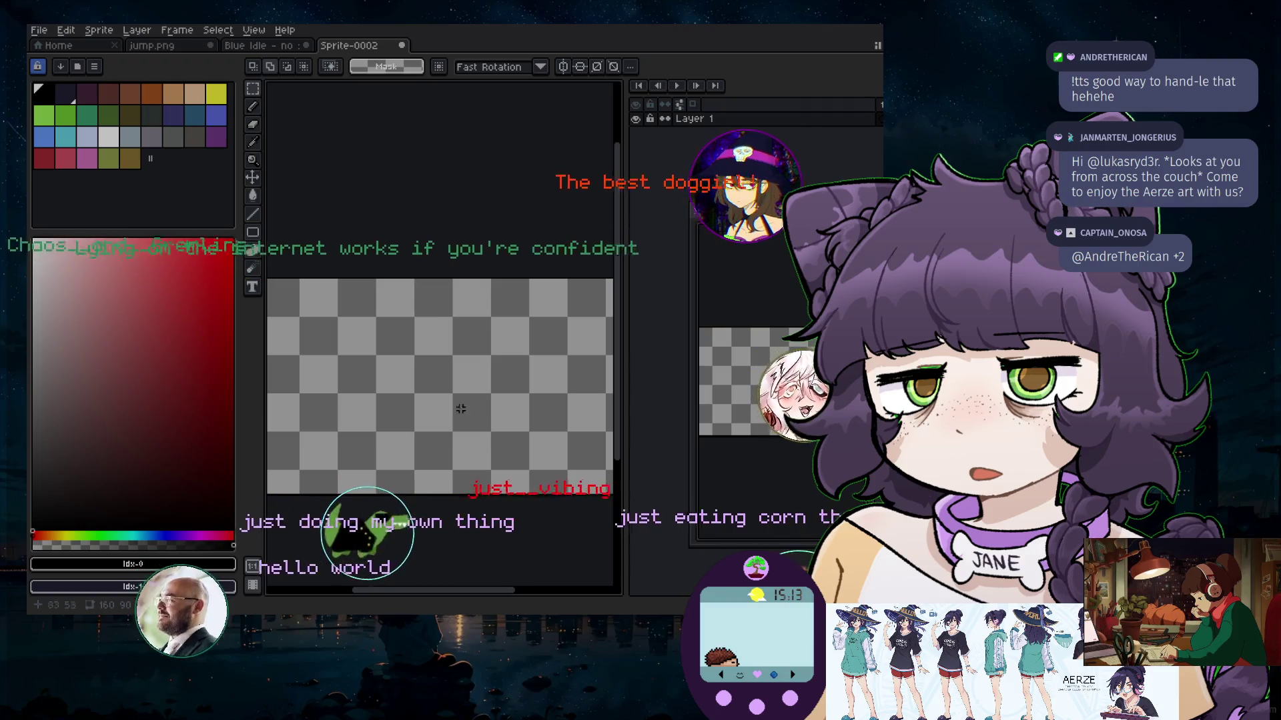
left_click_drag(625, 394, 679, 394)
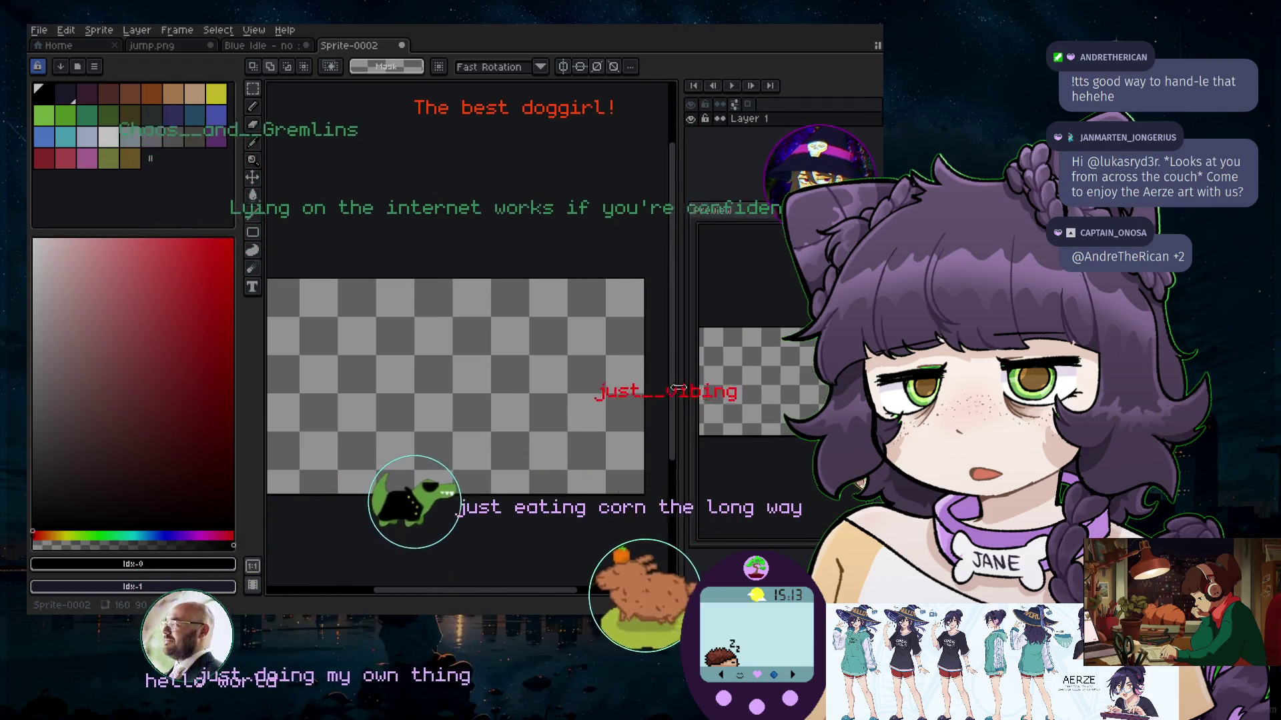
left_click_drag(547, 592, 534, 591)
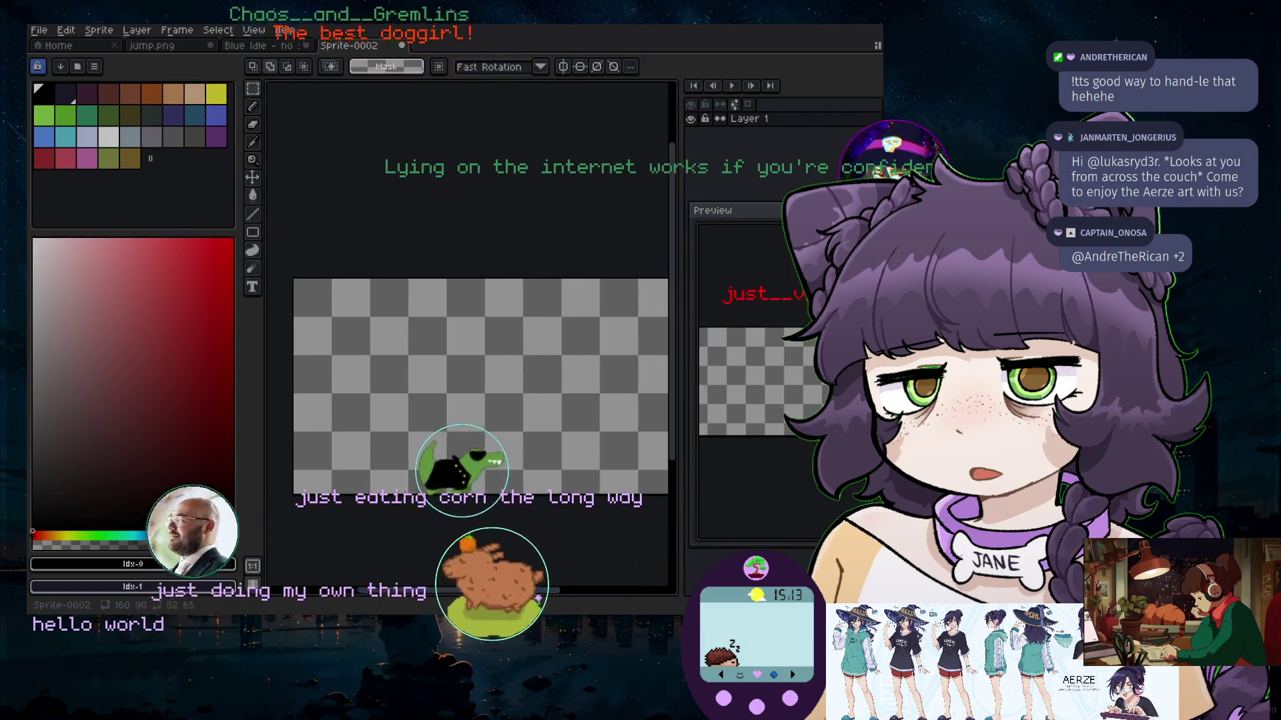
scroll(503, 546, "up", 2)
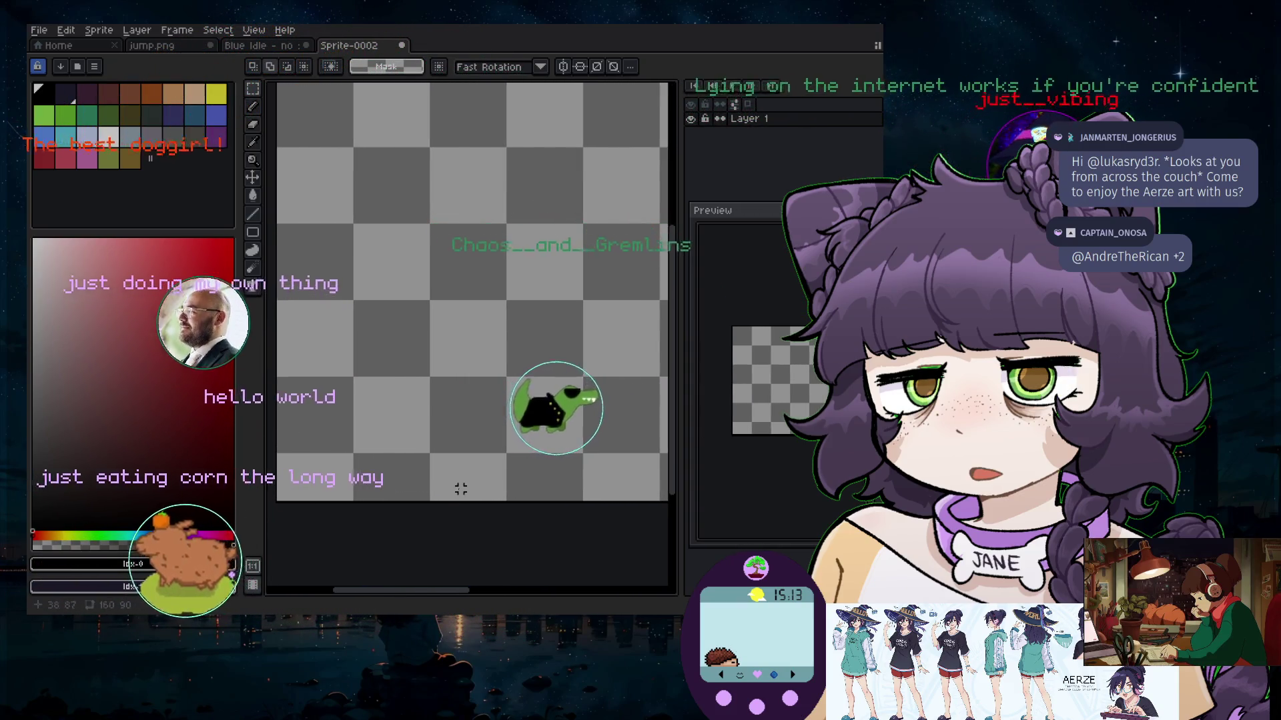
scroll(461, 491, "down", 2)
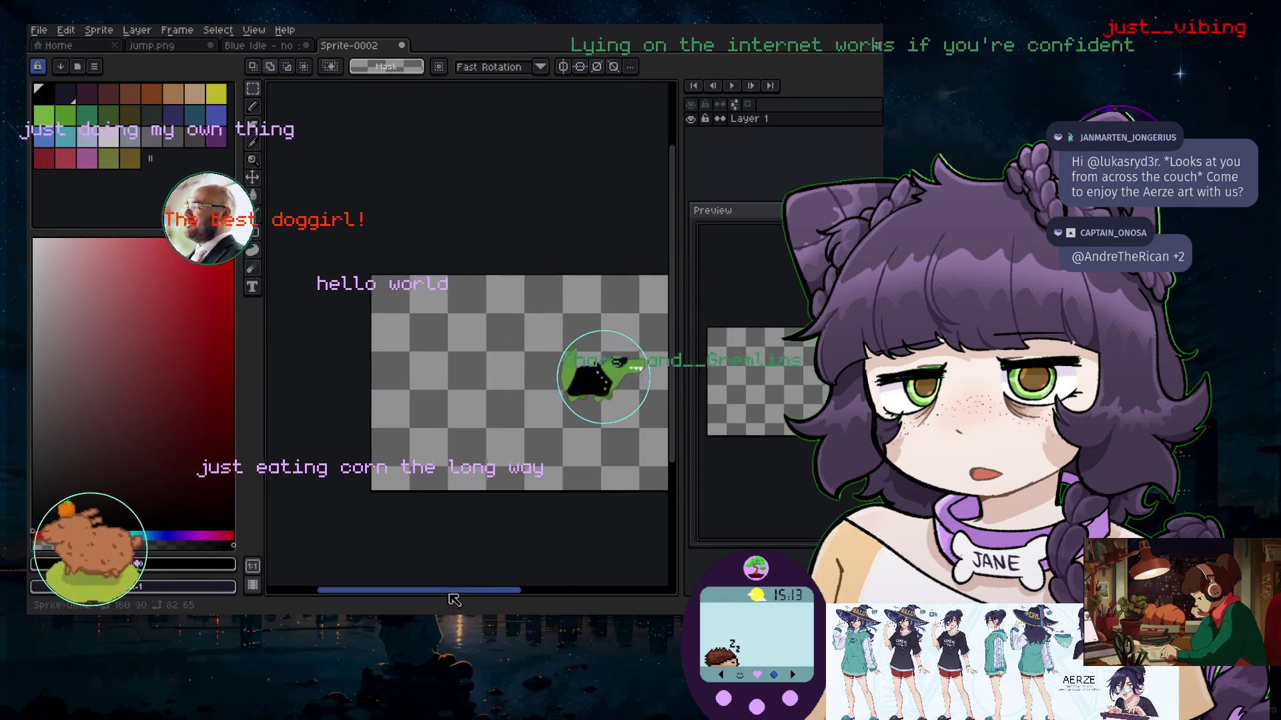
left_click_drag(456, 591, 508, 603)
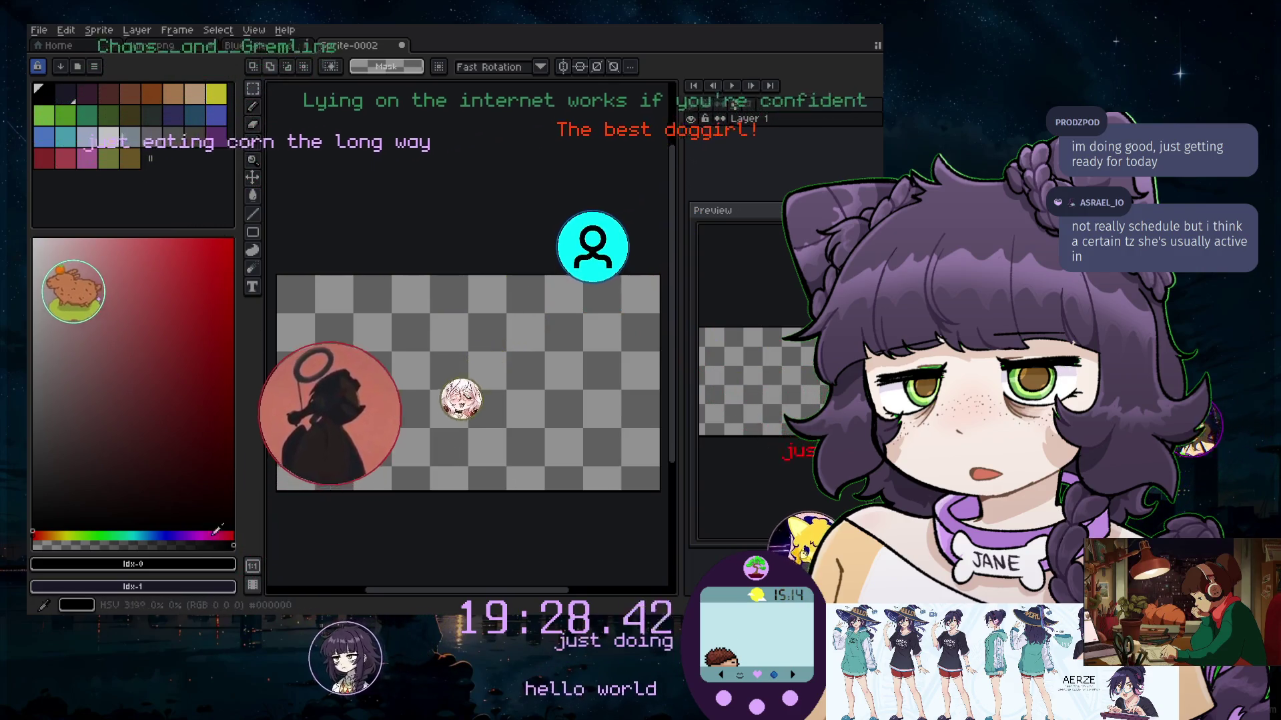
Step: Set the drawing colour to light purple #deadff
left_click(97, 34)
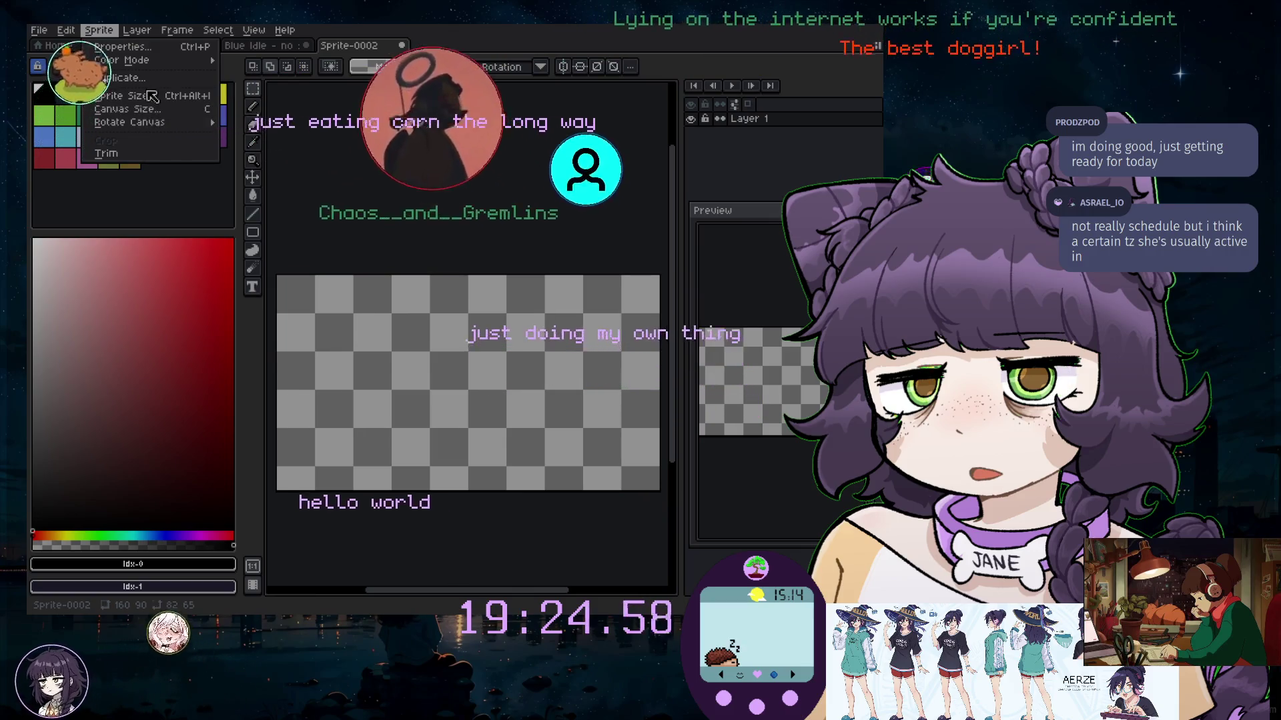
key("Escape")
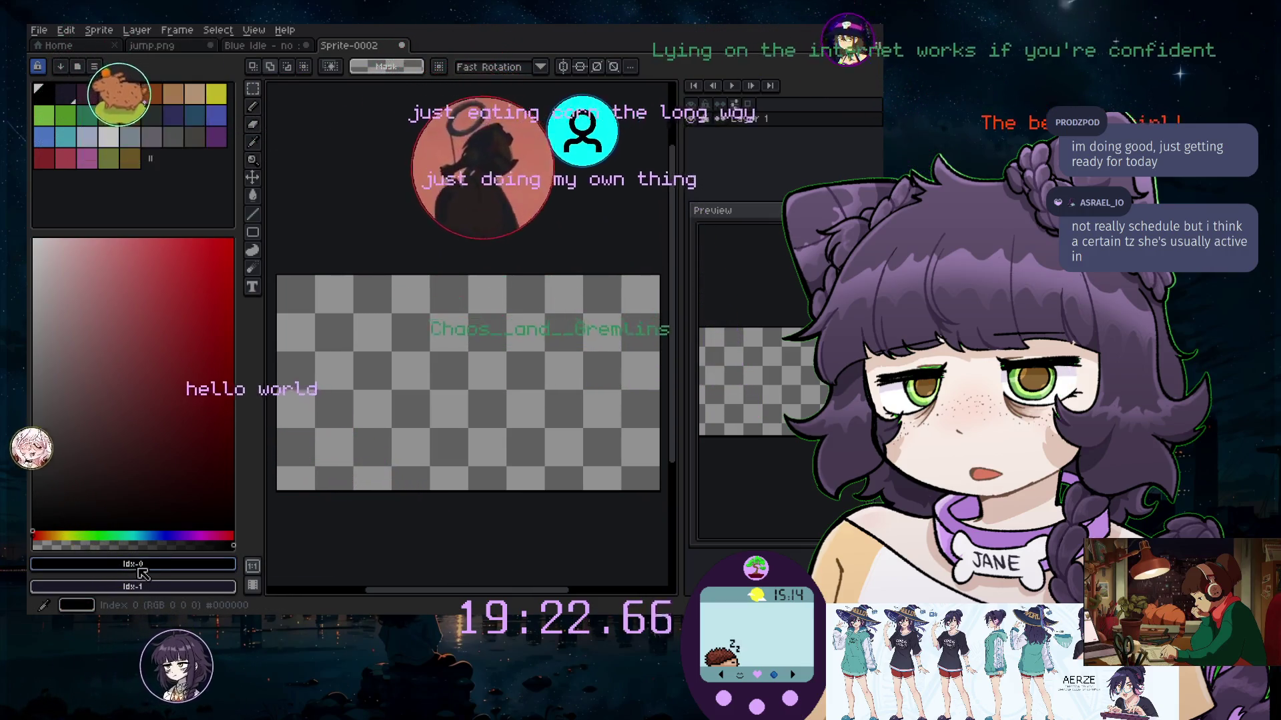
left_click(142, 567)
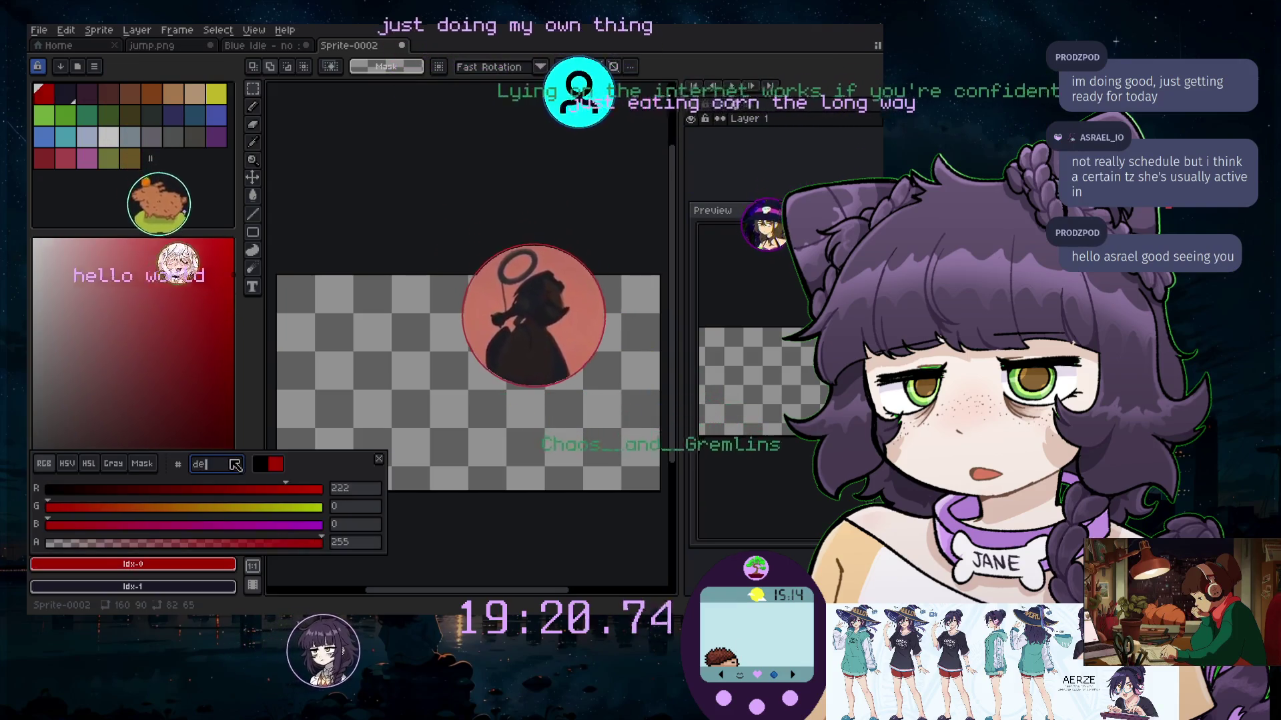
type("deadff")
key("Return")
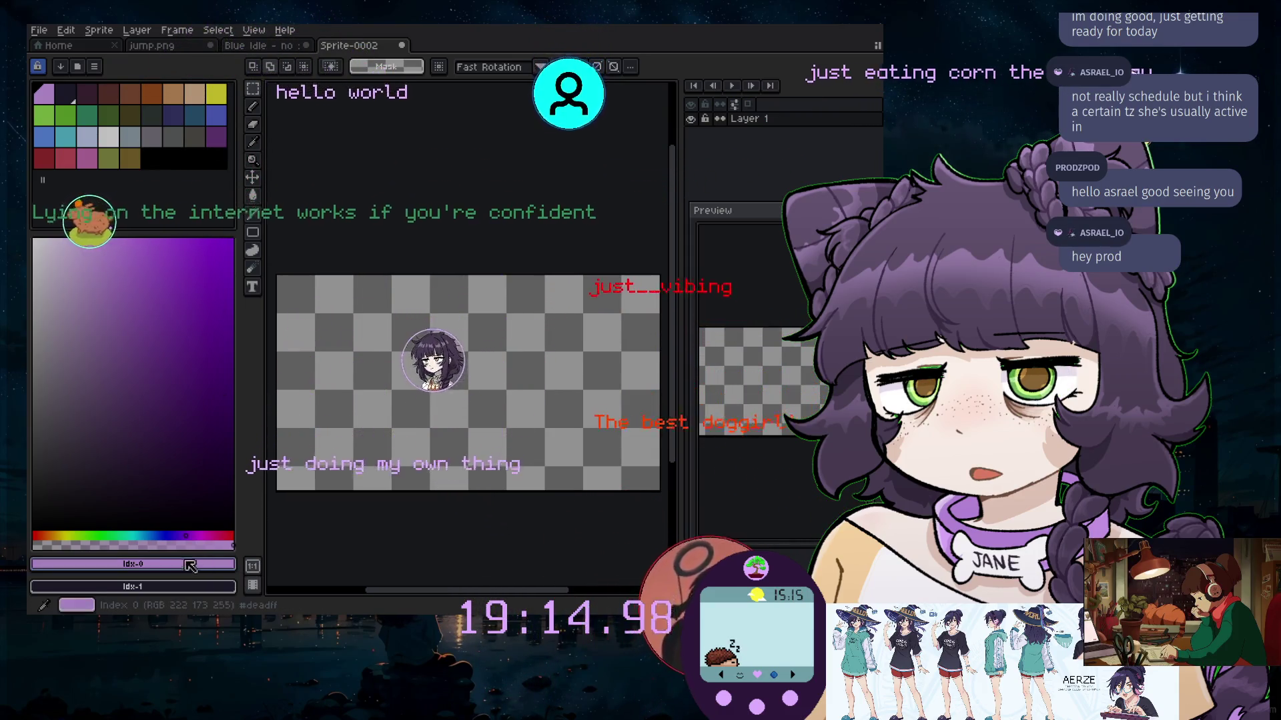
Step: Change palette entry Idx-32 from black to #deadff as well
left_click(150, 159)
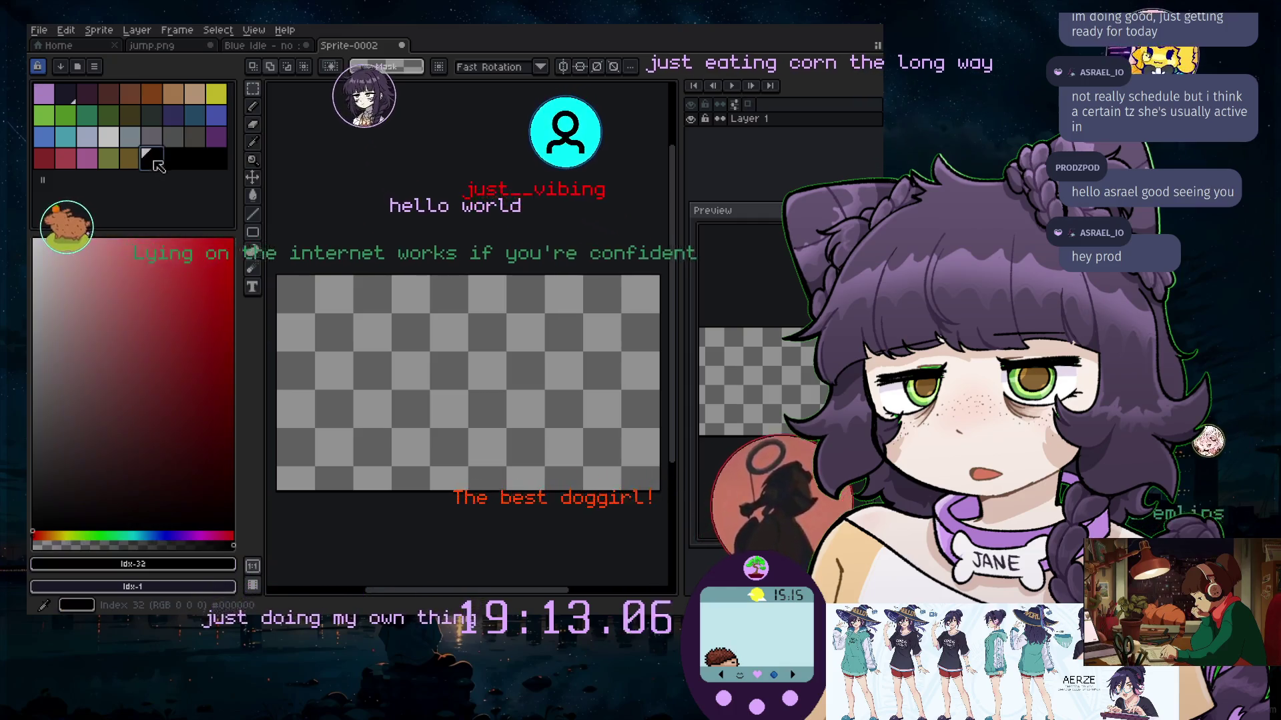
left_click(160, 565)
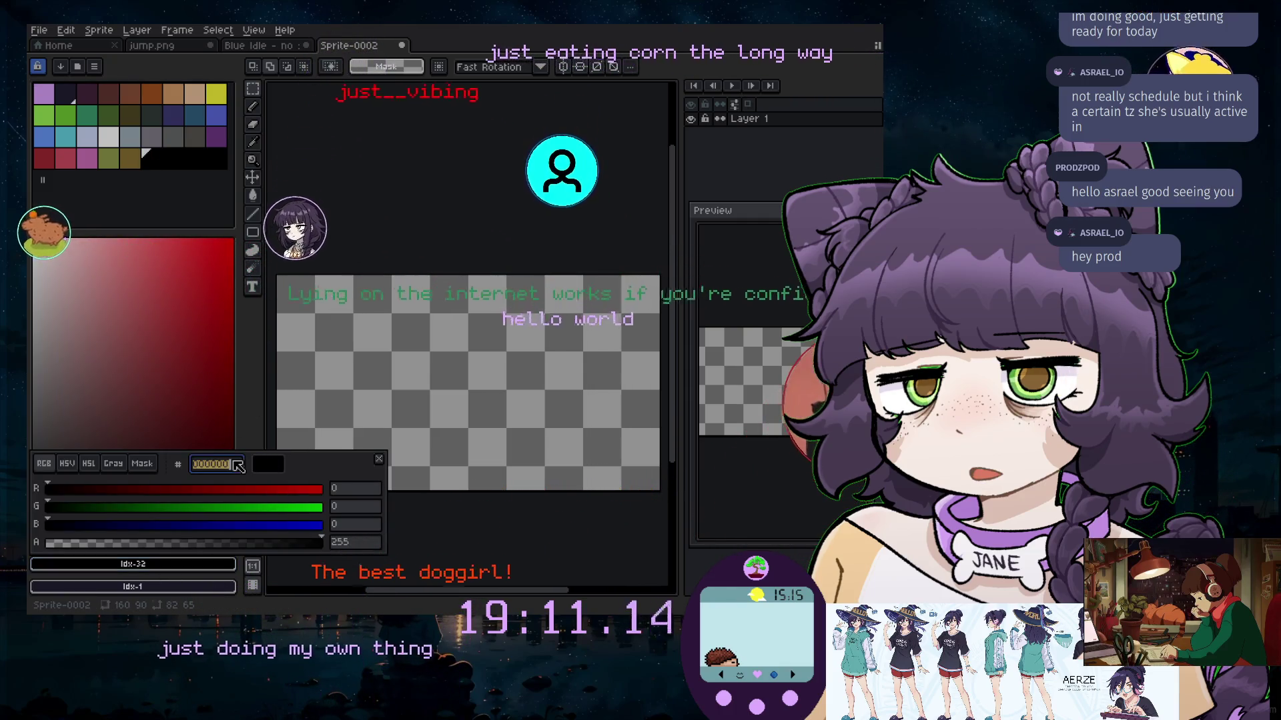
type("adff")
left_click(437, 548)
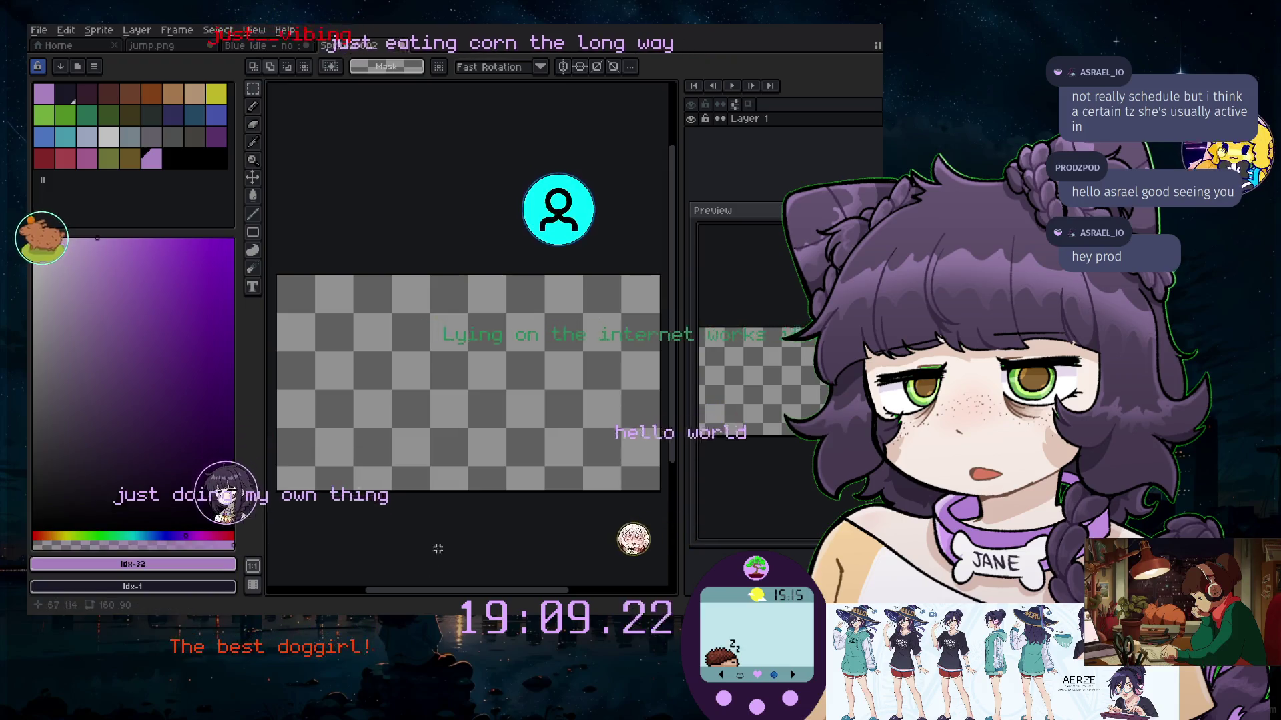
Step: Set the sprite's colour mode to RGB from the Sprite menu
left_click(110, 30)
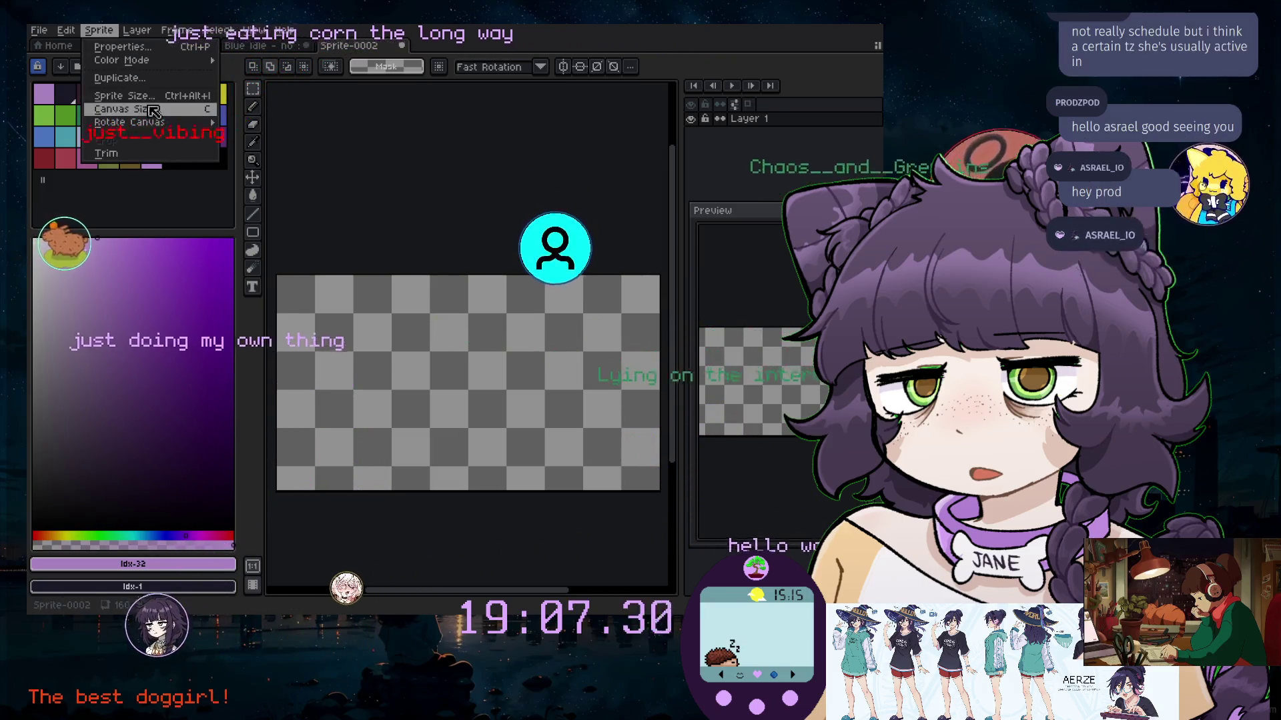
mouse_move(162, 62)
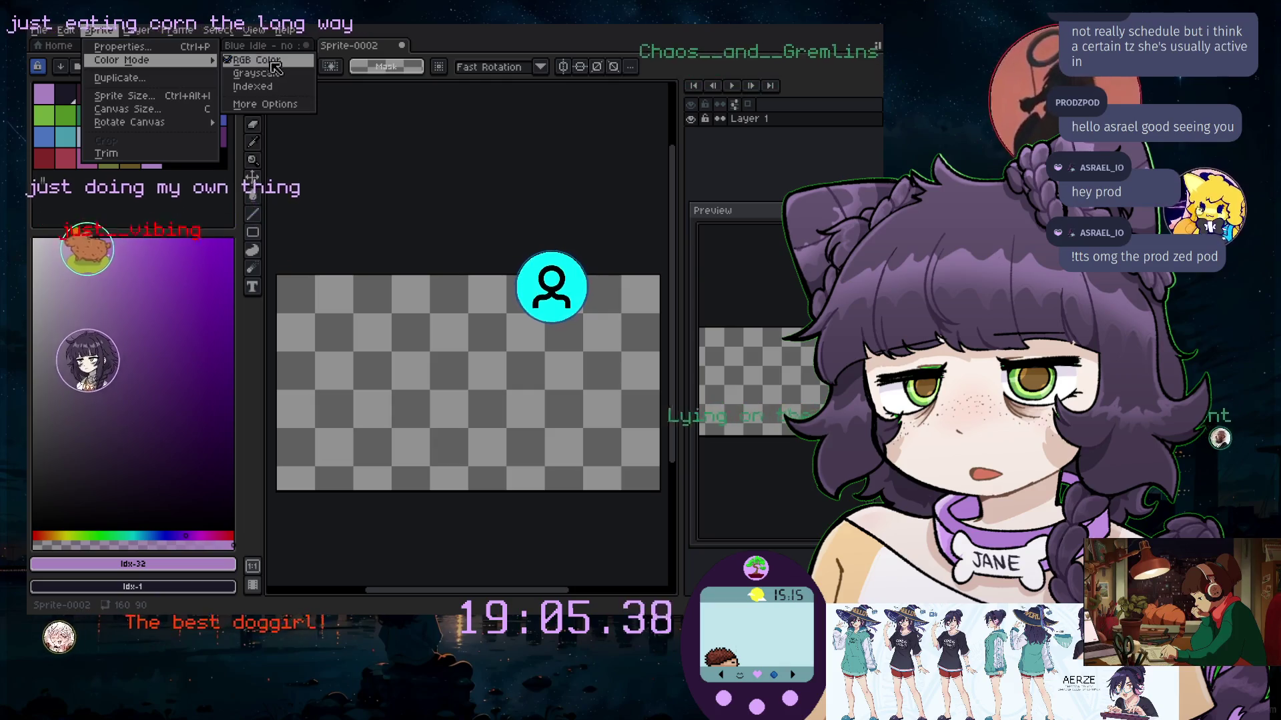
left_click(285, 122)
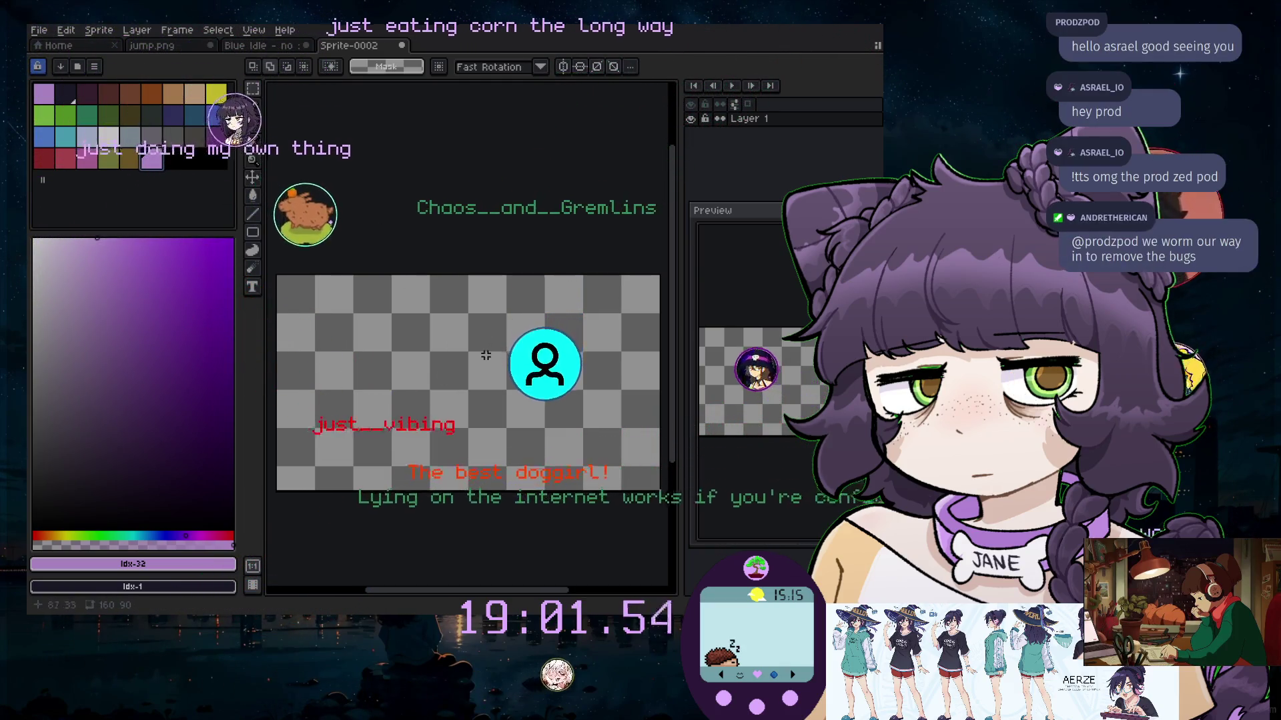
key("b")
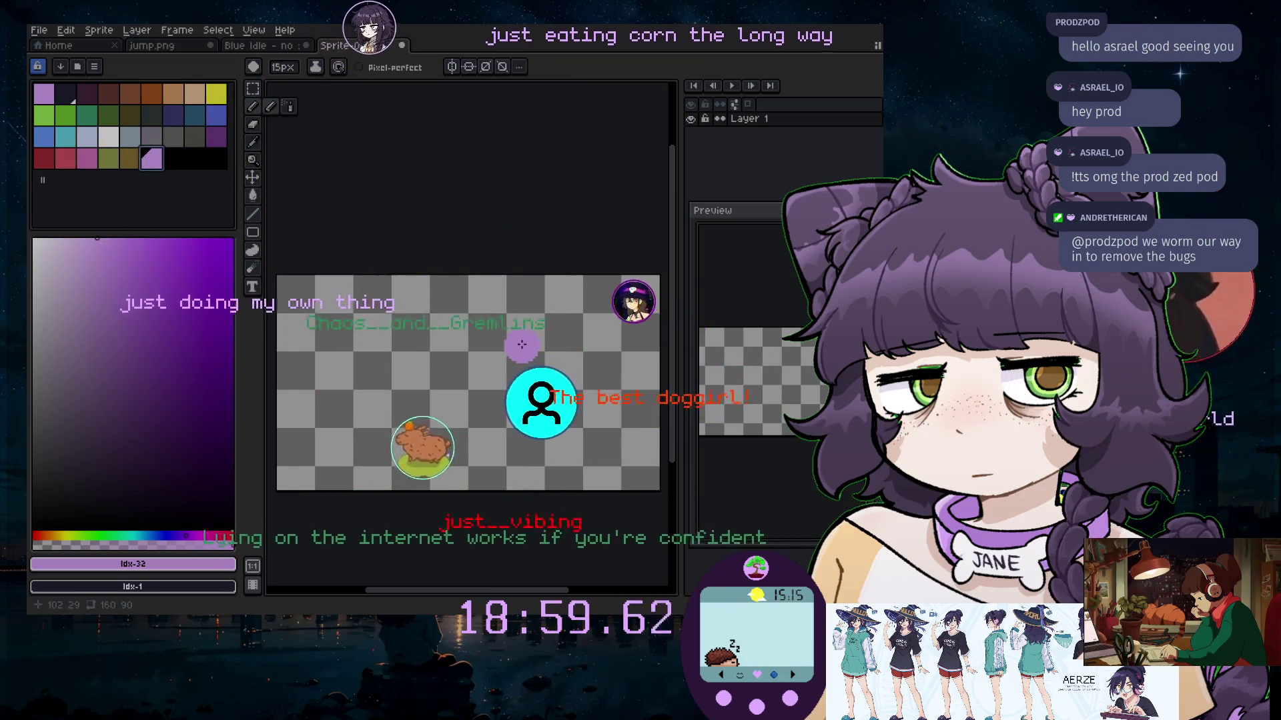
scroll(530, 384, "up", 1)
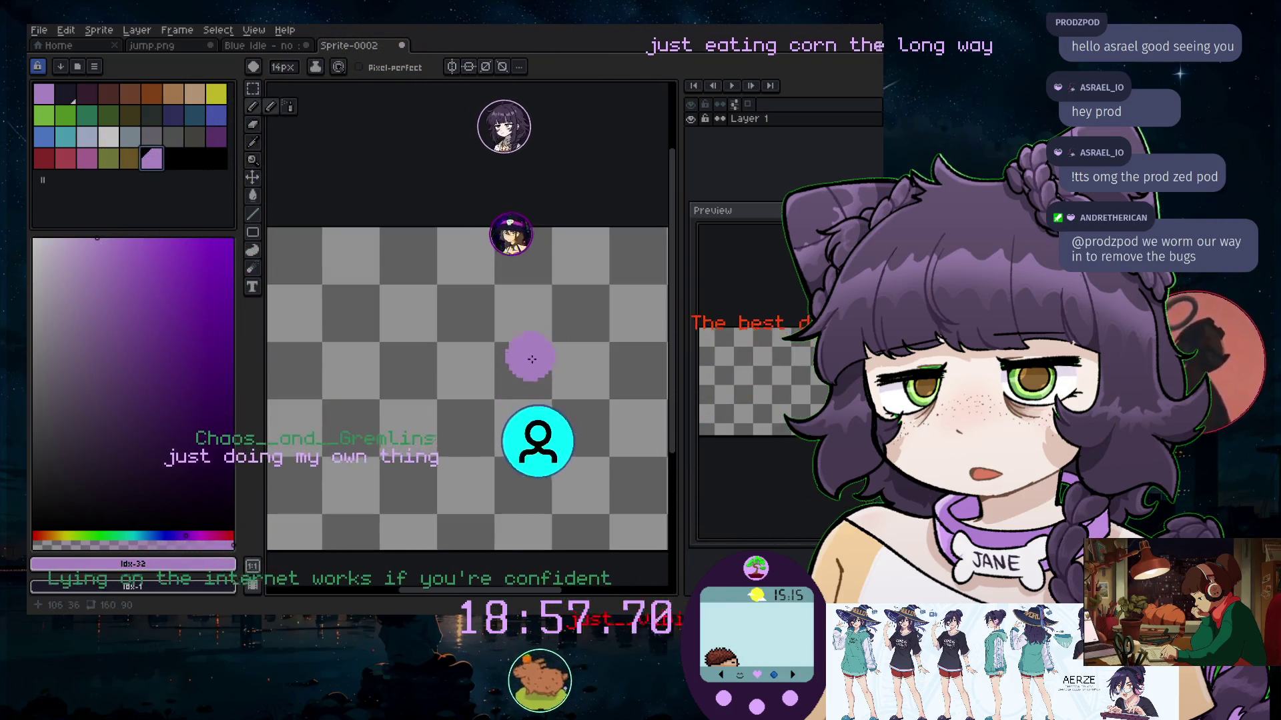
scroll(529, 355, "up", 1)
scroll(539, 383, "down", 1)
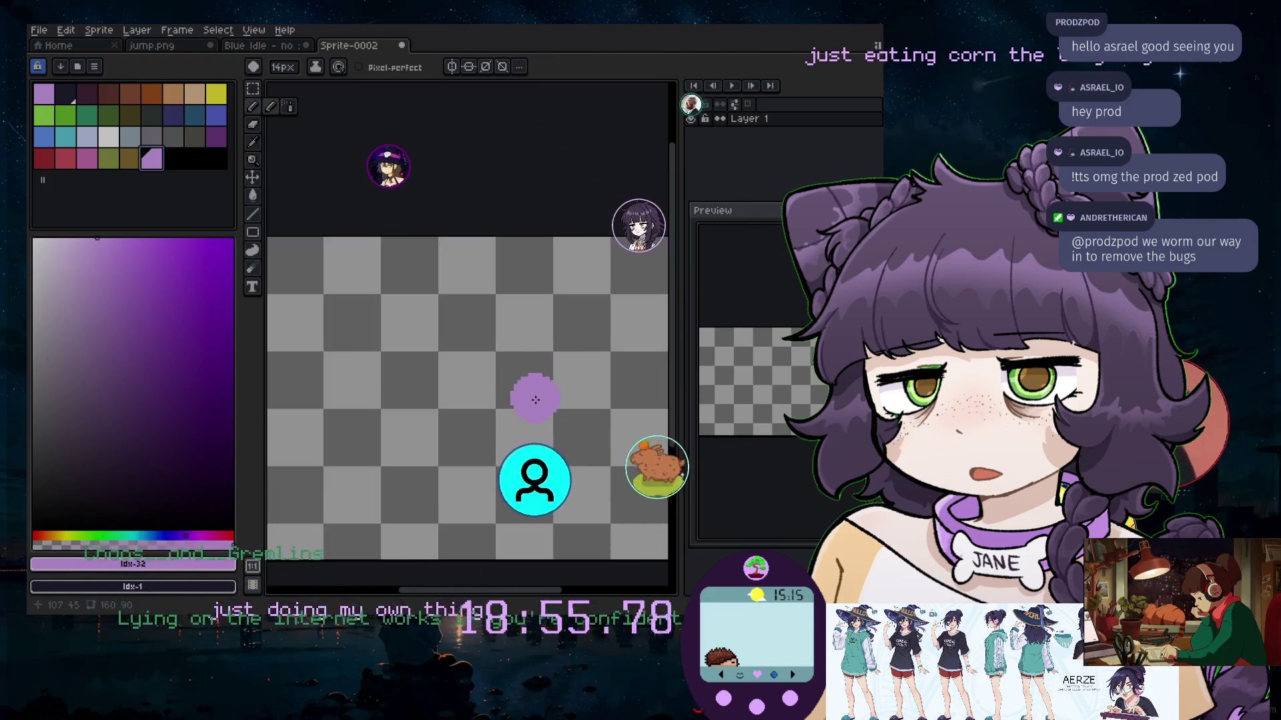
mouse_move(516, 590)
left_mouse_down()
mouse_move(441, 590)
mouse_move(509, 591)
left_mouse_up()
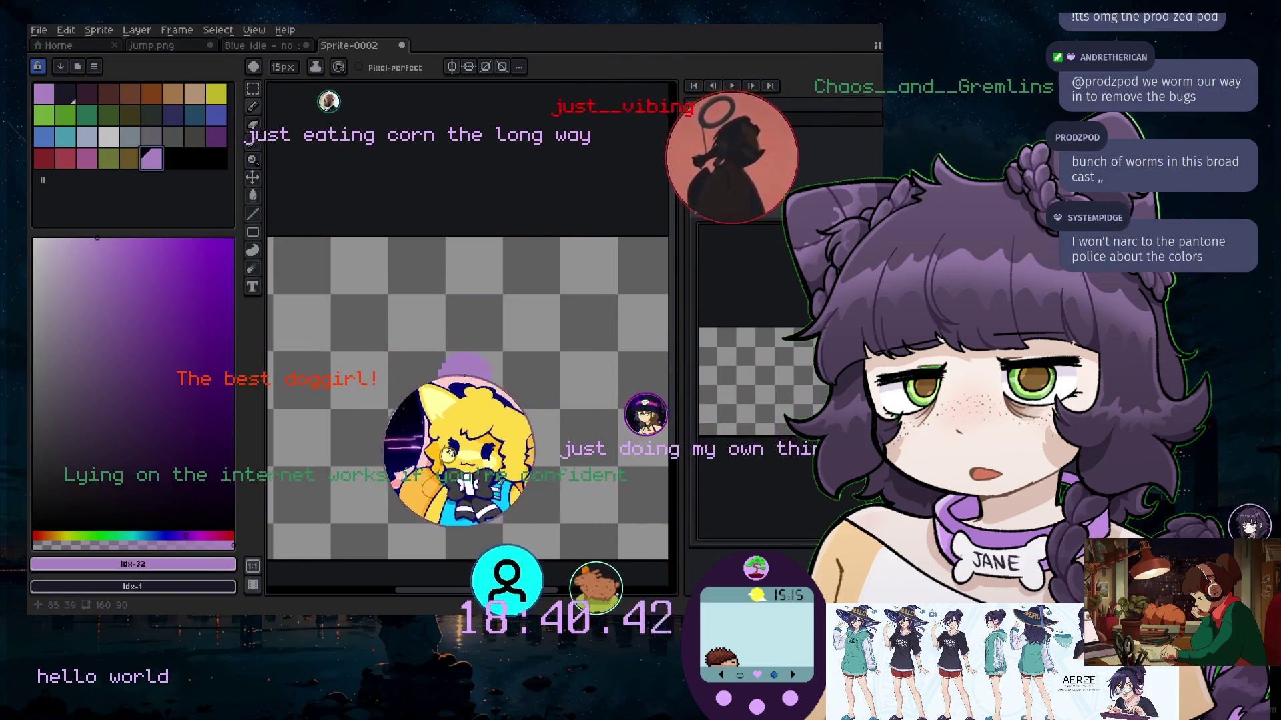
scroll(464, 380, "down", 2)
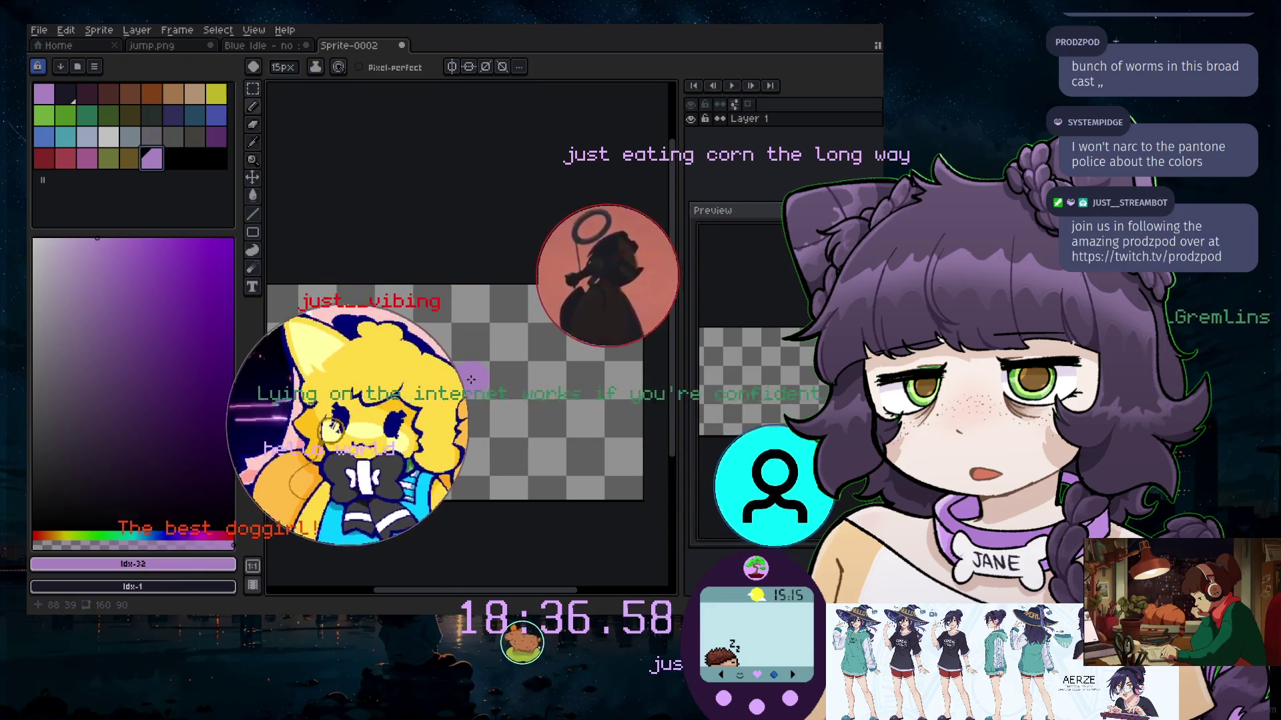
scroll(471, 380, "up", 2)
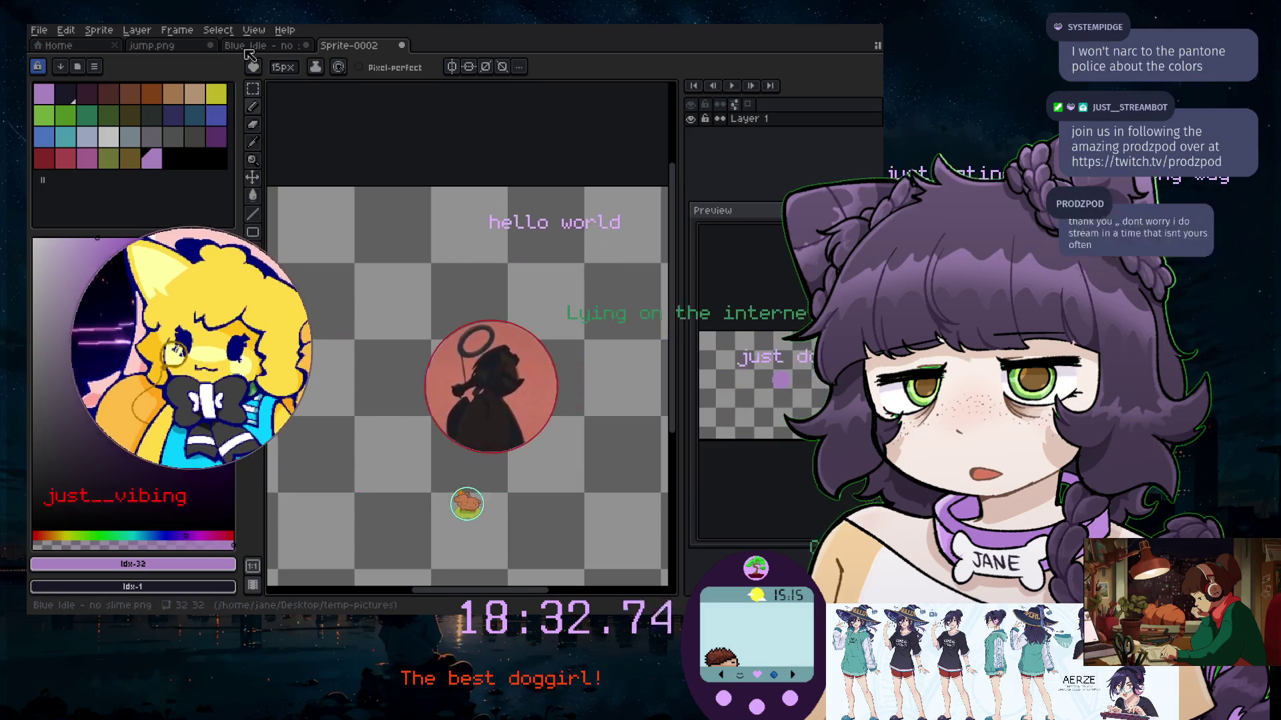
Step: Add a new layer, Layer 2, above Layer 1
left_click(137, 30)
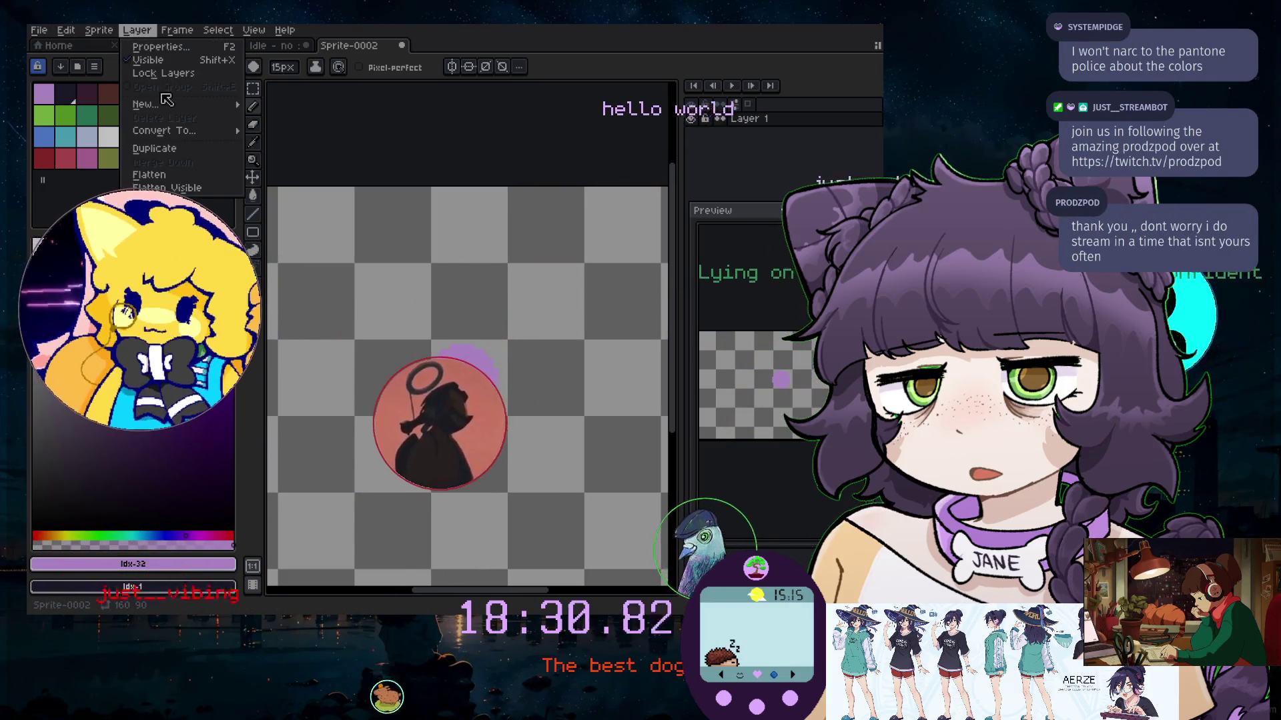
mouse_move(153, 85)
left_click(307, 85)
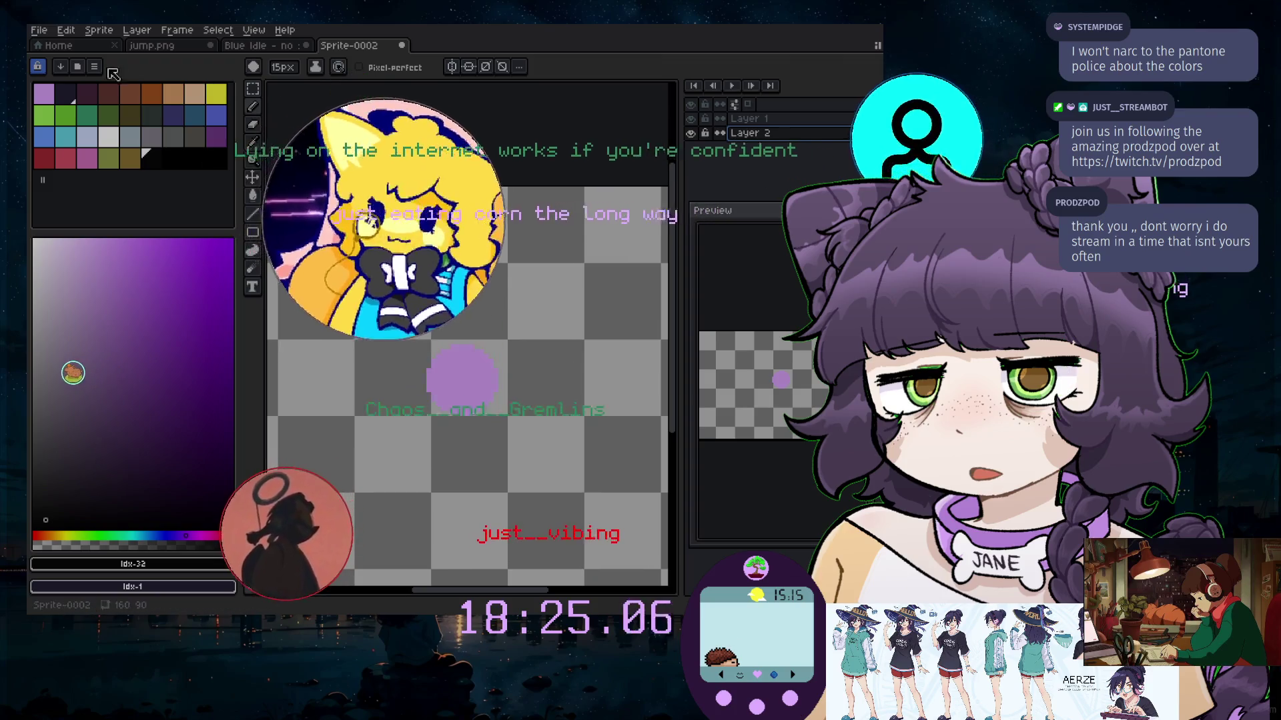
Step: Fill the empty canvas with black using the Paint Bucket, then undo the fill
left_click(255, 189)
left_click(639, 232)
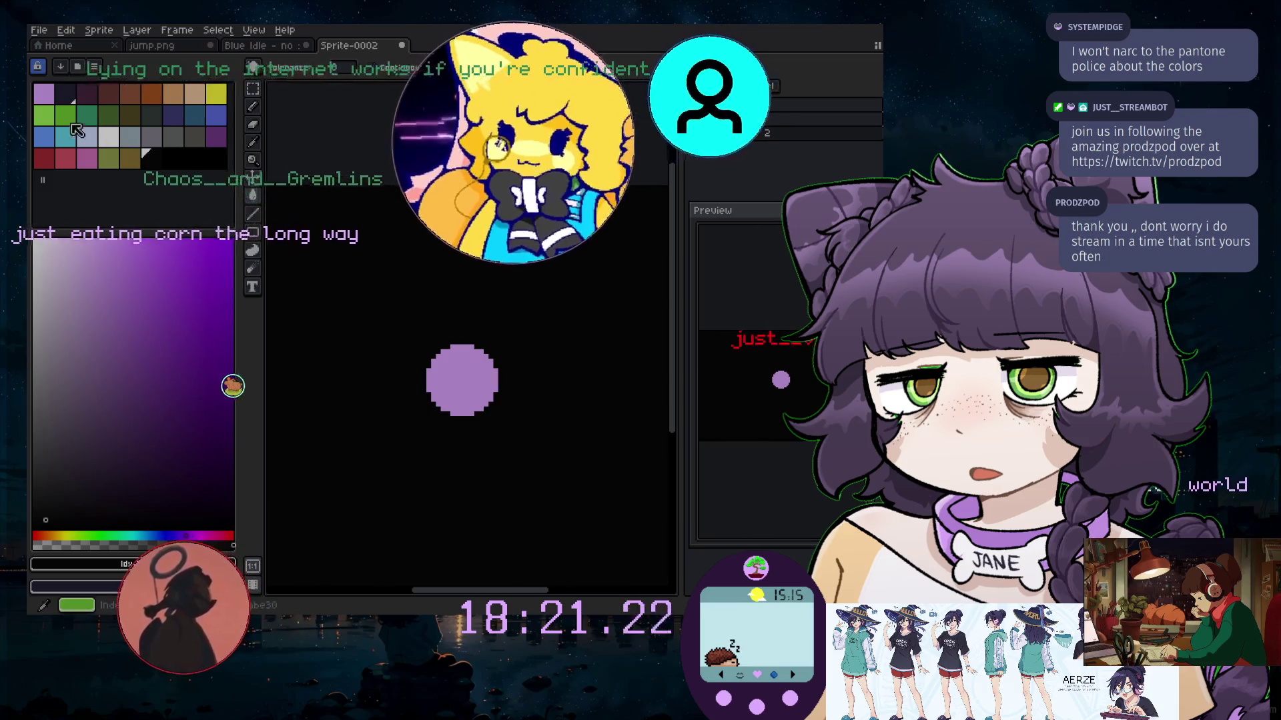
key("ctrl+z")
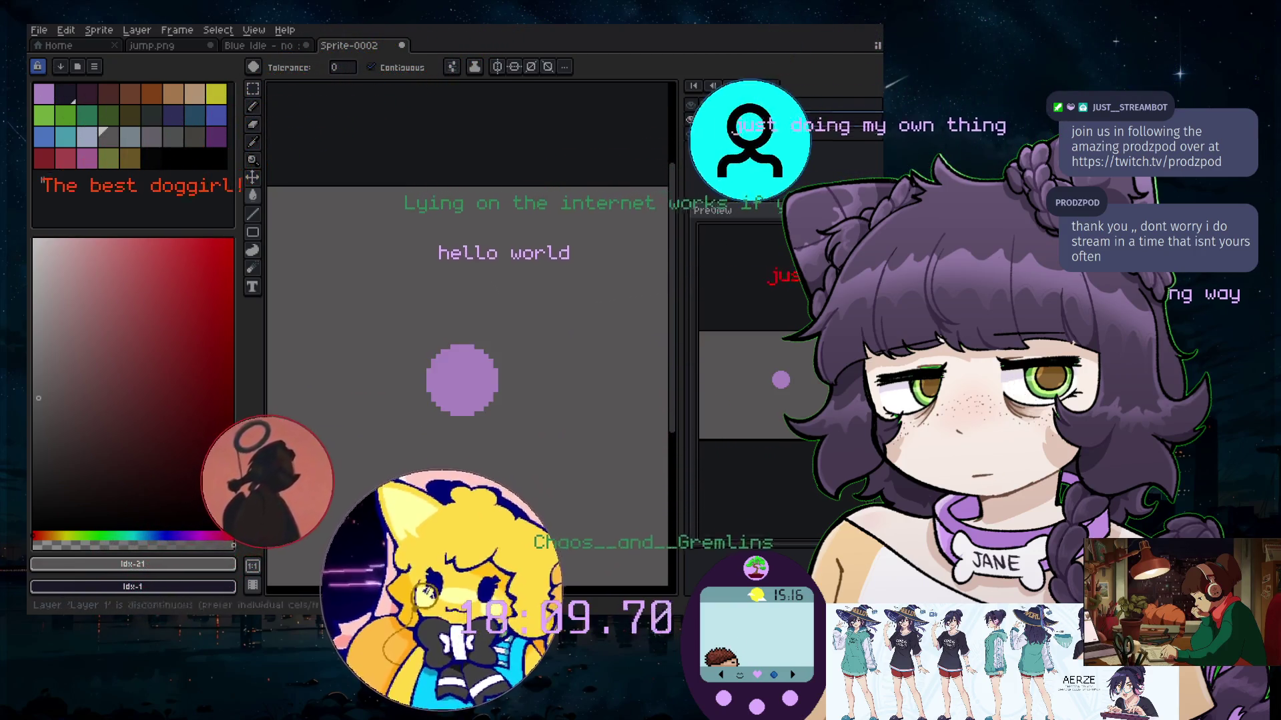
Step: Rename Layer 1 to 'headphone' and make the lilac purple the drawing colour
double_click(747, 118)
type("headphi")
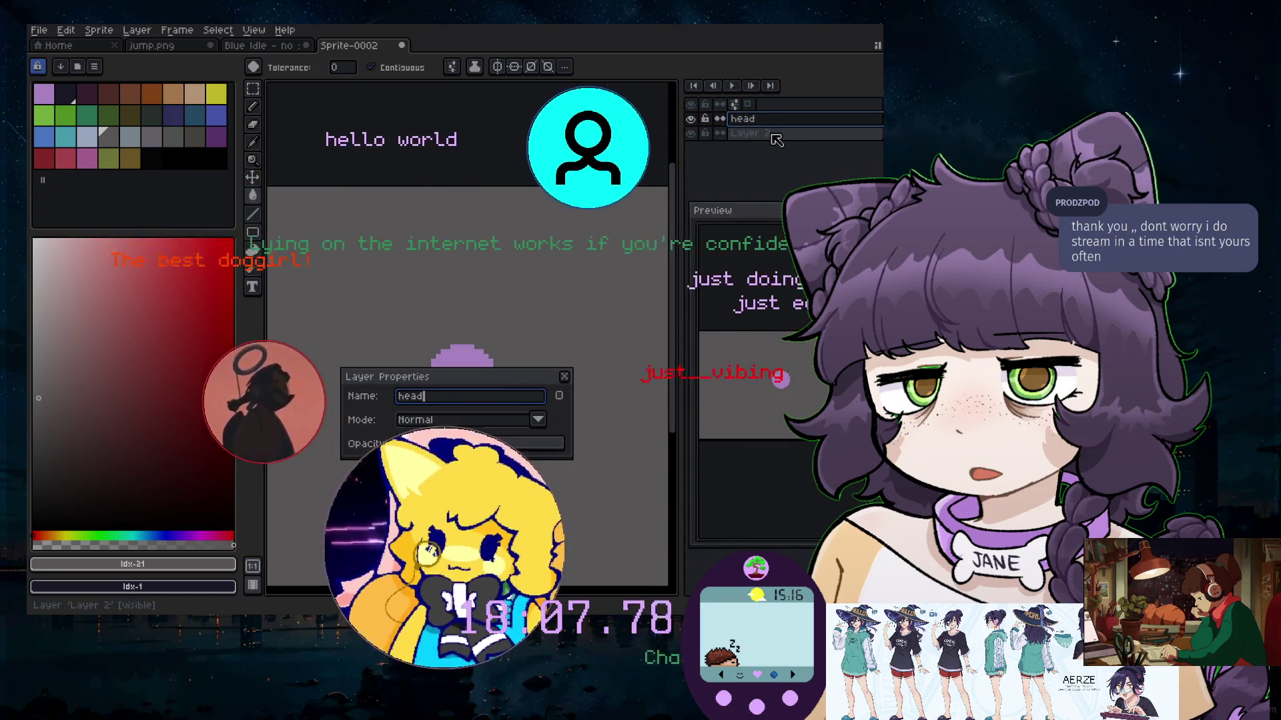
key("BackSpace")
type("one")
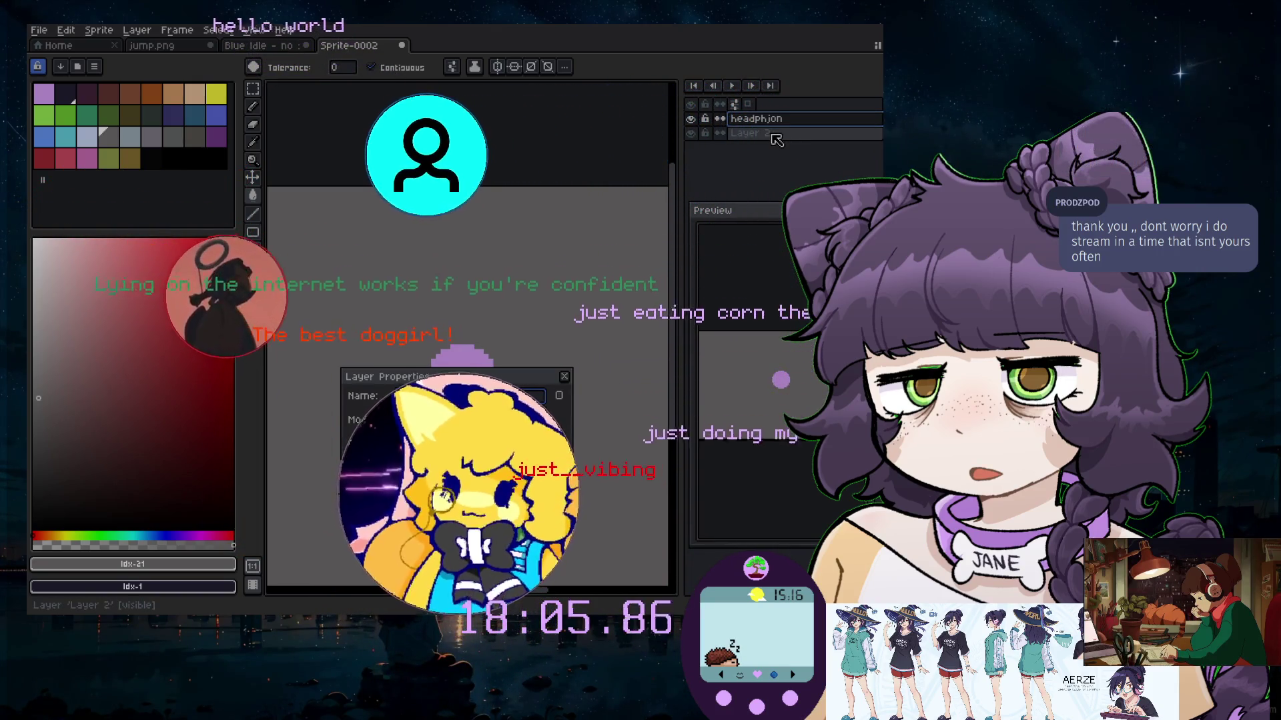
key("Return")
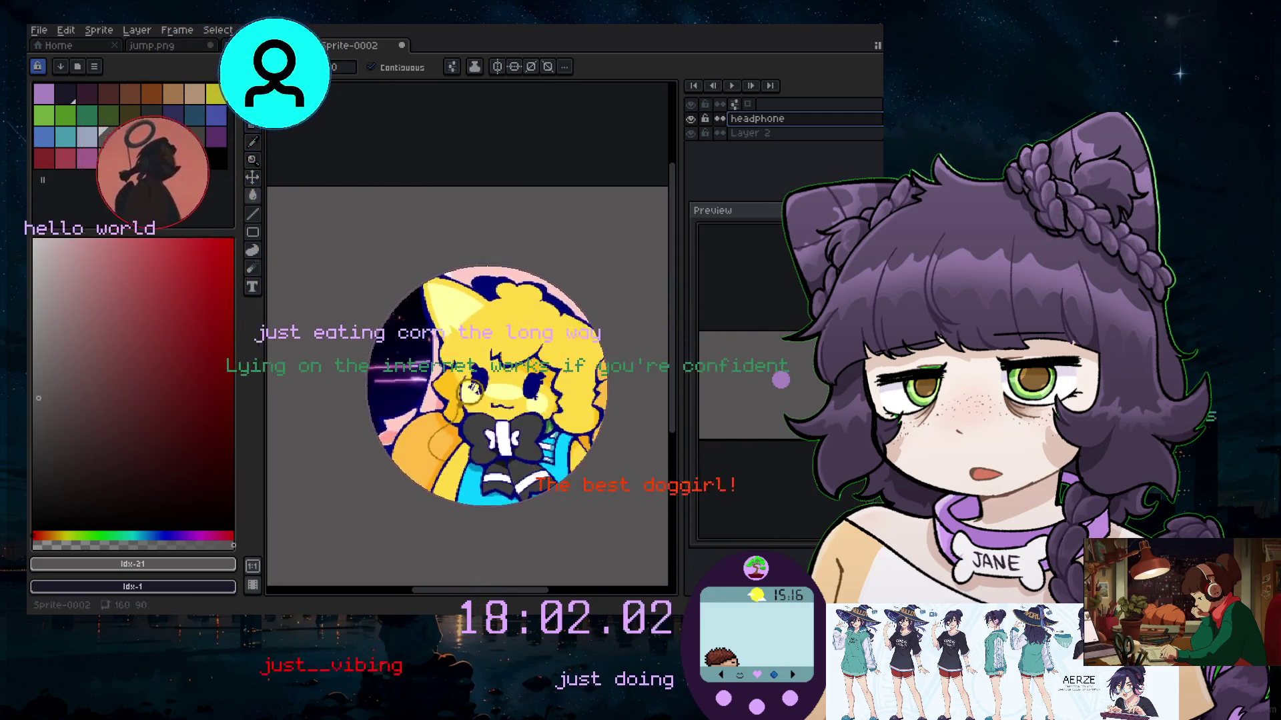
left_click(44, 94)
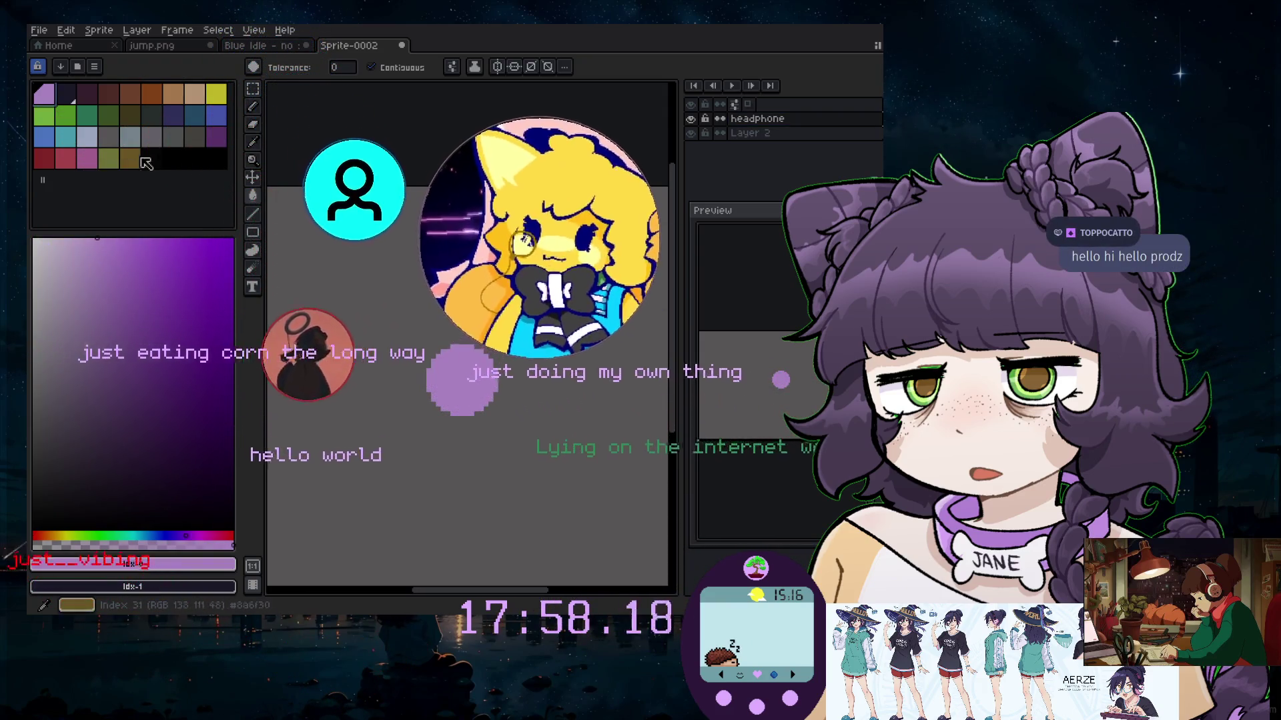
Step: Paint the centre of the purple dot light blue-grey with a small Pencil brush, leaving a ring
left_click(87, 137)
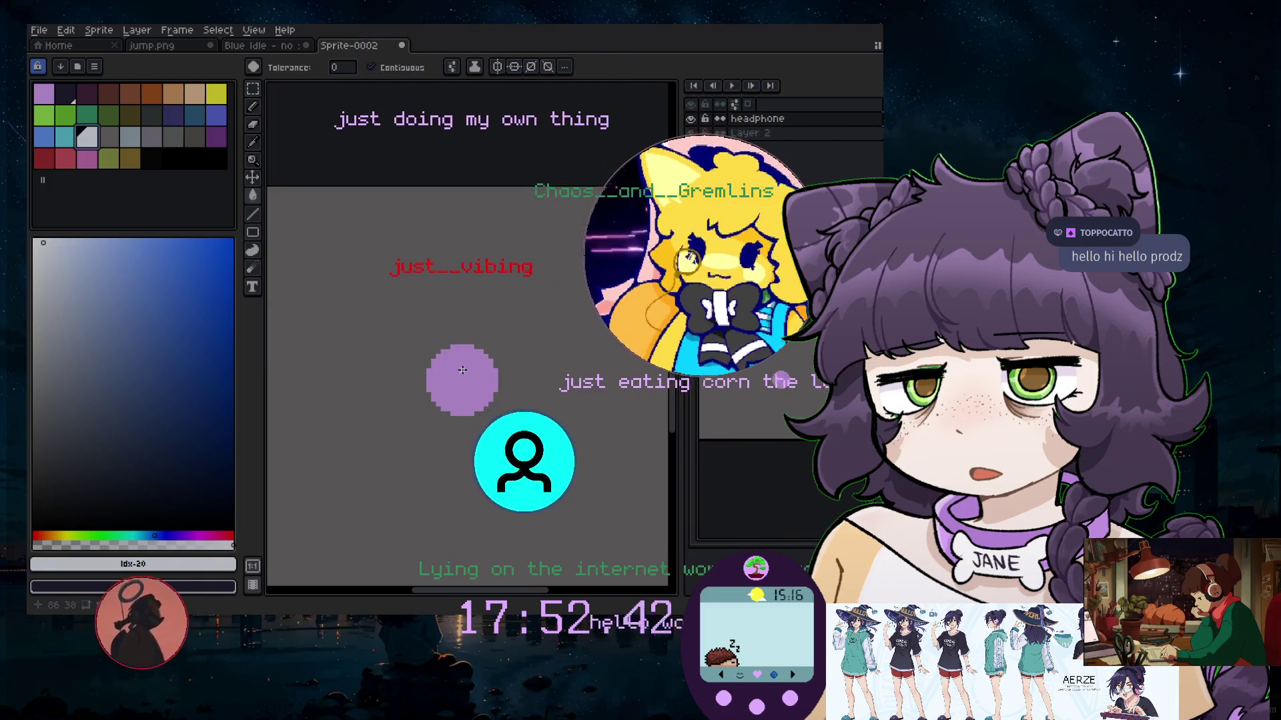
scroll(459, 373, "up", 1)
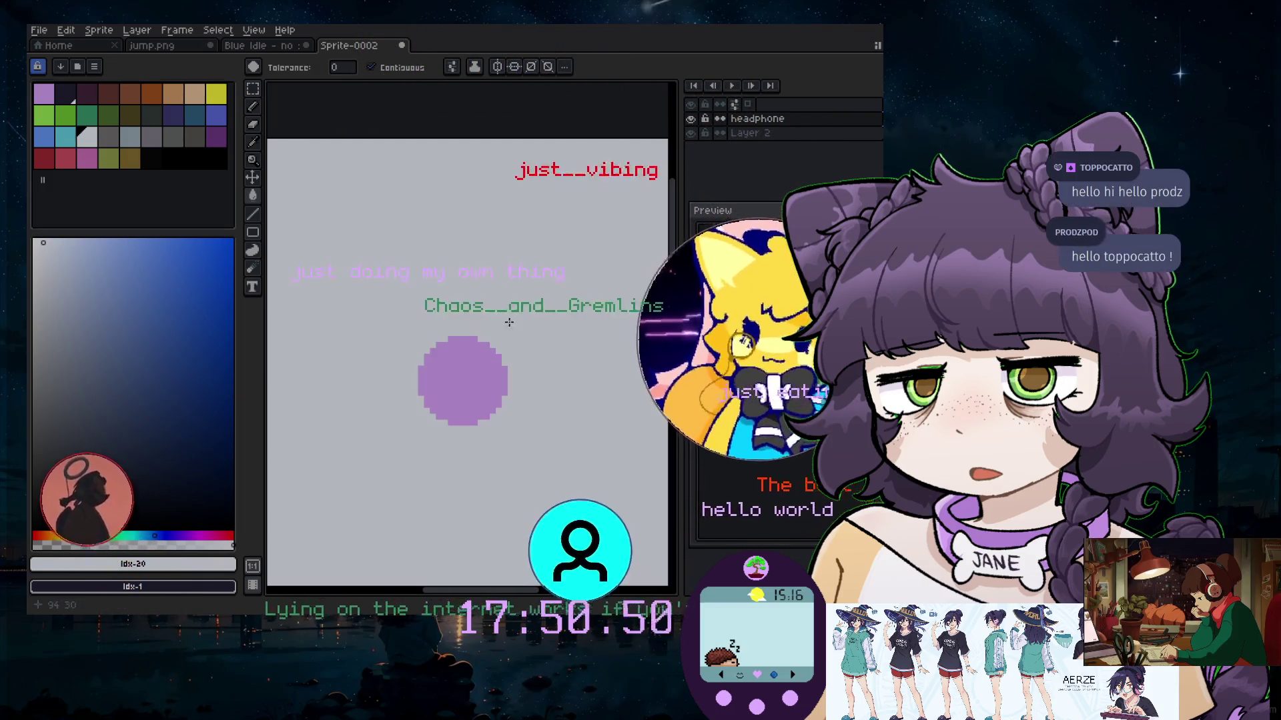
key("v")
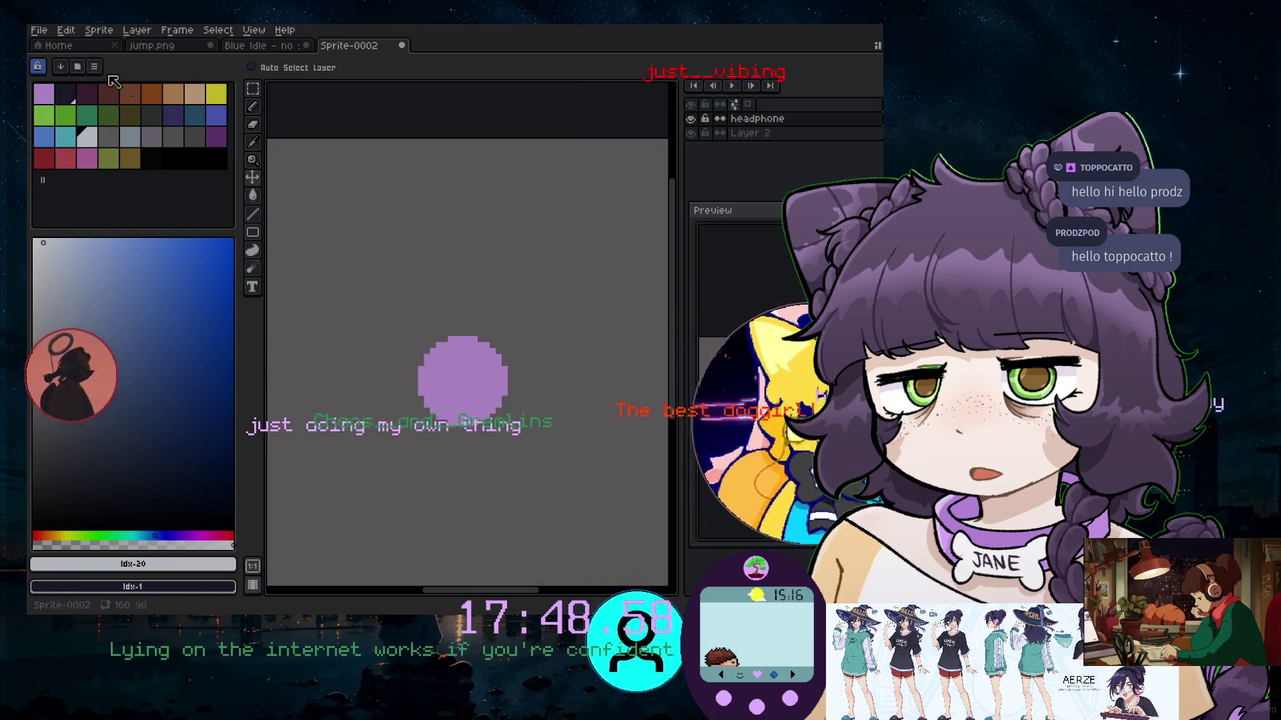
key("b")
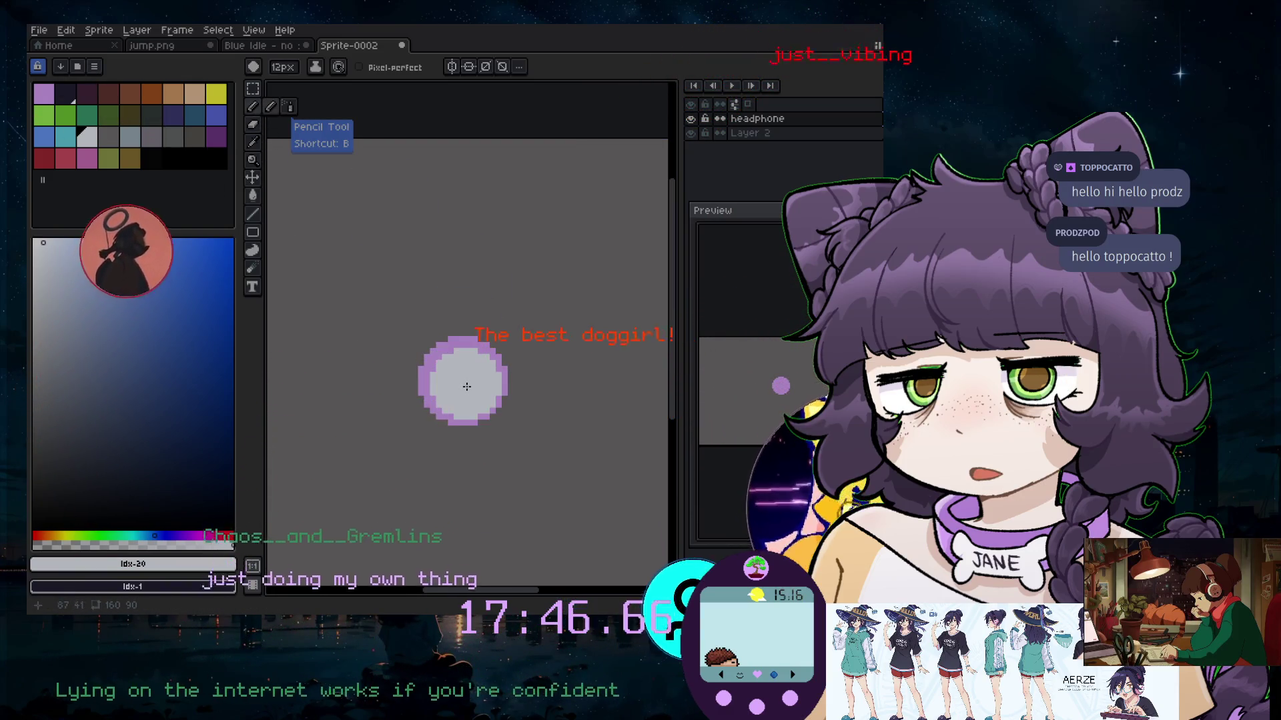
scroll(460, 373, "down", 5)
scroll(462, 384, "up", 1)
scroll(462, 384, "down", 1)
scroll(462, 383, "up", 1)
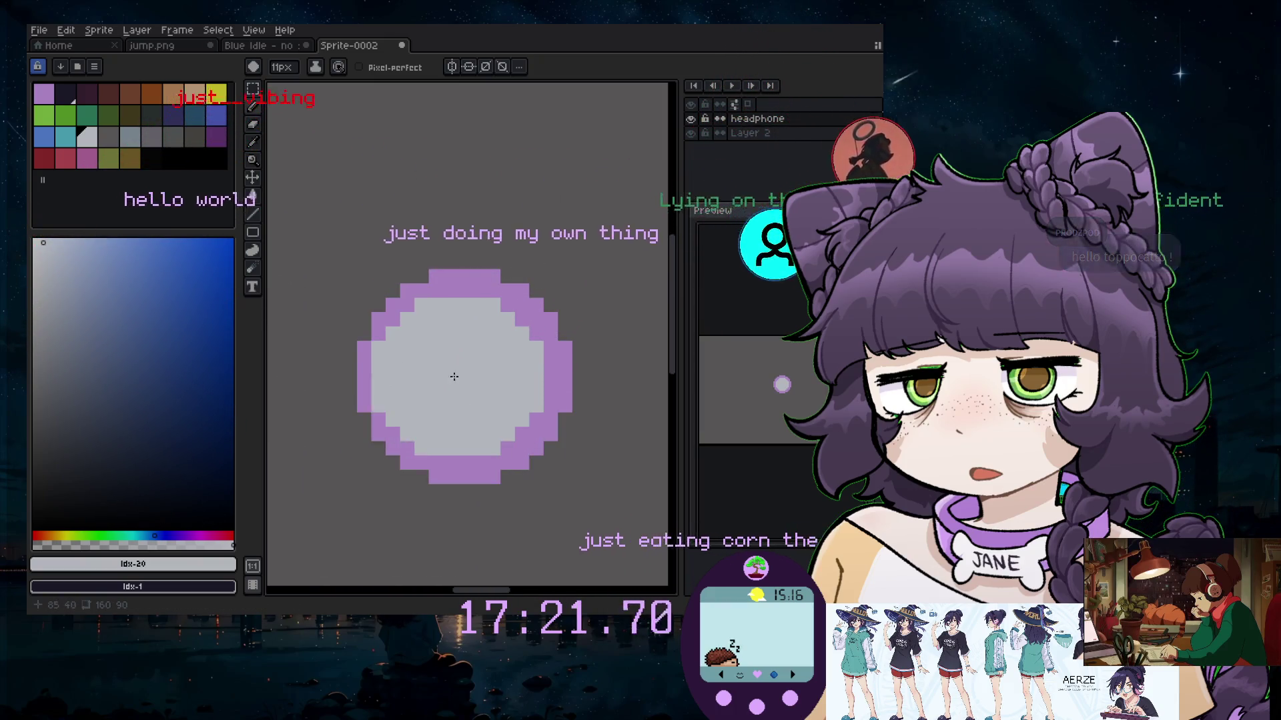
Step: Reselect lilac, add a new empty Layer 3, and undo the stray lilac dab
left_click(44, 94)
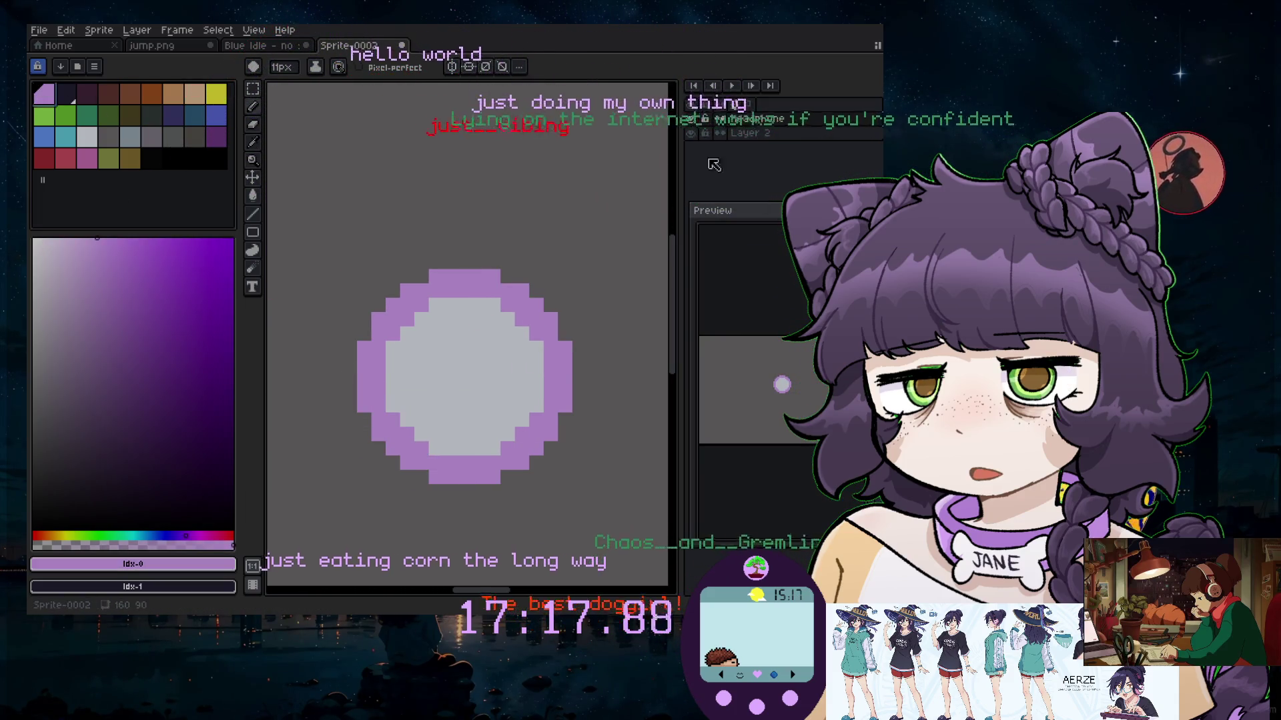
left_click(137, 30)
mouse_move(143, 103)
left_click(287, 96)
left_click(526, 138)
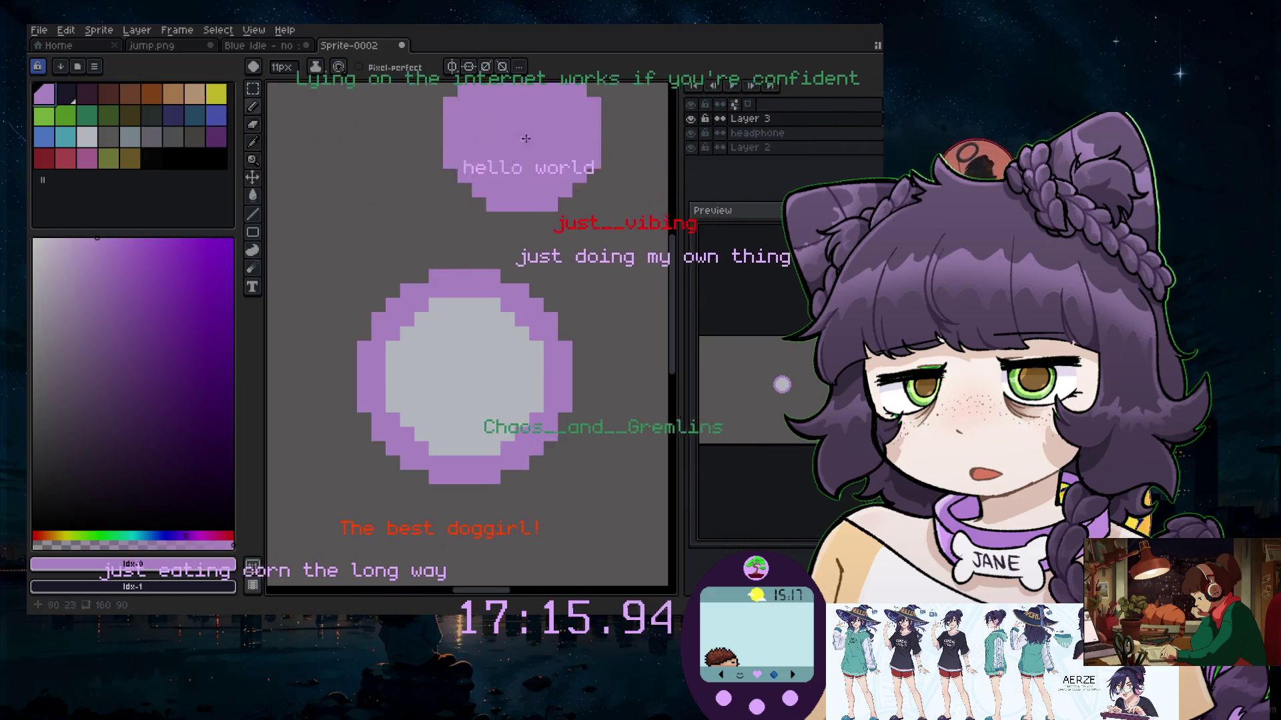
key("ctrl+z")
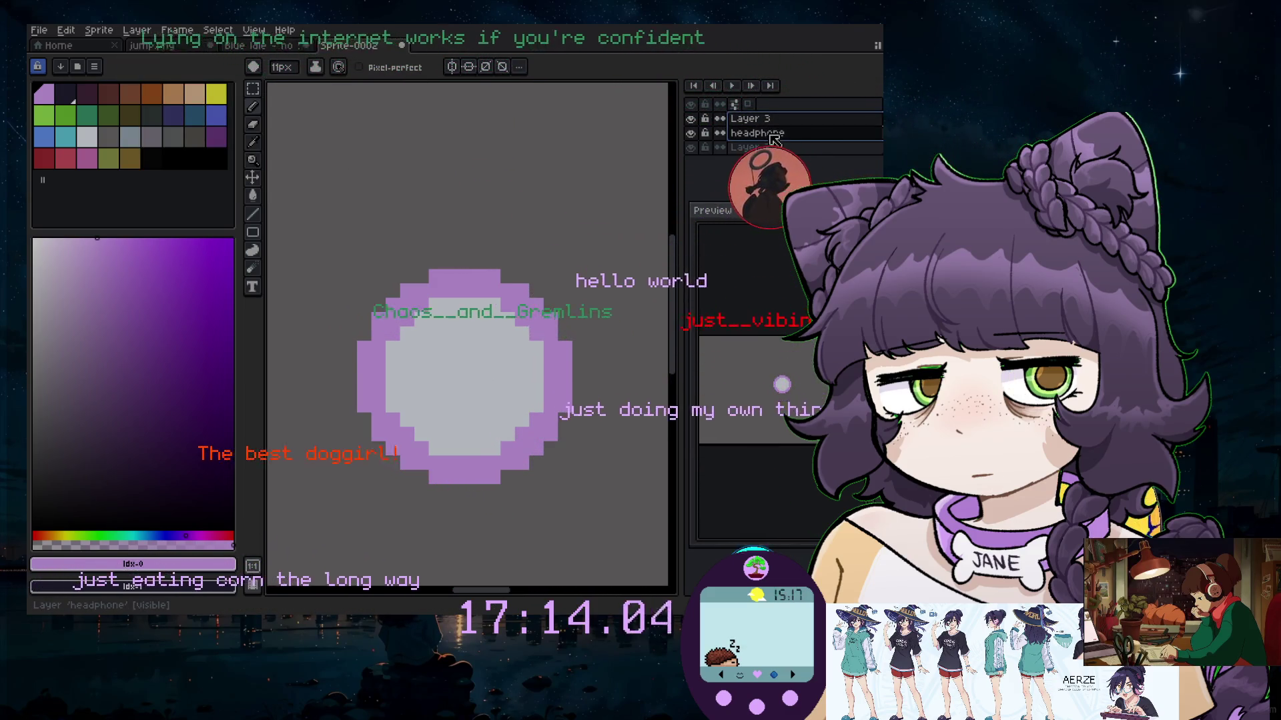
Step: Move Layer 3 below the headphone layer, above Layer 2
left_click_drag(765, 124, 767, 143)
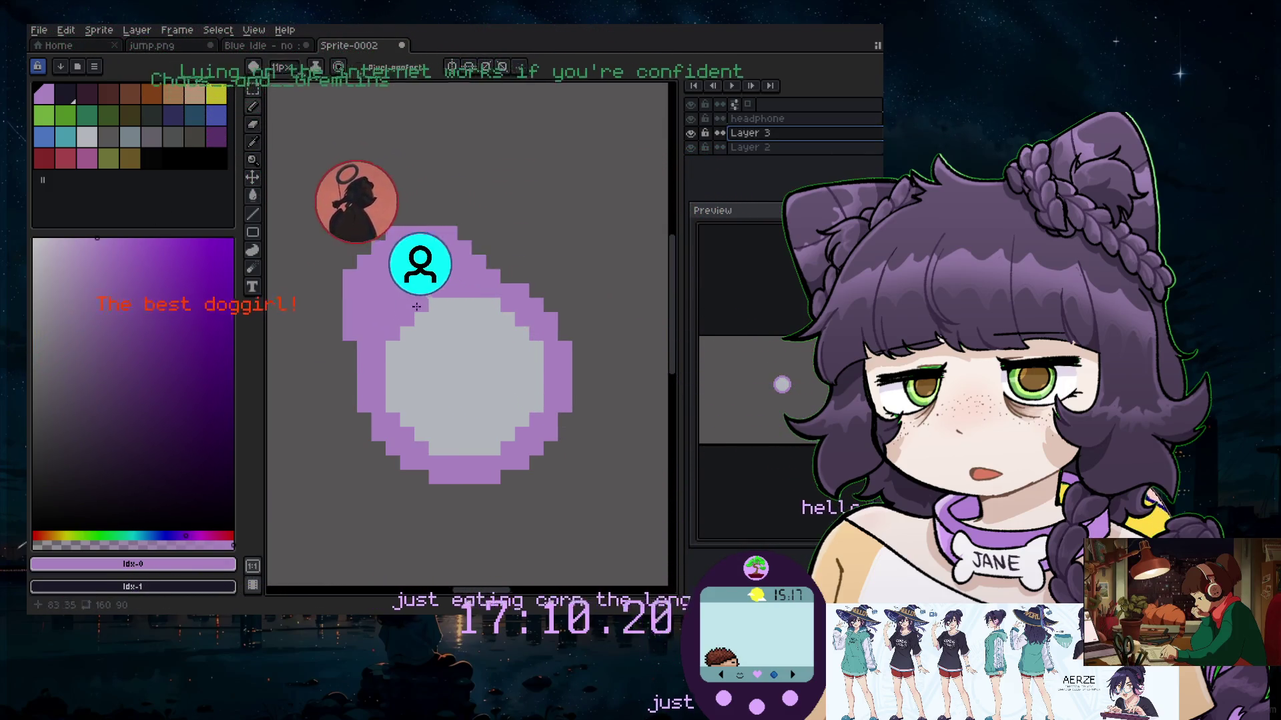
scroll(470, 374, "up", 1)
scroll(470, 374, "down", 2)
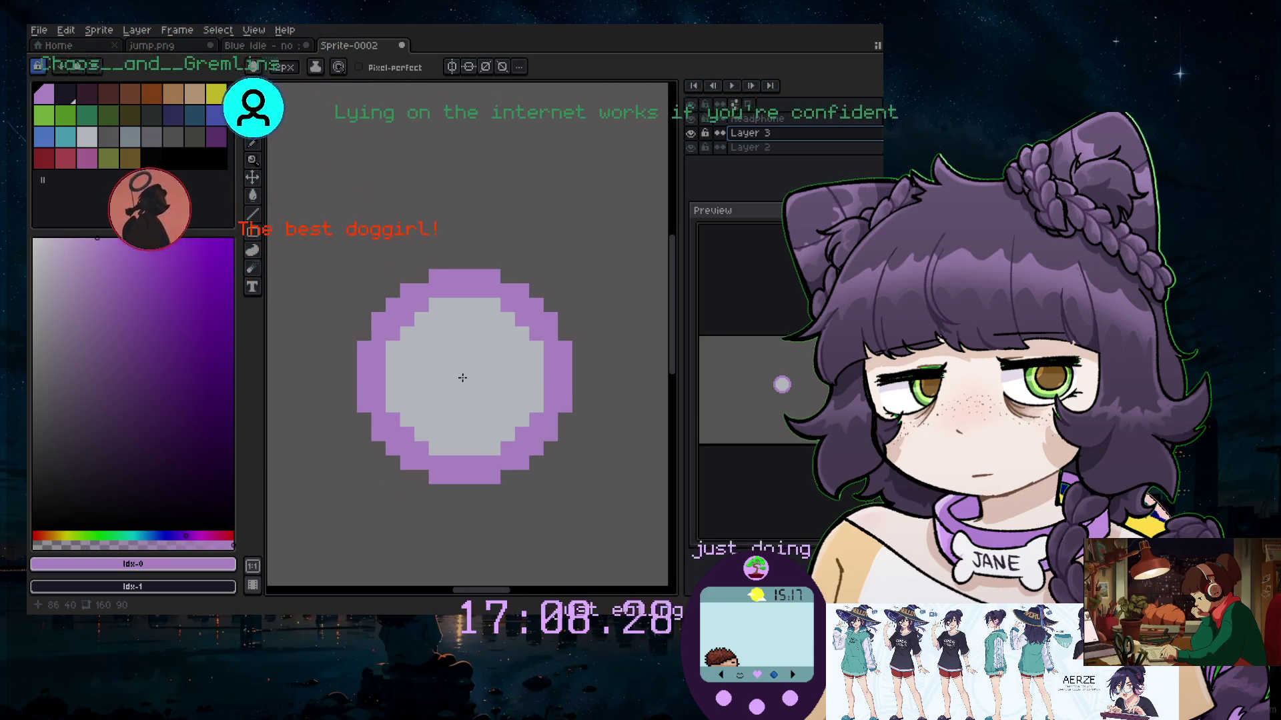
Step: Shrink the Pencil to 1px and start shading the ring with purple pixels
scroll(471, 377, "up", 6)
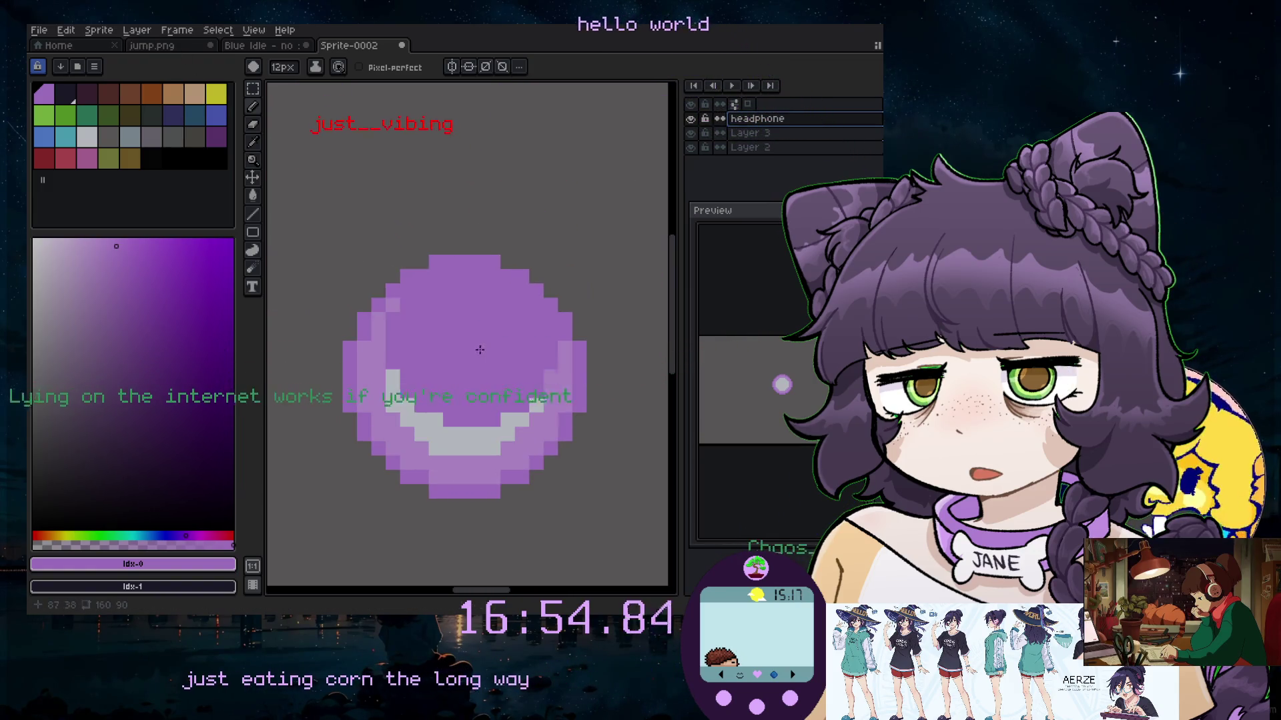
key("minus")
key("minus")
key("minus")
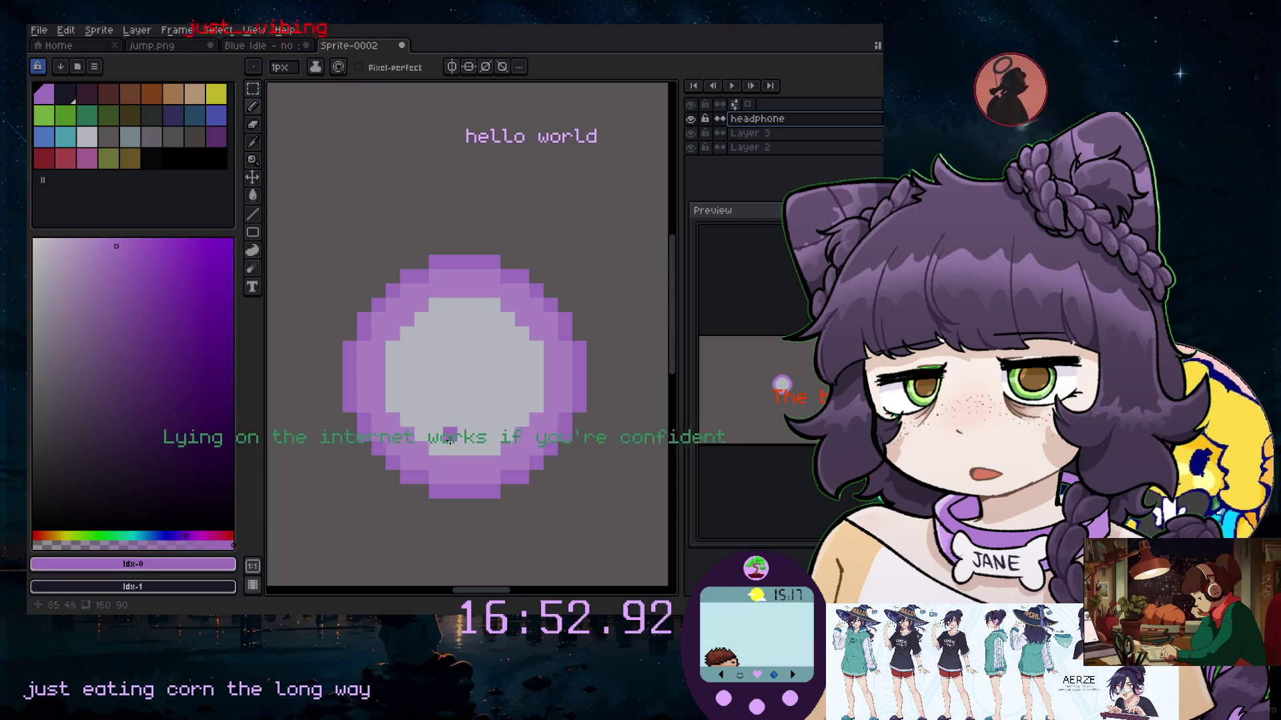
scroll(450, 439, "up", 2)
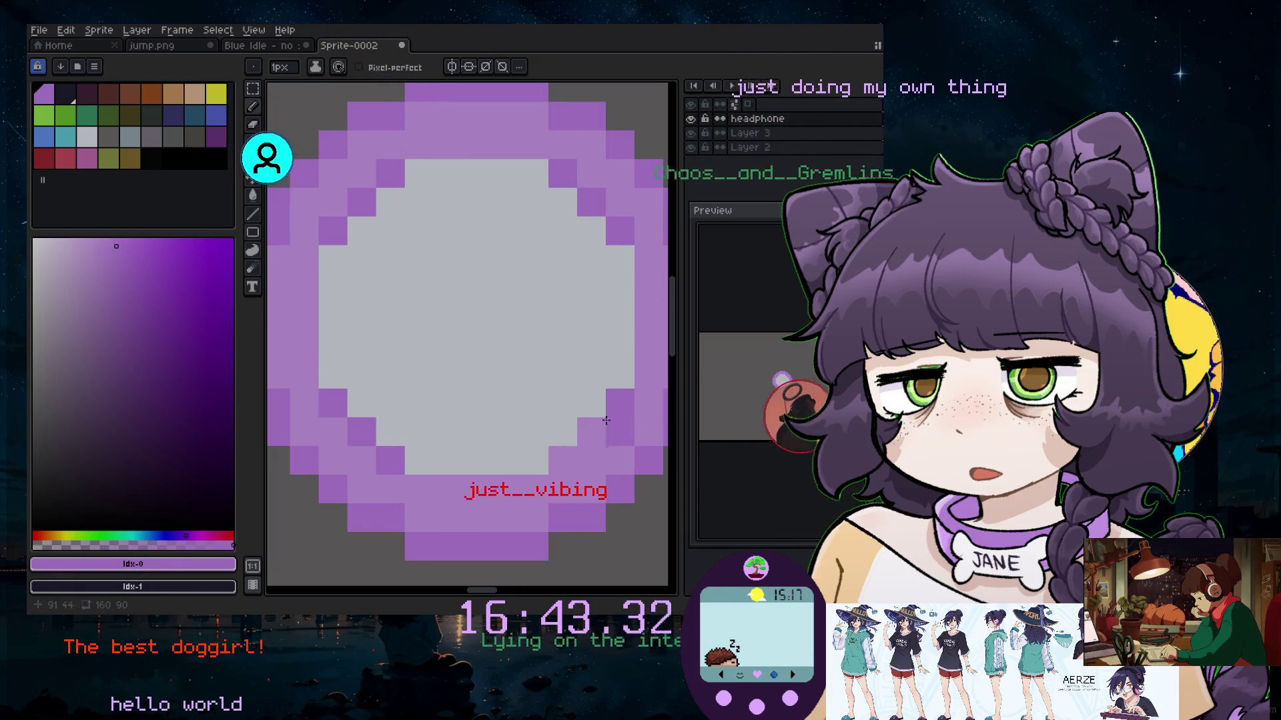
scroll(561, 449, "down", 2)
scroll(509, 393, "down", 2)
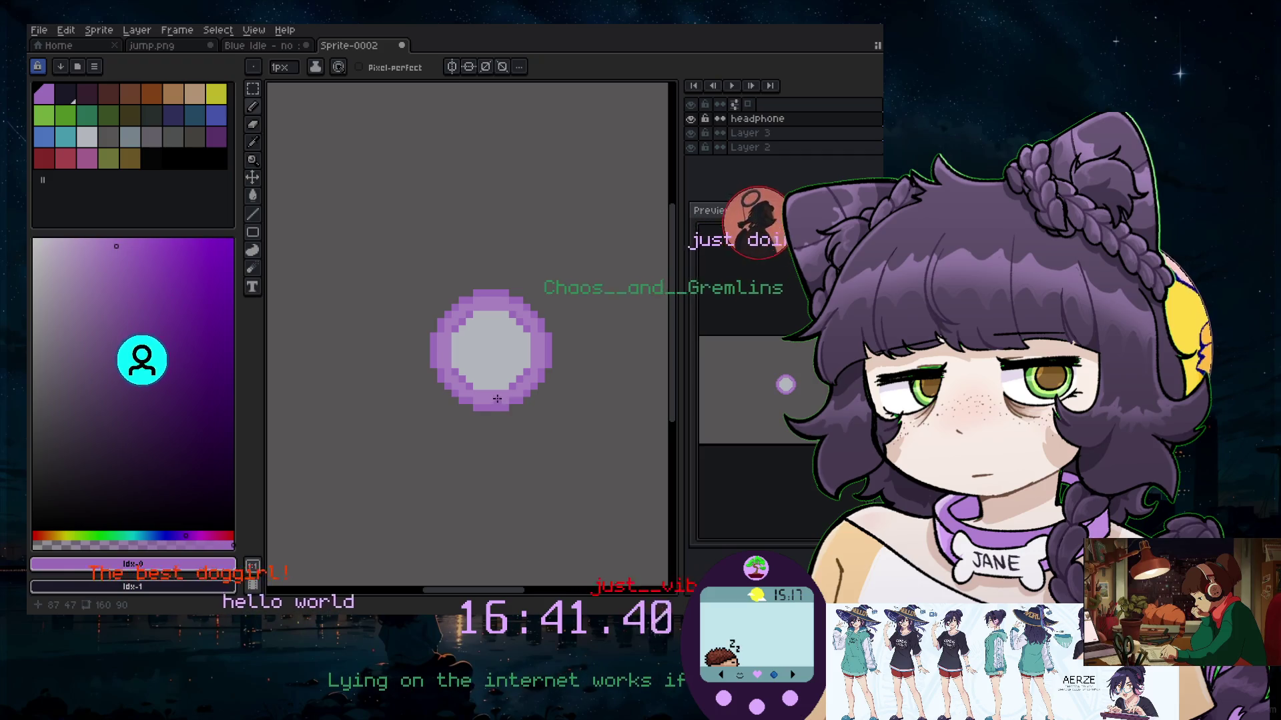
scroll(496, 394, "up", 1)
scroll(496, 390, "up", 1)
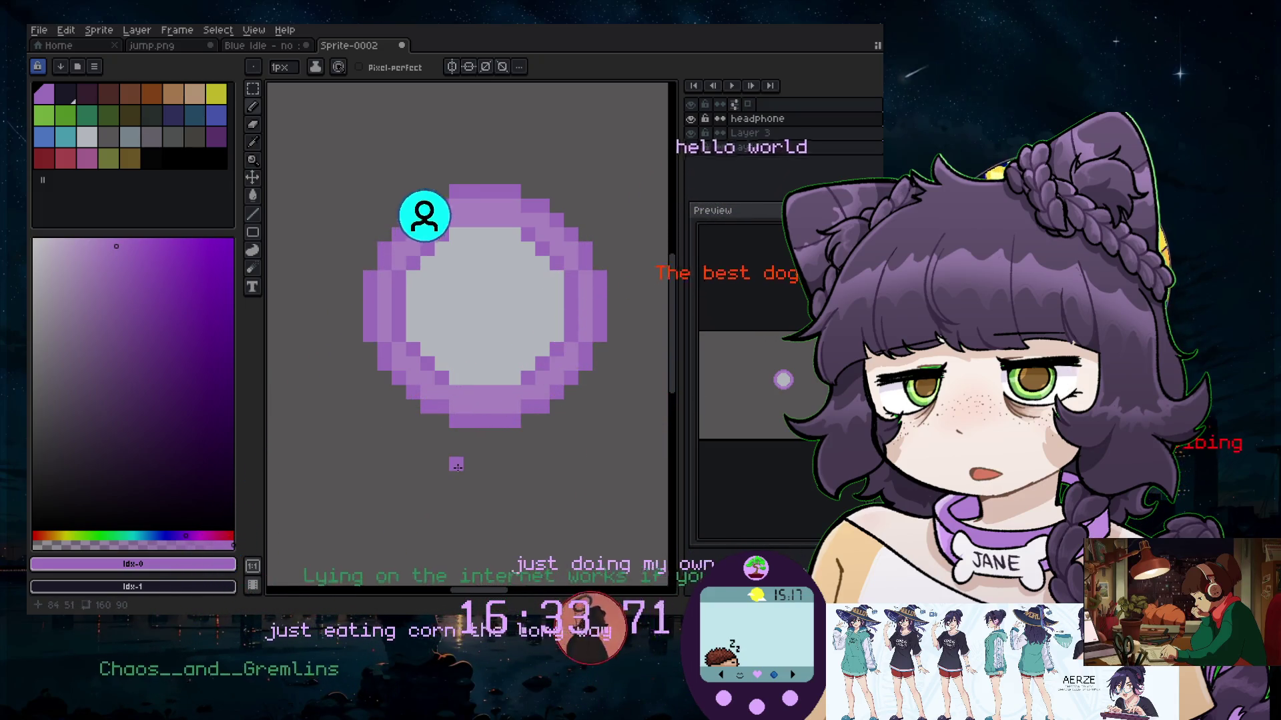
Step: Add darker purple shading pixels along the edges of the lilac ring
key("v")
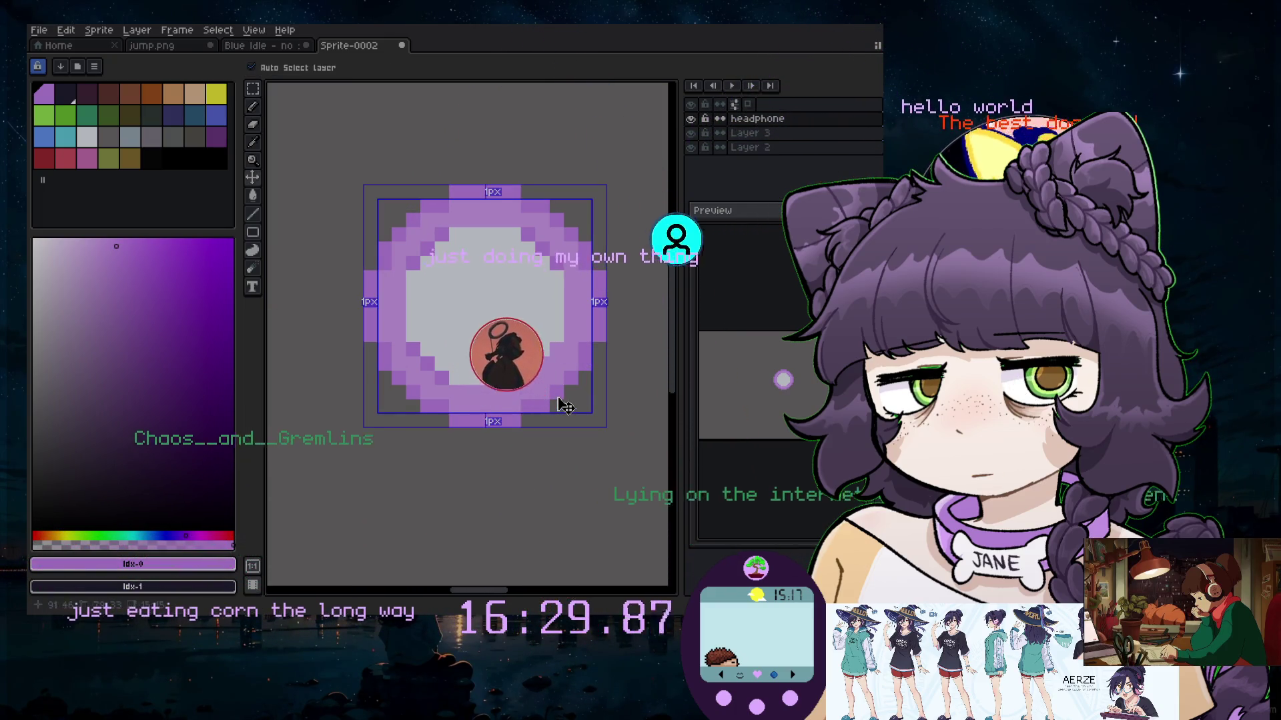
key("b")
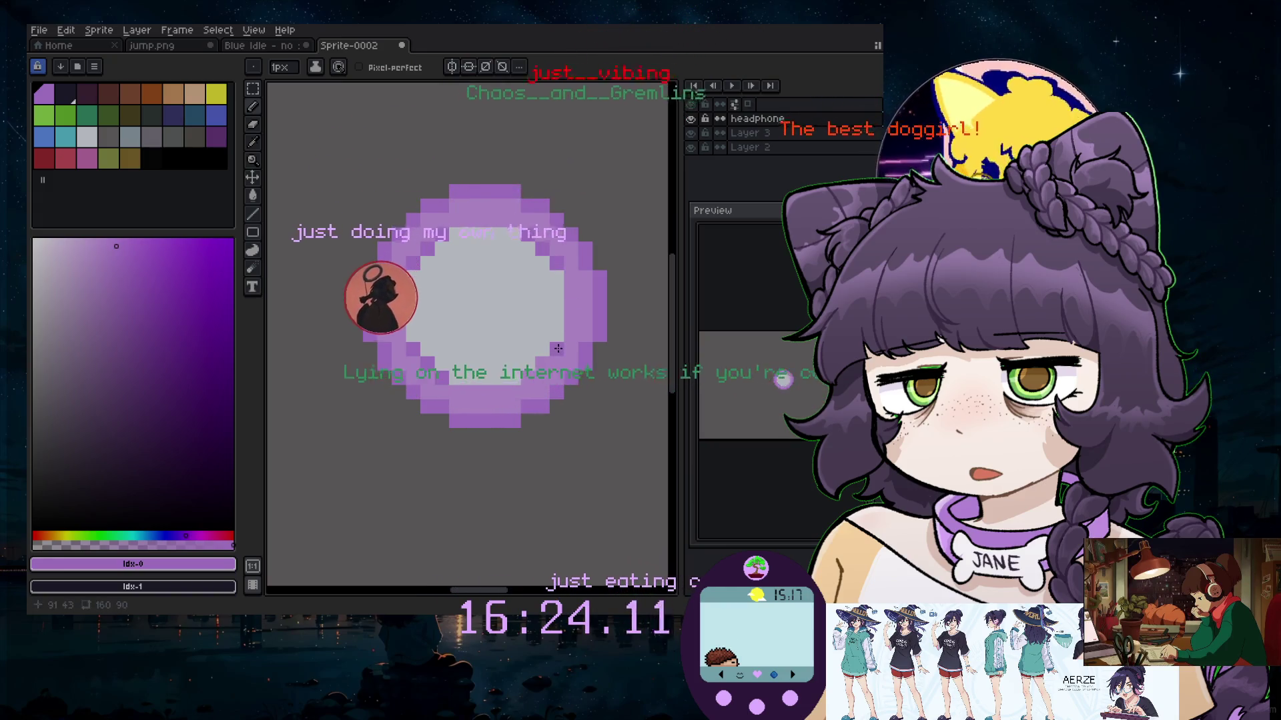
scroll(531, 378, "down", 3)
scroll(507, 373, "down", 2)
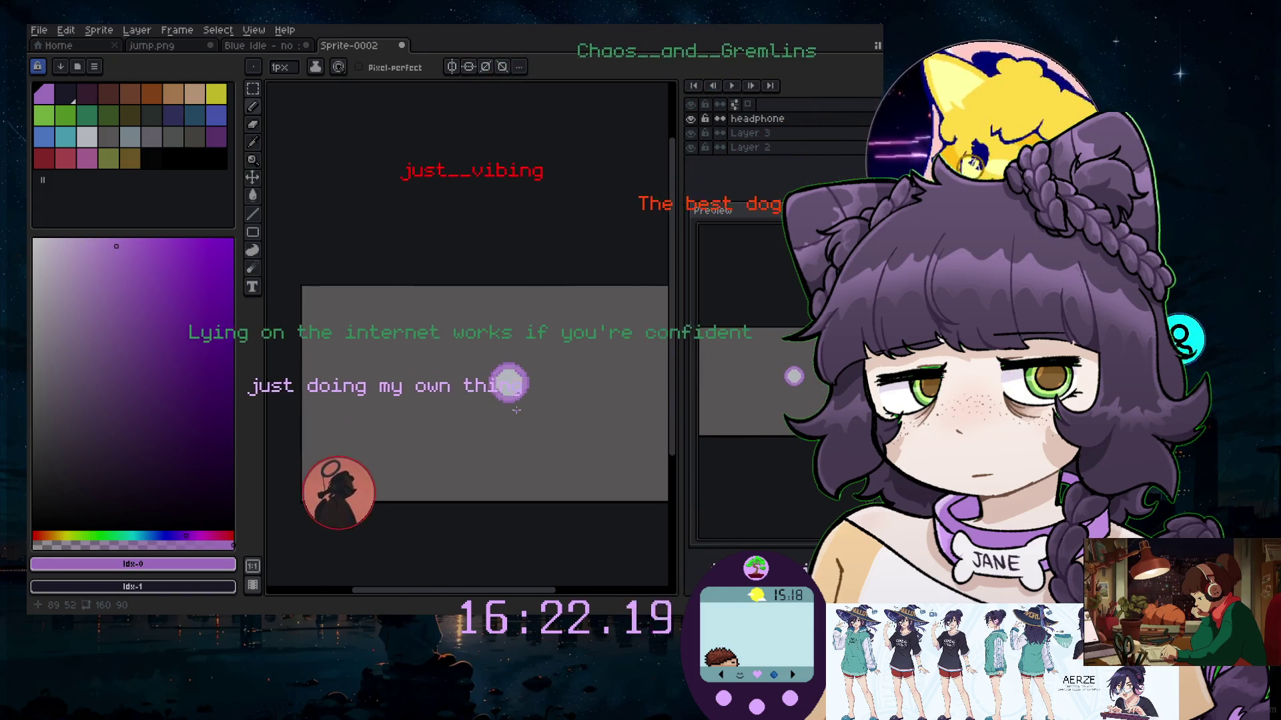
scroll(487, 346, "up", 2)
scroll(471, 323, "up", 2)
scroll(496, 328, "up", 1)
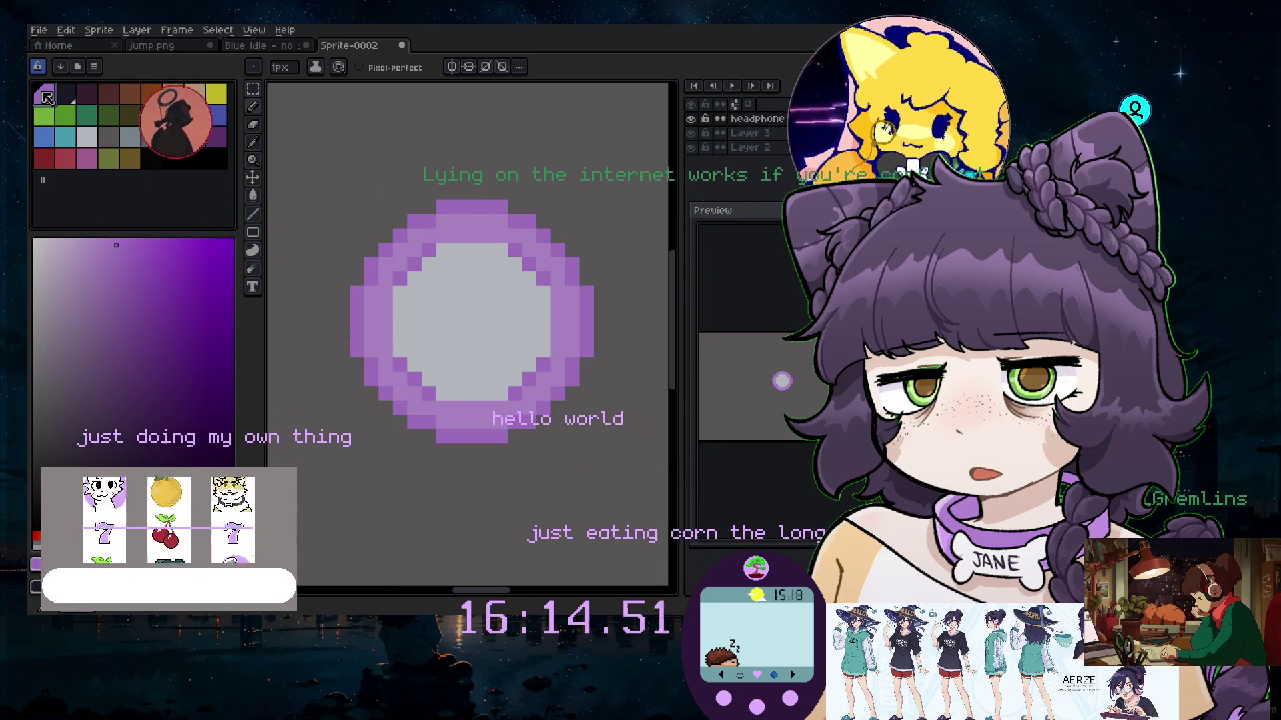
Step: Set the drawing colour to the light purple hex deadf
left_click(35, 563)
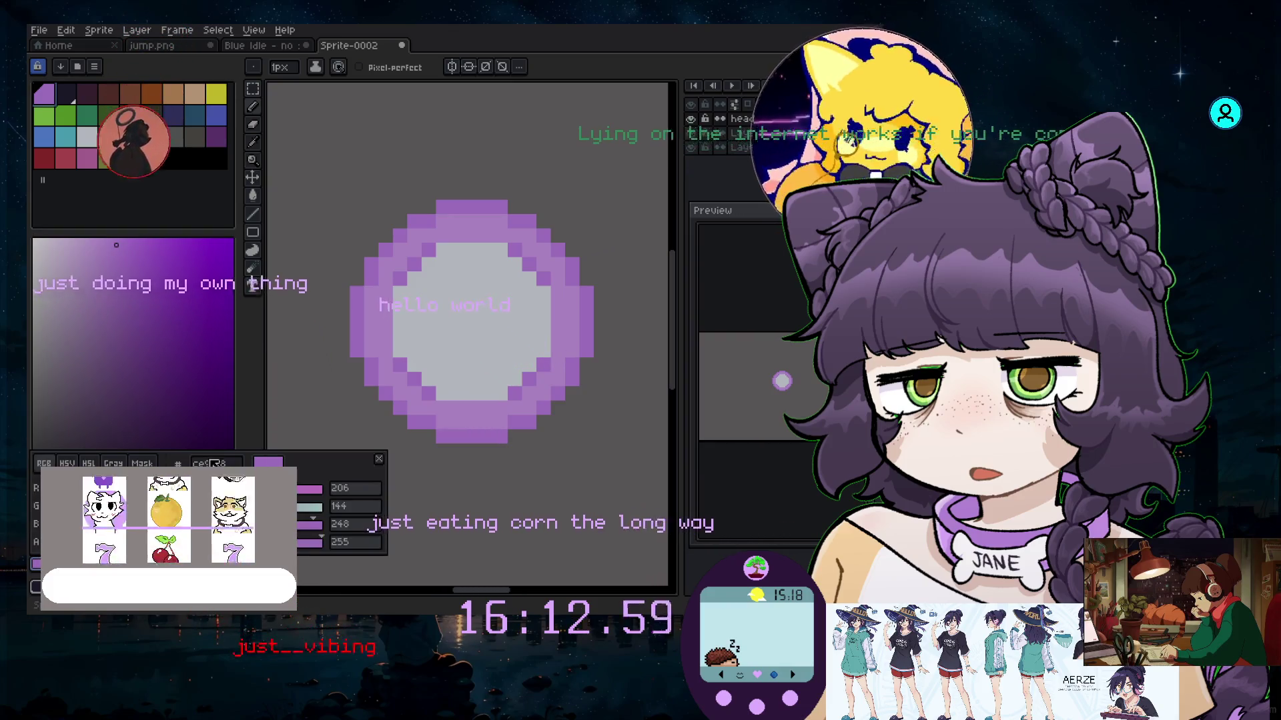
left_click(152, 158)
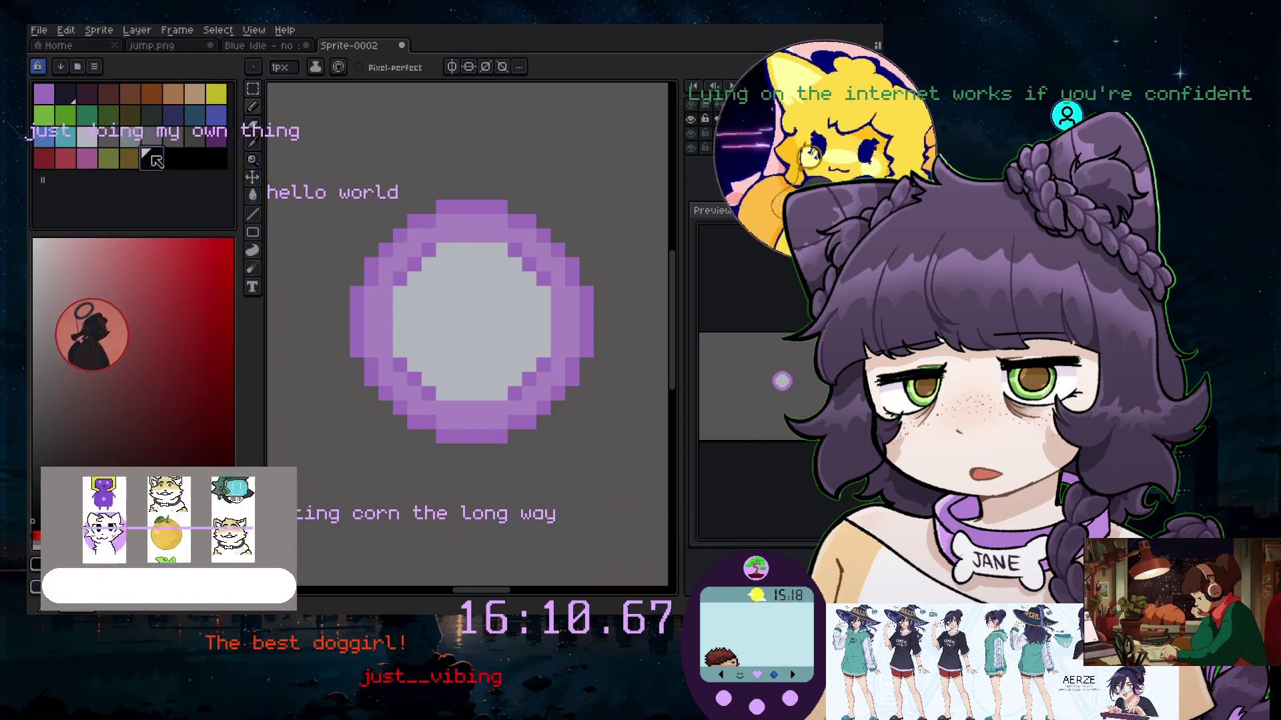
left_click(35, 563)
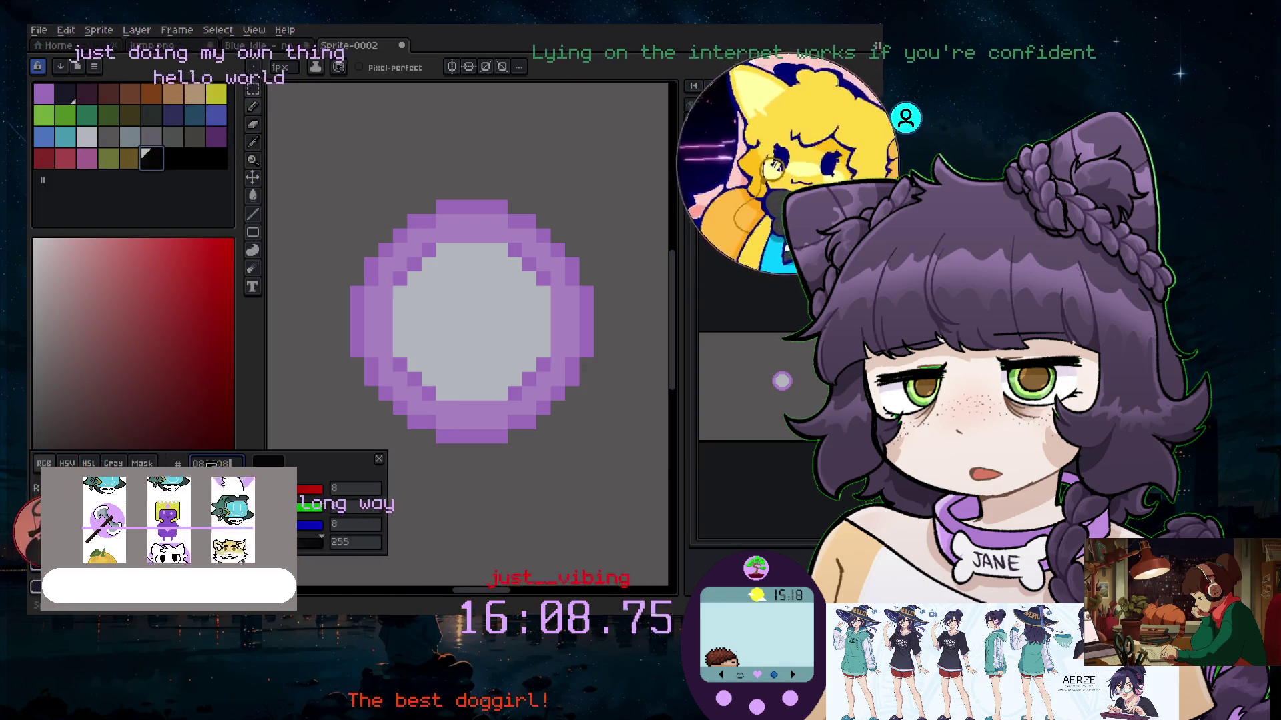
type("deadf")
key("Return")
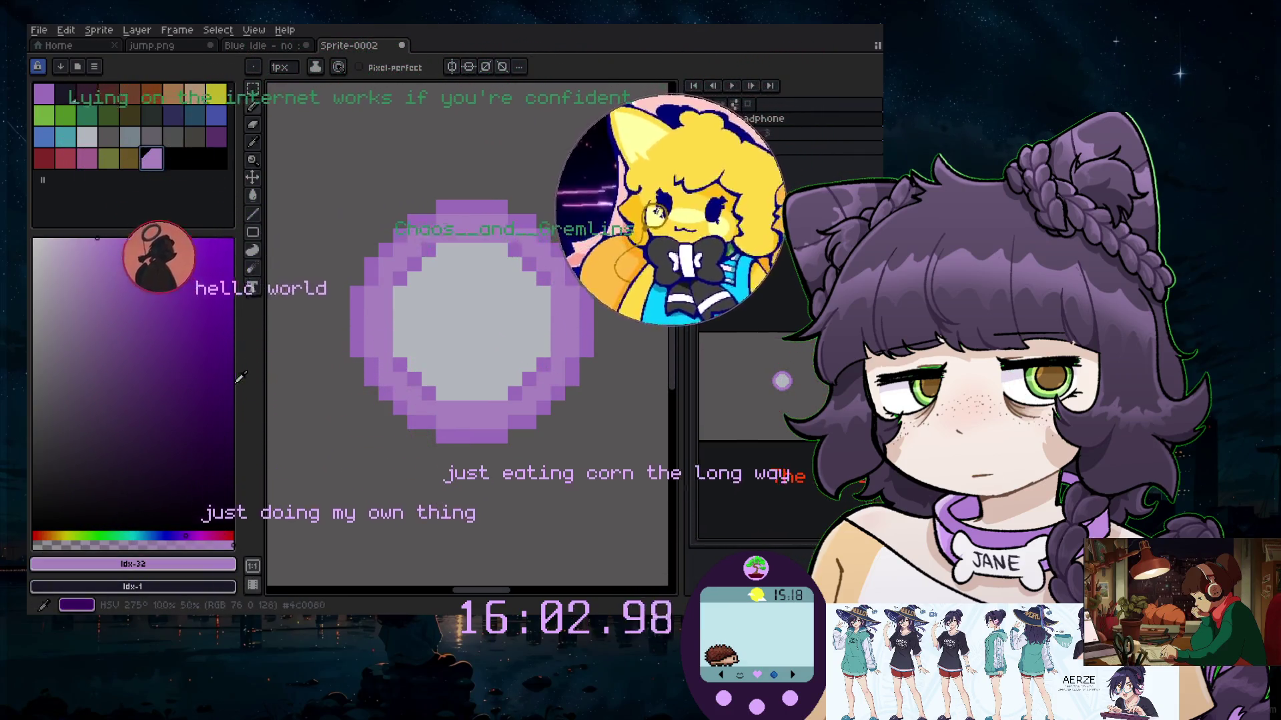
Step: Draw two purple pixels and a short diagonal line inside the circle's grey centre
left_click(491, 290)
left_click(442, 365)
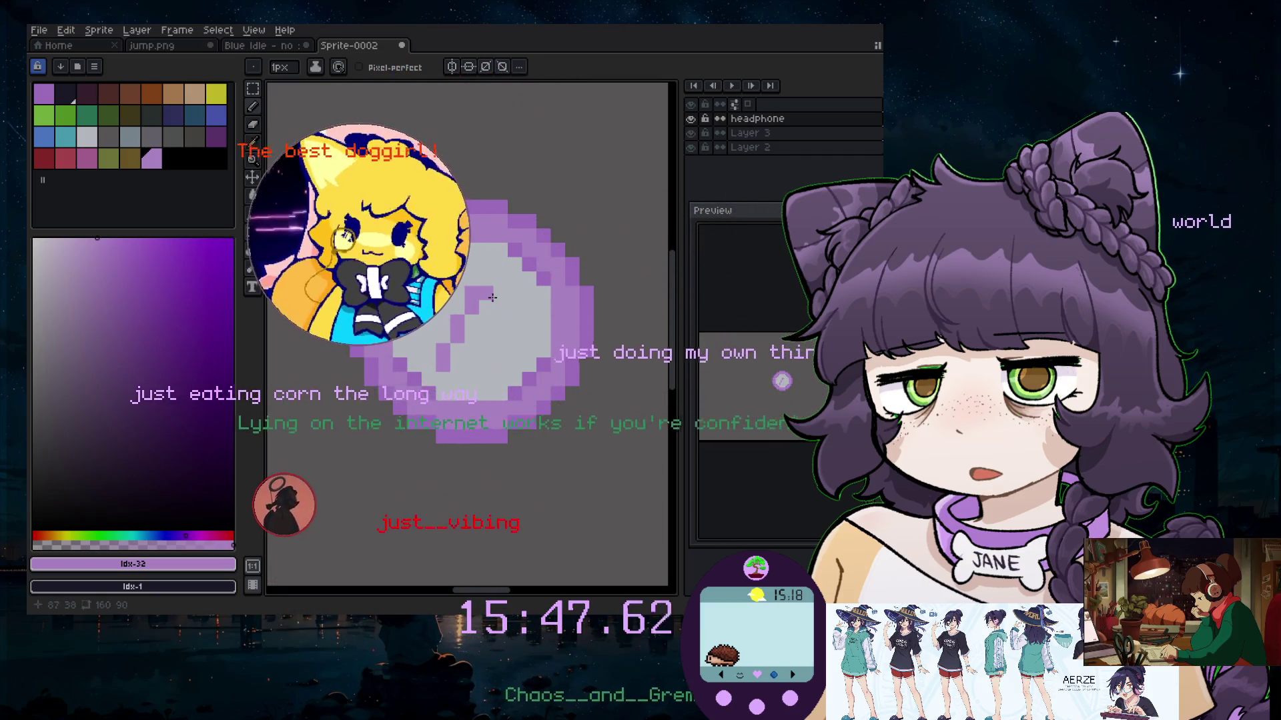
left_click_drag(501, 312, 505, 356)
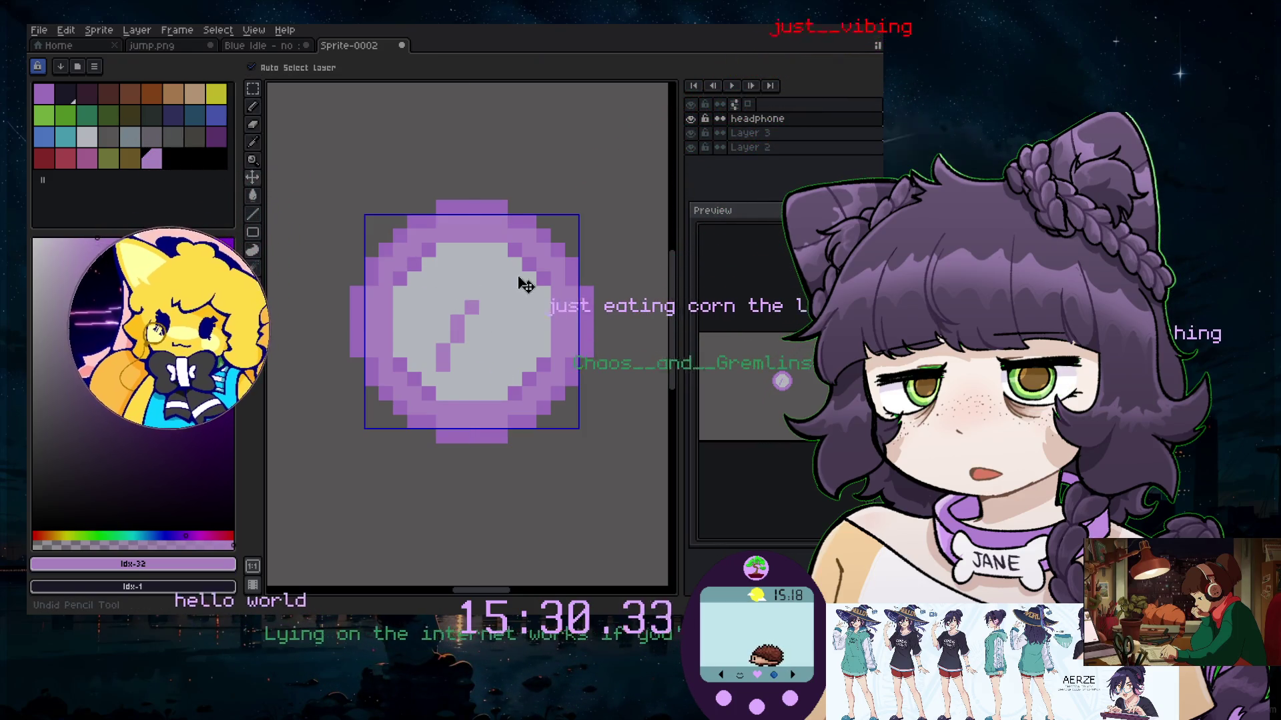
Step: Add a new Layer 4 and a new Group 1 to the sprite
key("ctrl+d")
left_click(137, 31)
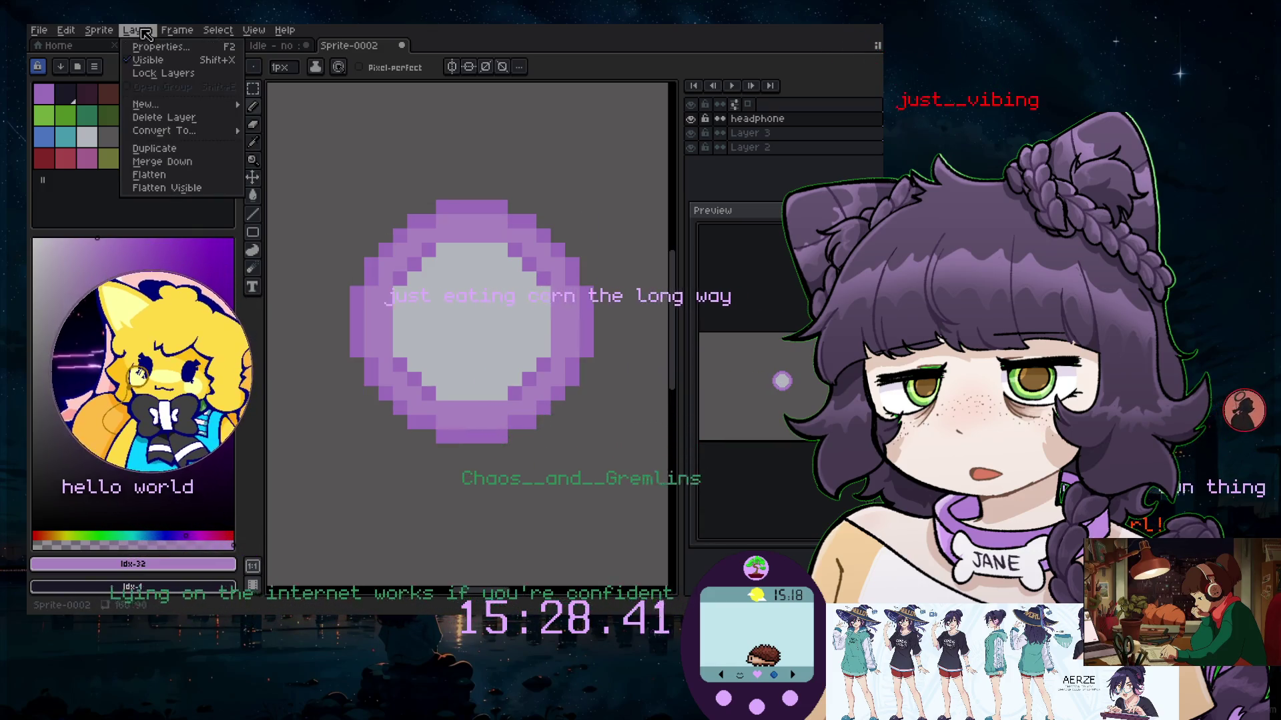
mouse_move(175, 105)
left_click(294, 105)
left_click(137, 30)
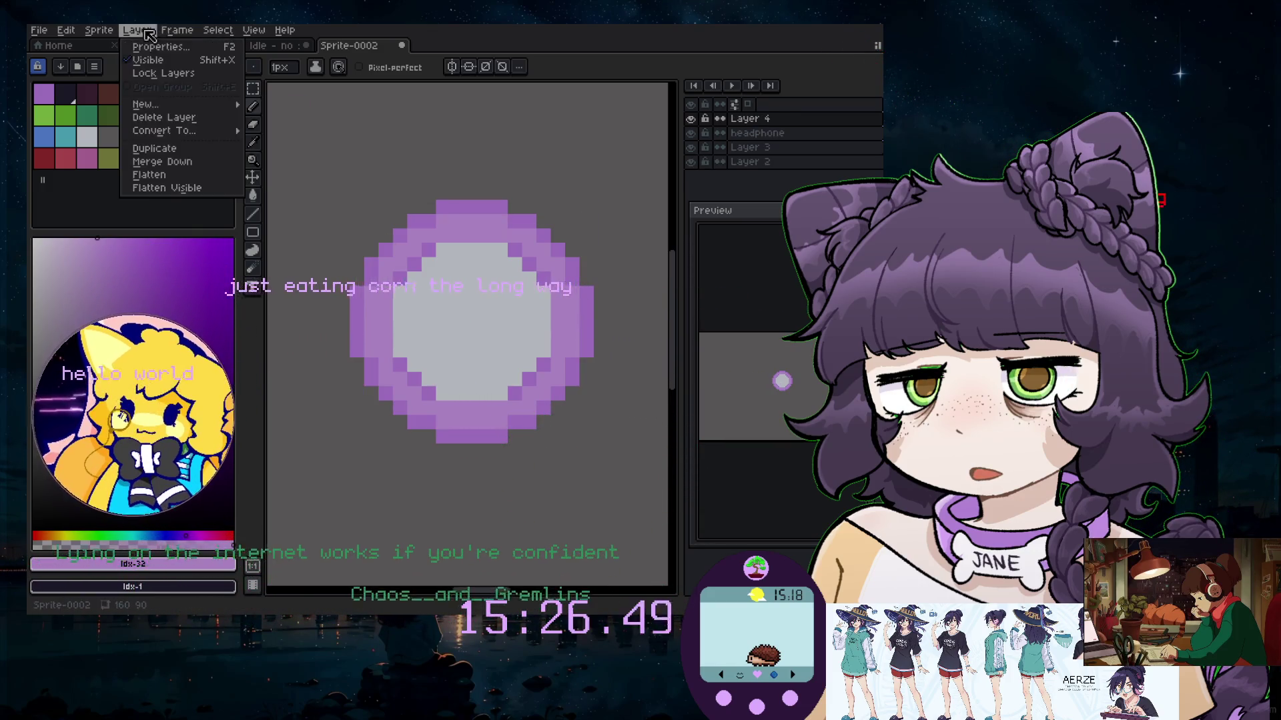
left_click(293, 119)
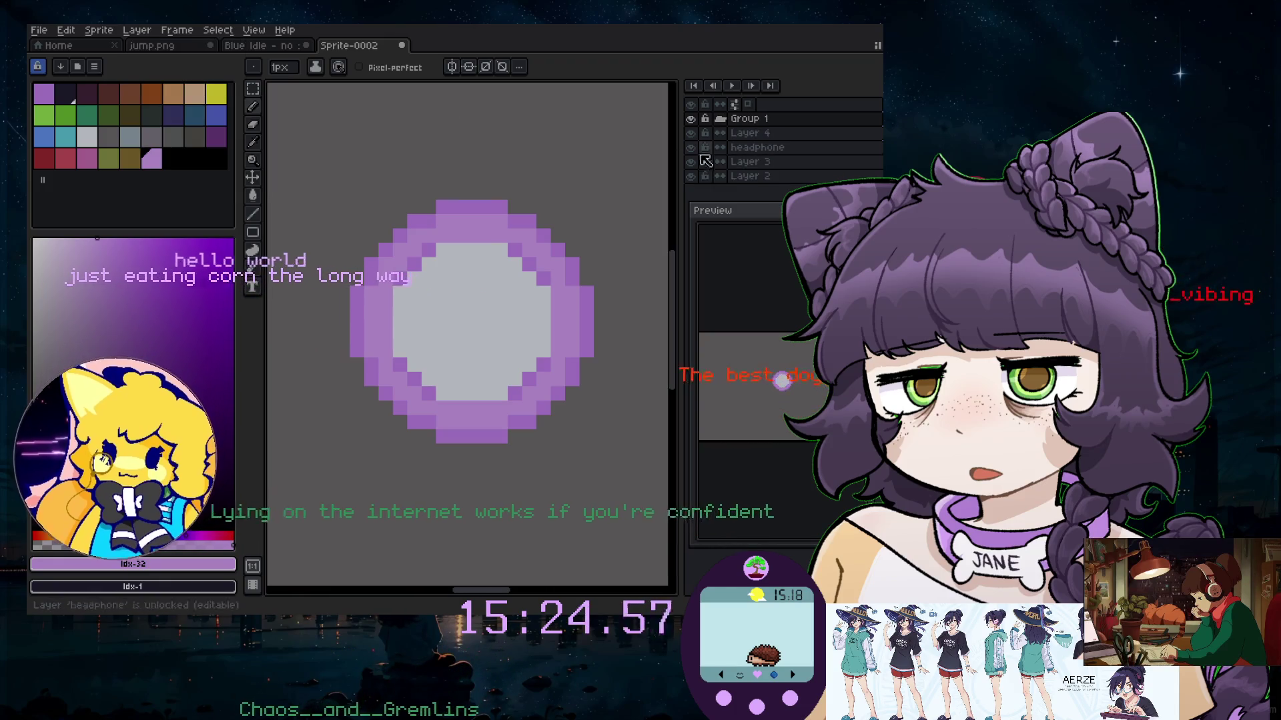
Step: Select Layer 4 and reorder the stack, moving the headphone layer into Group 1
left_click(782, 133)
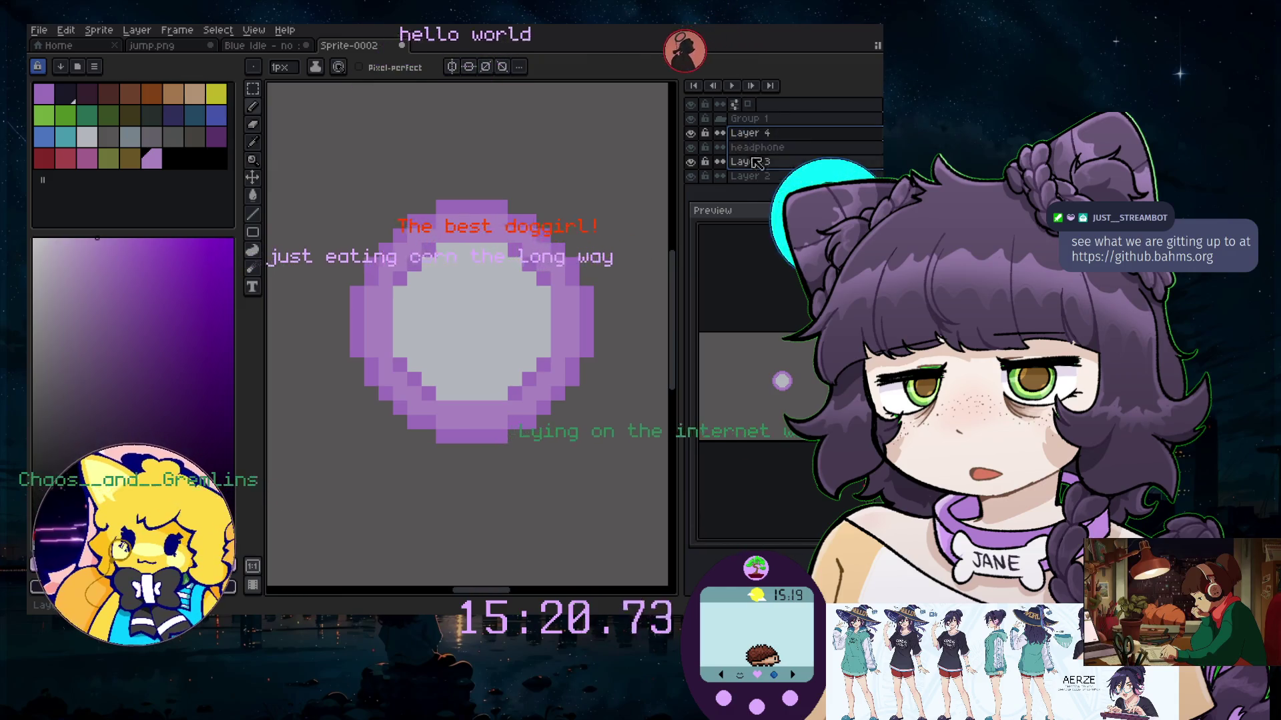
left_click_drag(768, 121, 760, 137)
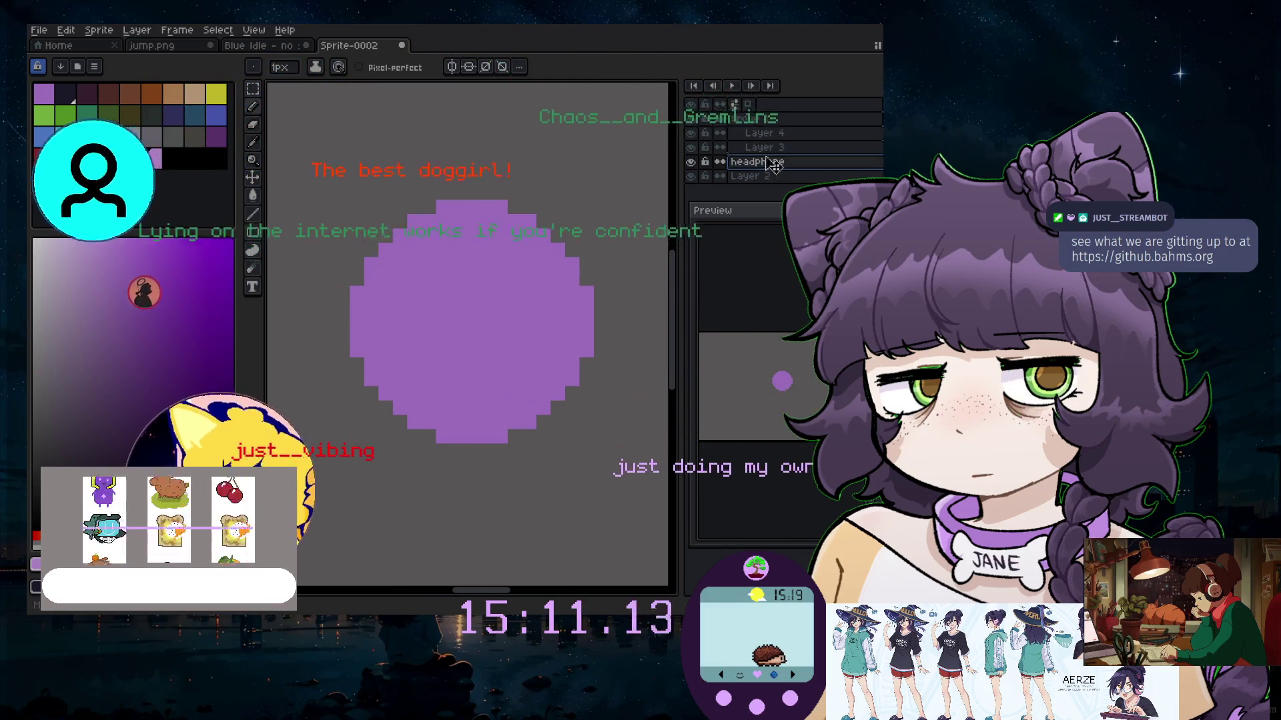
left_click_drag(774, 133, 774, 163)
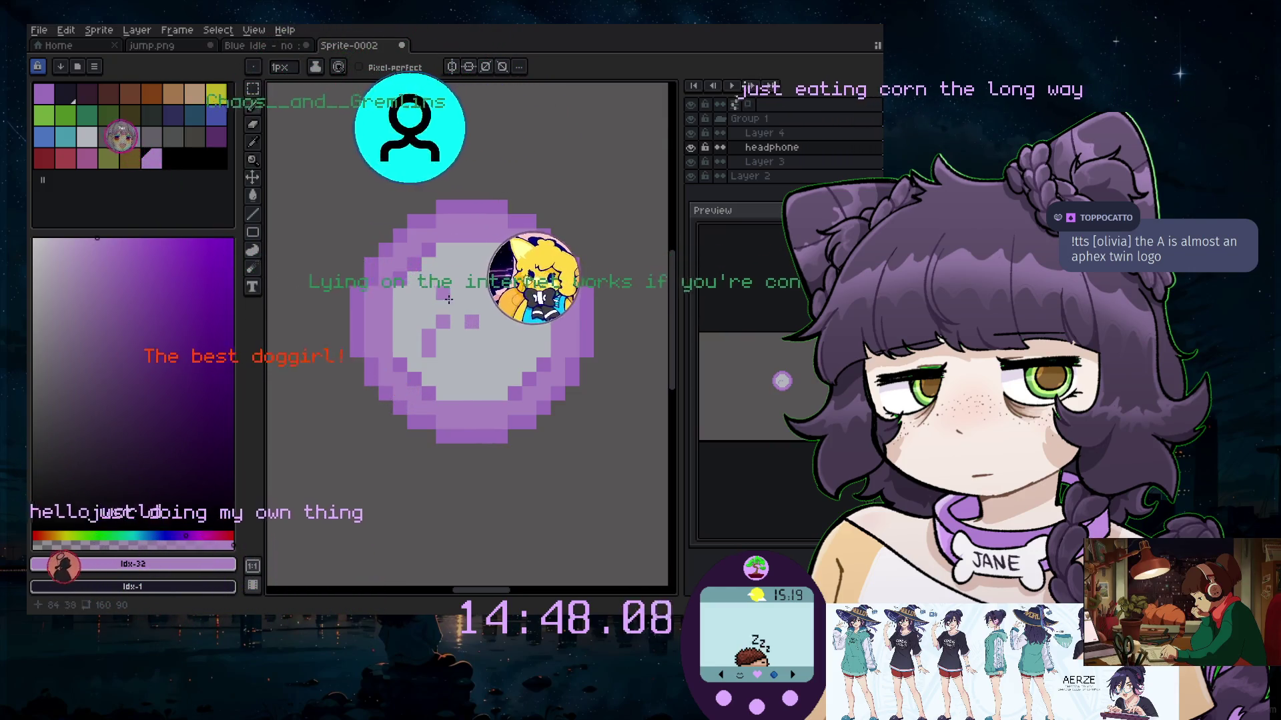
Step: Extend the purple line in the circle, then undo the marks down to one centre pixel
mouse_move(459, 295)
left_mouse_down()
mouse_move(479, 288)
mouse_move(500, 342)
left_mouse_up()
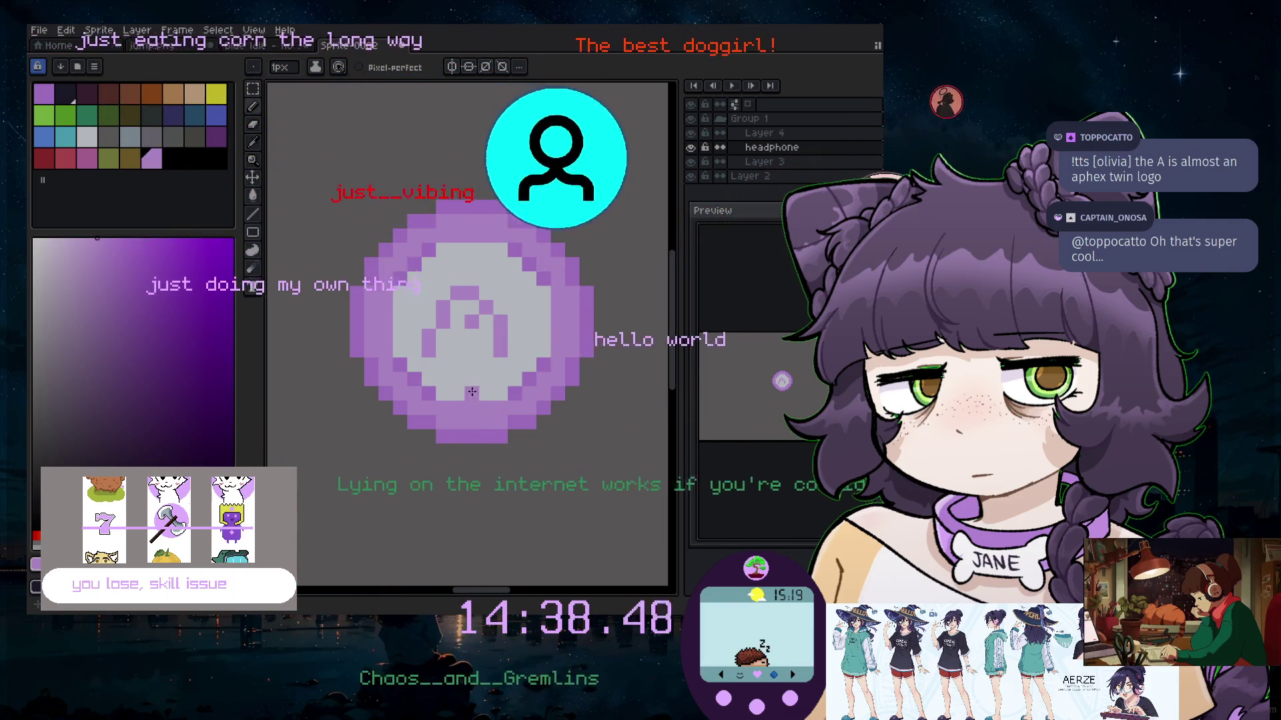
scroll(471, 391, "down", 3)
scroll(474, 387, "up", 3)
key("v")
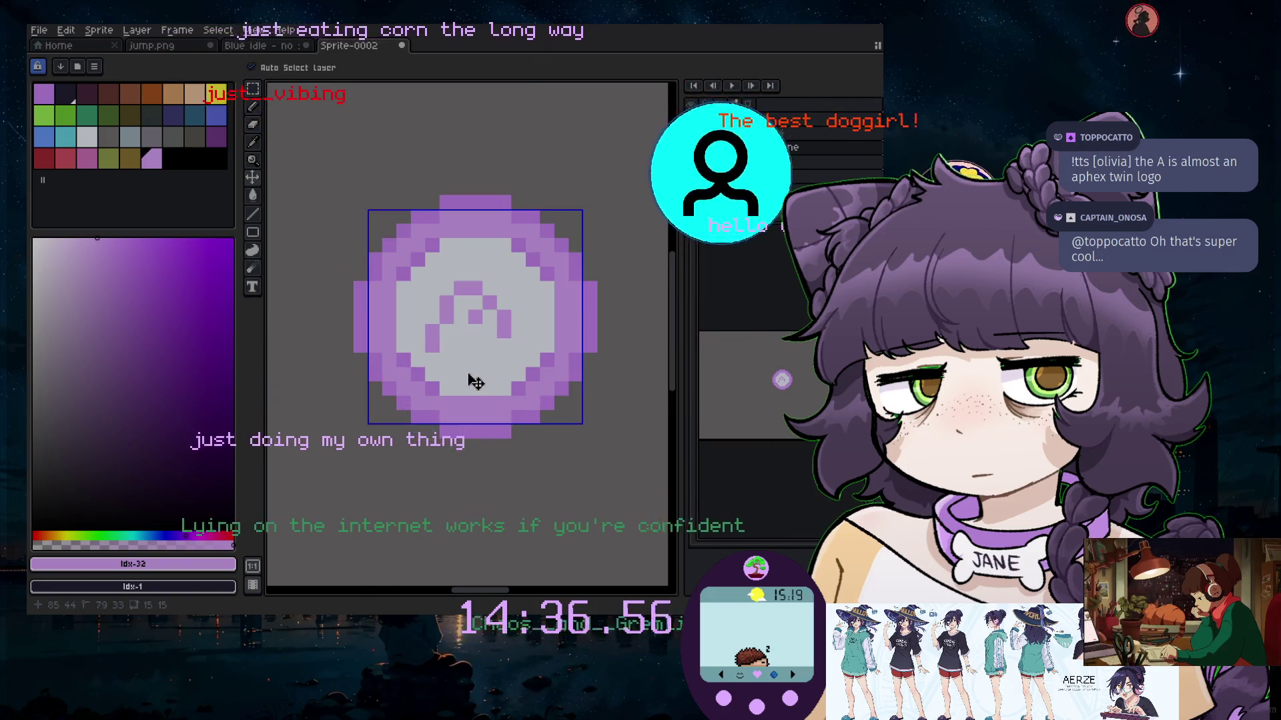
key("ctrl+z")
key("ctrl+z")
key("ctrl+z")
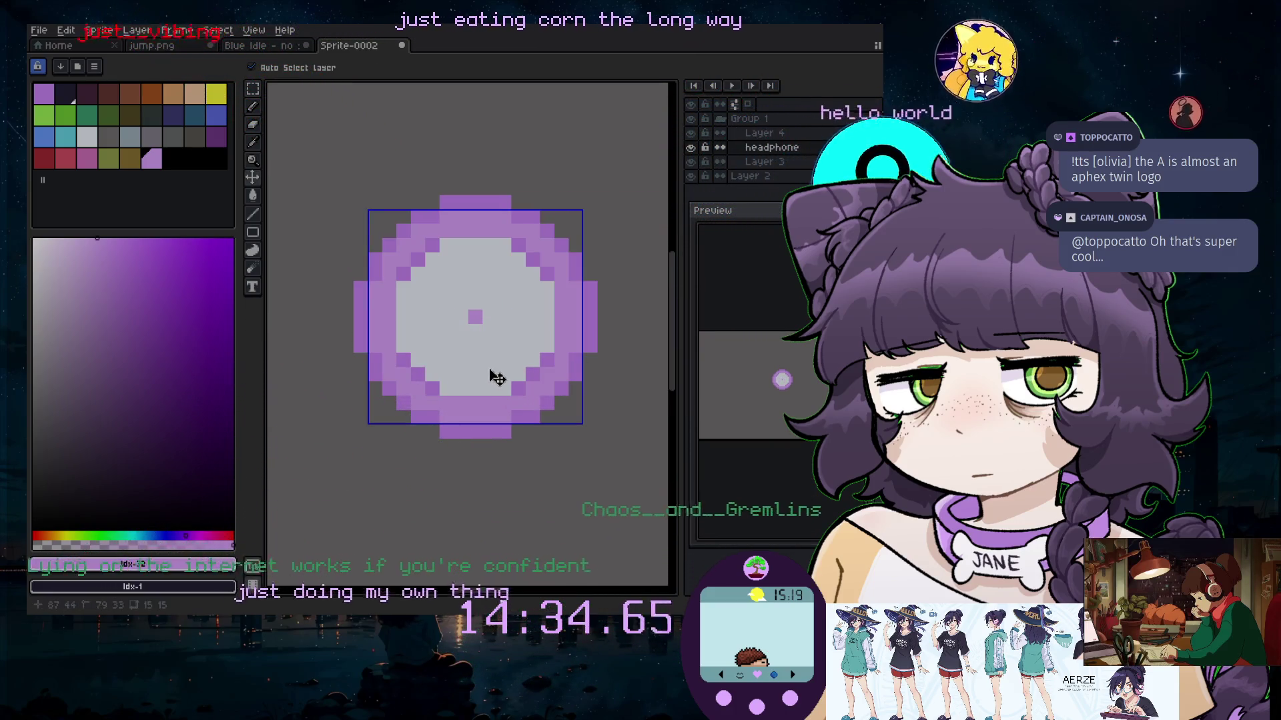
key("ctrl+z")
key("b")
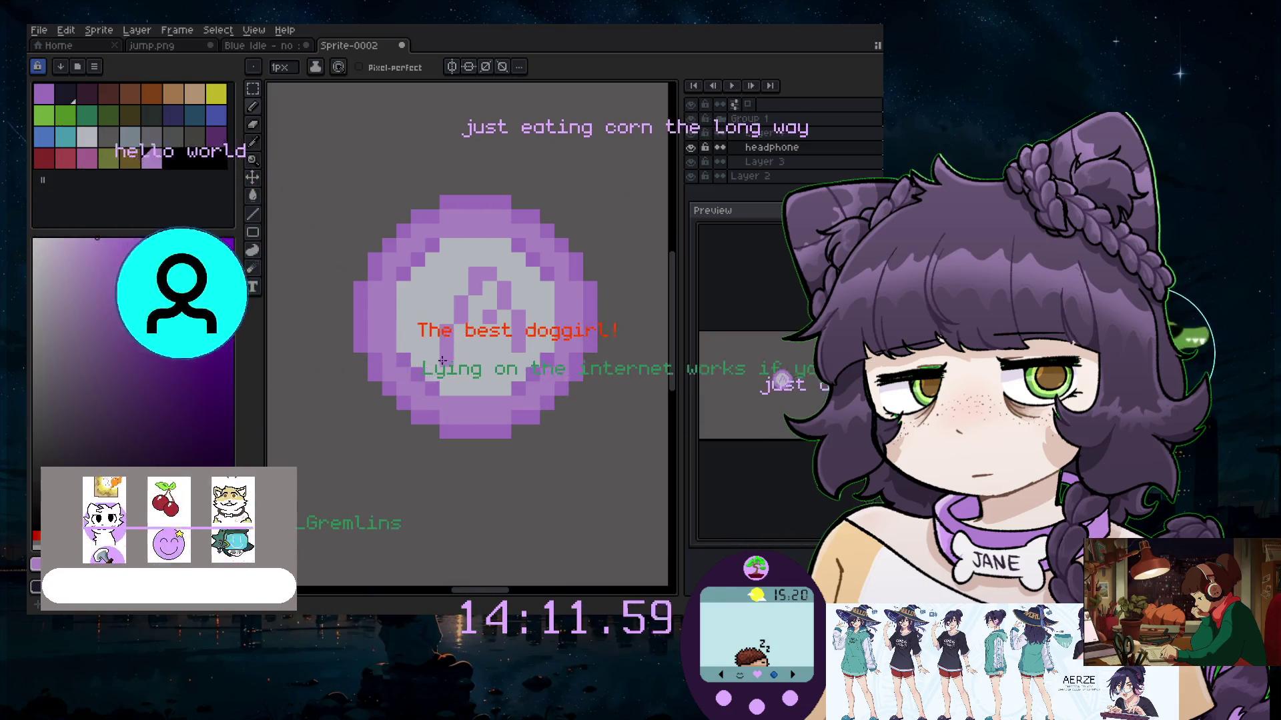
Step: Make Layer 4 active and visible, closing the headphone Layer Properties
scroll(427, 337, "down", 4)
scroll(394, 339, "down", 2)
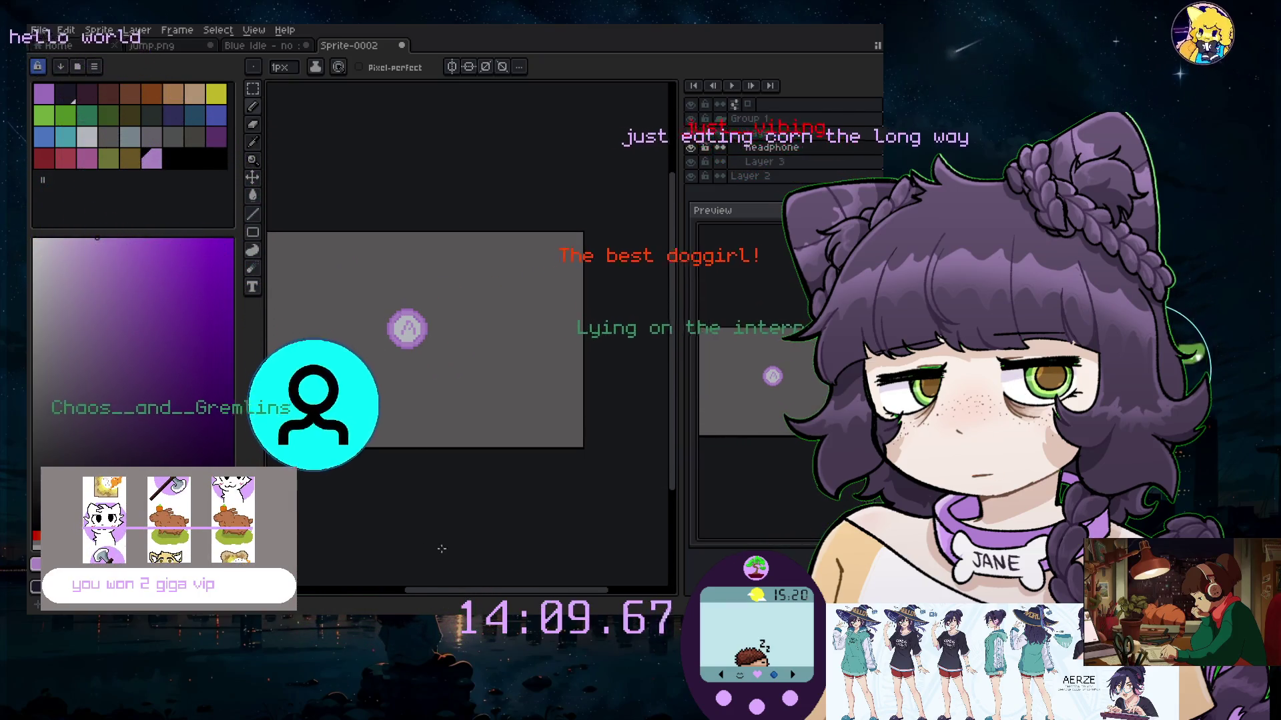
scroll(397, 380, "left", 2)
scroll(409, 287, "up", 2)
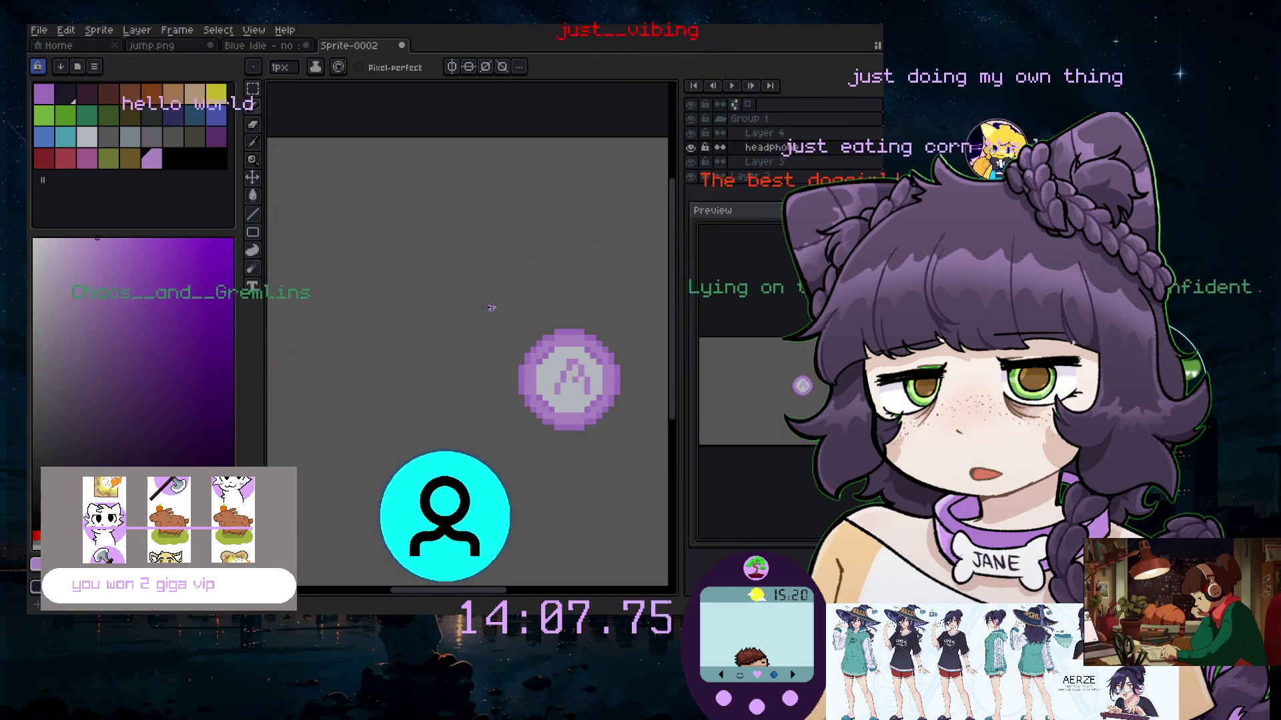
scroll(409, 287, "up", 1)
double_click(768, 149)
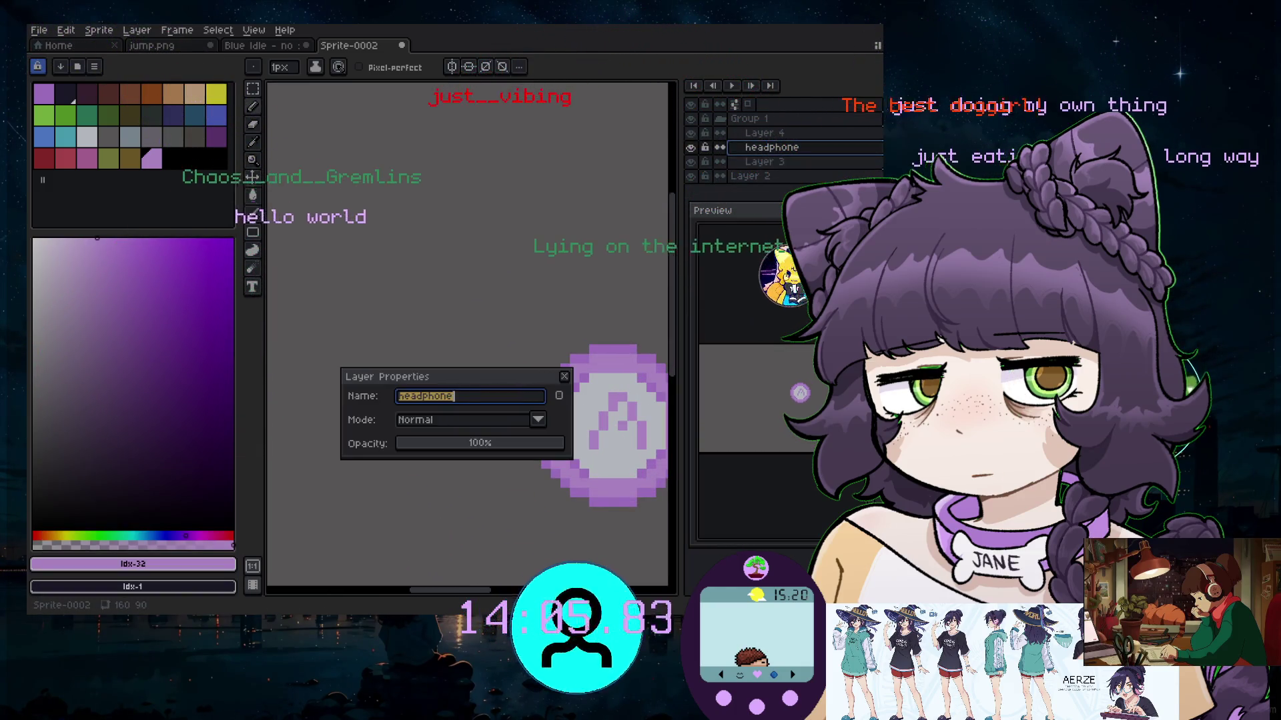
left_click(742, 135)
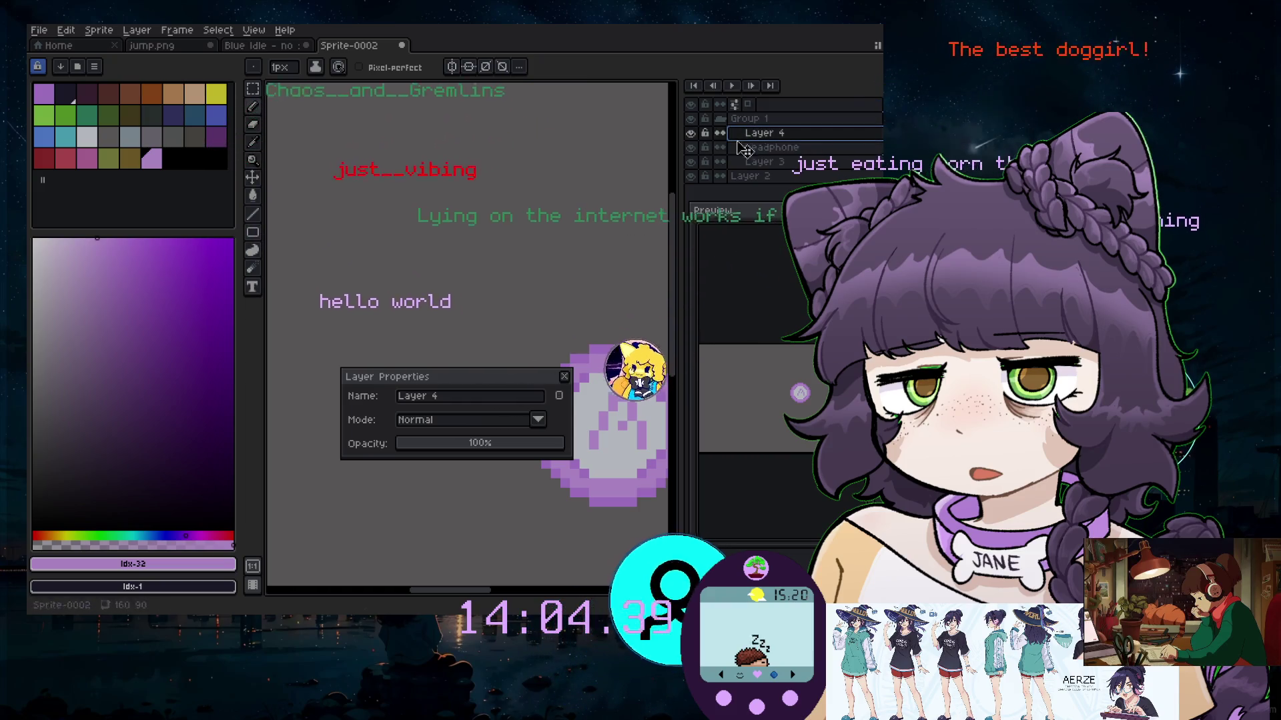
left_click(690, 133)
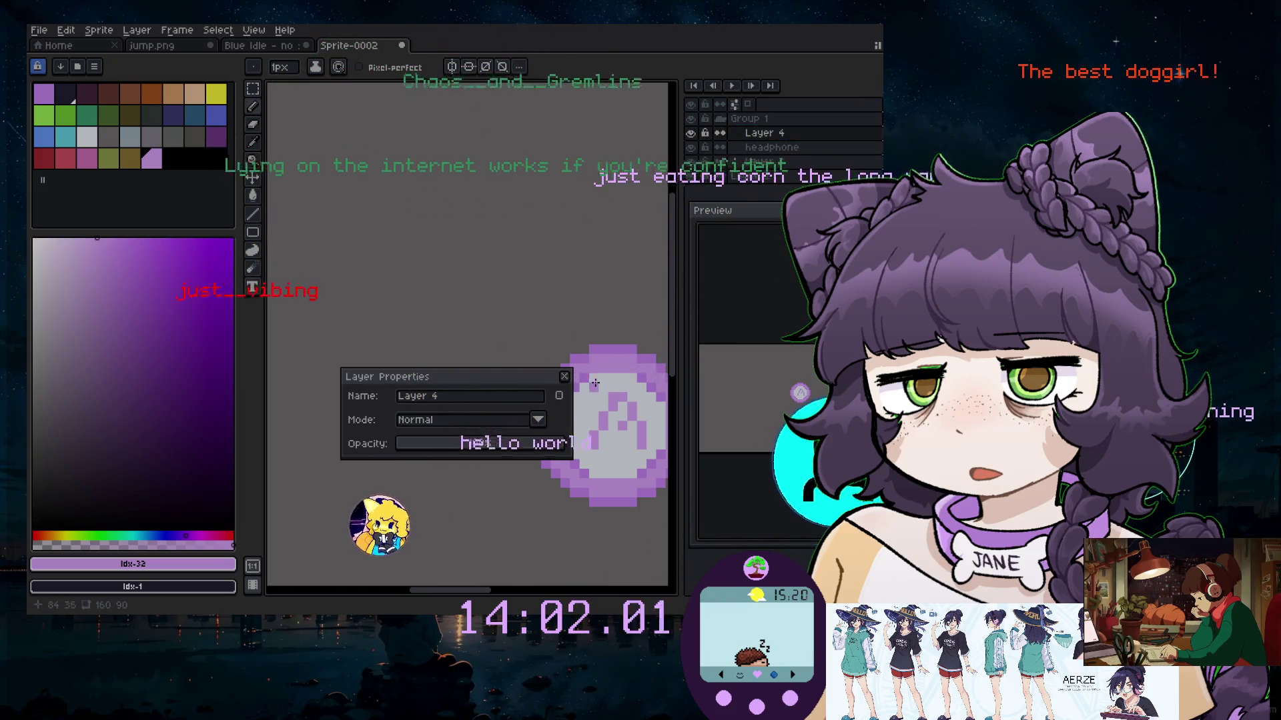
left_click(565, 378)
Step: Pick light grey as the drawing colour
scroll(613, 456, "up", 1)
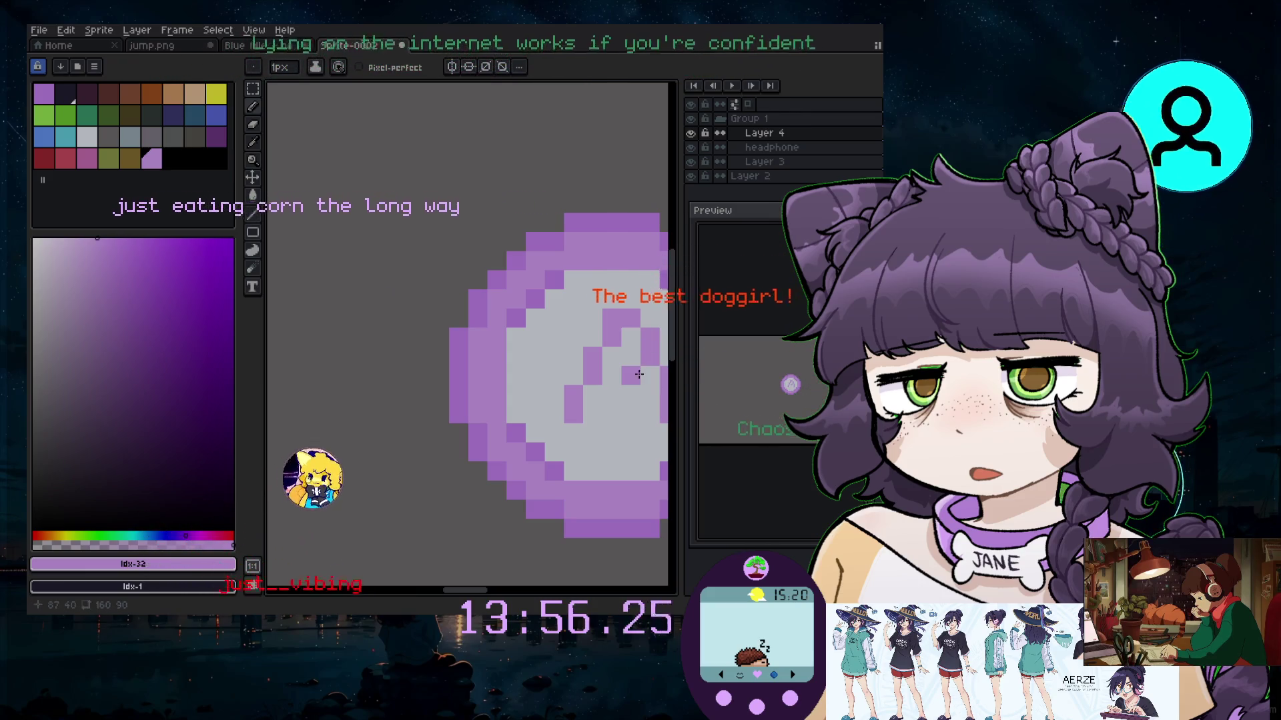
left_click_drag(475, 591, 510, 591)
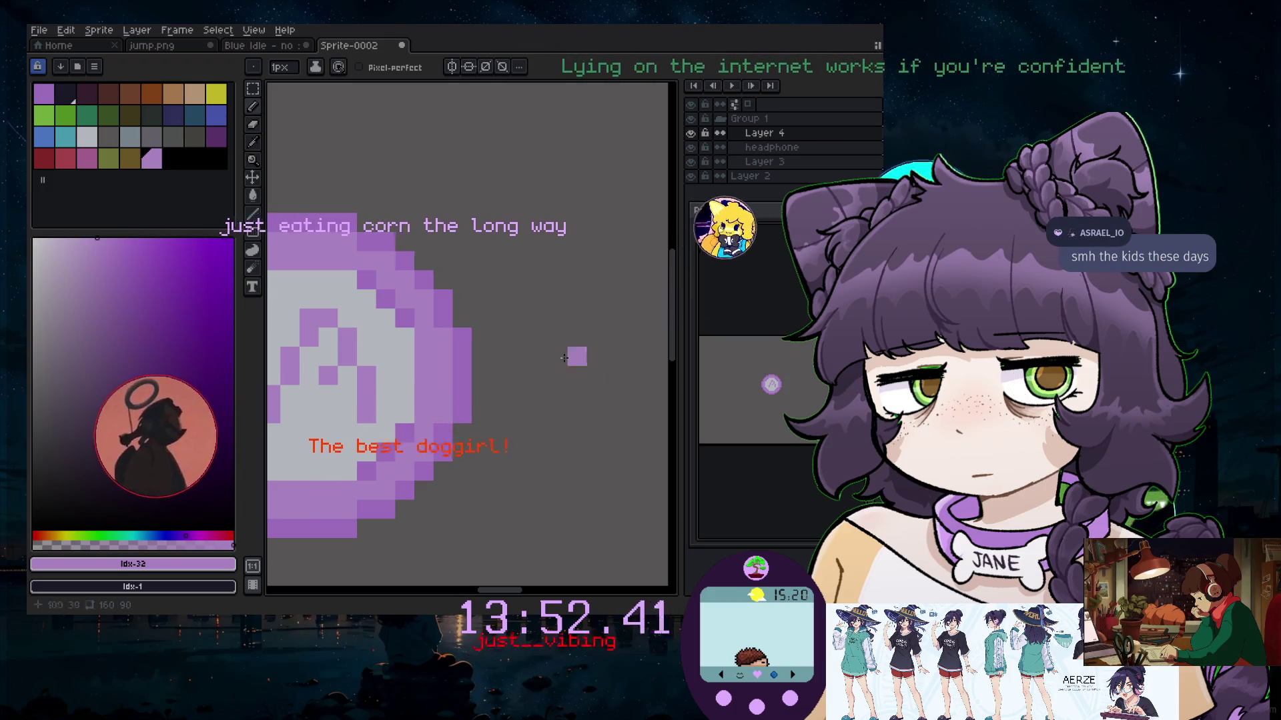
left_click(87, 138)
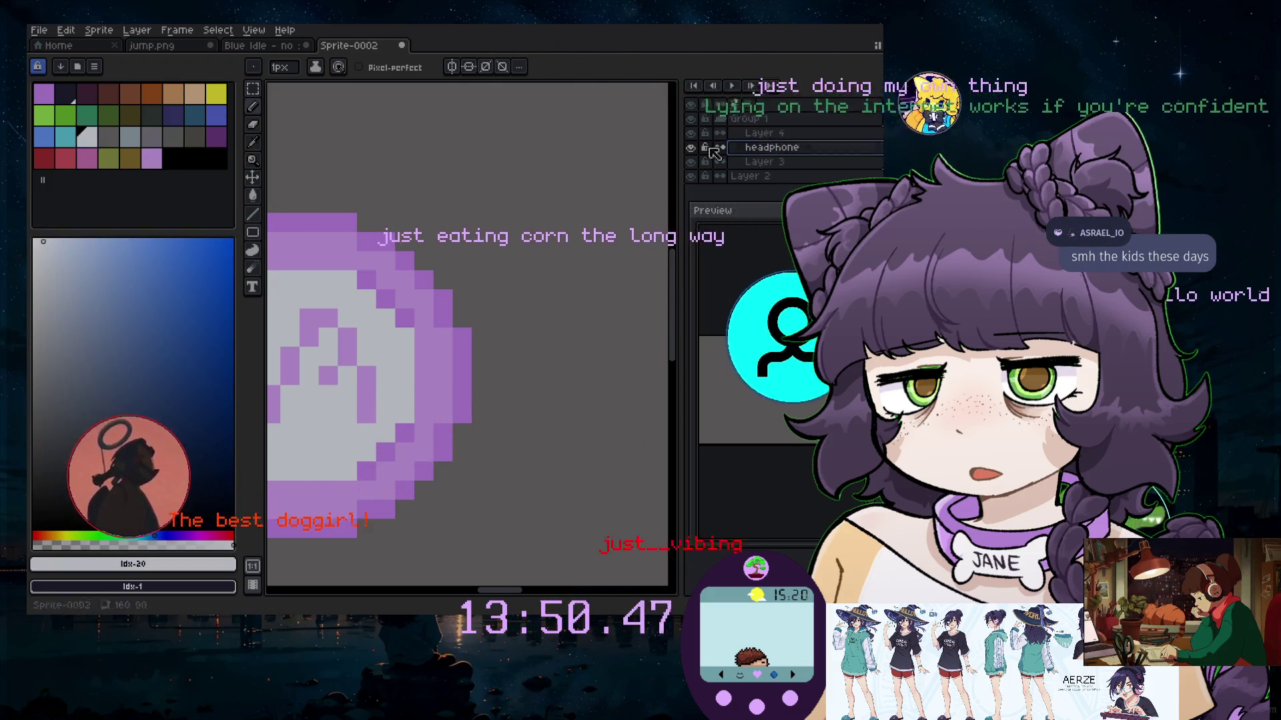
key("Down")
left_click(261, 195)
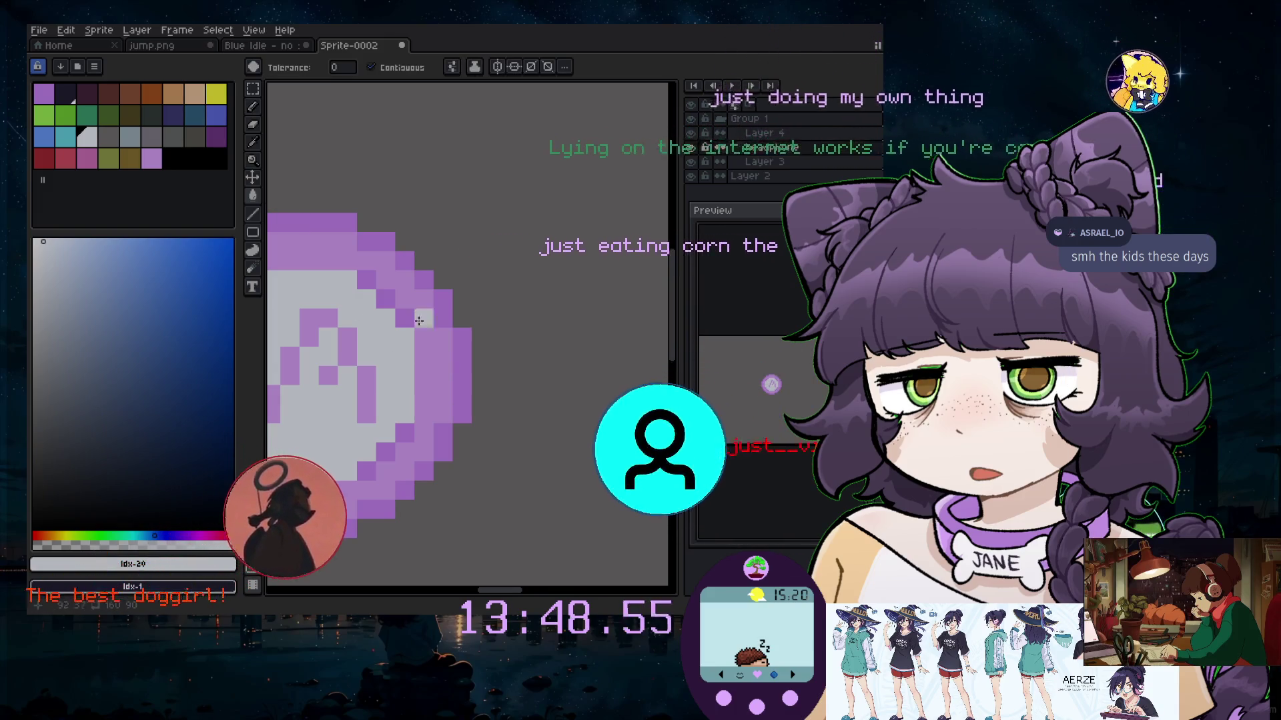
left_click(691, 147)
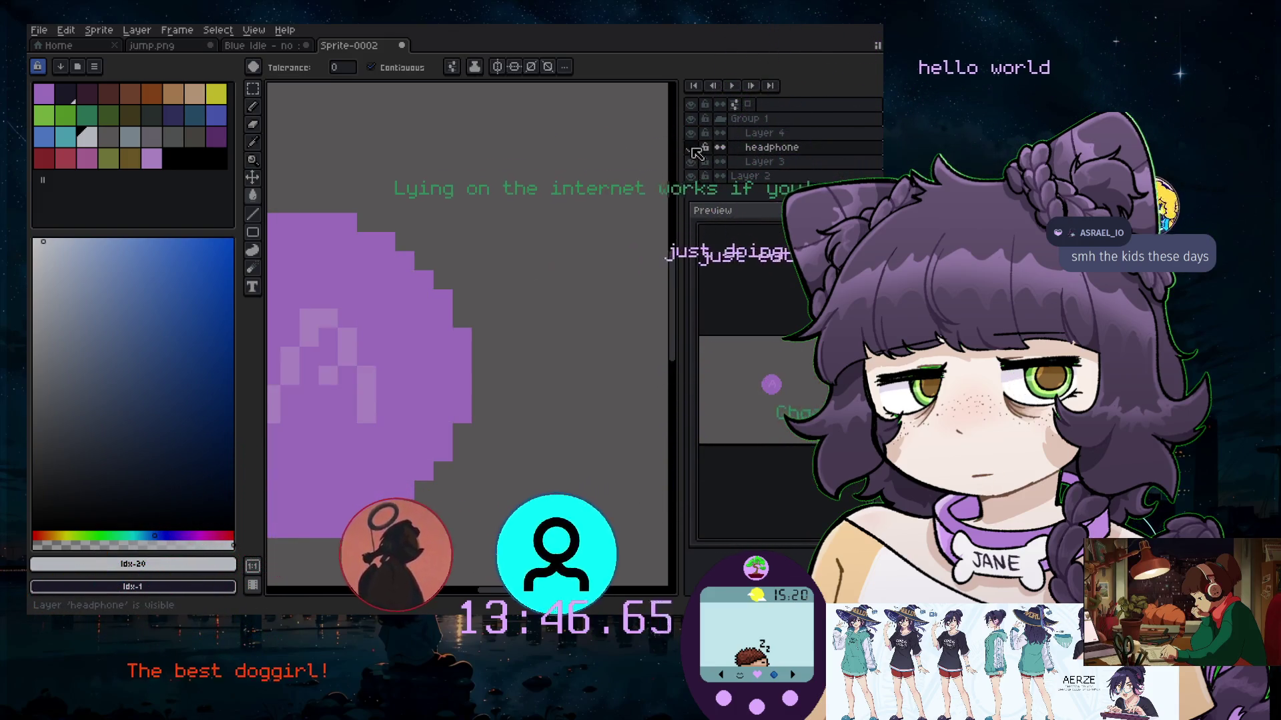
left_click(691, 148)
left_click(691, 147)
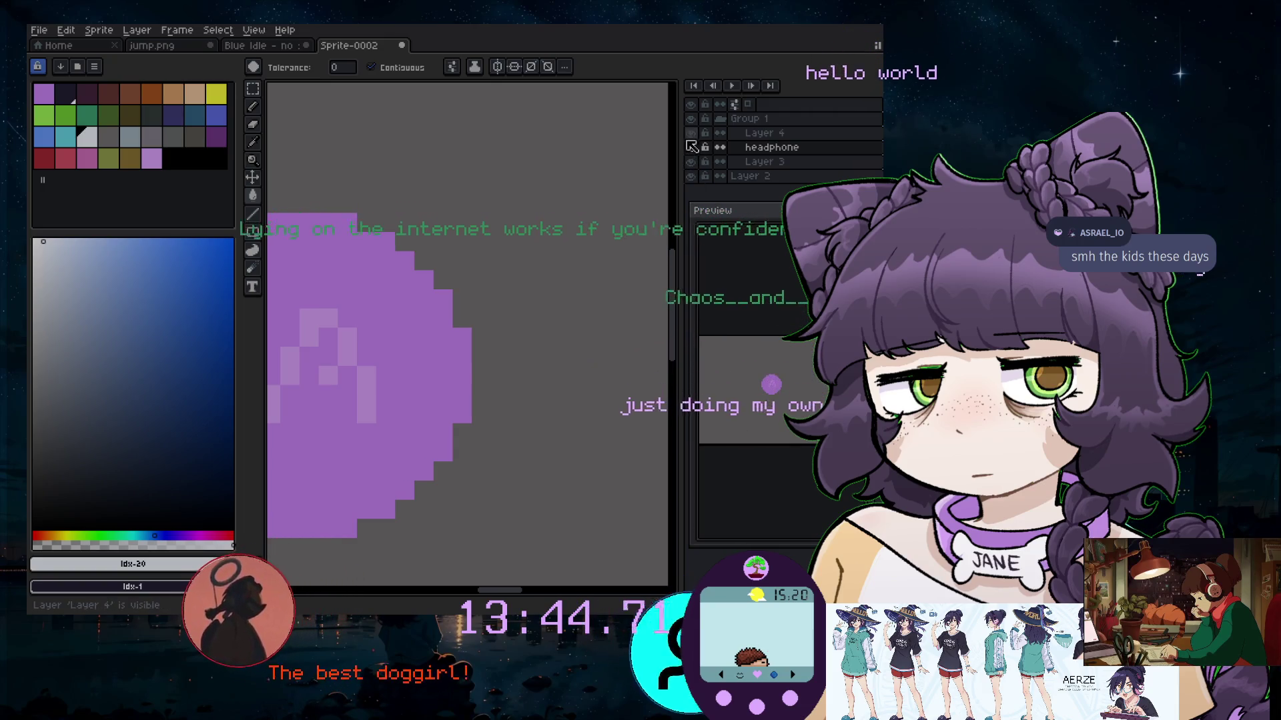
left_click(689, 134)
left_click(690, 134)
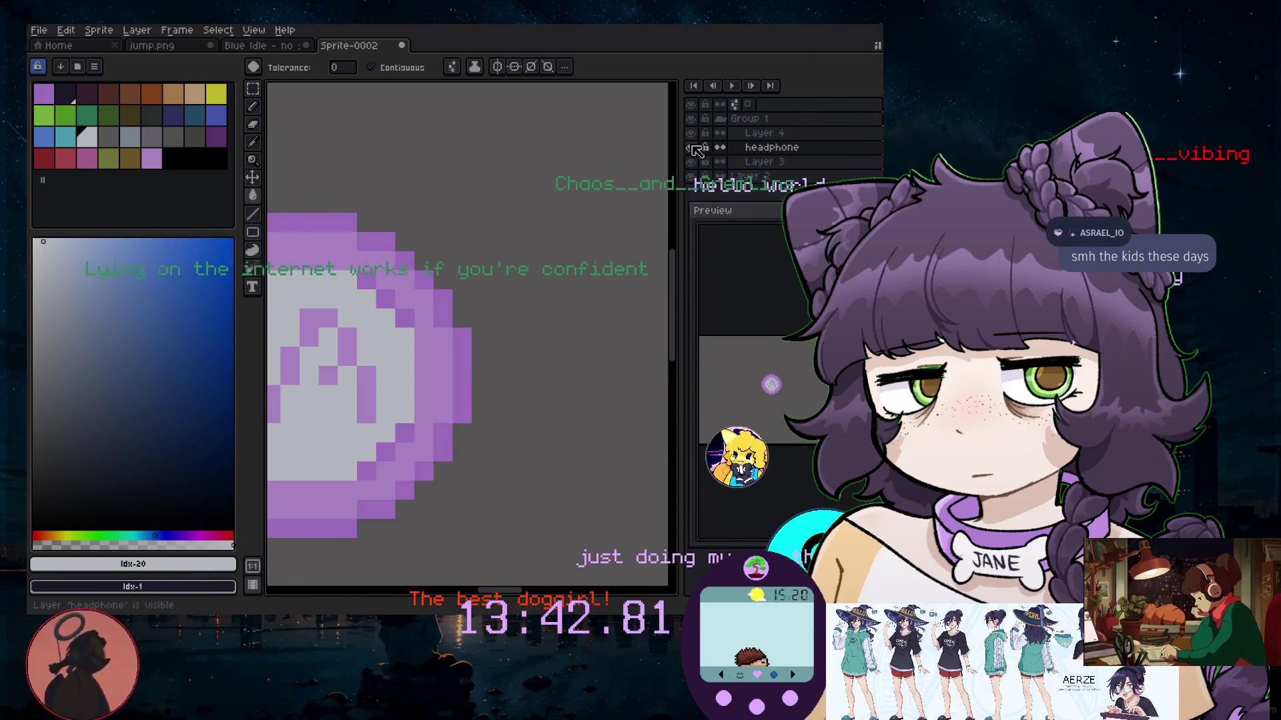
left_click(691, 147)
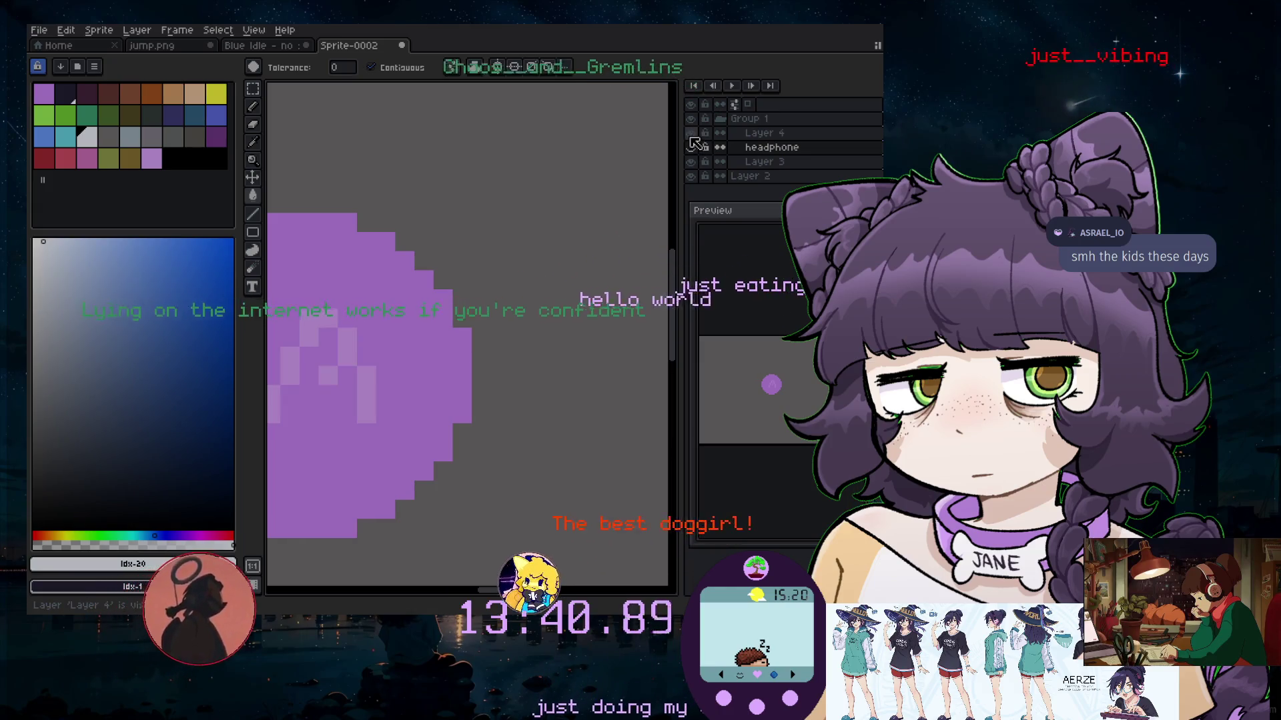
left_click(691, 134)
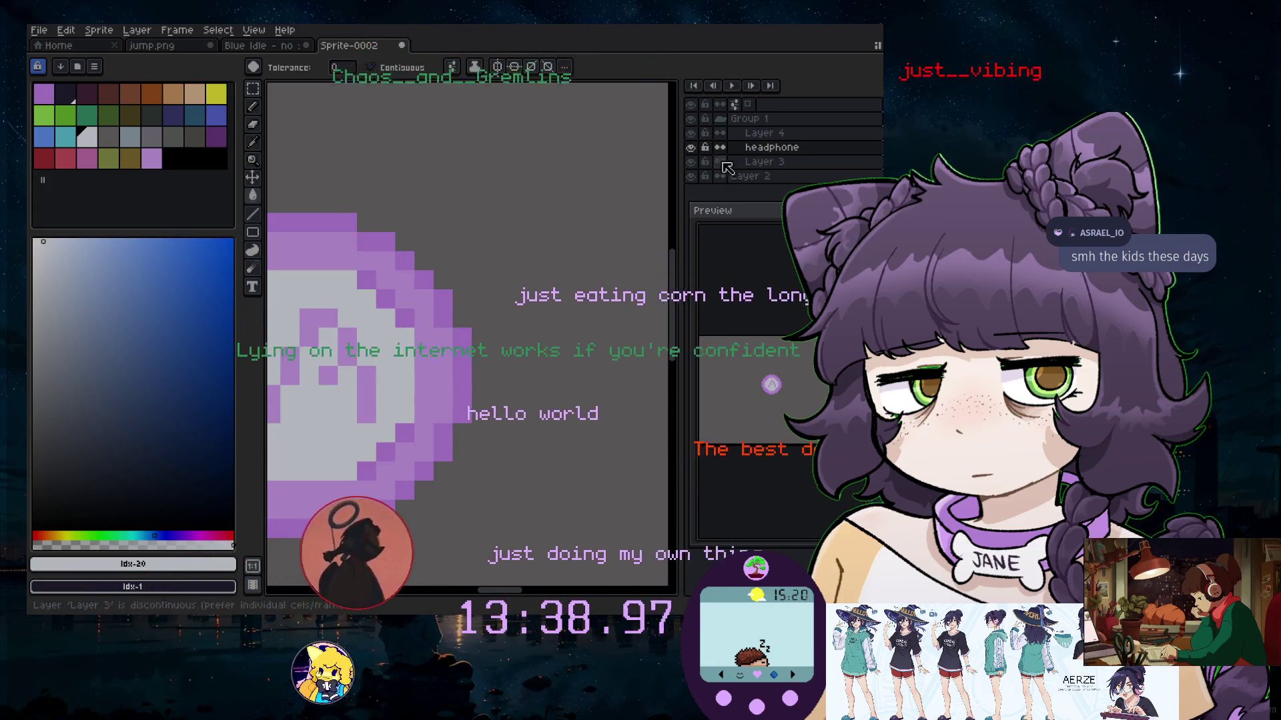
left_click(691, 133)
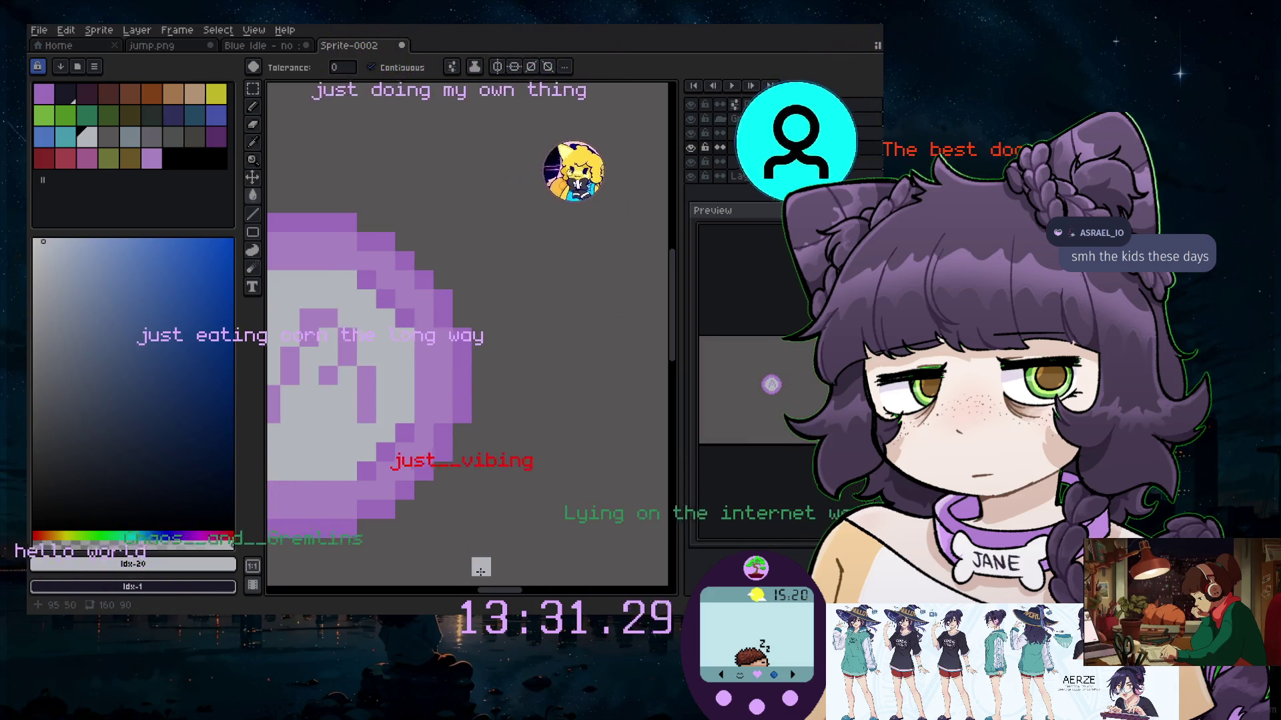
left_click_drag(496, 591, 473, 593)
scroll(479, 415, "down", 1)
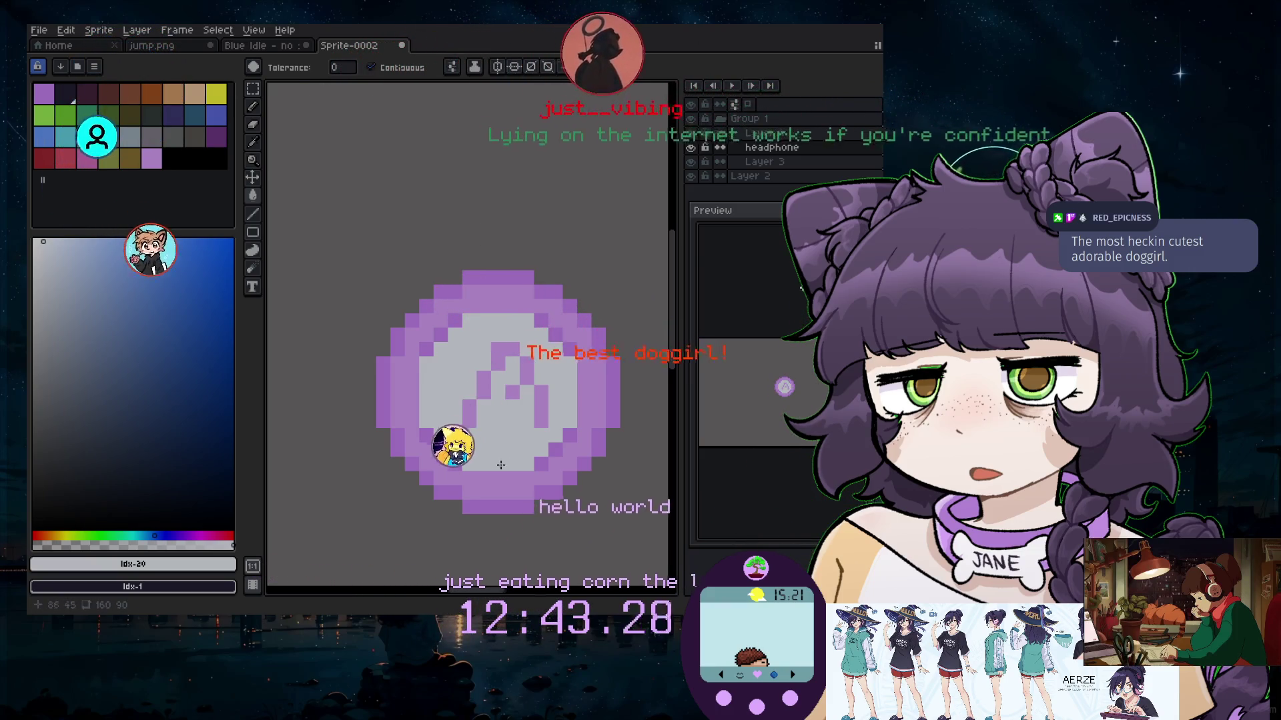
Step: Try filling the circle's grey interior with dark navy using the Paint Bucket, then undo it
scroll(398, 459, "up", 3)
scroll(407, 413, "down", 1)
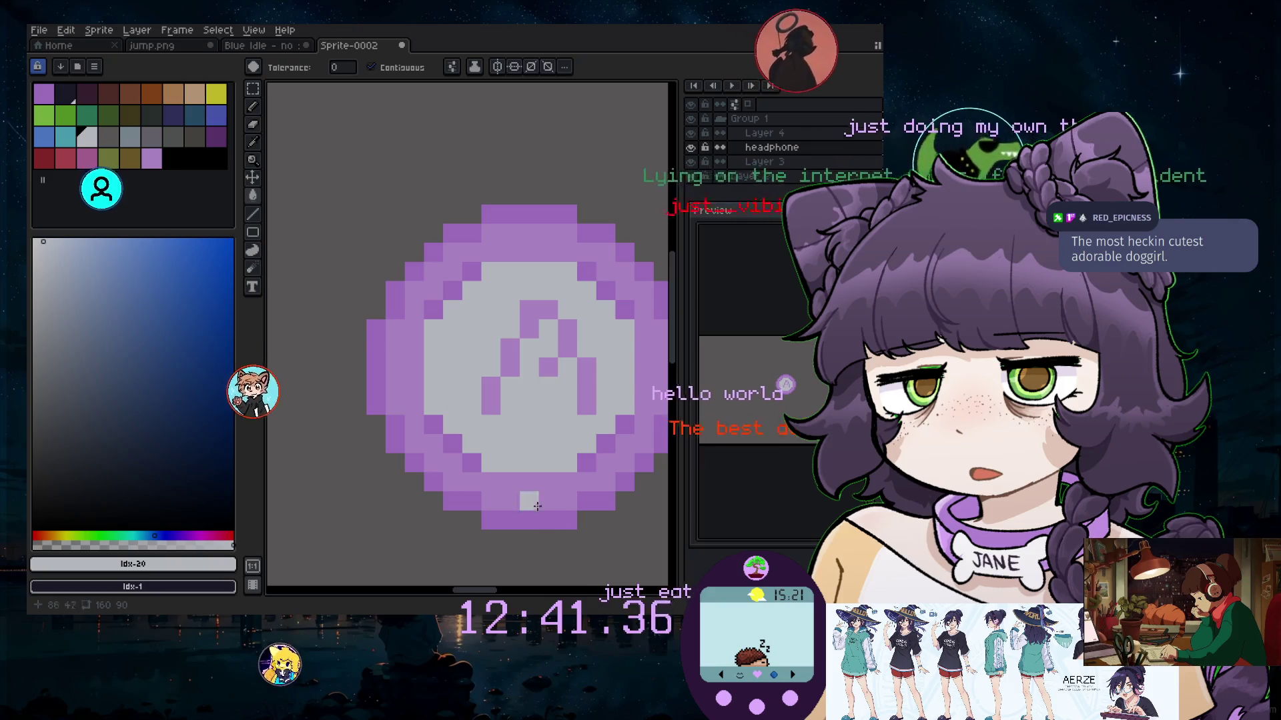
scroll(538, 507, "right", 3)
scroll(538, 506, "left", 3)
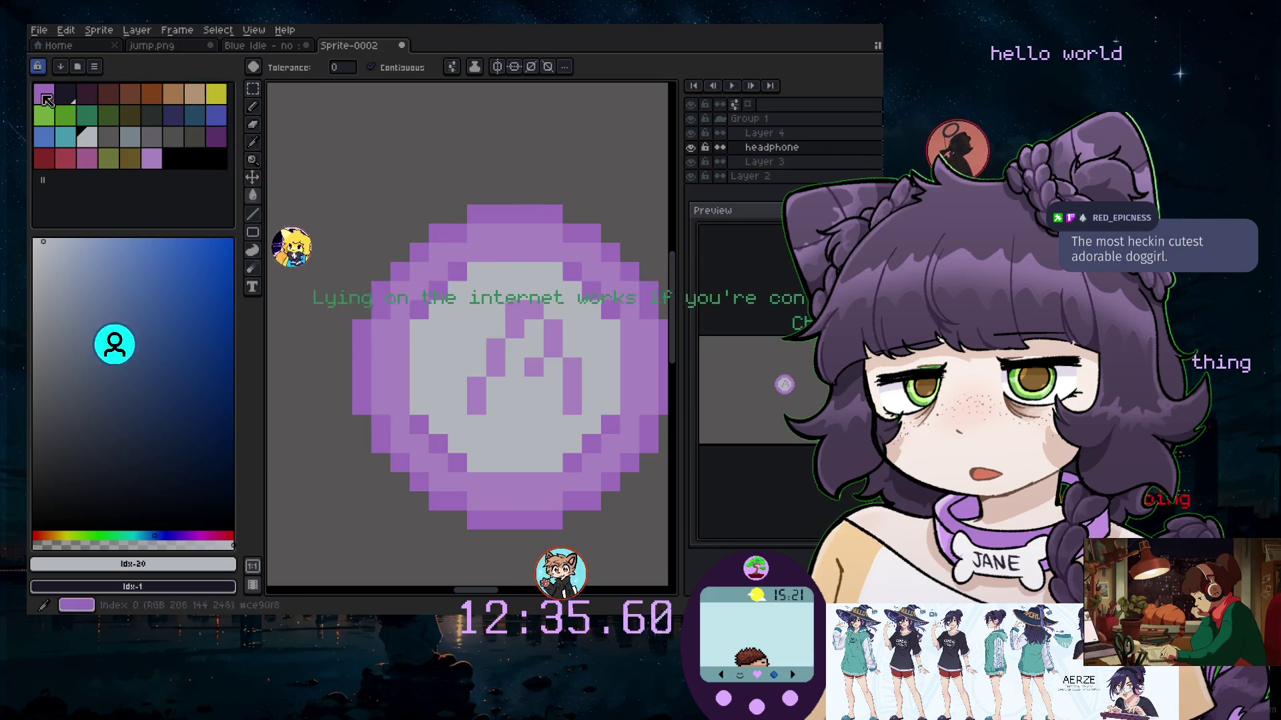
left_click(66, 96)
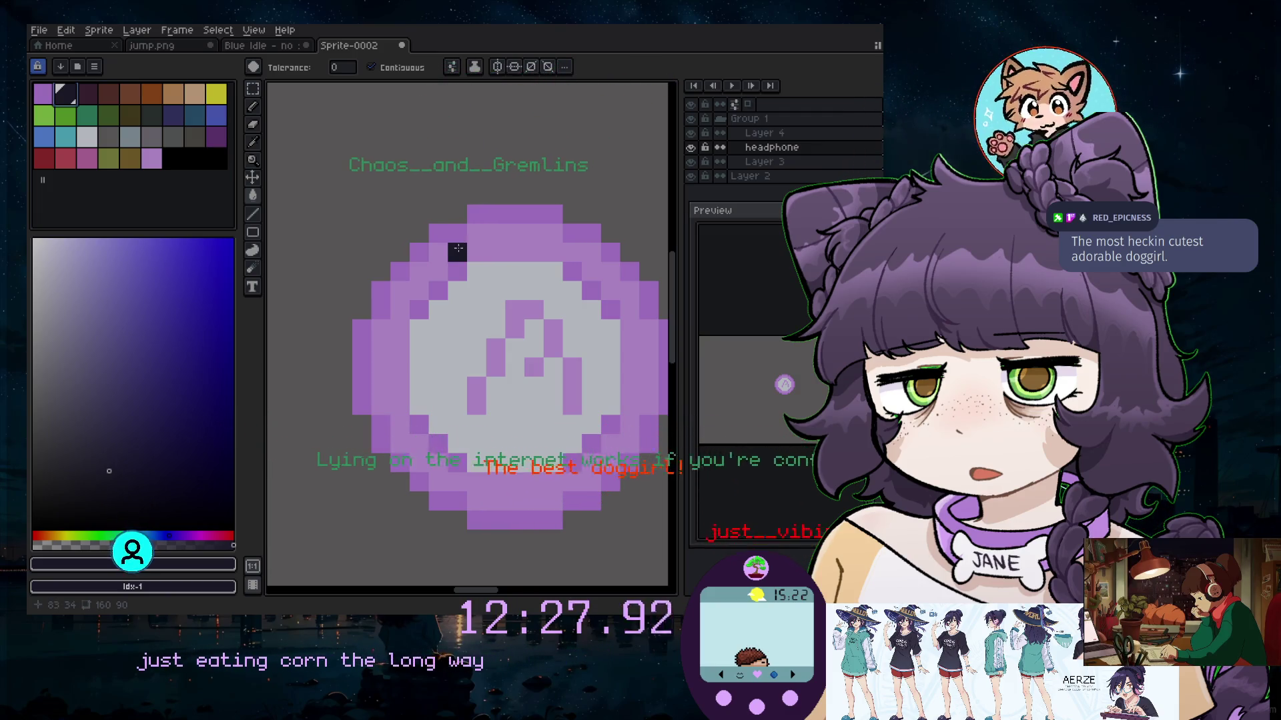
left_click(469, 256)
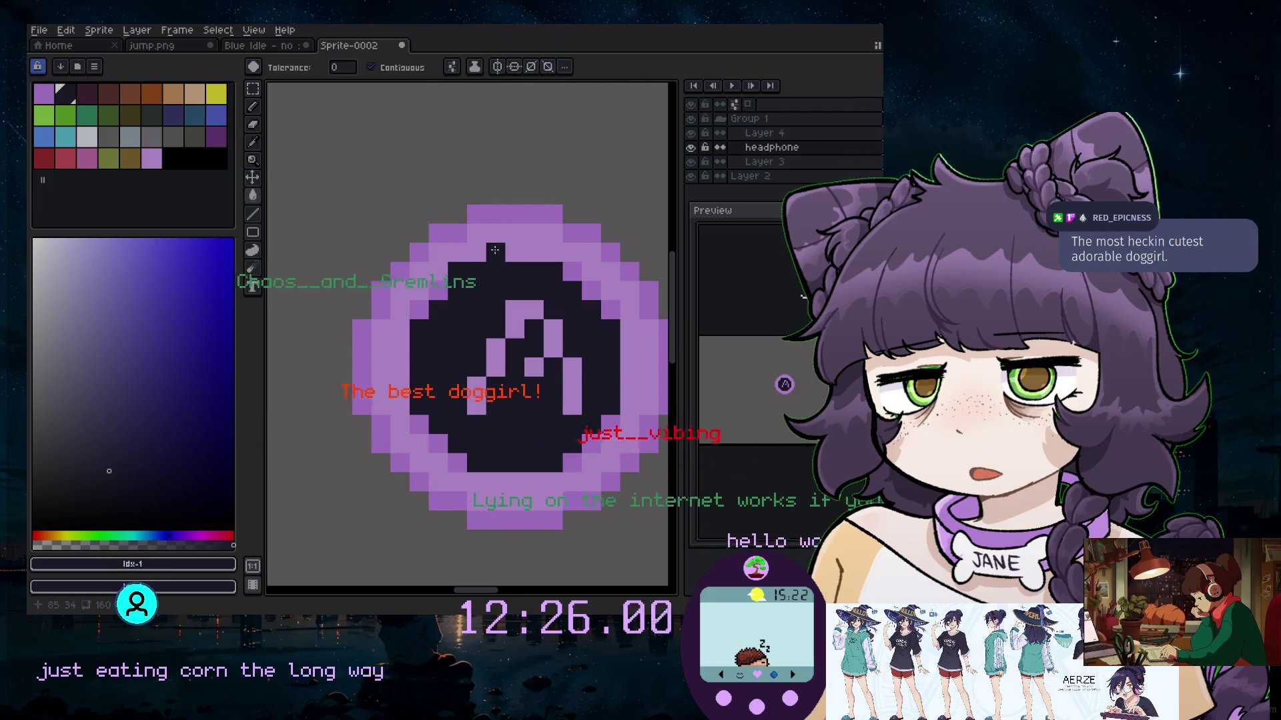
key("ctrl+z")
key("ctrl+z")
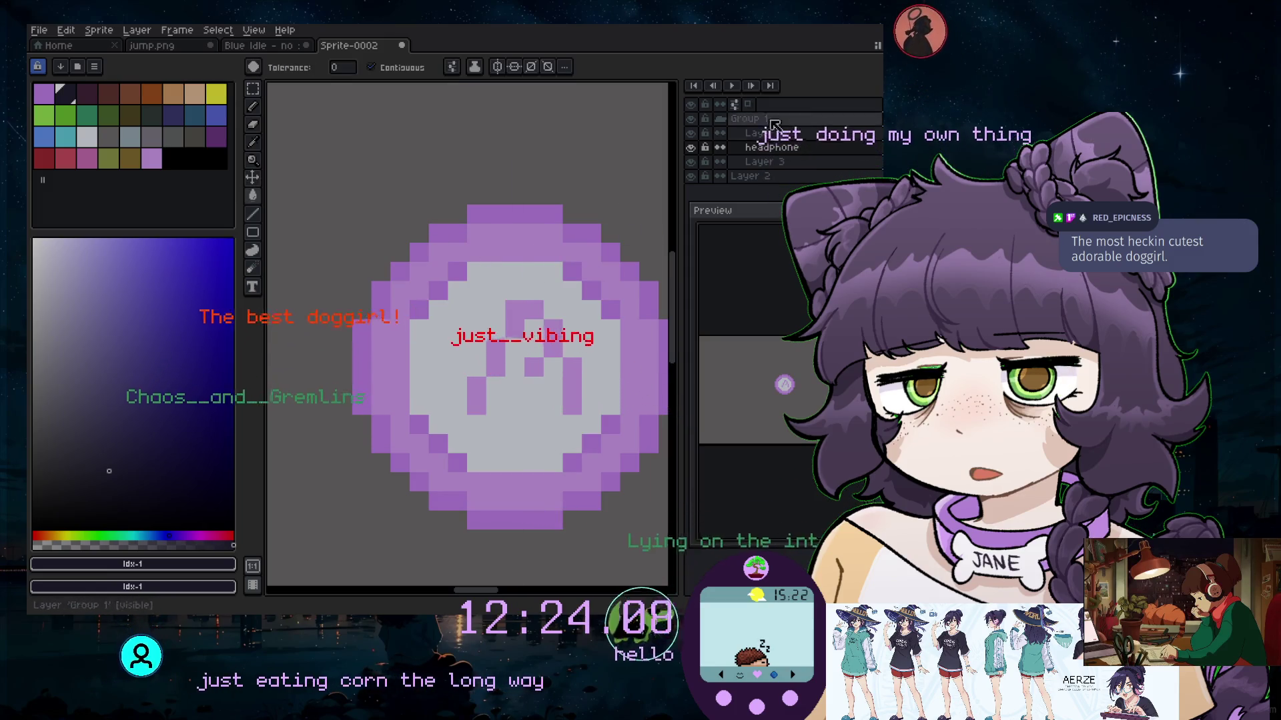
Step: Add an empty Layer 5 from Layer > New > New Layer
left_click(137, 30)
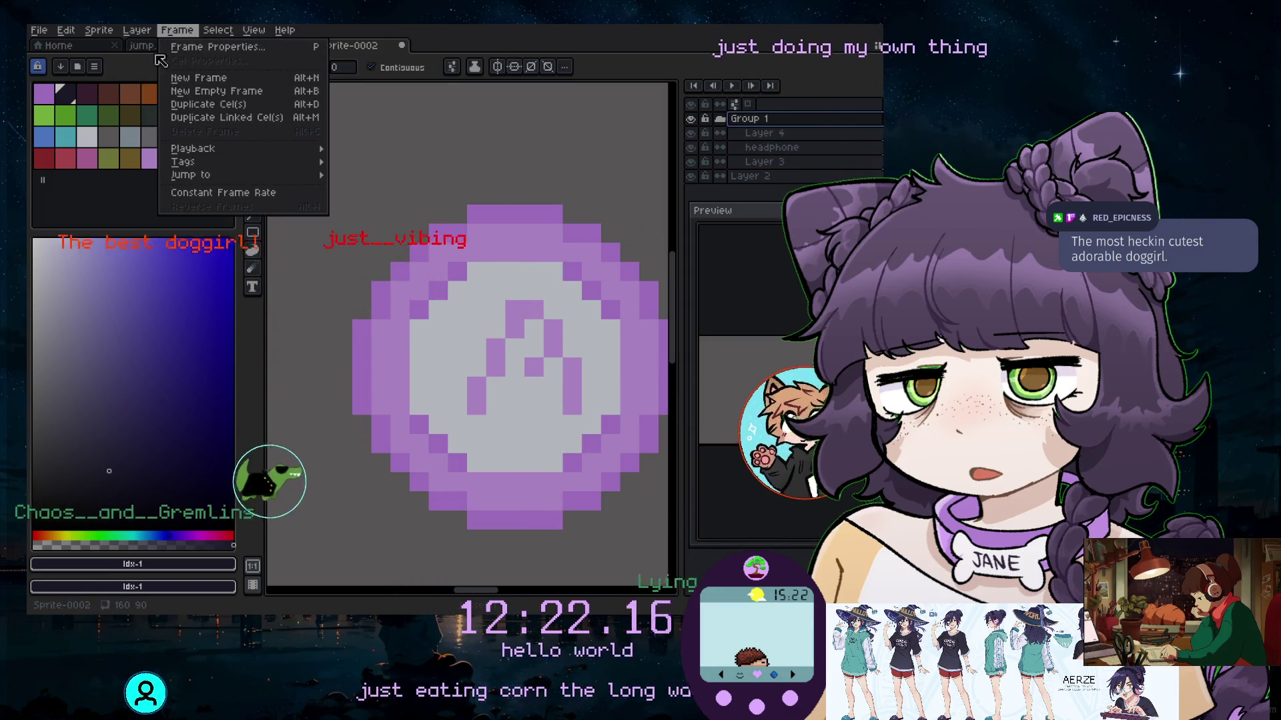
mouse_move(152, 105)
left_click(280, 105)
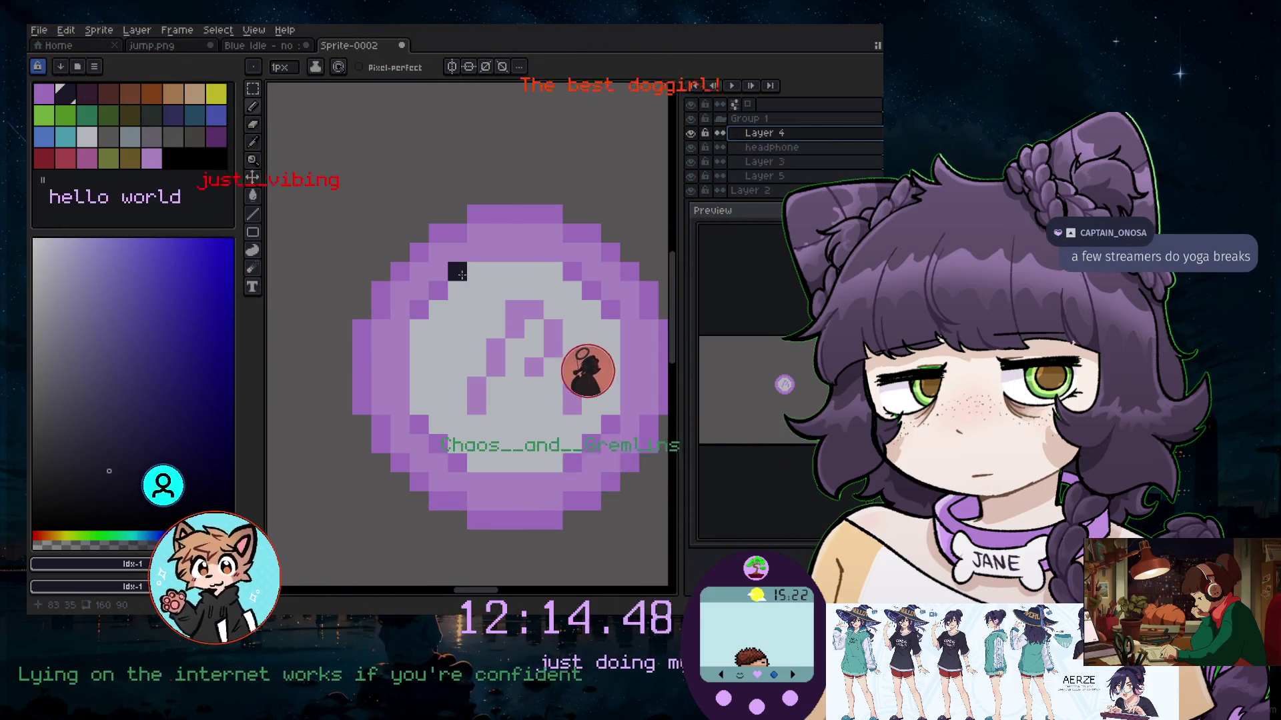
Step: Draw dark navy pixel lines across the circle's top to form a cap with a stem
left_click(476, 254)
left_click_drag(475, 254, 545, 255)
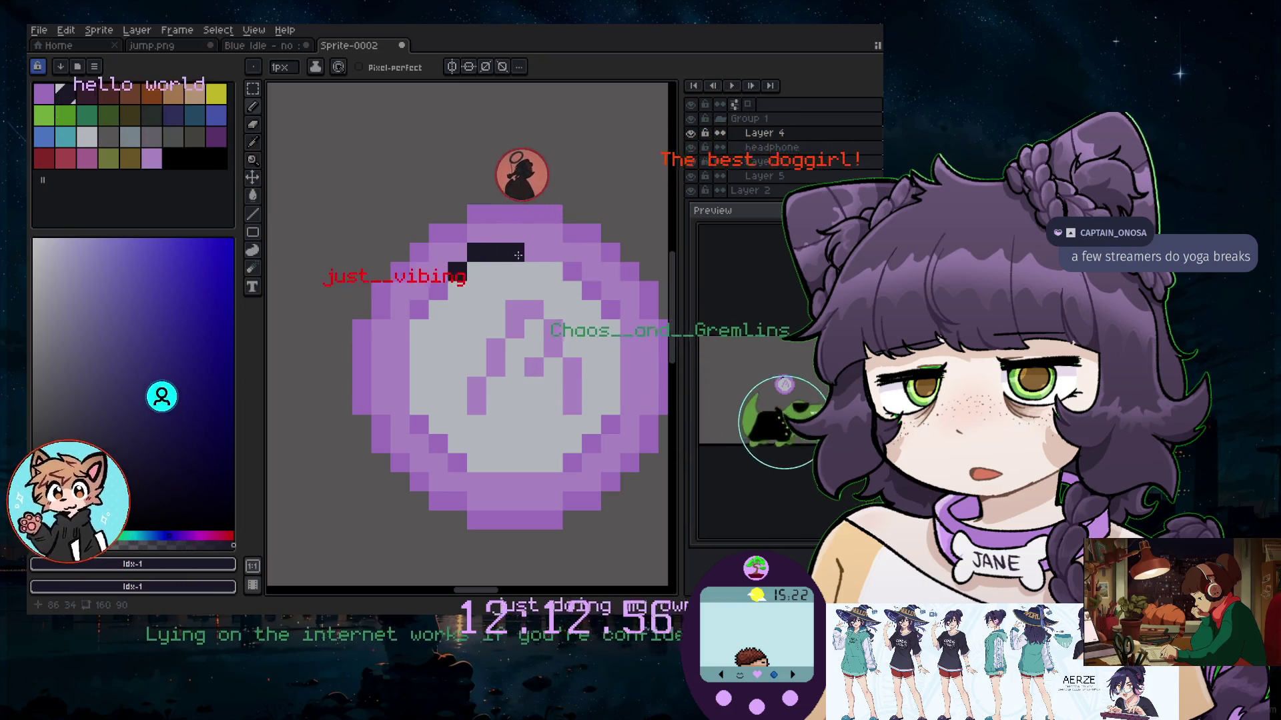
left_click(572, 272)
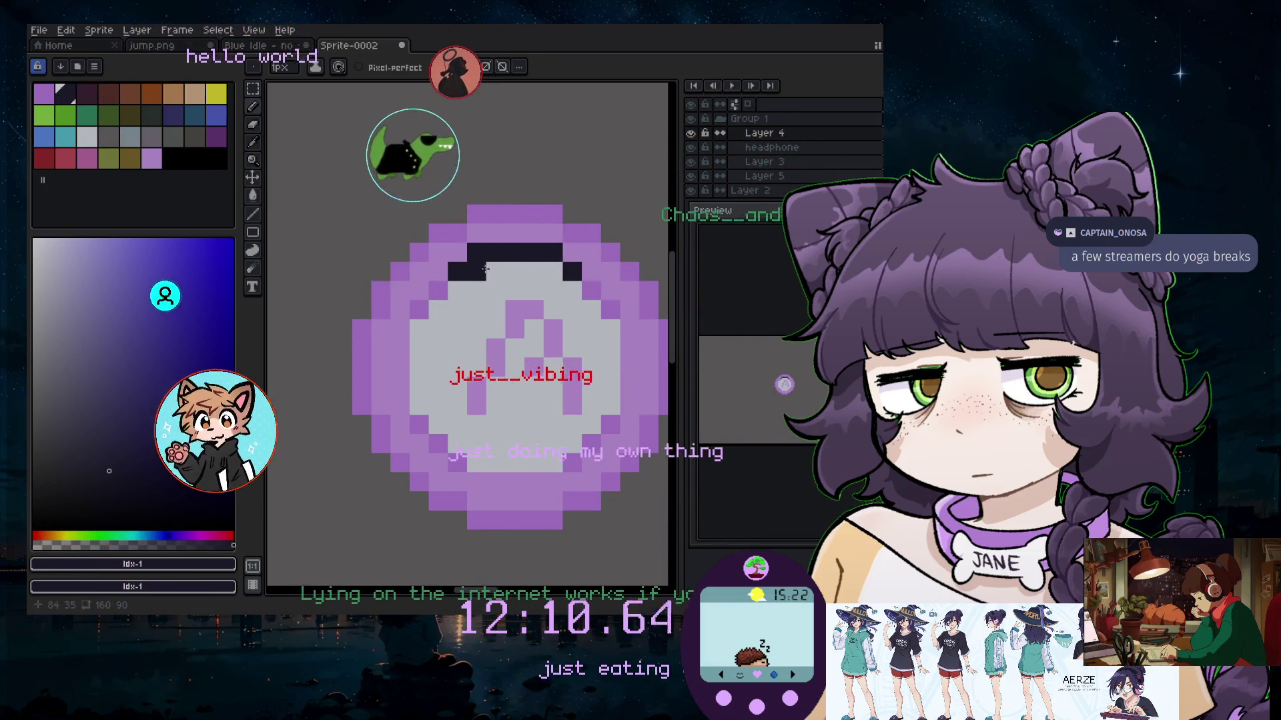
left_click_drag(492, 233, 539, 234)
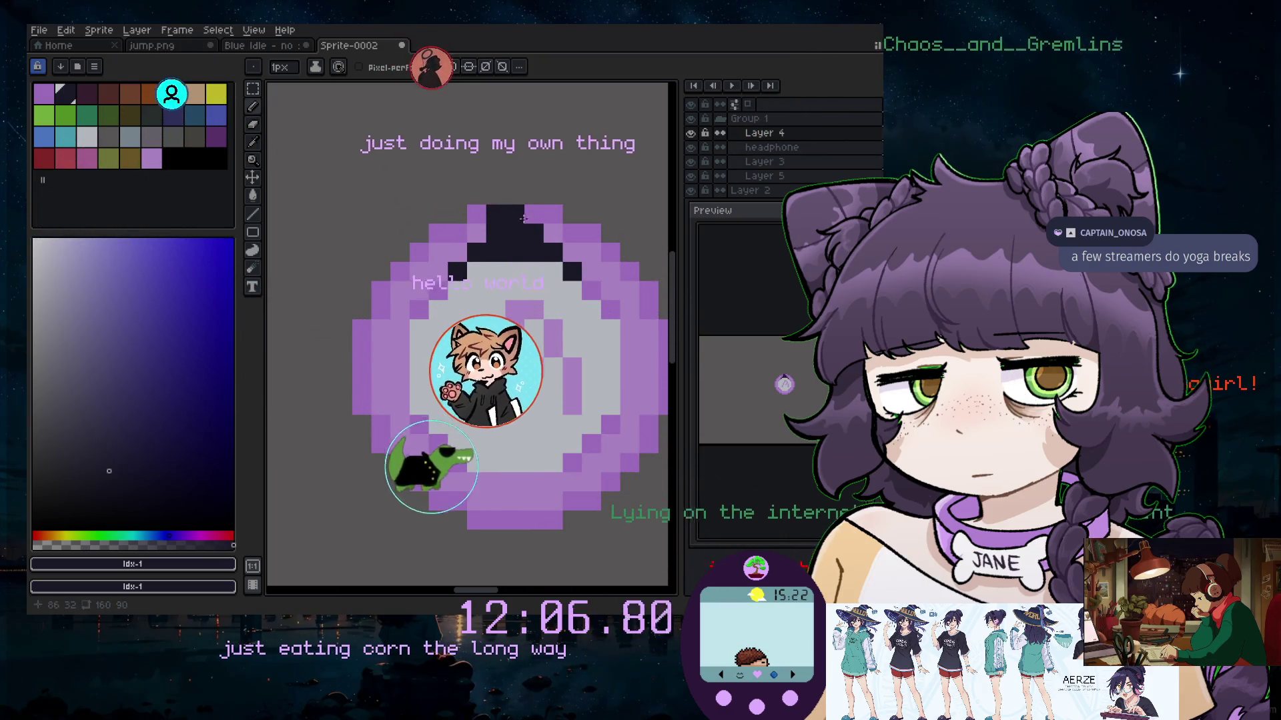
scroll(515, 309, "down", 3)
Step: Zoom in and out around the lilac circle while adding its tall dark navy neck
scroll(498, 327, "up", 1)
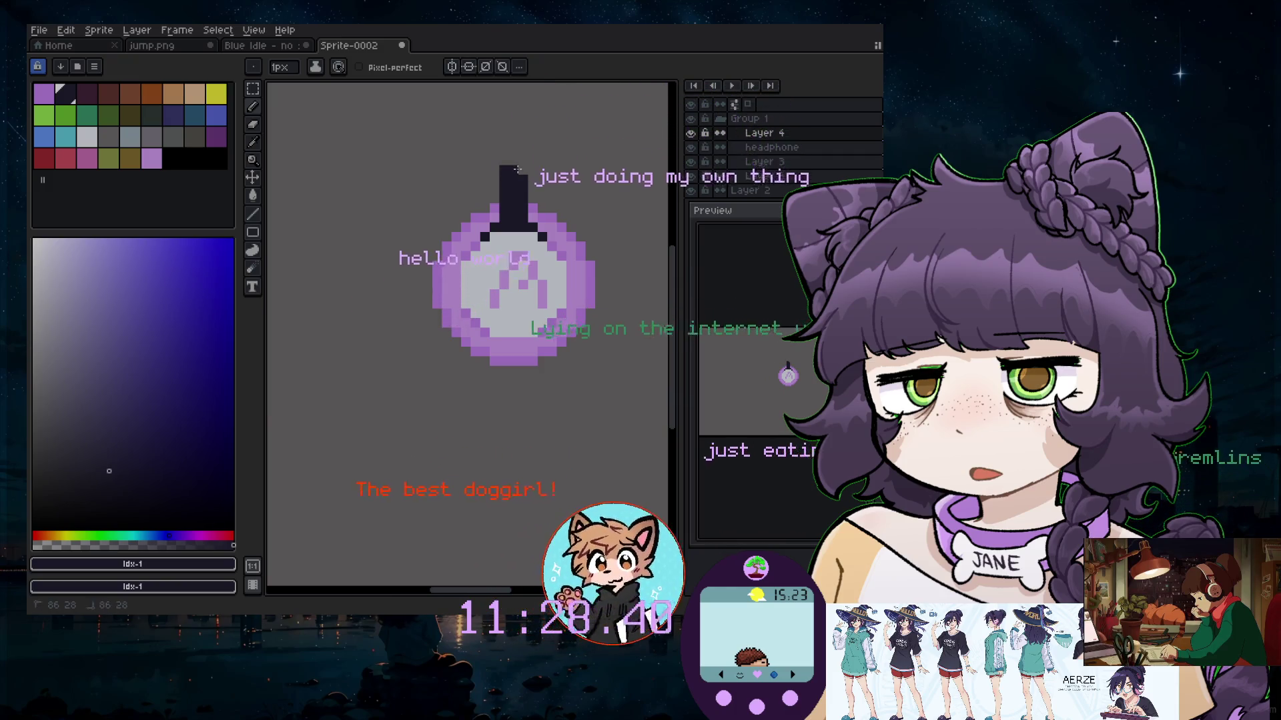
scroll(522, 167, "down", 3)
scroll(538, 195, "up", 1)
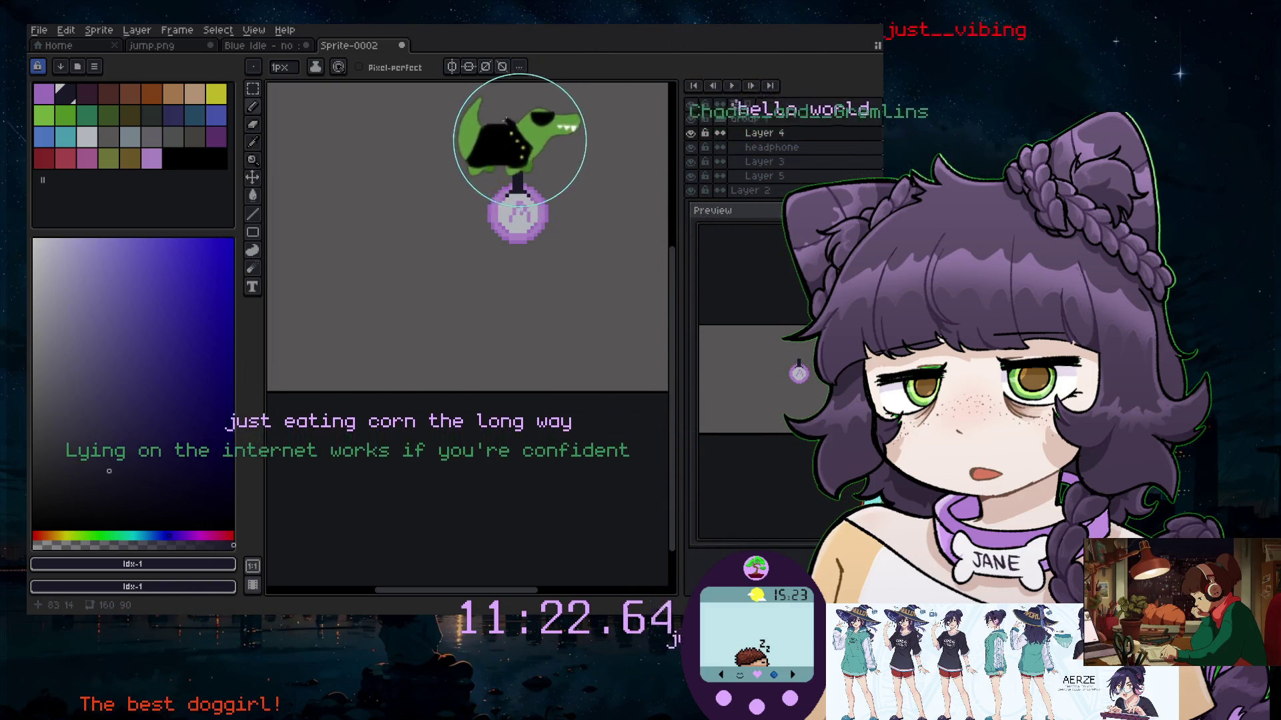
scroll(510, 124, "up", 1)
scroll(485, 167, "down", 1)
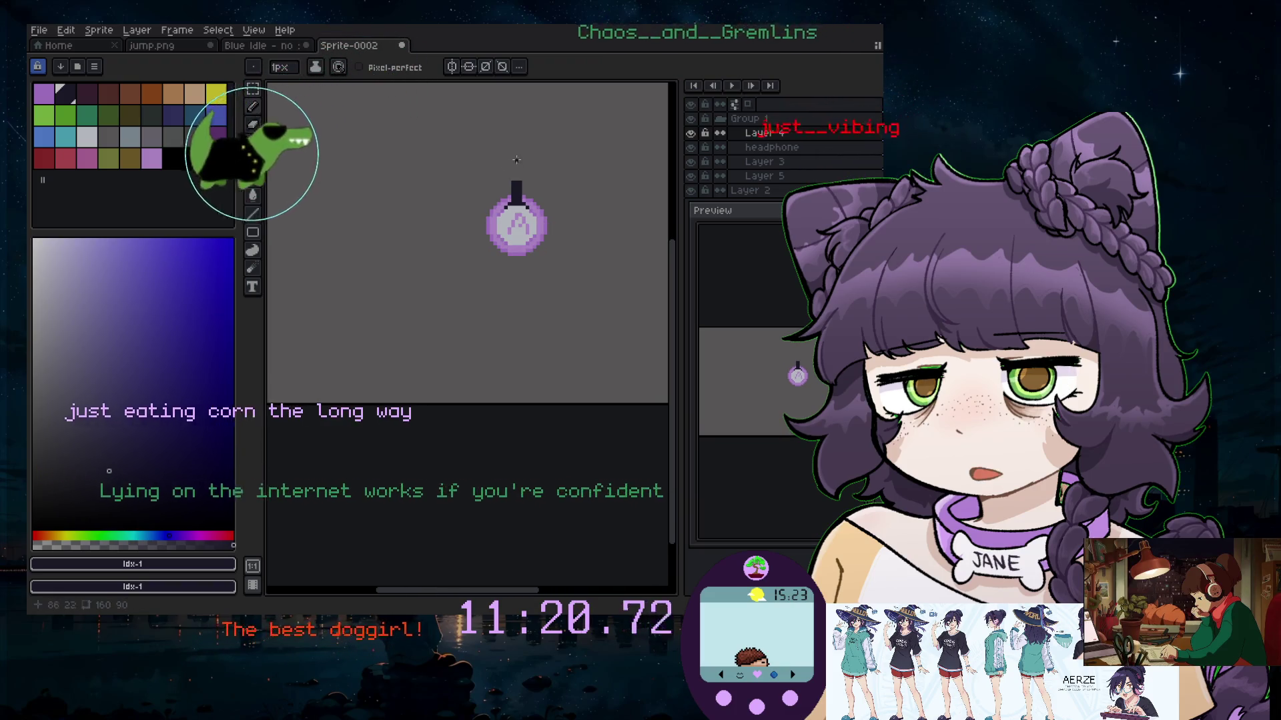
scroll(527, 198, "up", 1)
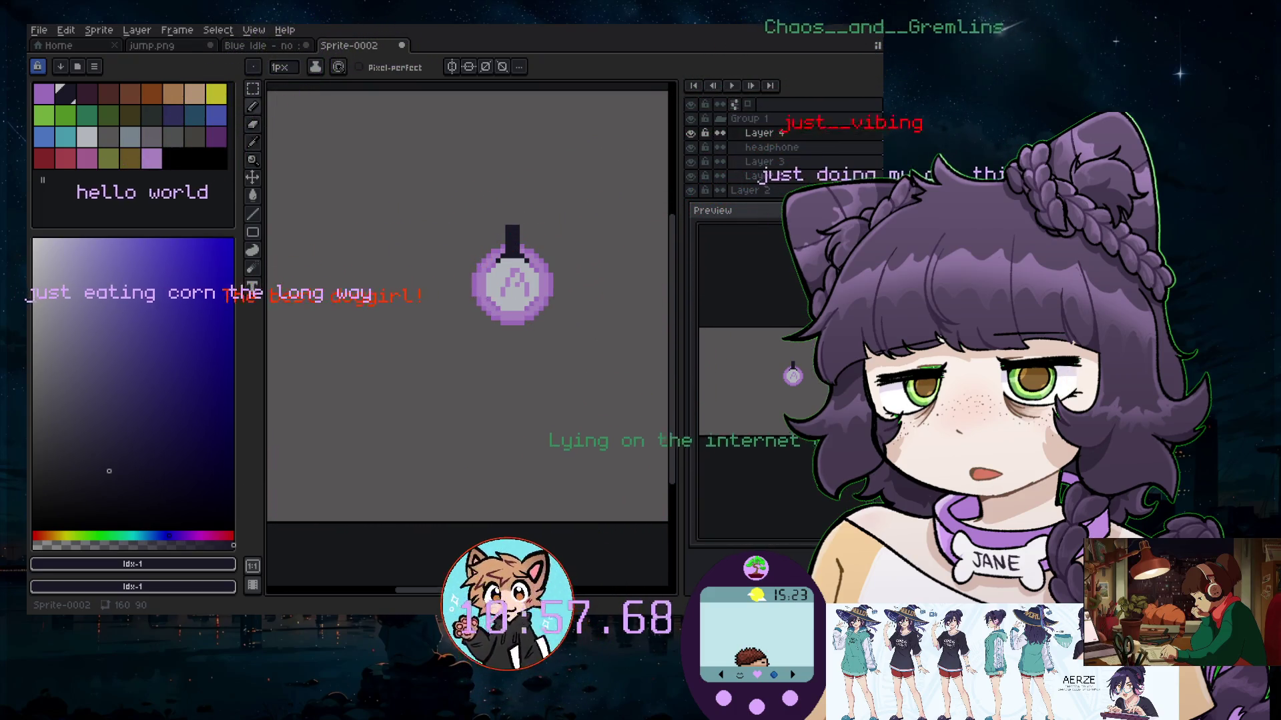
Step: Try the Spray tool and several darker purple shades from the colour field
left_click(215, 137)
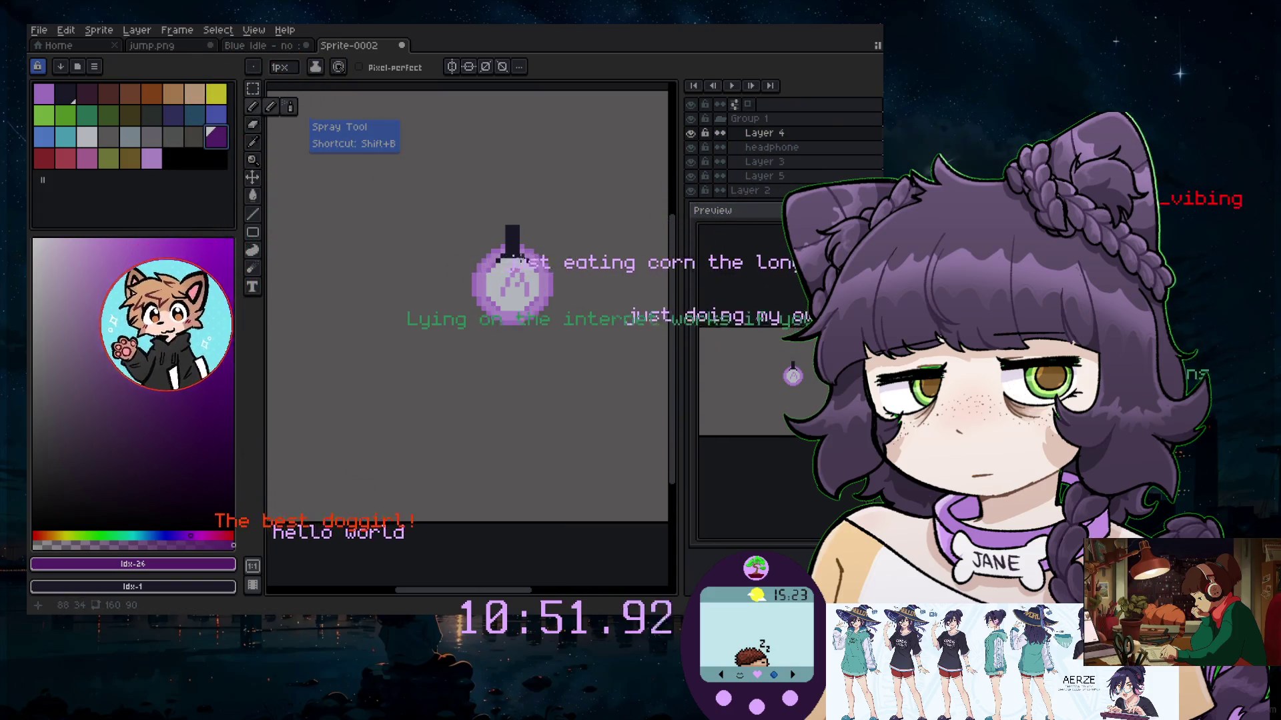
left_click(288, 107)
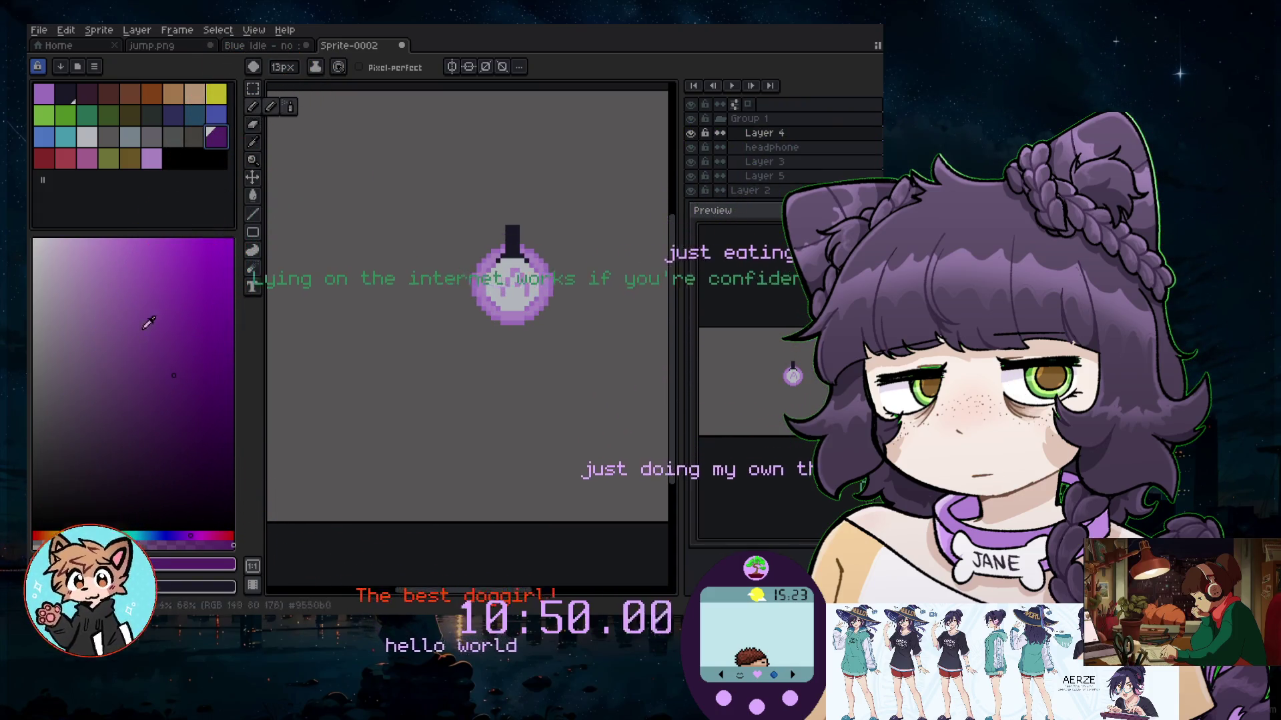
left_click(141, 371)
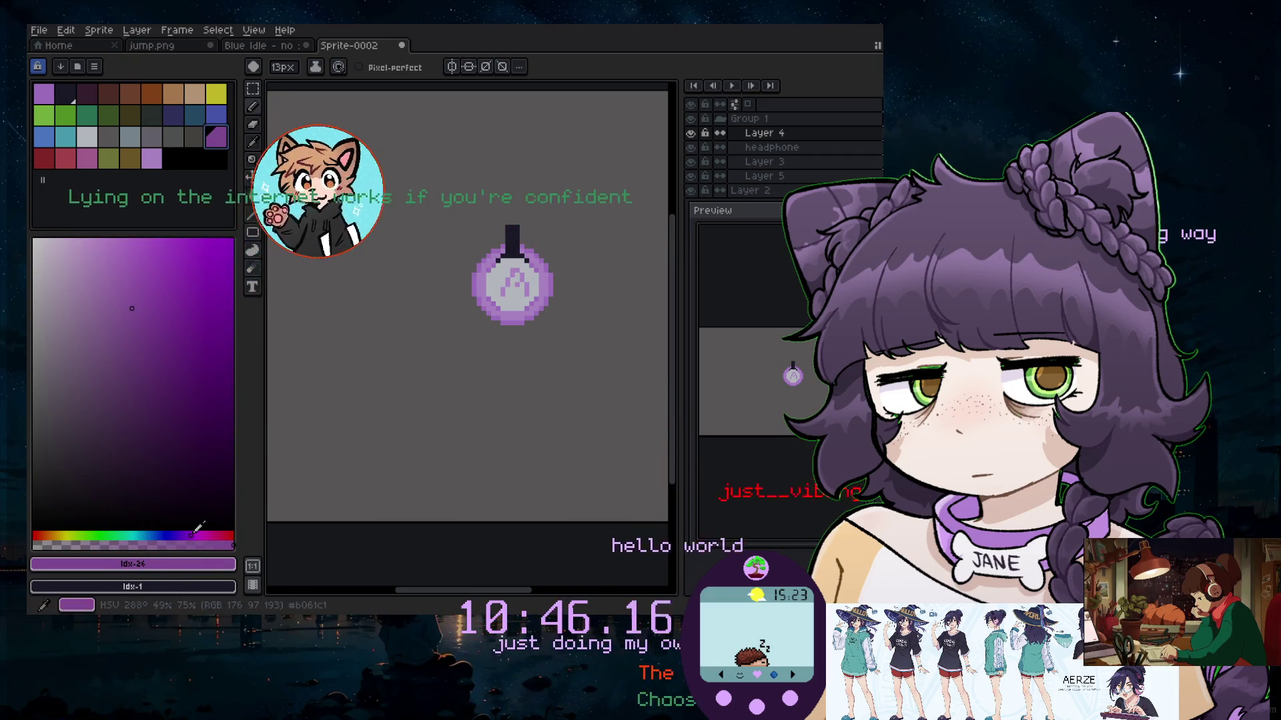
left_click(131, 332)
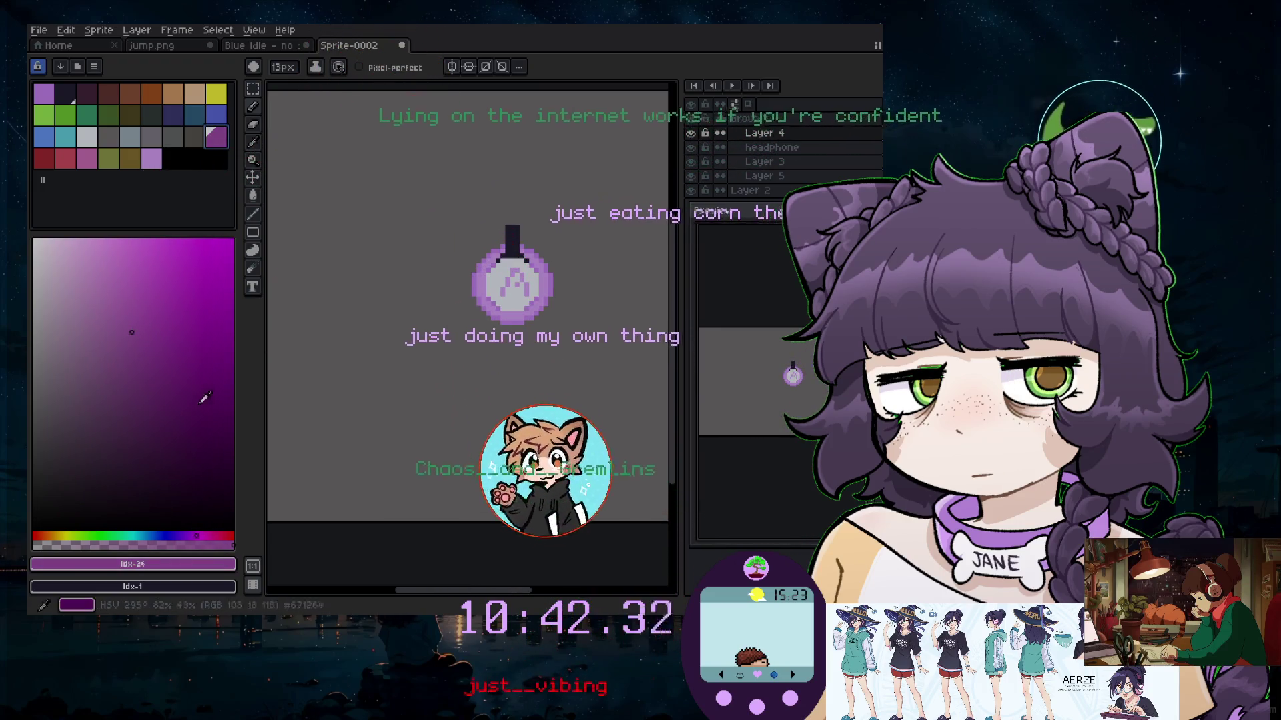
left_click(114, 342)
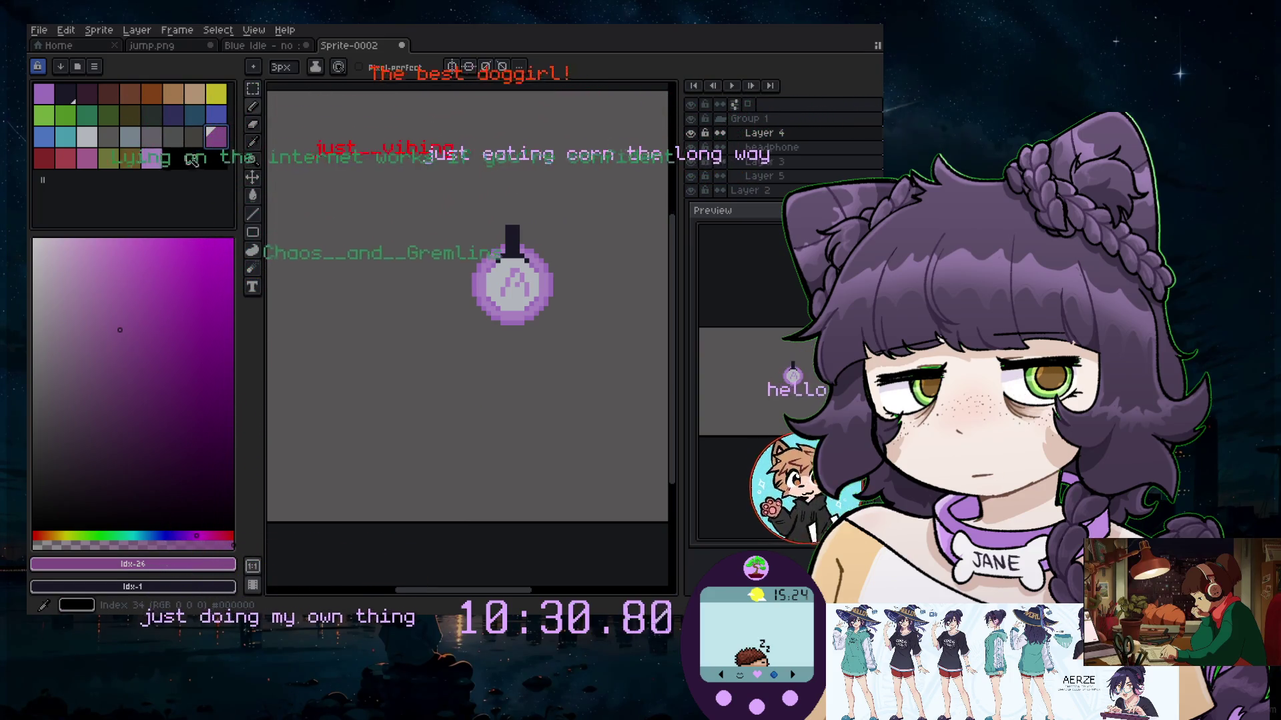
Step: Toggle between the black and purple swatches, ending on light purple Idx-26
left_click(172, 158)
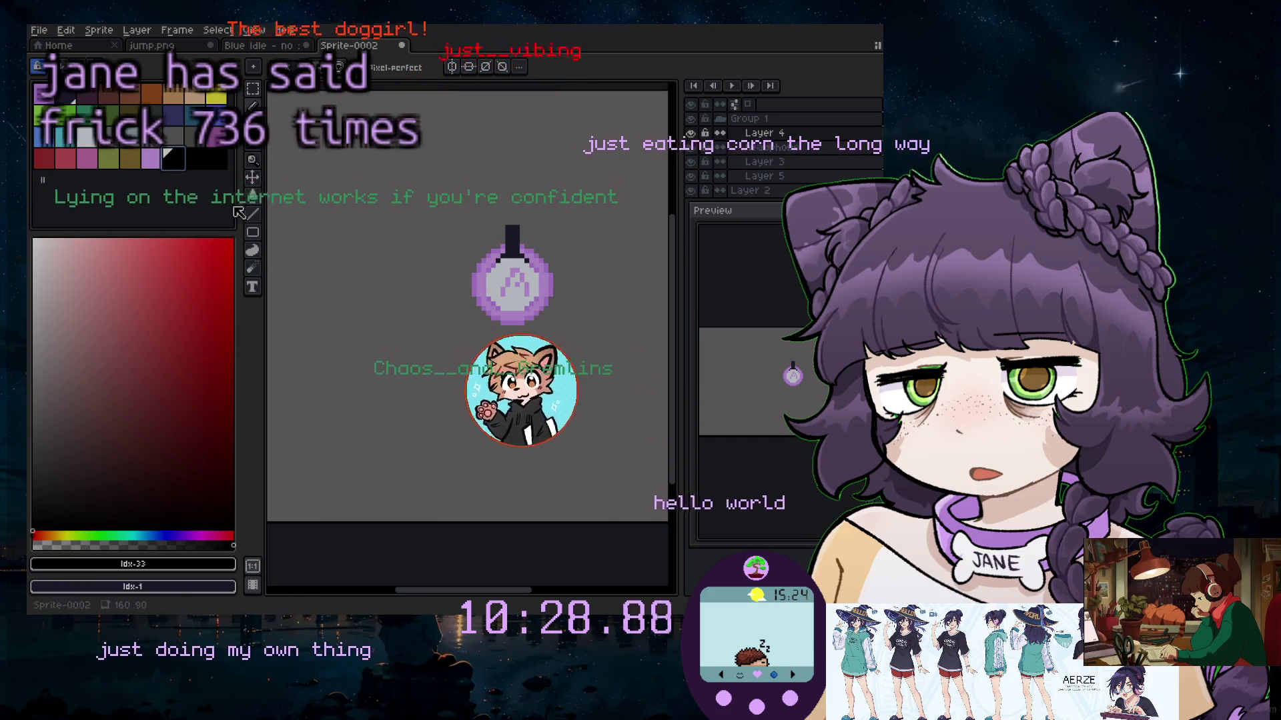
left_click(152, 158)
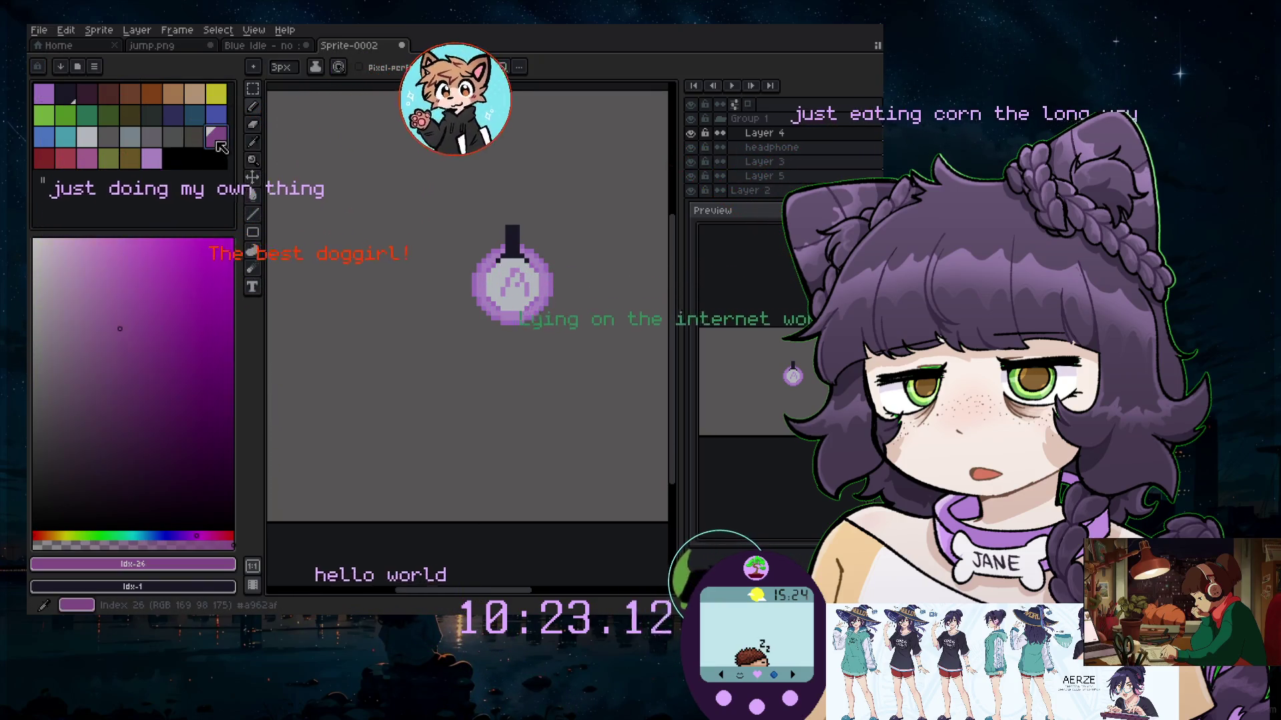
left_click(173, 158)
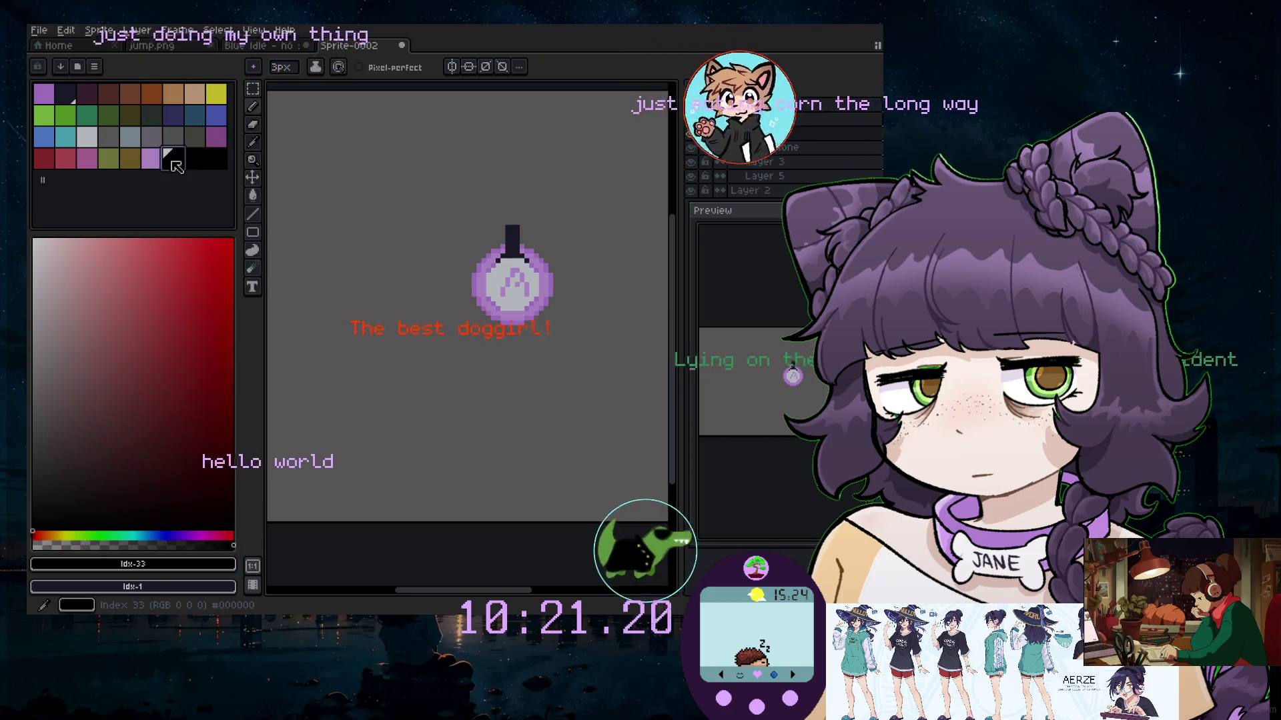
left_click(216, 137)
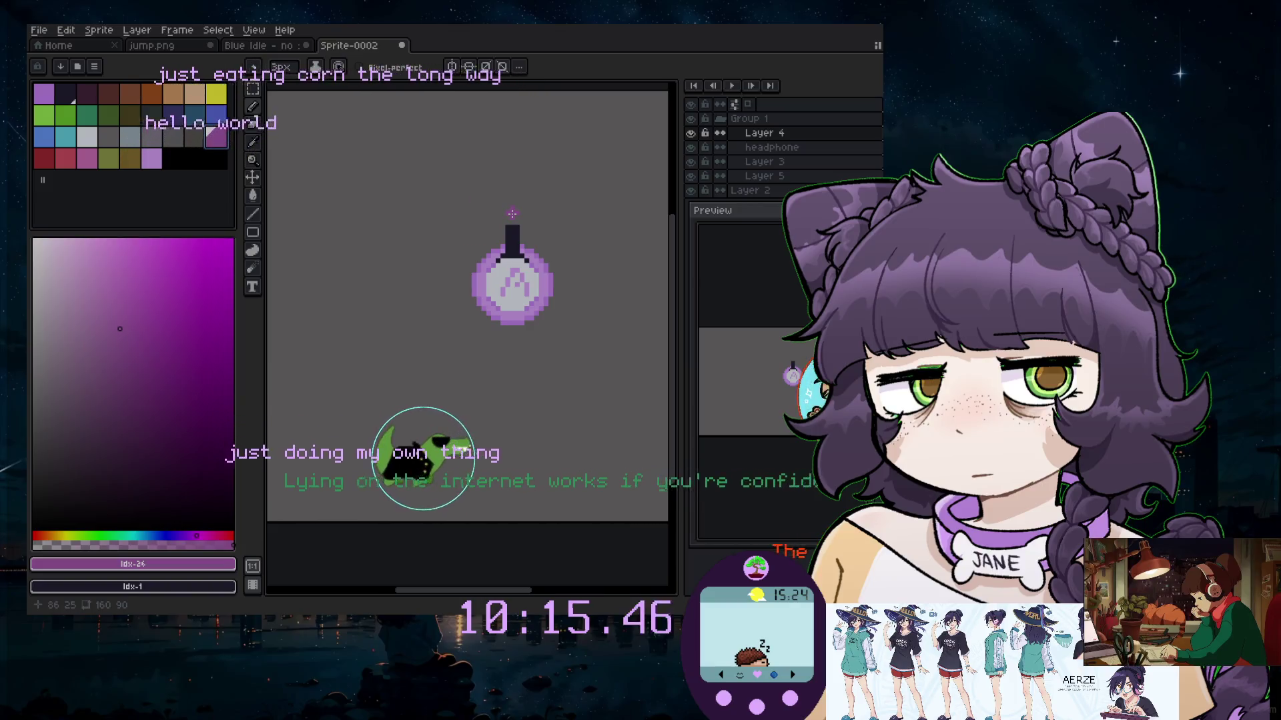
Step: Pencil a purple stopper extending upward above the bottle's dark neck
scroll(511, 227, "up", 2)
left_click(508, 228)
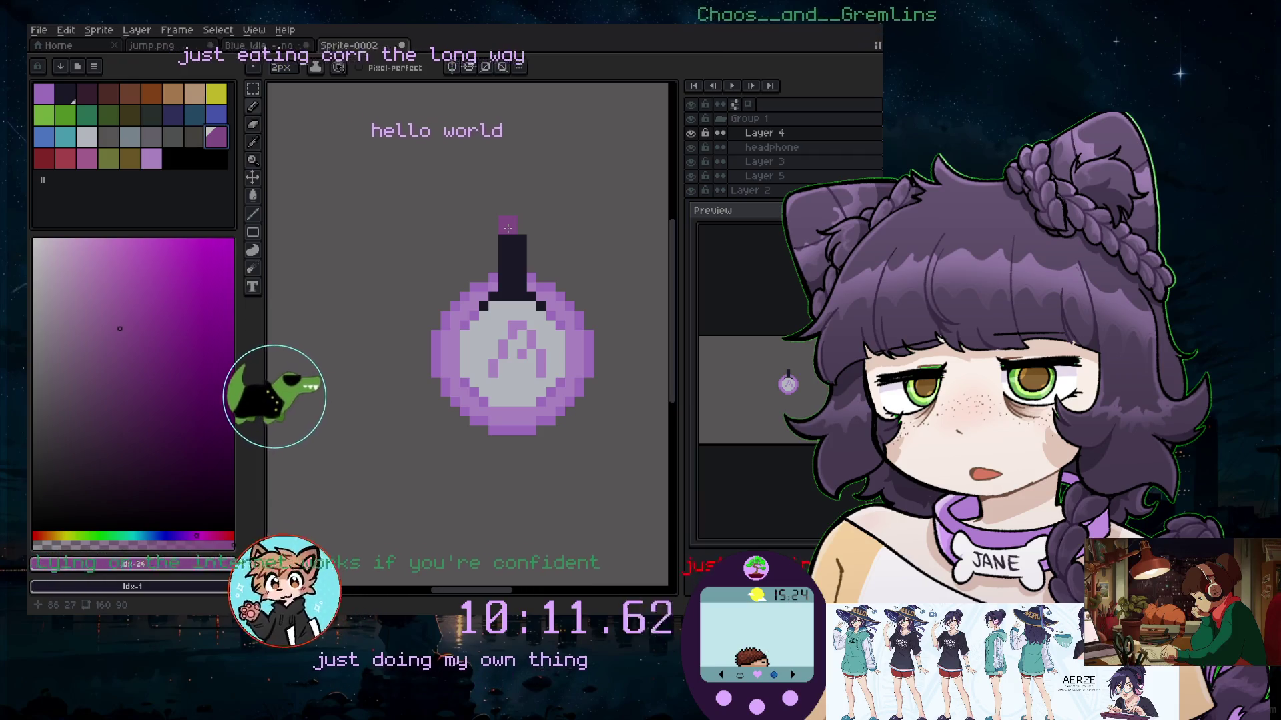
left_click_drag(498, 240, 513, 203)
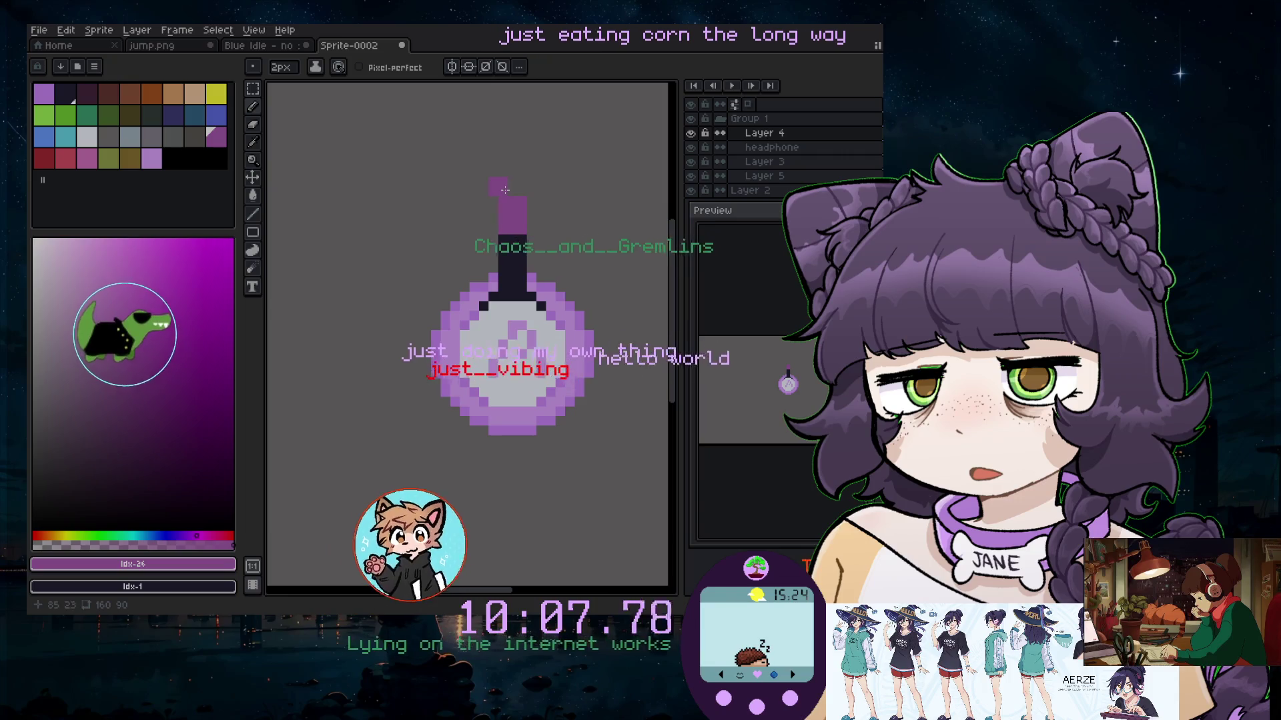
left_click_drag(512, 175, 512, 198)
Step: Switch to the Move tool and set the drawing colour to dark navy Idx-1
key("v")
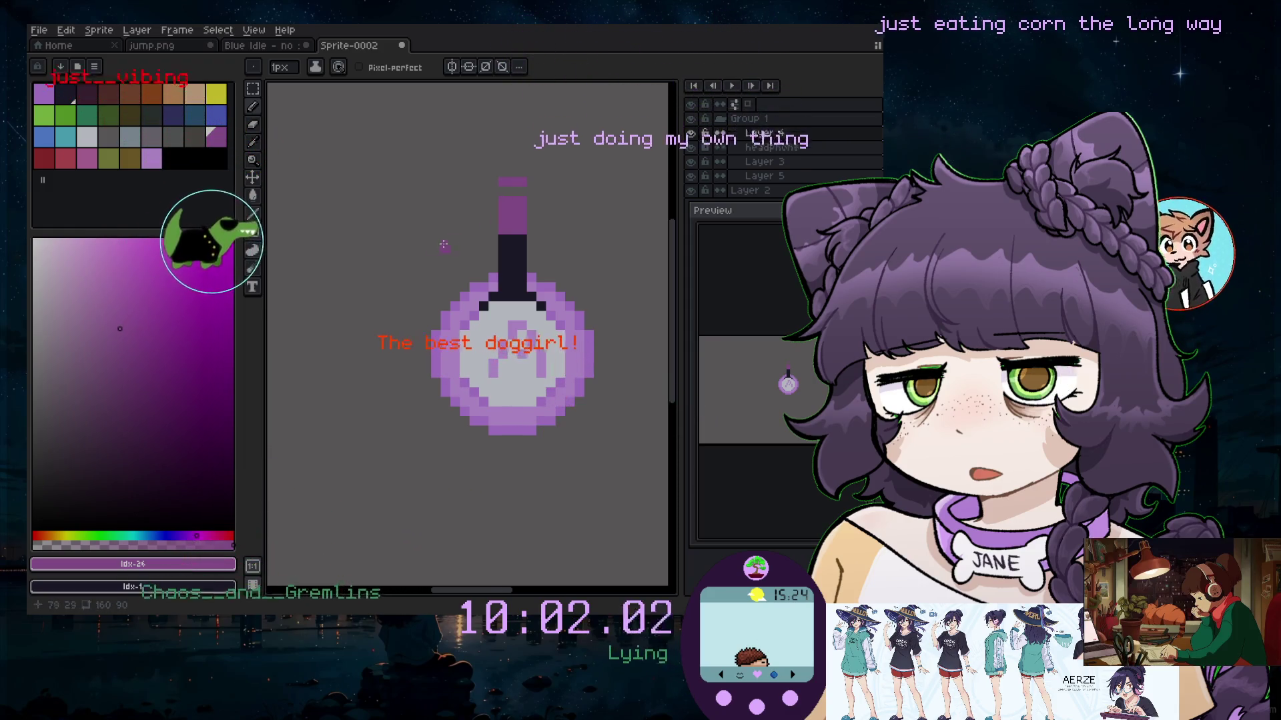
left_click(66, 97)
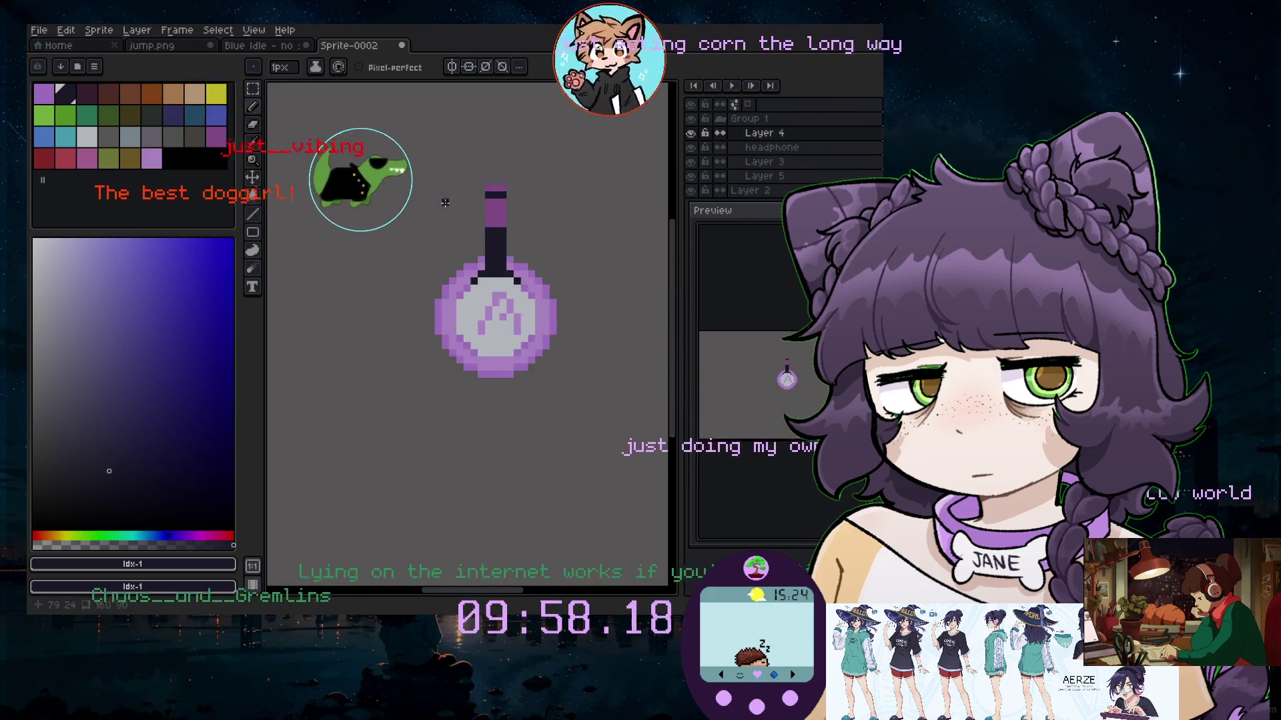
scroll(472, 175, "down", 3)
scroll(472, 176, "up", 1)
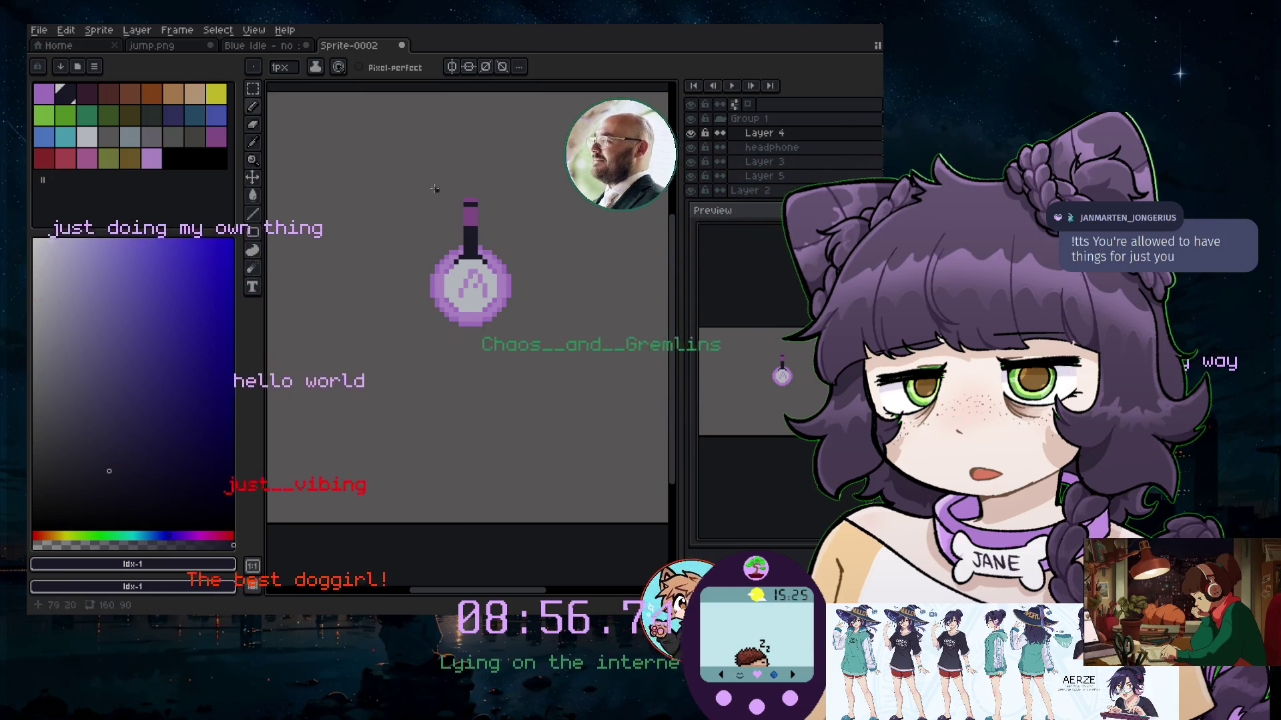
Step: Marquee-select the 10x10 stem-top area, nudge it down one pixel, then deselect
scroll(410, 180, "down", 3)
scroll(411, 180, "up", 3)
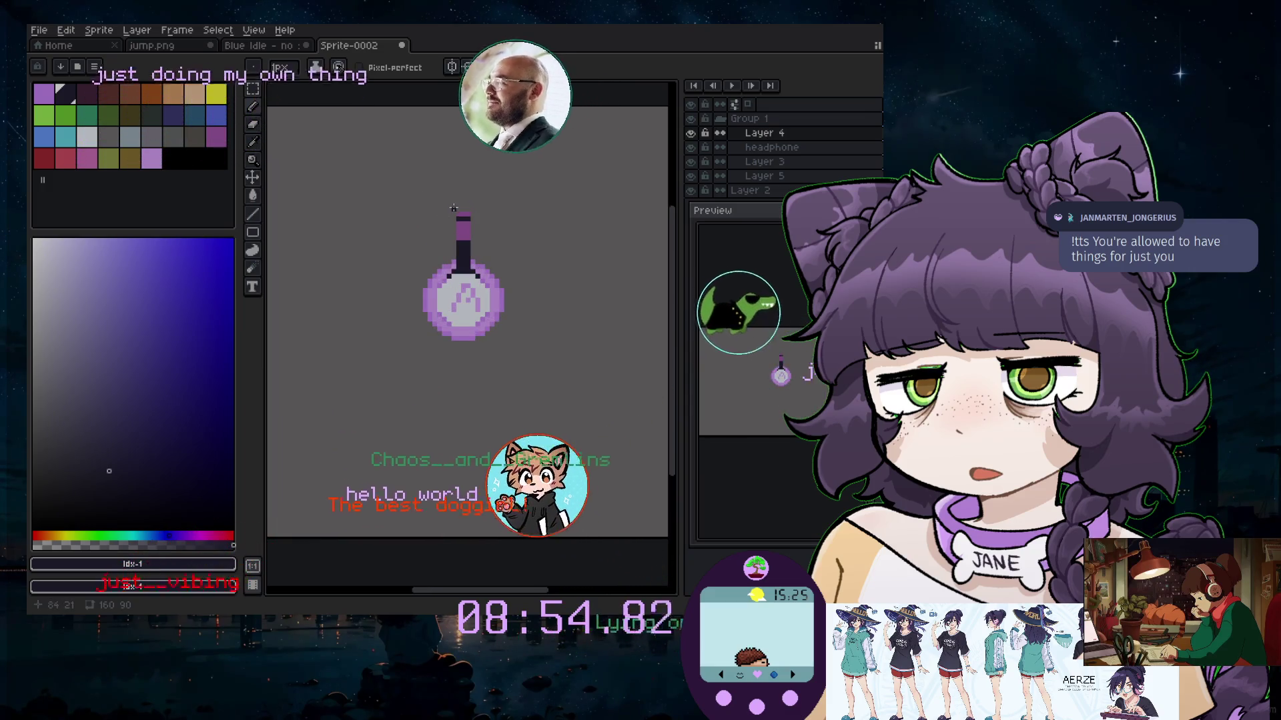
scroll(473, 222, "up", 1)
key("m")
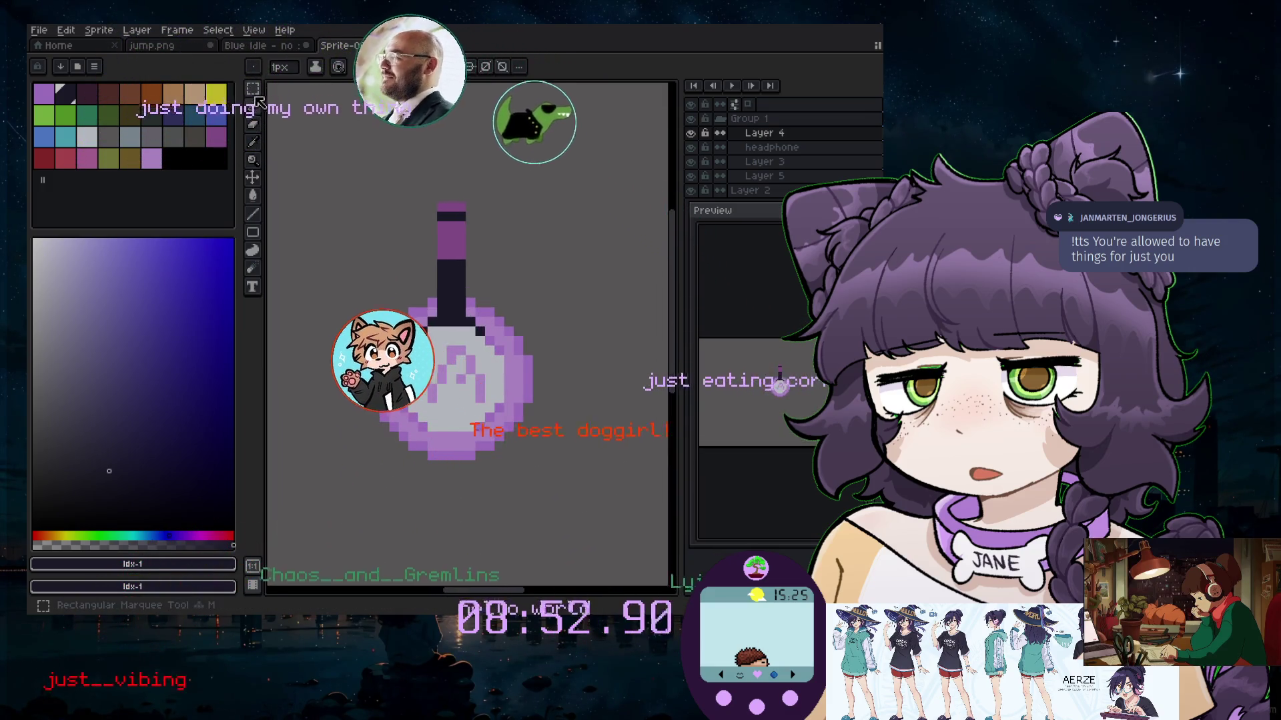
left_click_drag(405, 180, 507, 282)
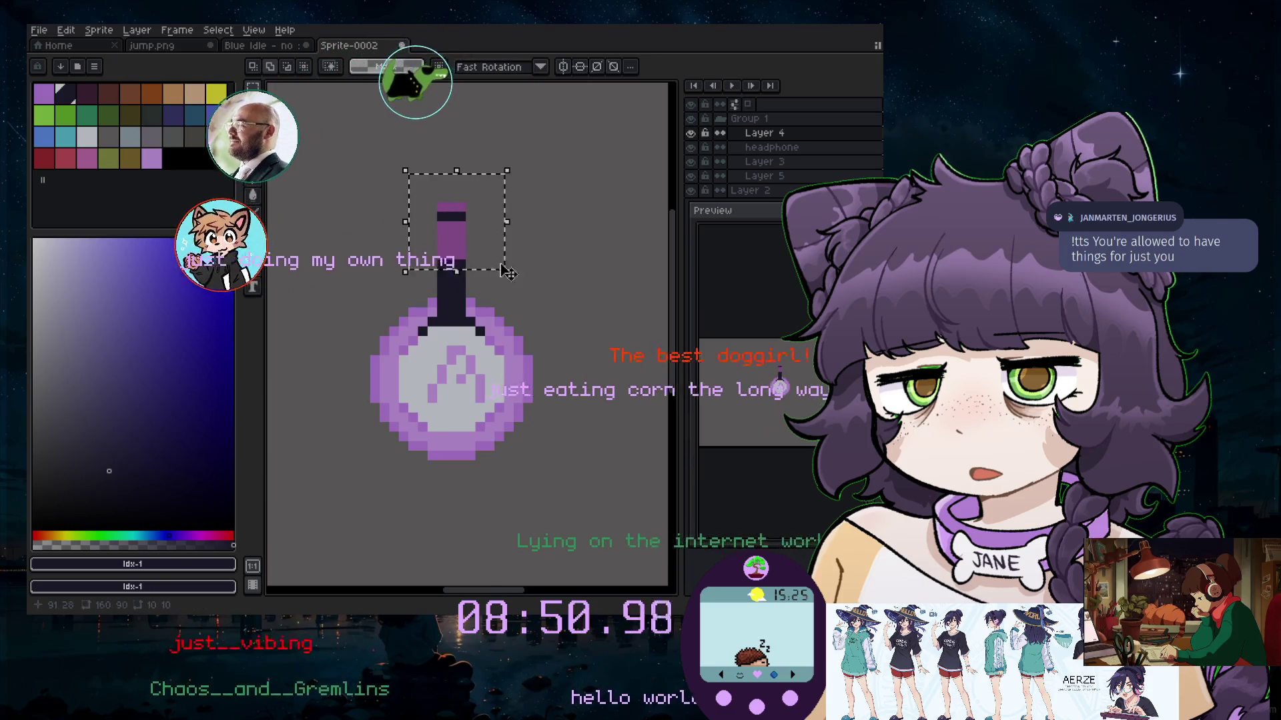
key("Down")
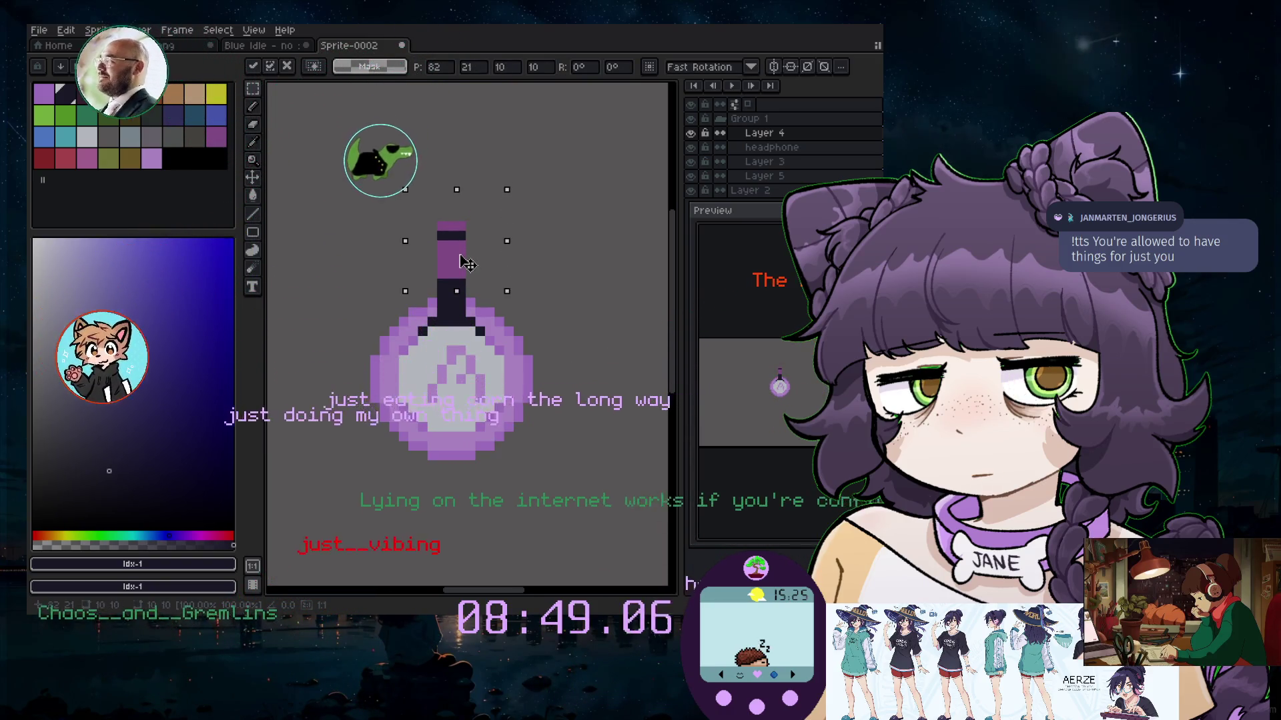
key("ctrl+d")
scroll(523, 240, "down", 2)
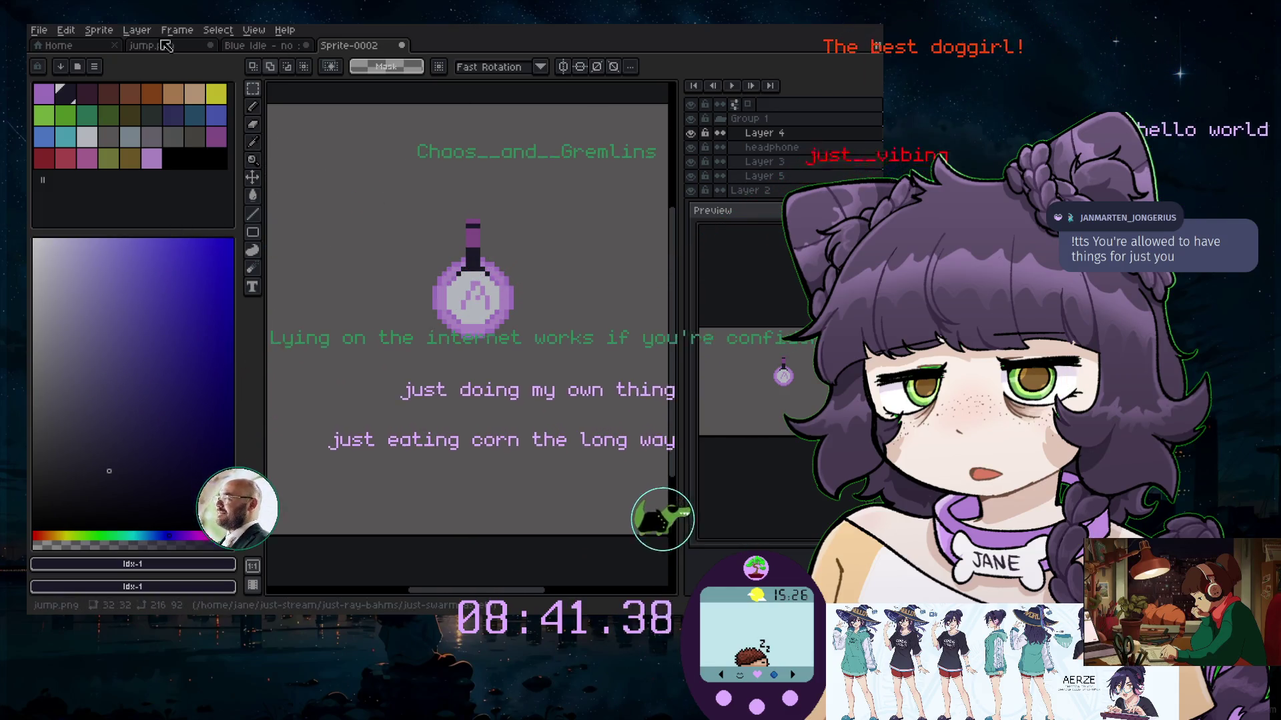
Step: Add new Layer 6 via Layer > New > New Layer and select the Curve tool
left_click(137, 30)
mouse_move(161, 106)
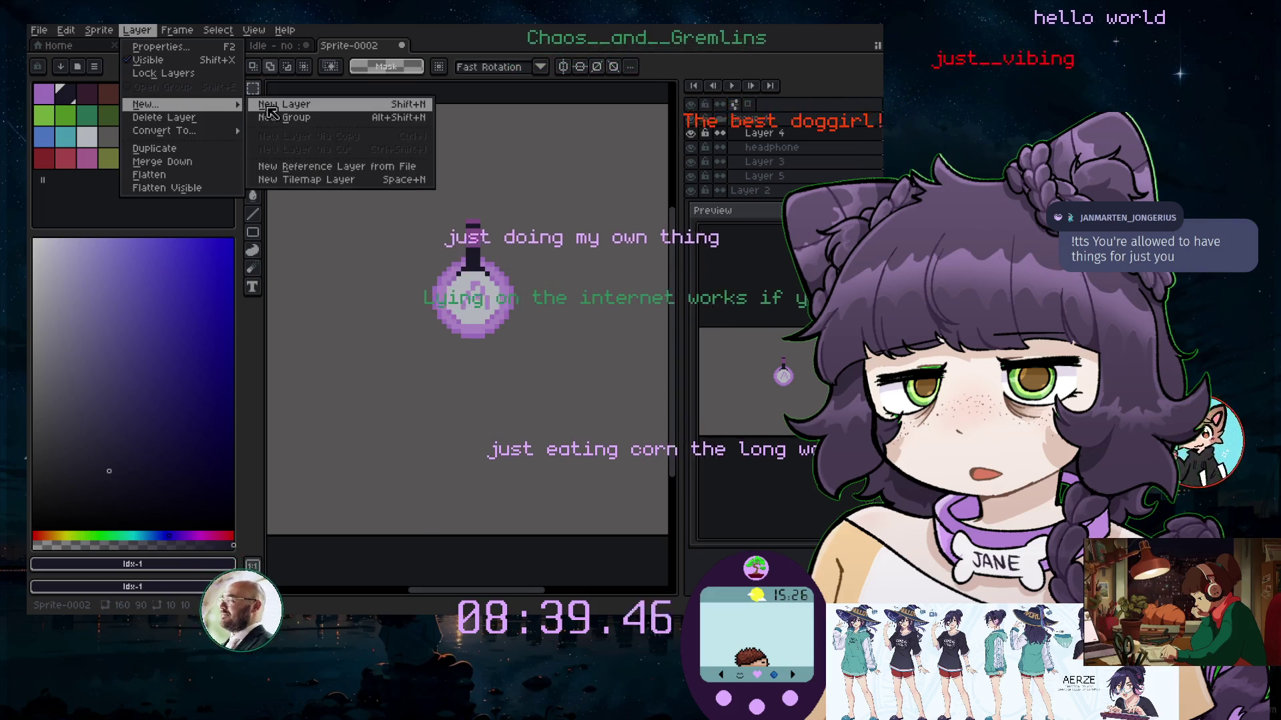
left_click(287, 104)
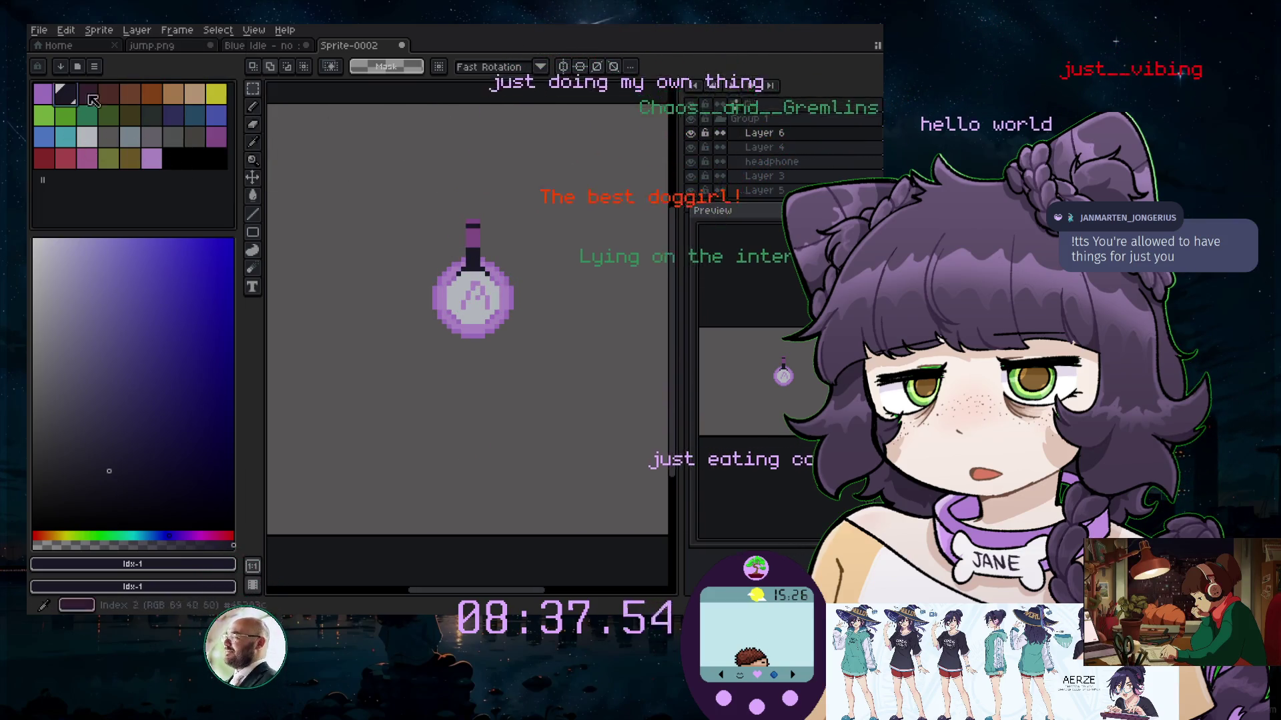
left_click(252, 109)
left_click(289, 214)
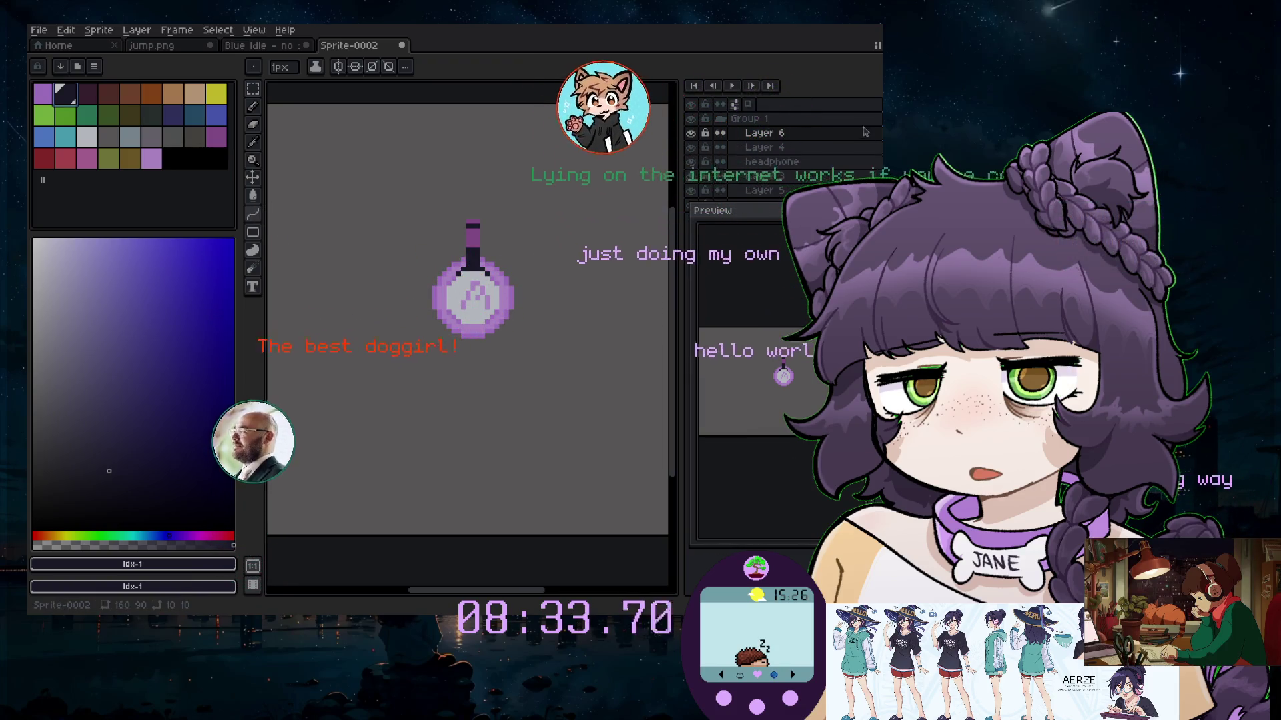
Step: Draw a Curve-tool line up-left from the stem top and bend it into a cord
key("Tab")
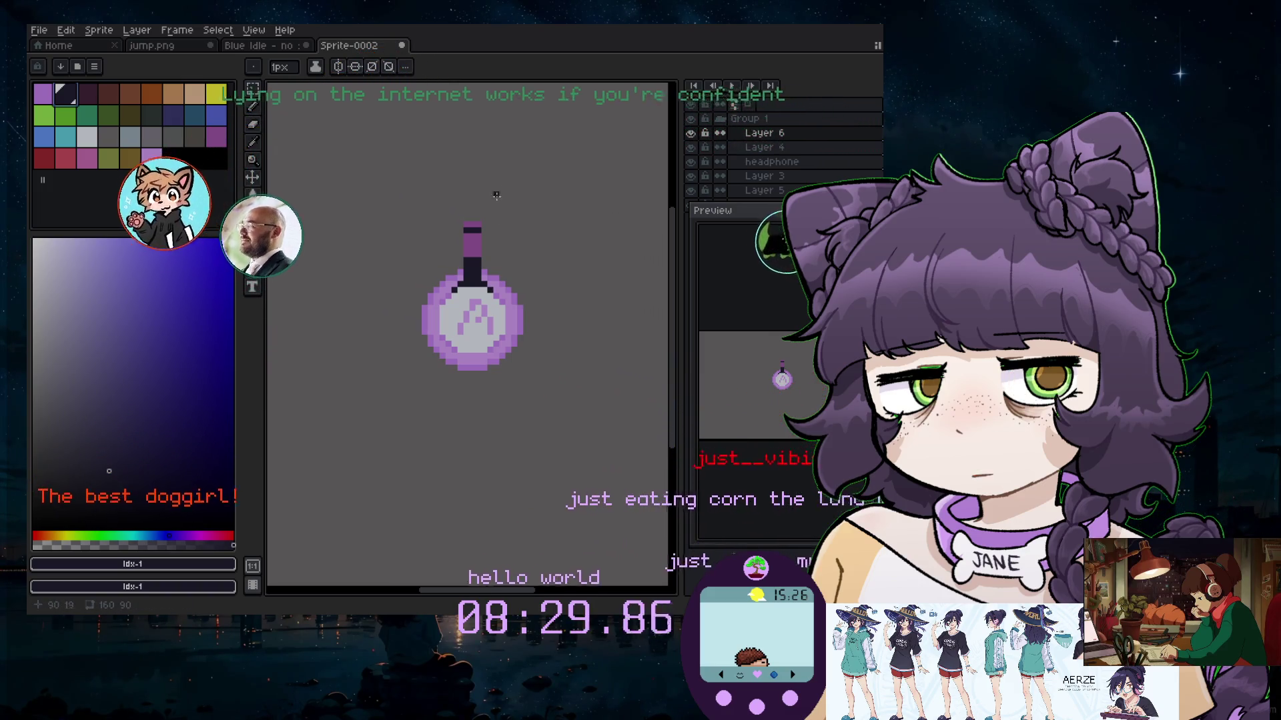
left_click_drag(478, 207, 437, 126)
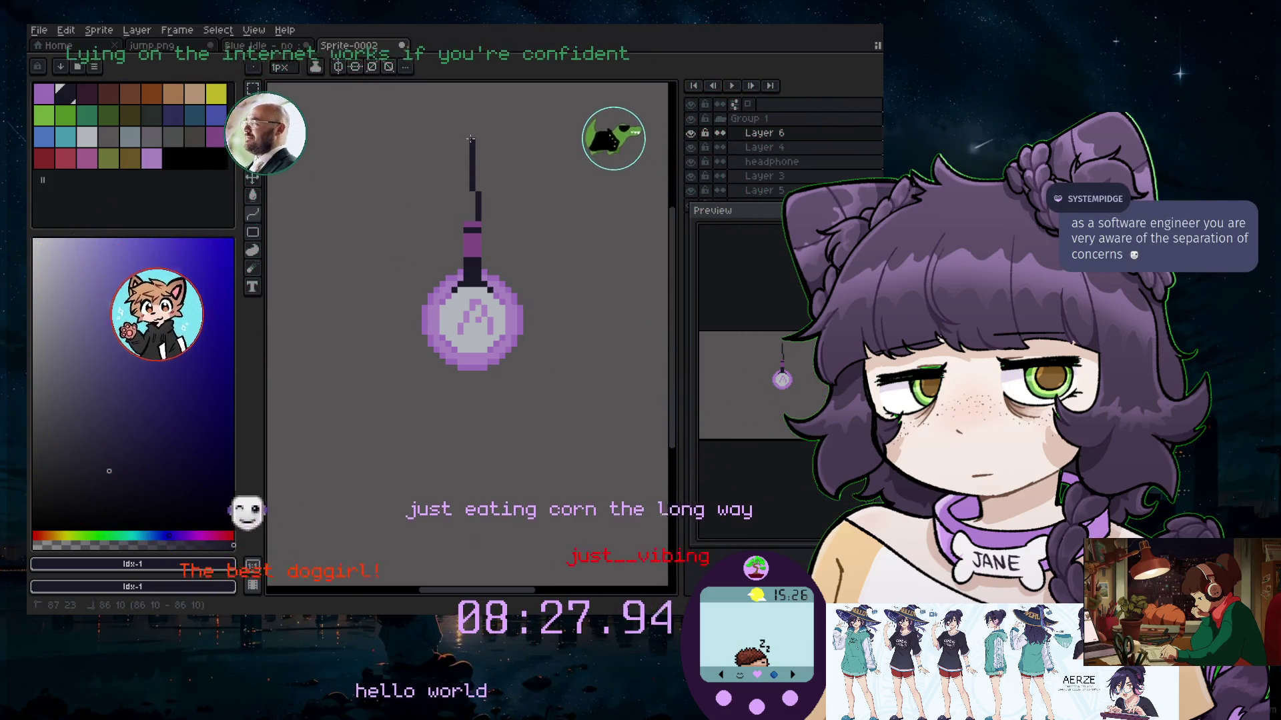
key("Tab")
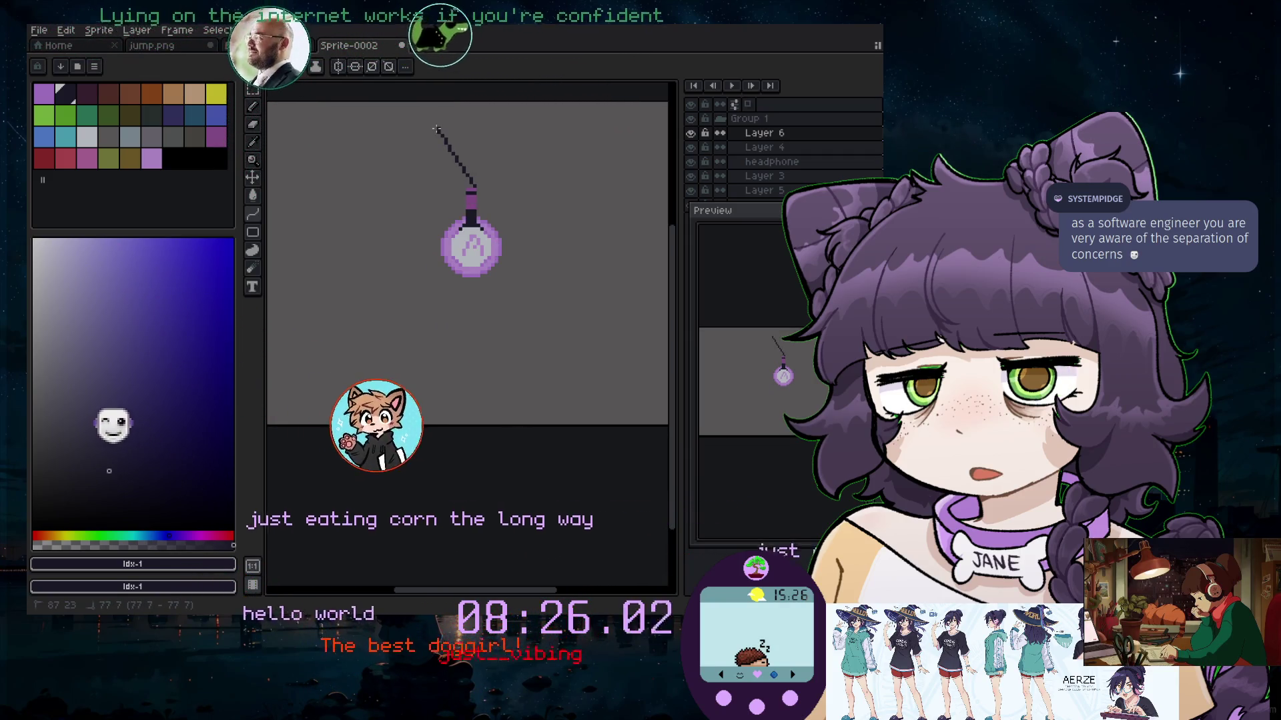
mouse_move(437, 127)
left_mouse_down()
mouse_move(471, 144)
mouse_move(460, 138)
left_mouse_up()
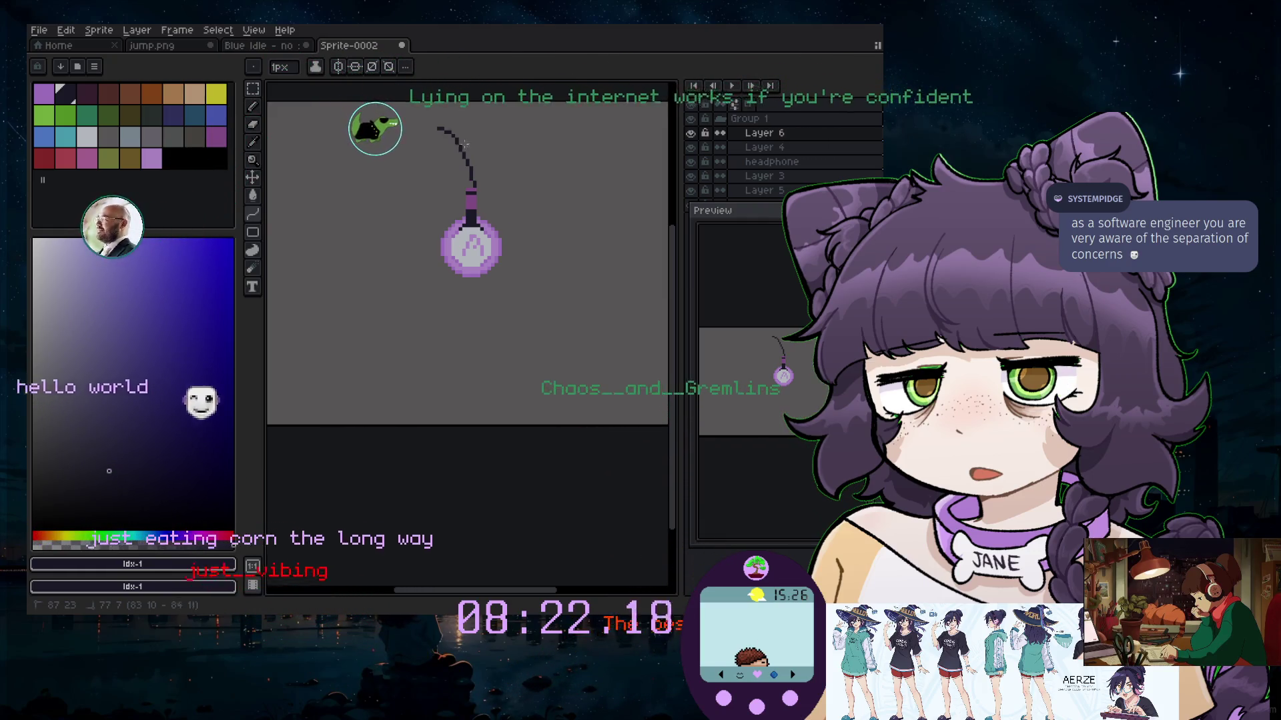
left_click_drag(465, 140, 460, 140)
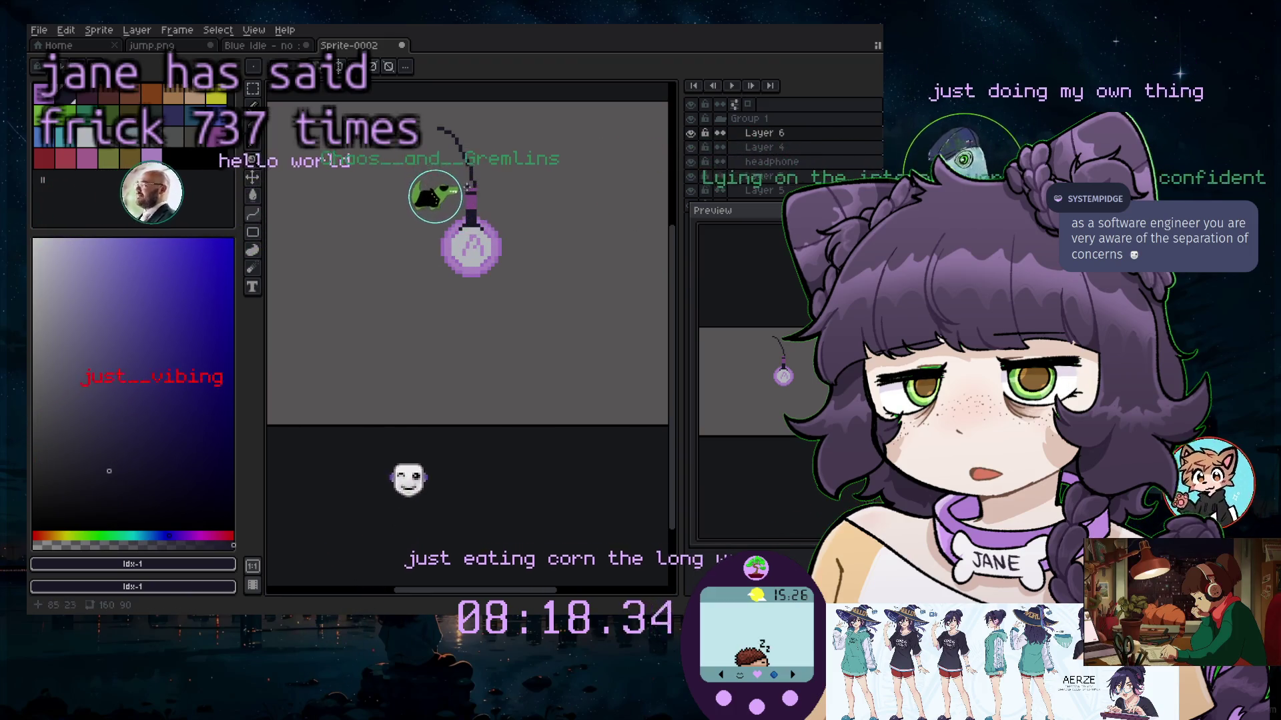
scroll(456, 187, "up", 2)
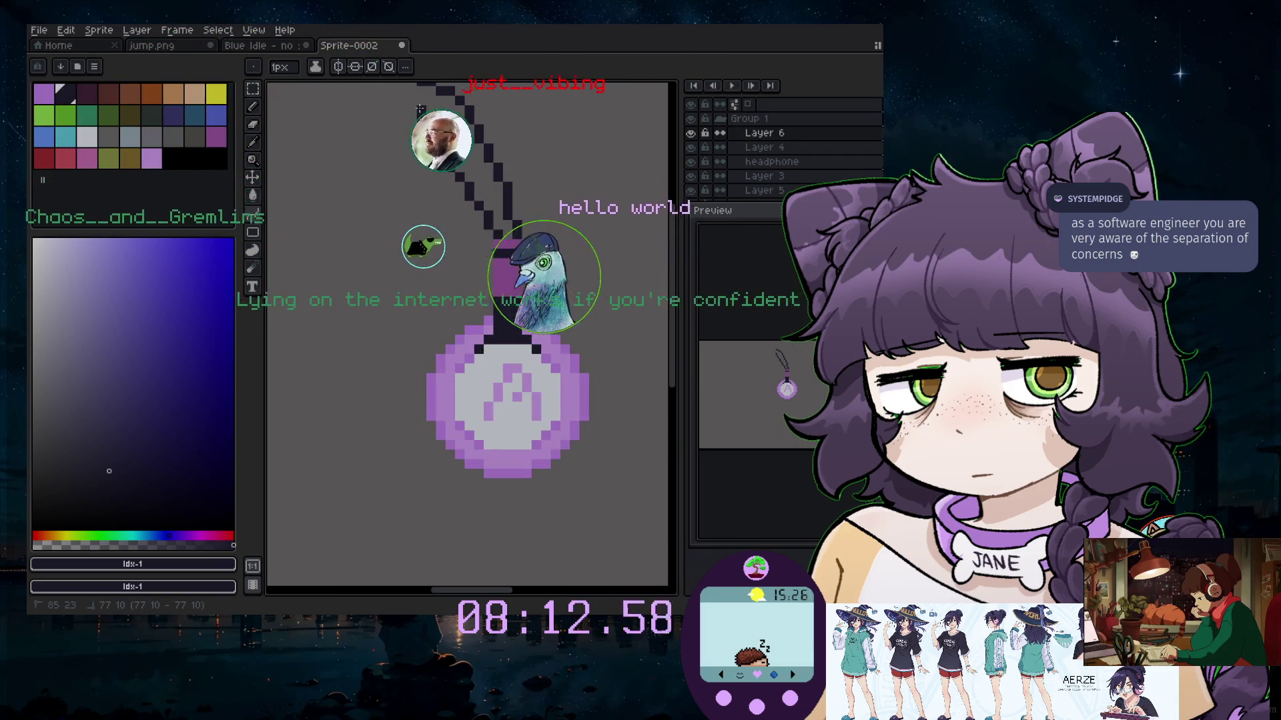
Step: Undo and redraw the top of the cord's left stroke with a gentler curve
scroll(415, 100, "up", 2)
left_click_drag(415, 99, 421, 204)
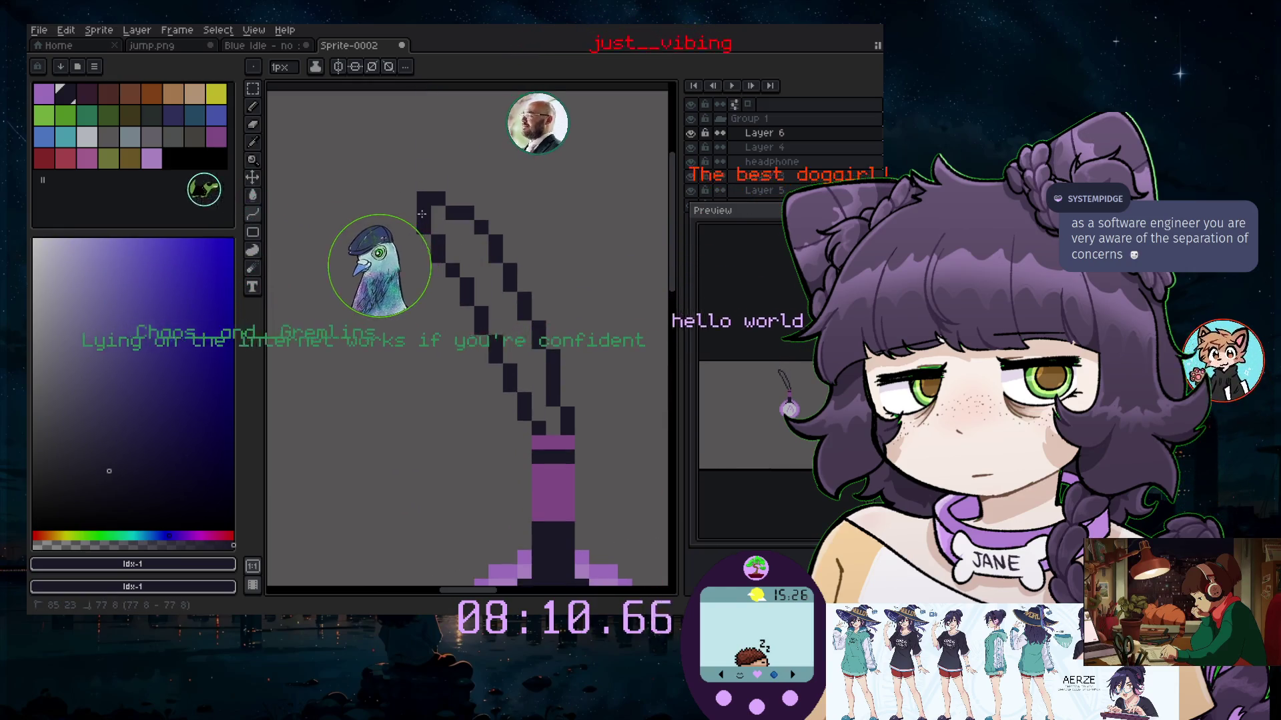
key("ctrl+z")
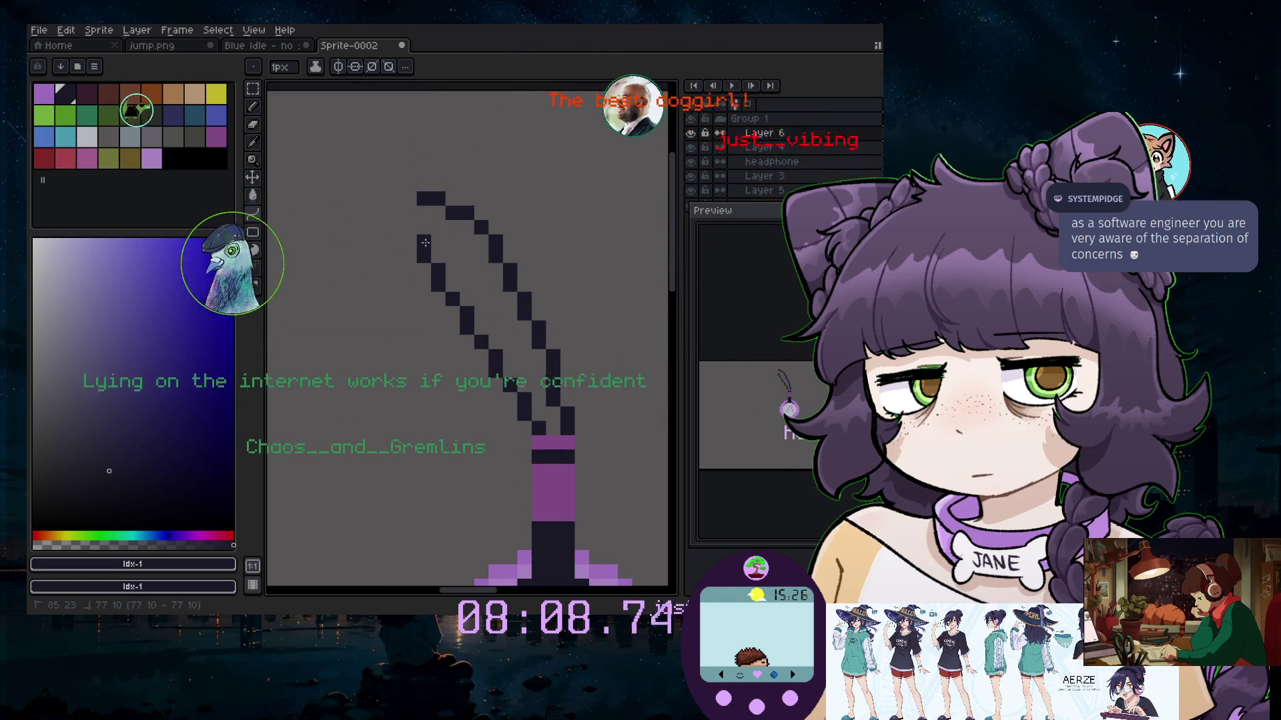
left_click_drag(425, 242, 481, 261)
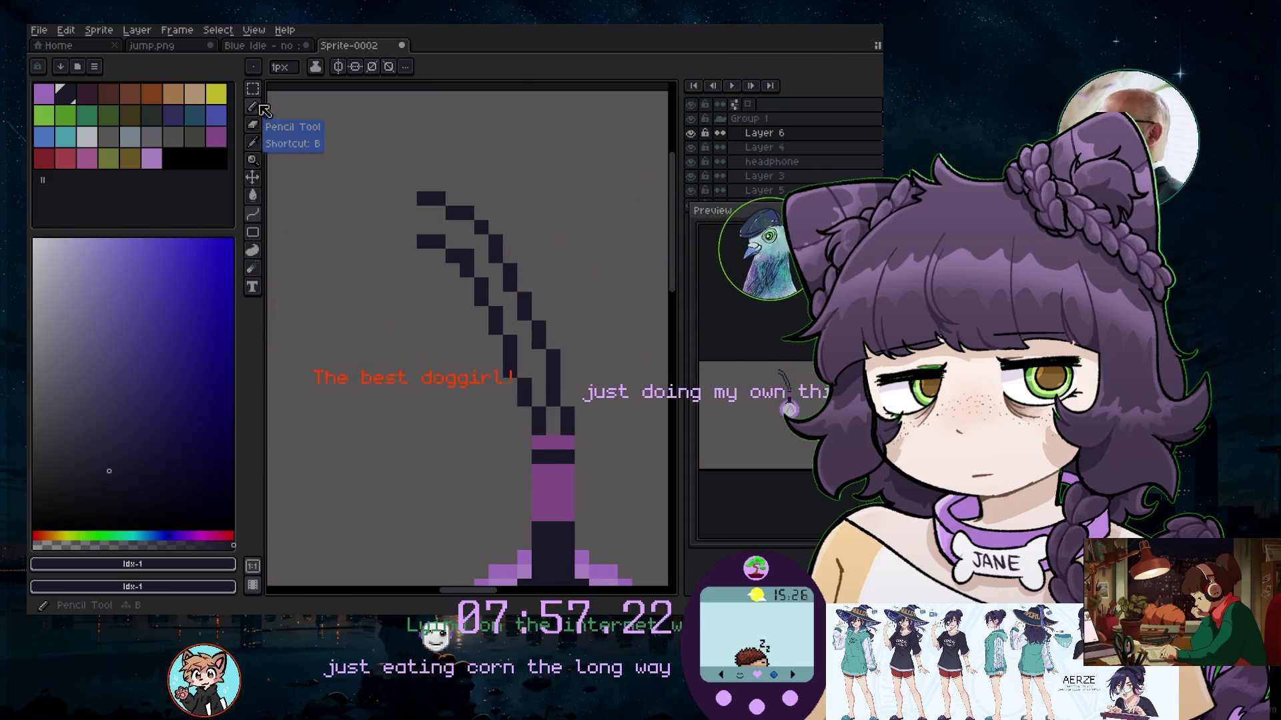
left_click(252, 106)
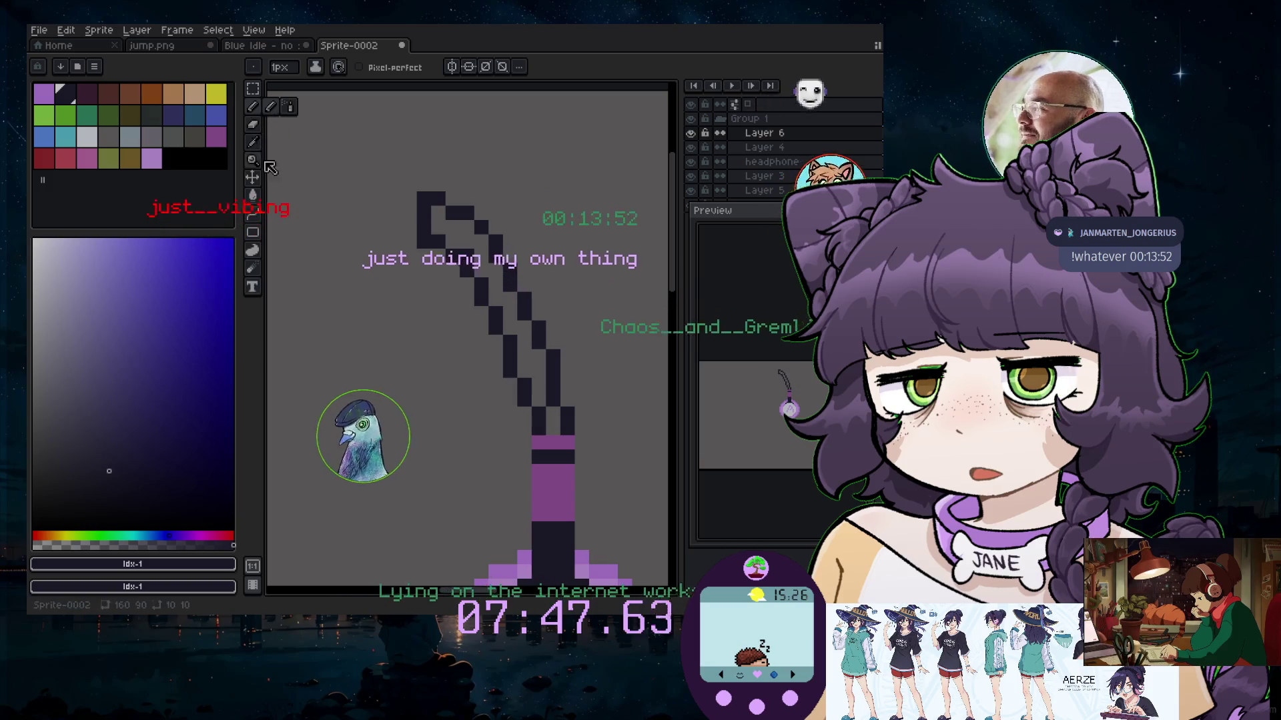
Step: Fill the hollow cord outline with dark colour using the Paint Bucket
left_click(252, 195)
left_click(488, 310)
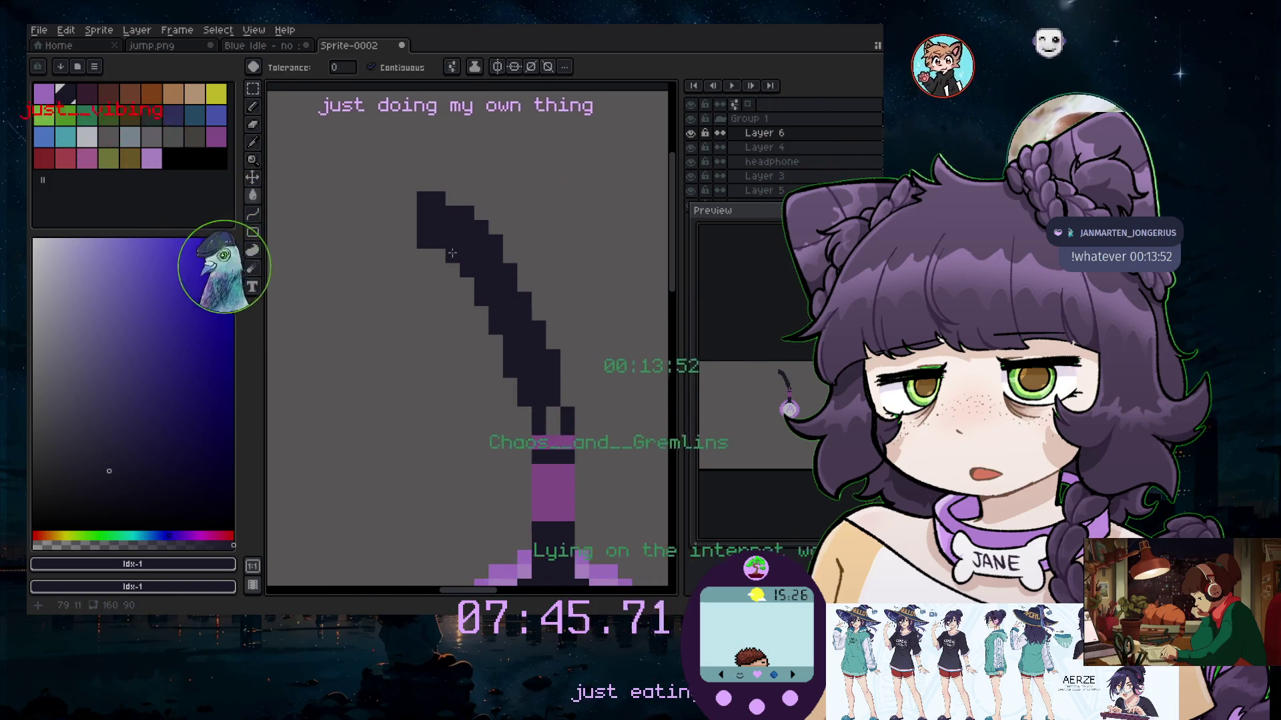
scroll(487, 310, "down", 2)
scroll(488, 310, "up", 3)
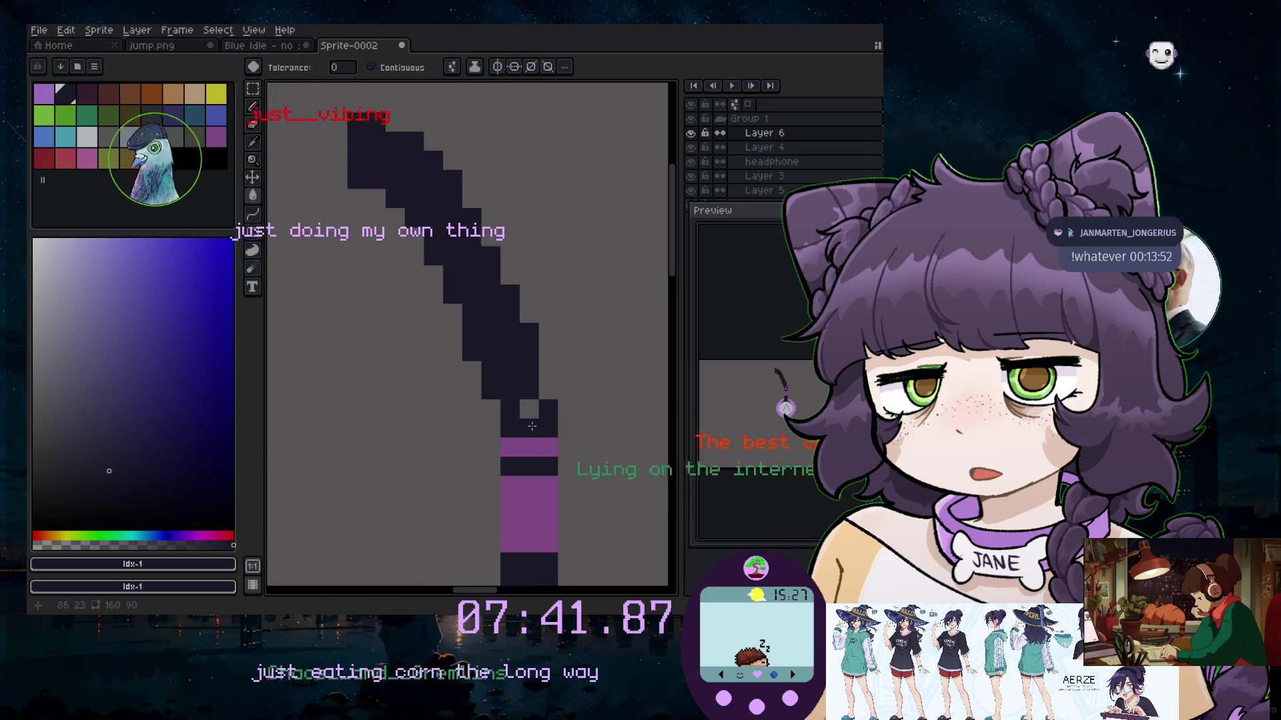
key("ctrl")
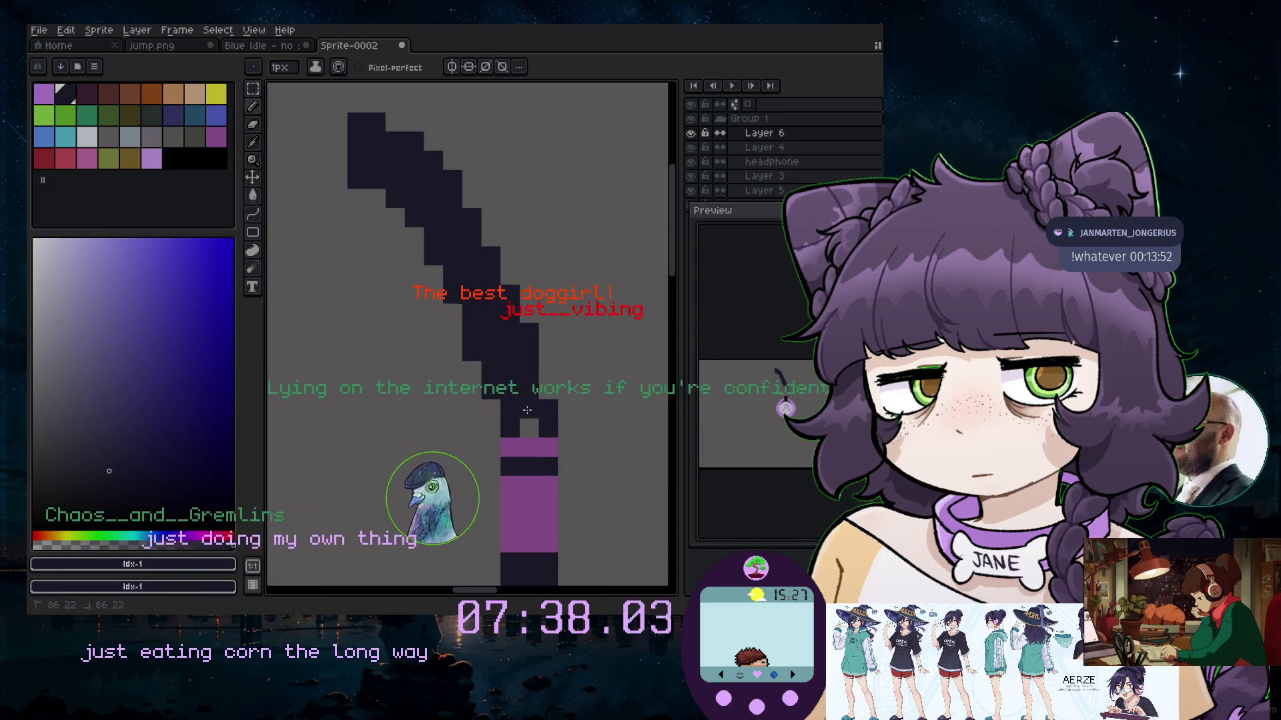
scroll(541, 358, "down", 2)
scroll(539, 366, "down", 1)
scroll(535, 375, "up", 1)
scroll(534, 379, "up", 1)
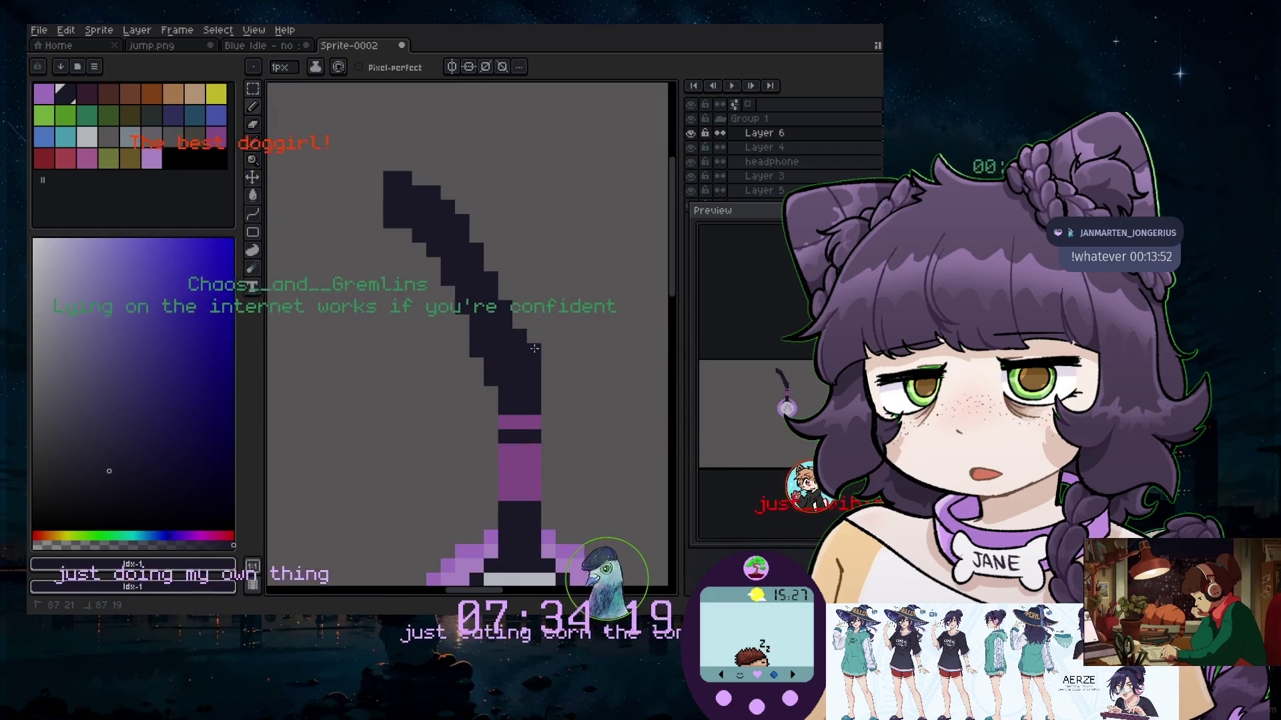
scroll(488, 374, "down", 1)
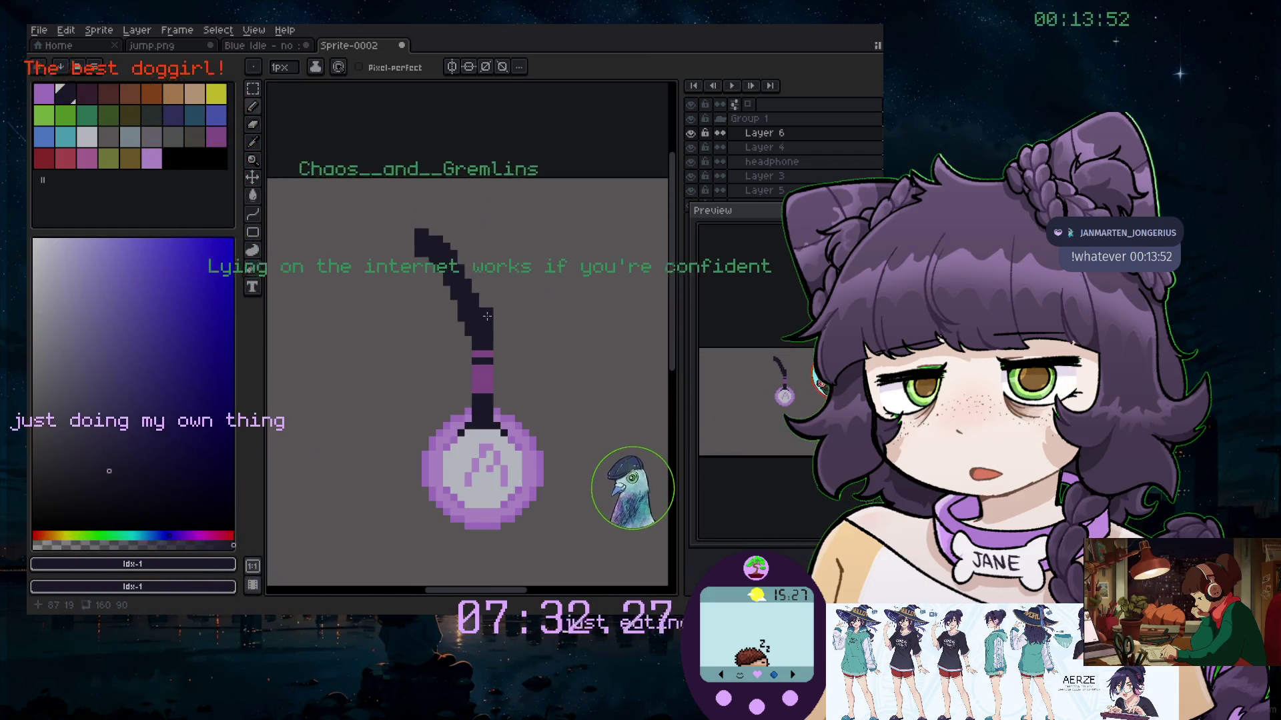
scroll(486, 301, "up", 1)
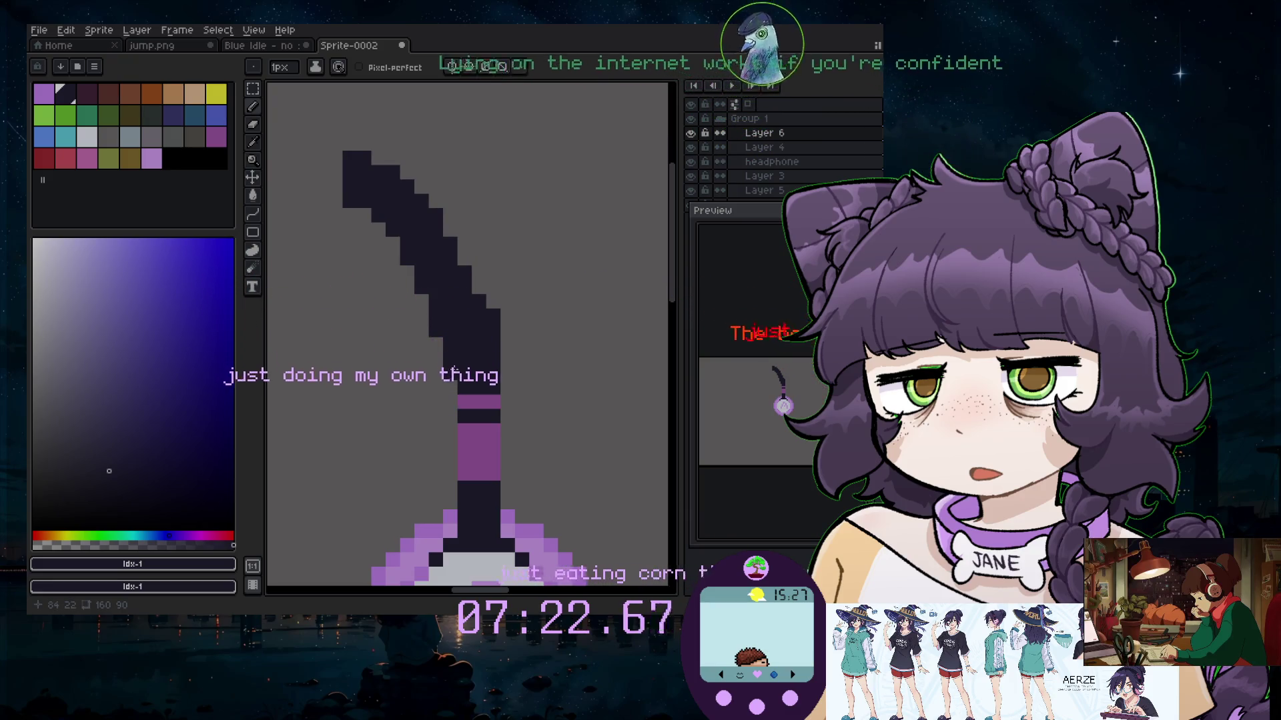
Step: Thin the cord's left edge with a 19px round Eraser so it tapers
key("e")
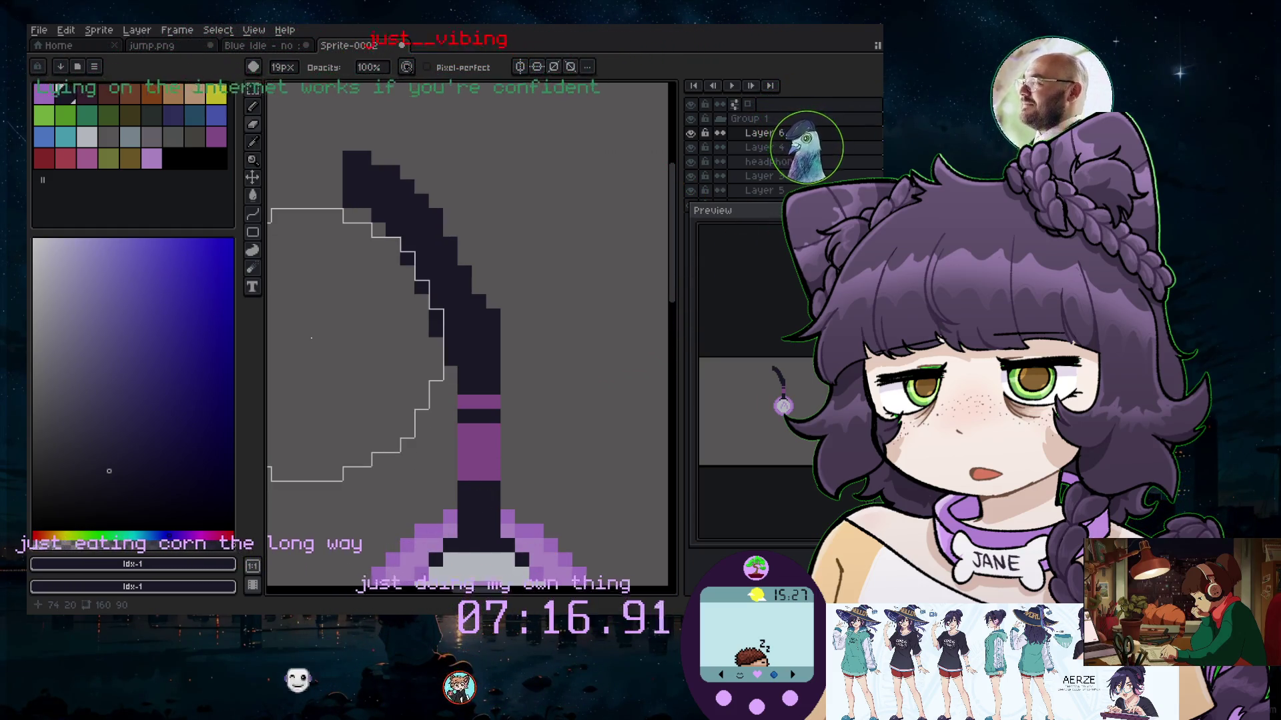
left_click_drag(310, 351, 320, 365)
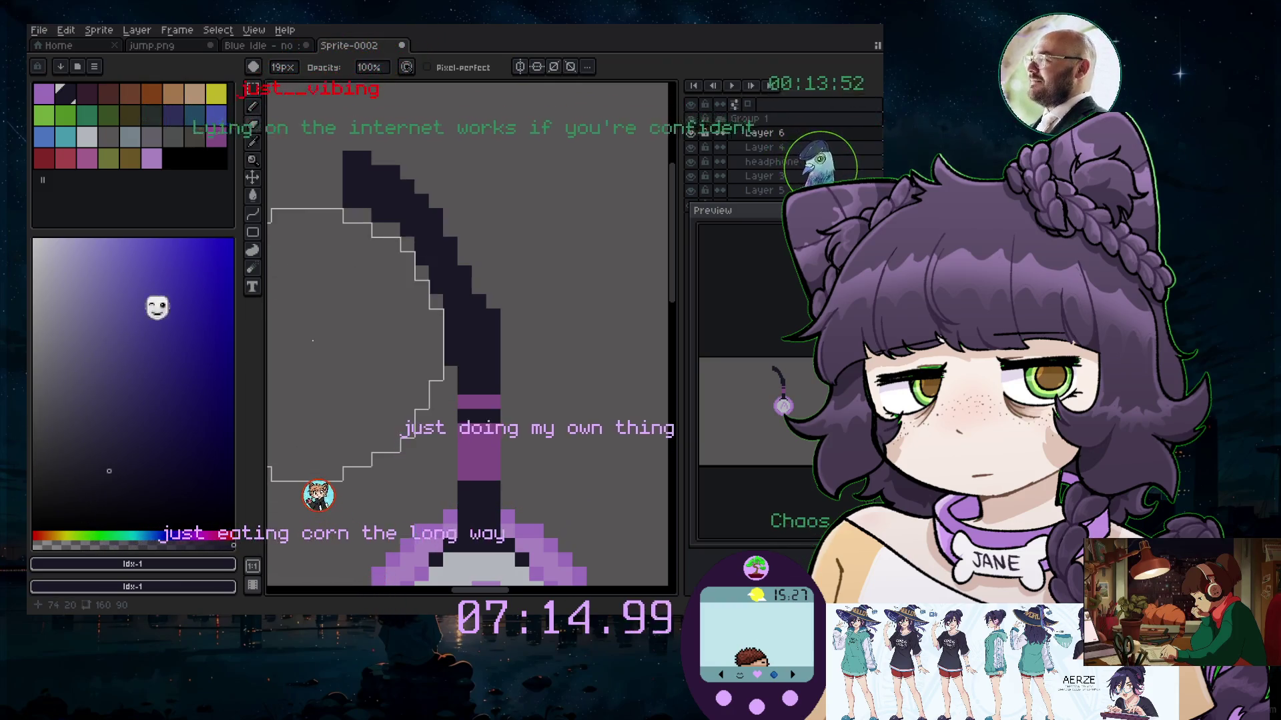
scroll(327, 280, "down", 2)
scroll(344, 354, "down", 8)
scroll(354, 340, "up", 5)
scroll(478, 269, "down", 4)
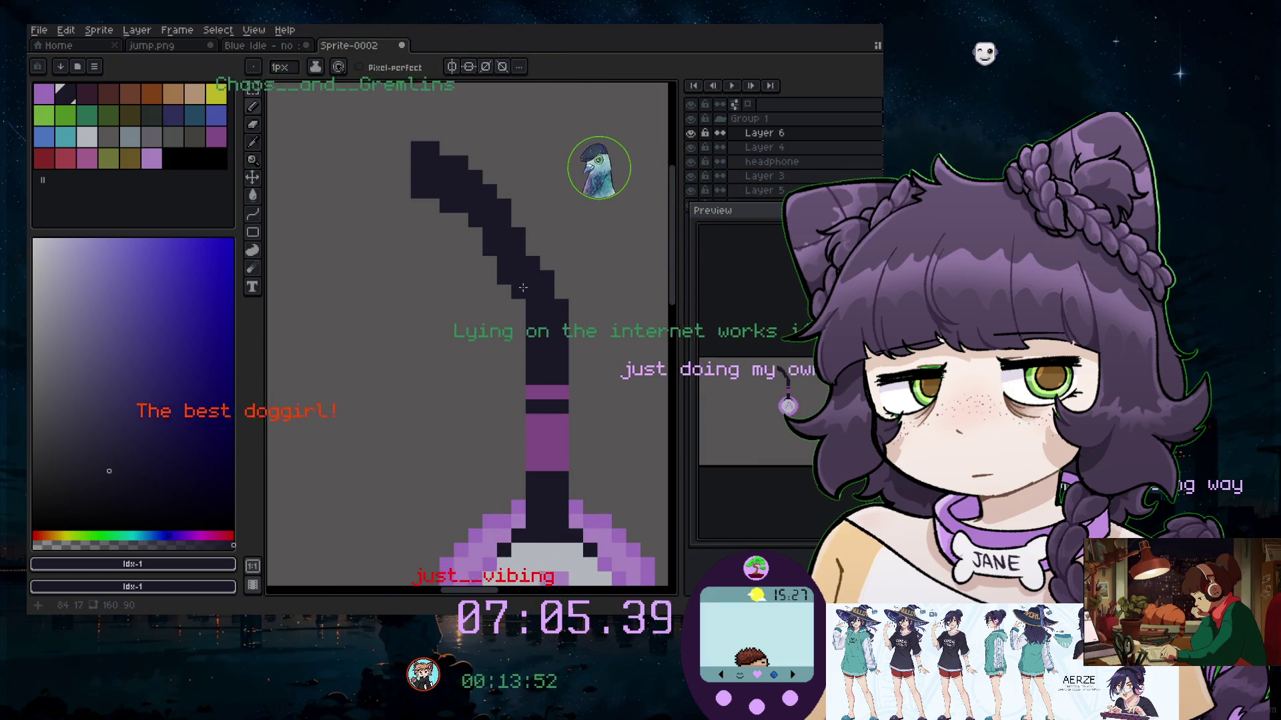
scroll(516, 348, "down", 2)
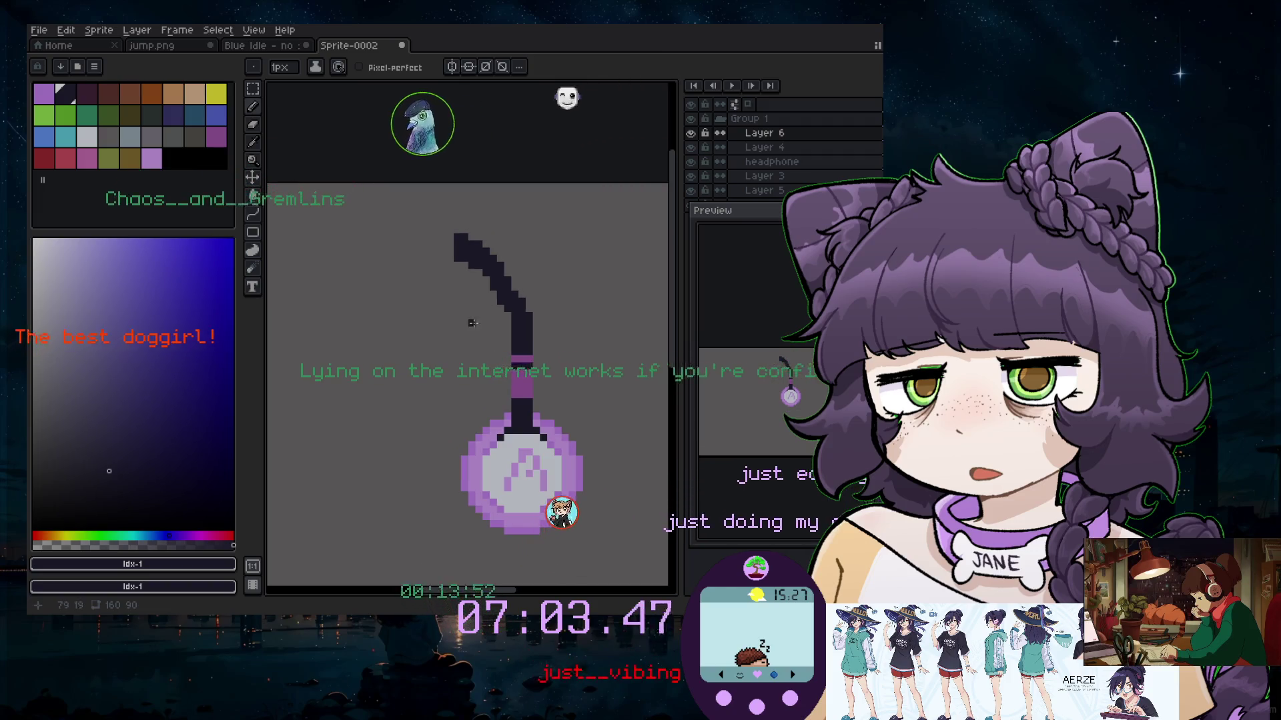
scroll(492, 285, "up", 3)
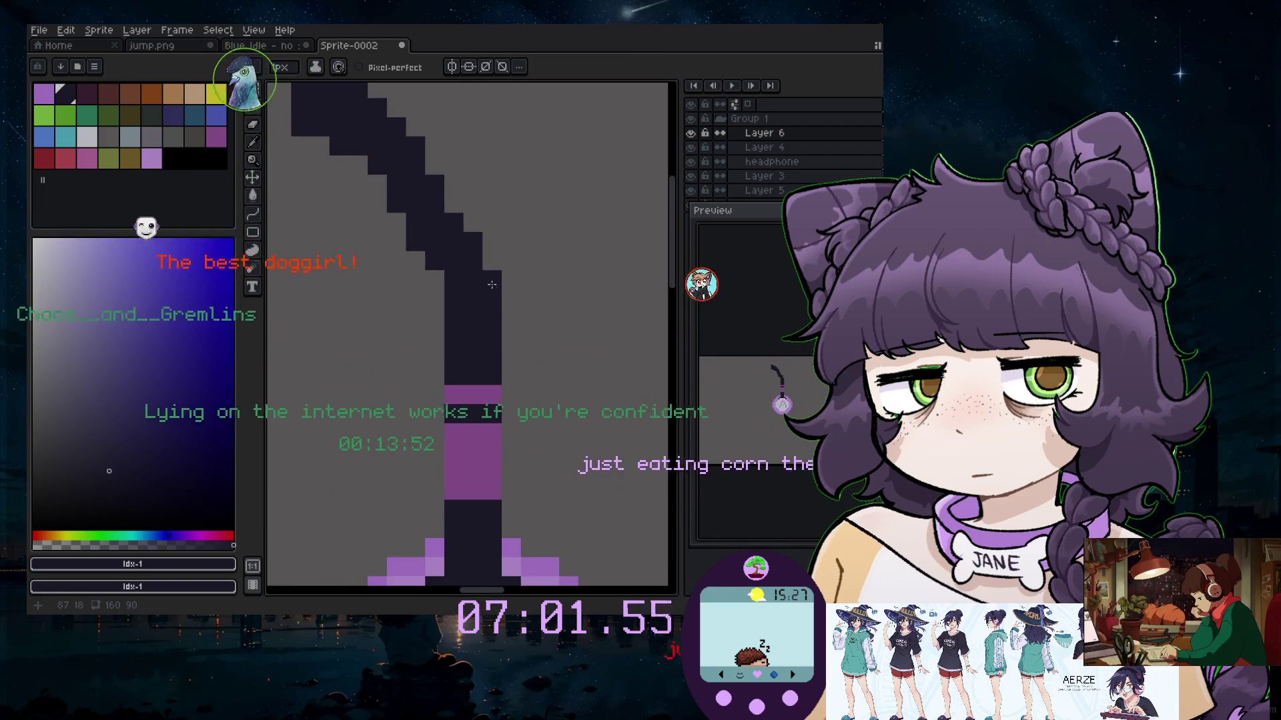
scroll(490, 281, "down", 3)
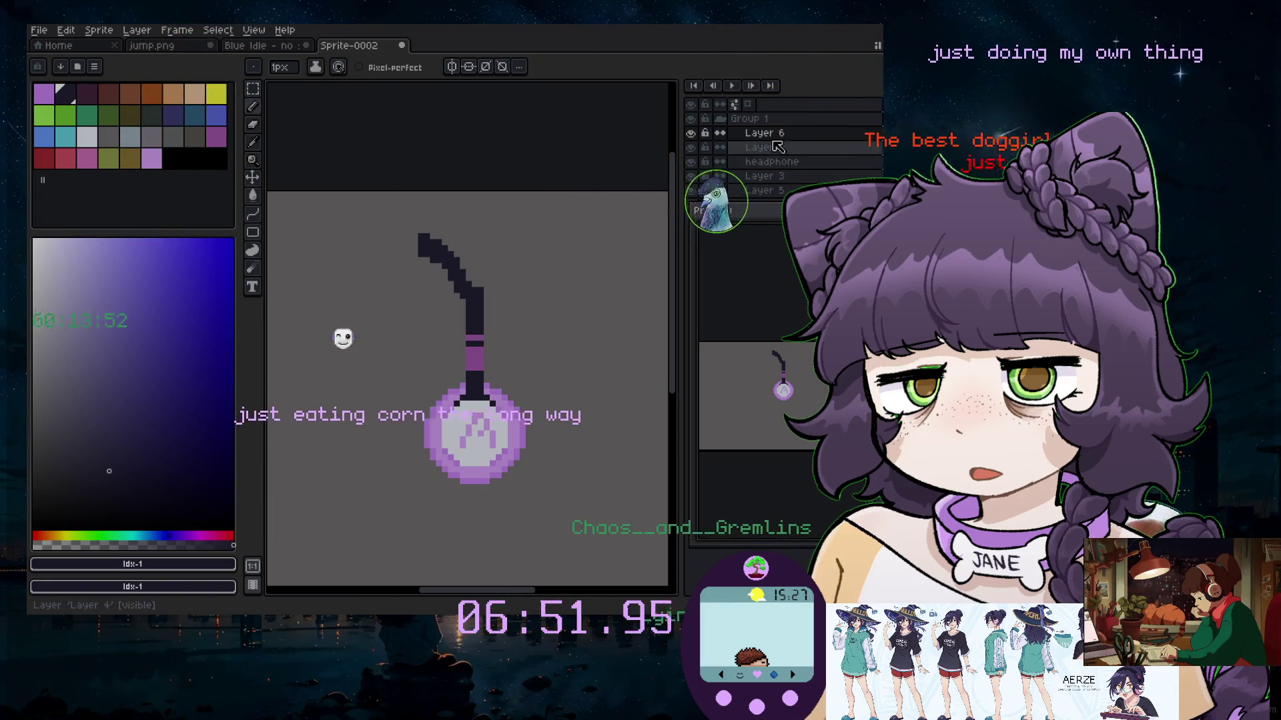
Step: Add new Layer 7 and pick a light beige skin colour in the colour picker
left_click(137, 30)
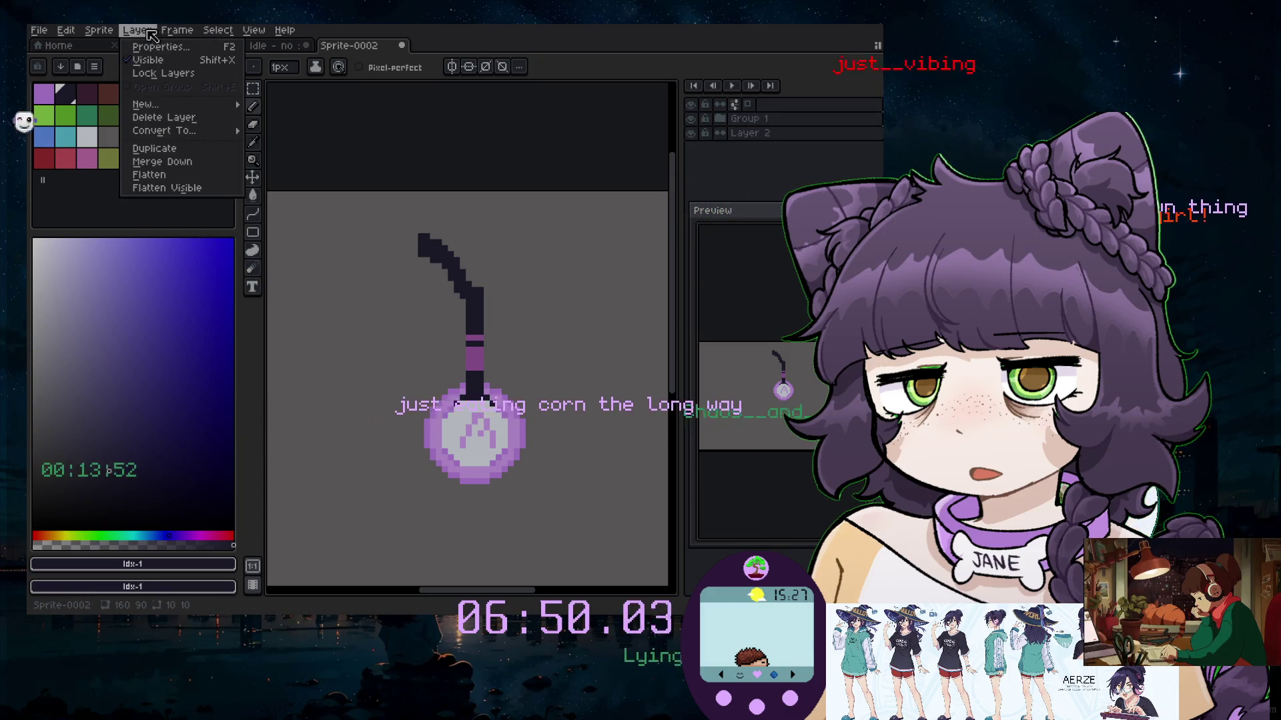
left_click(294, 105)
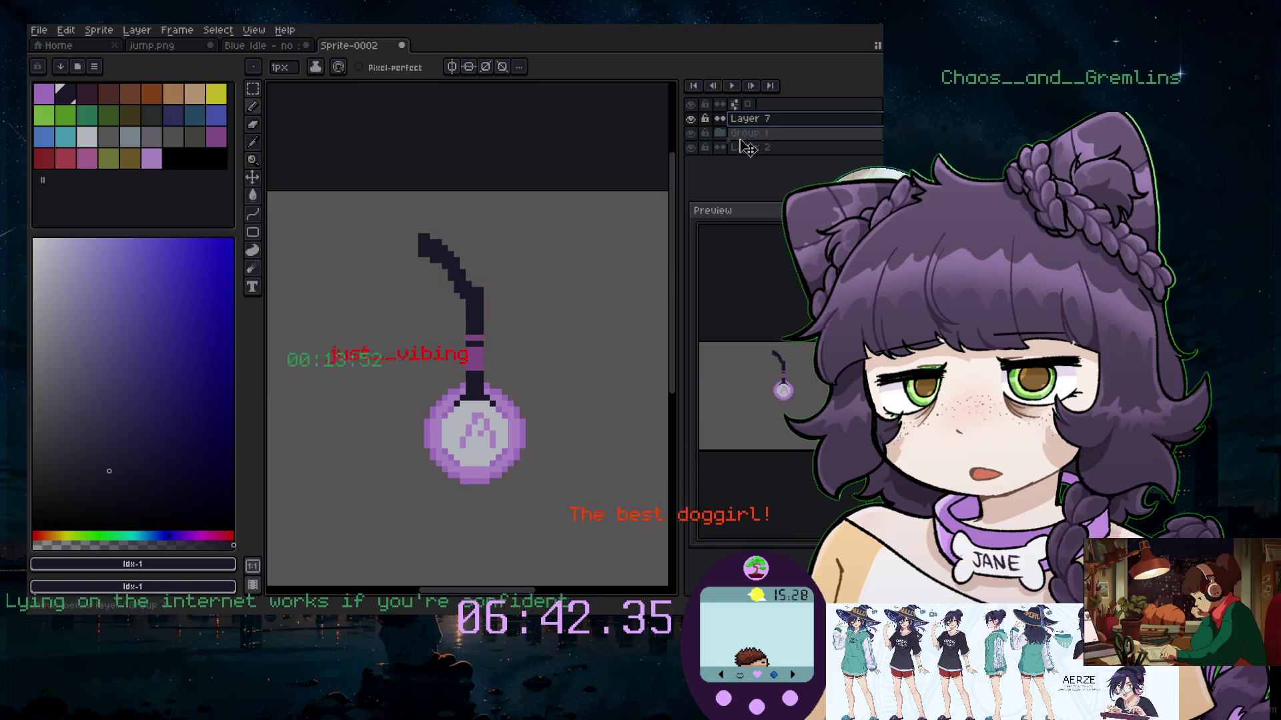
key("minus")
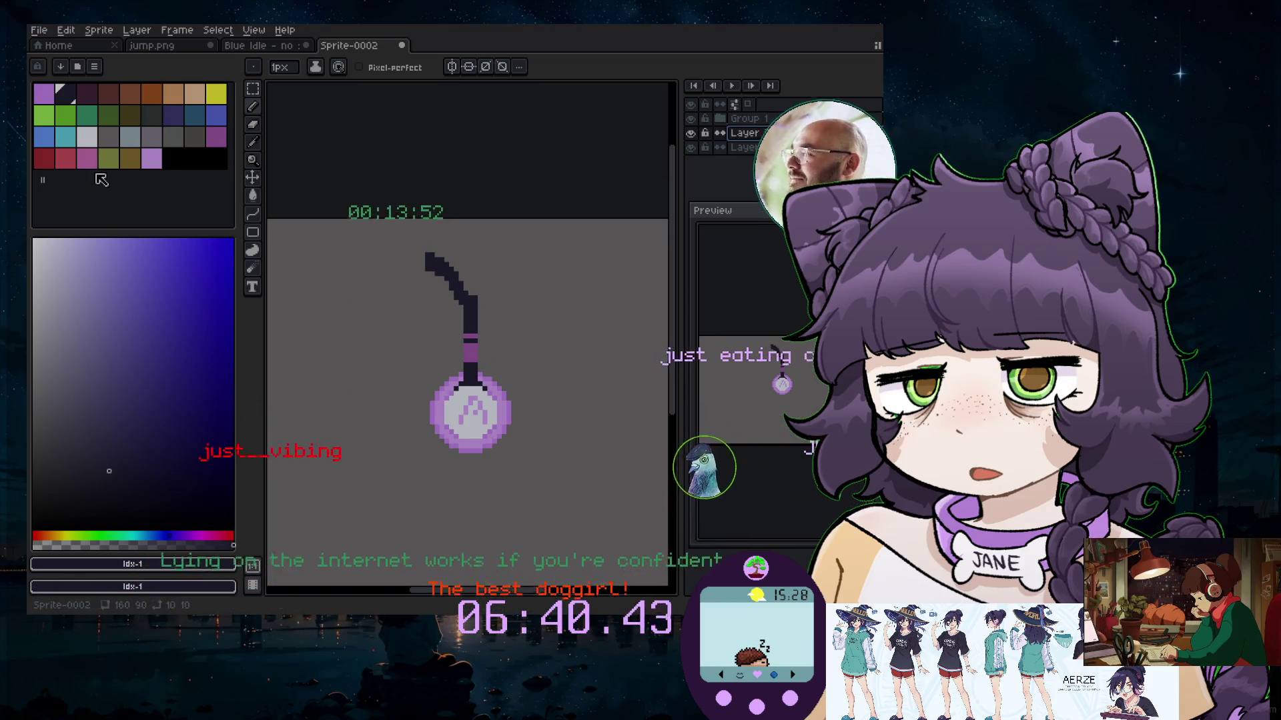
left_click(85, 138)
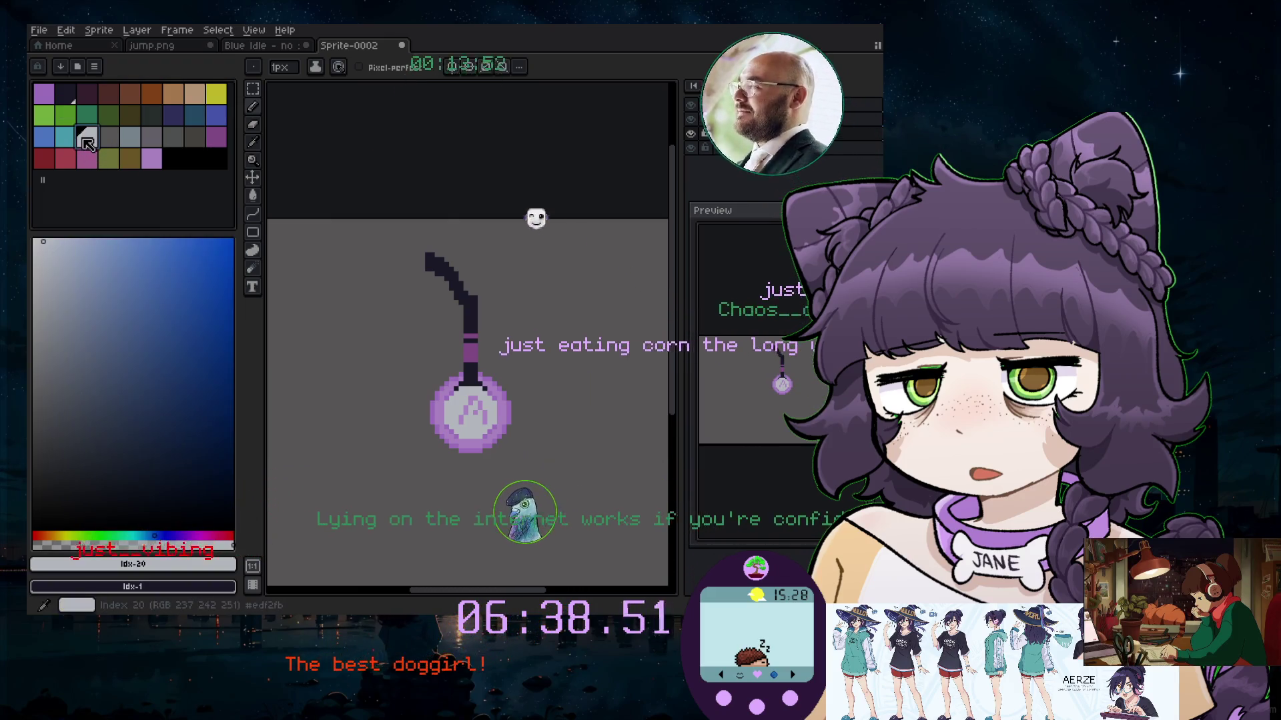
left_click(65, 536)
left_click(56, 536)
left_click(67, 266)
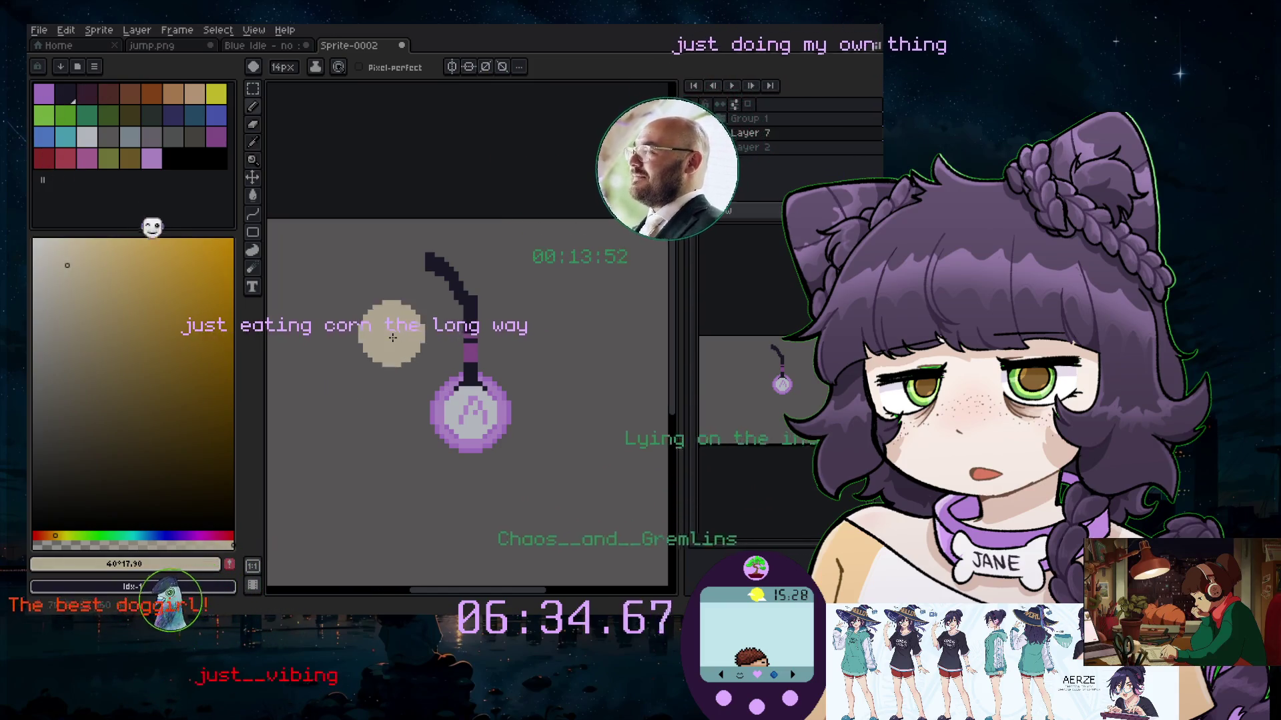
scroll(392, 338, "up", 20)
scroll(417, 390, "up", 6)
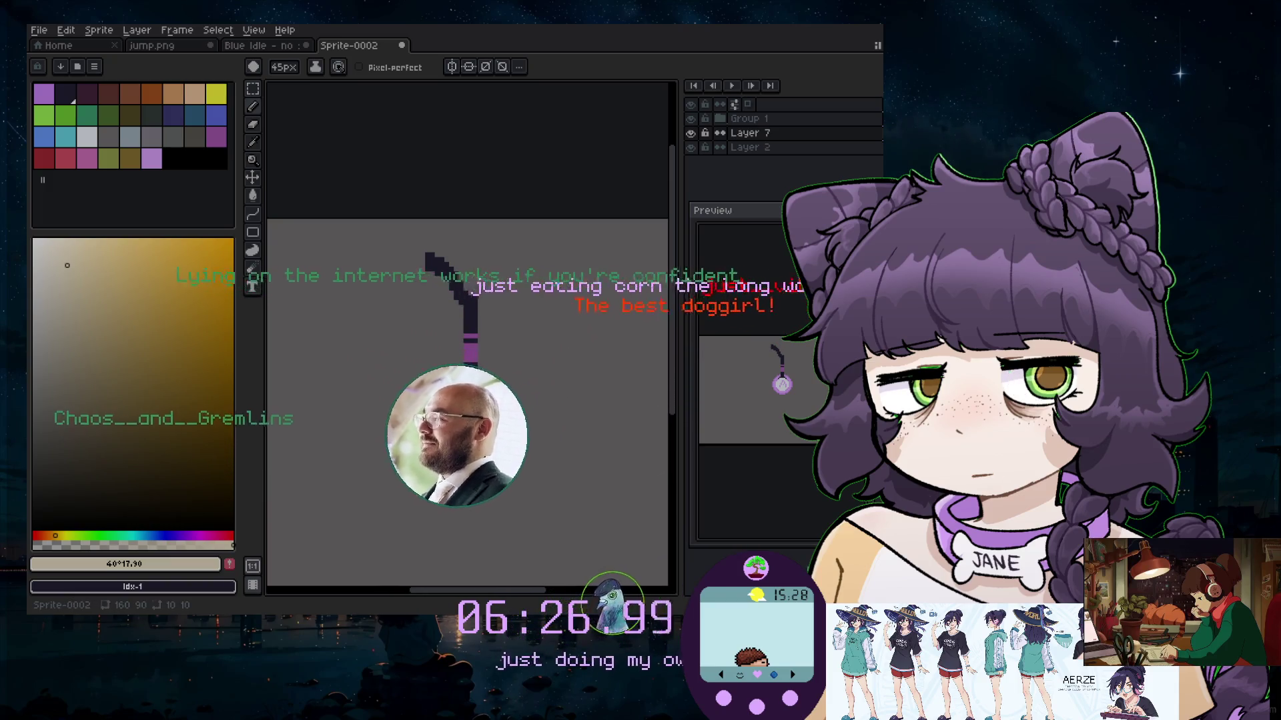
scroll(423, 393, "down", 2)
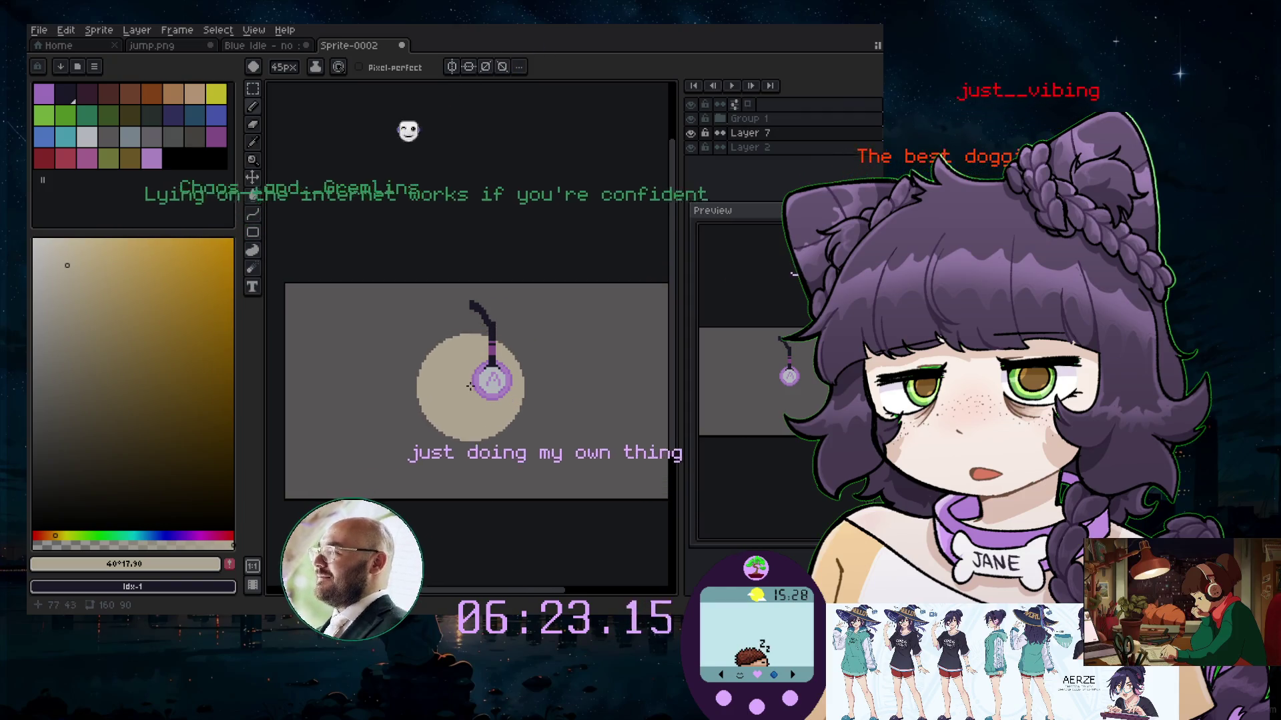
Step: Shrink the brush to 39px and stamp a large tan circle over the ring
key("minus")
key("minus")
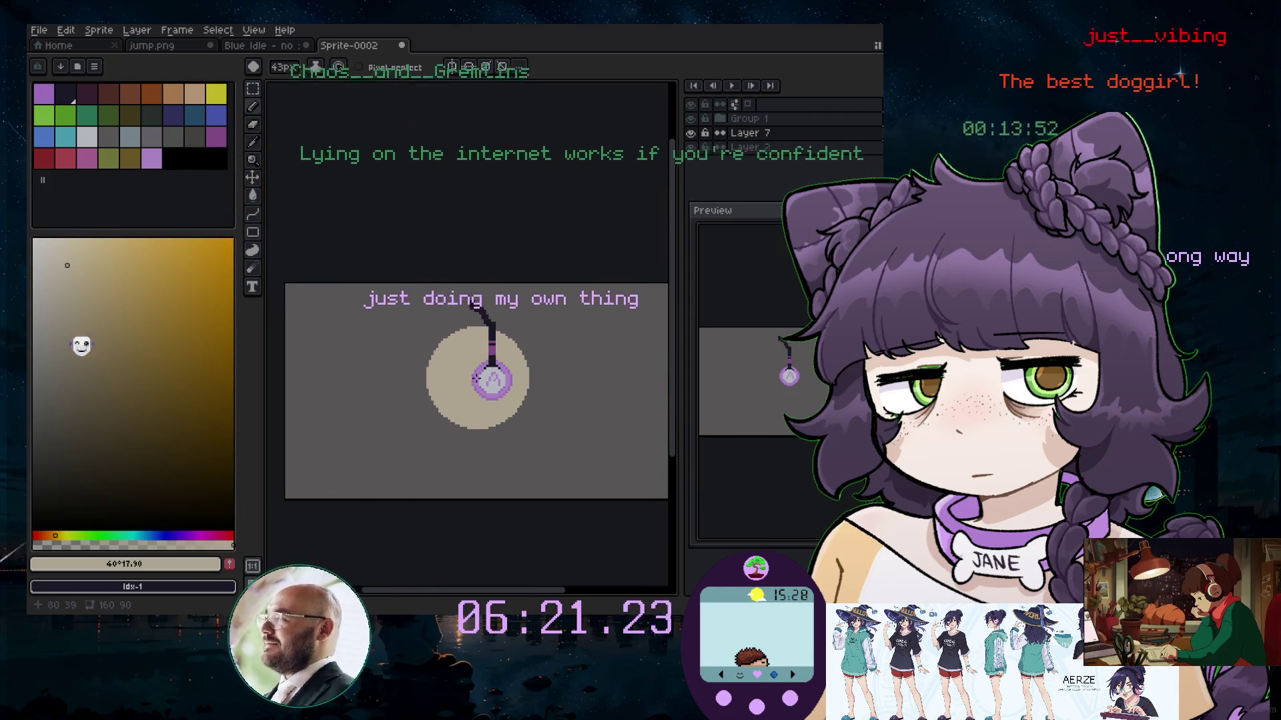
key("minus")
key("minus")
key("minus")
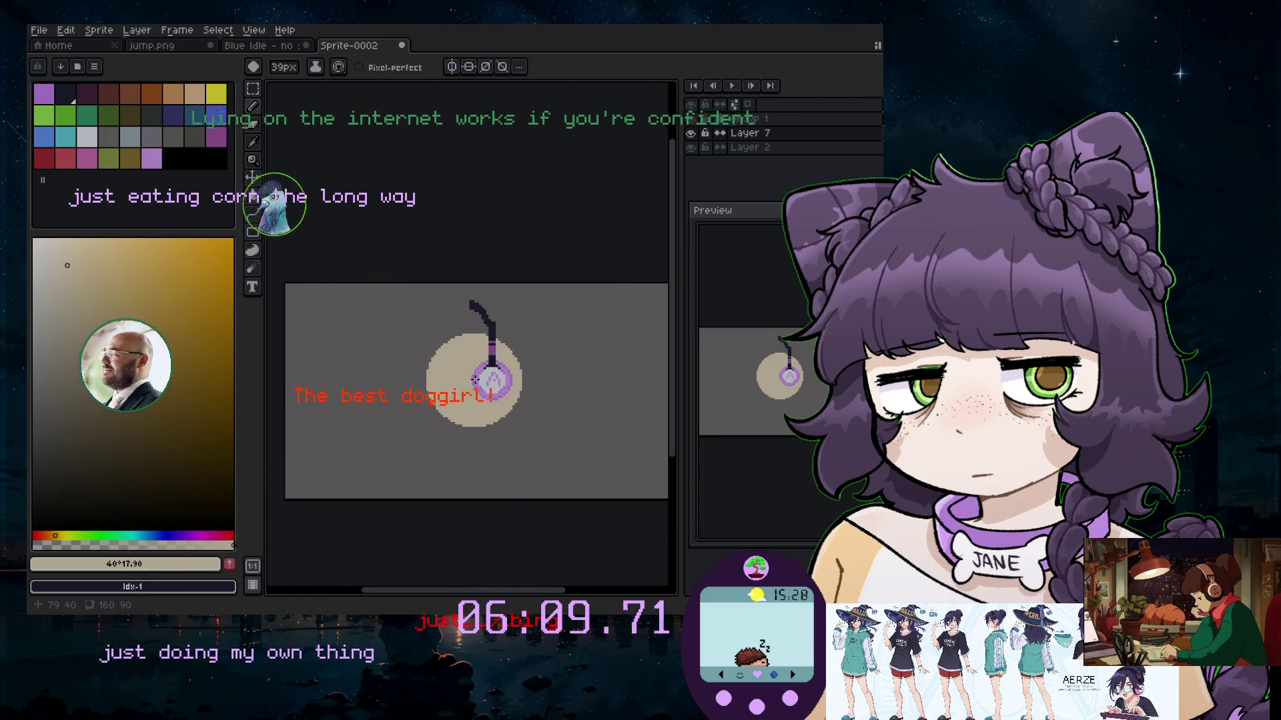
key("v")
key("b")
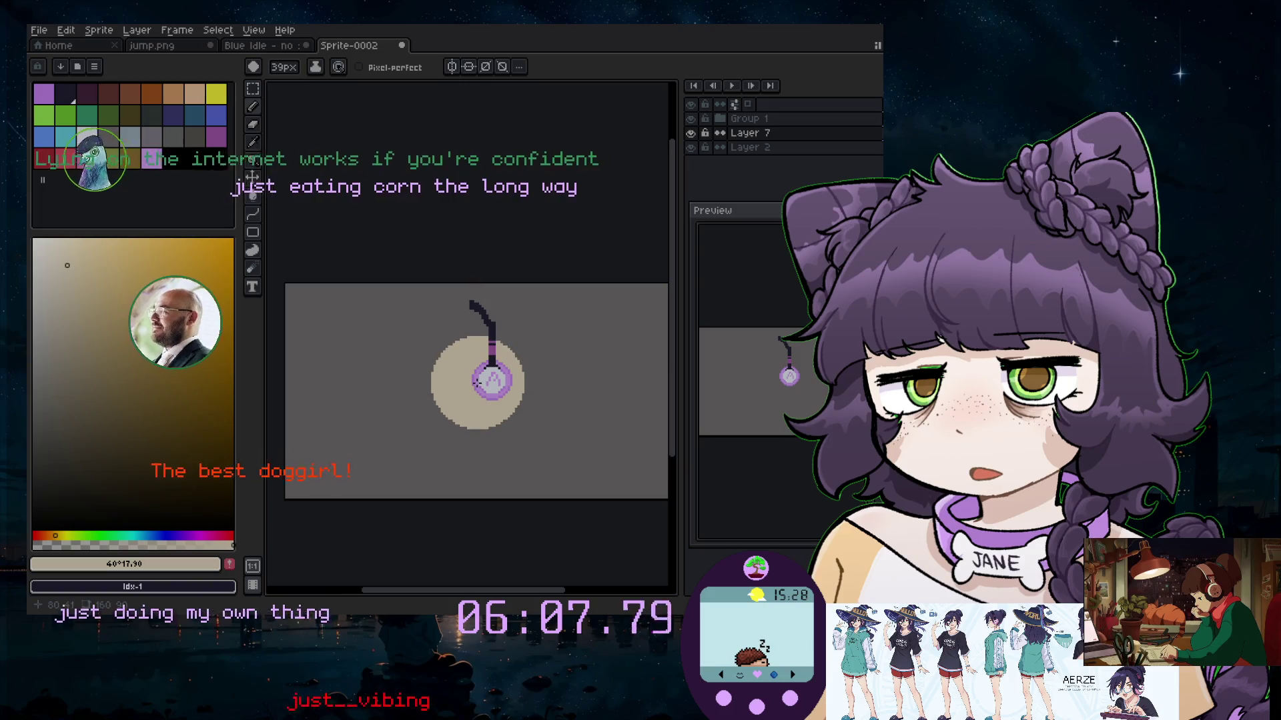
left_click(482, 376)
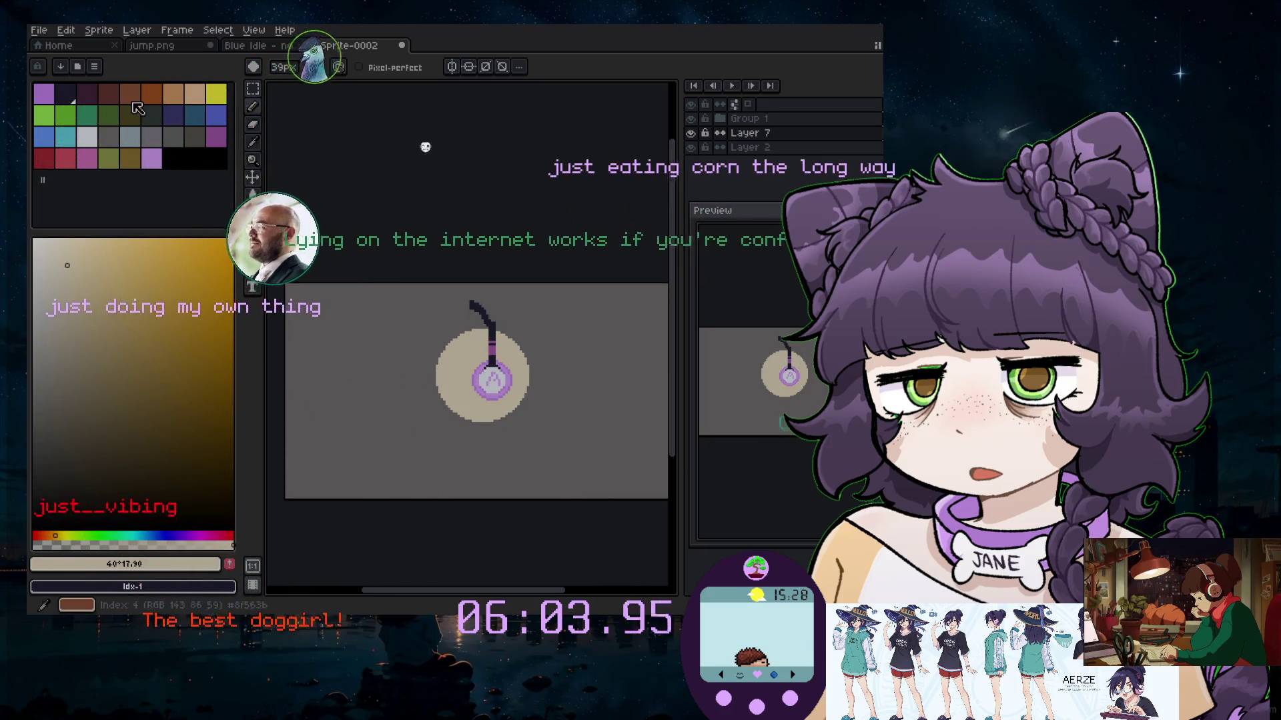
left_click(252, 106)
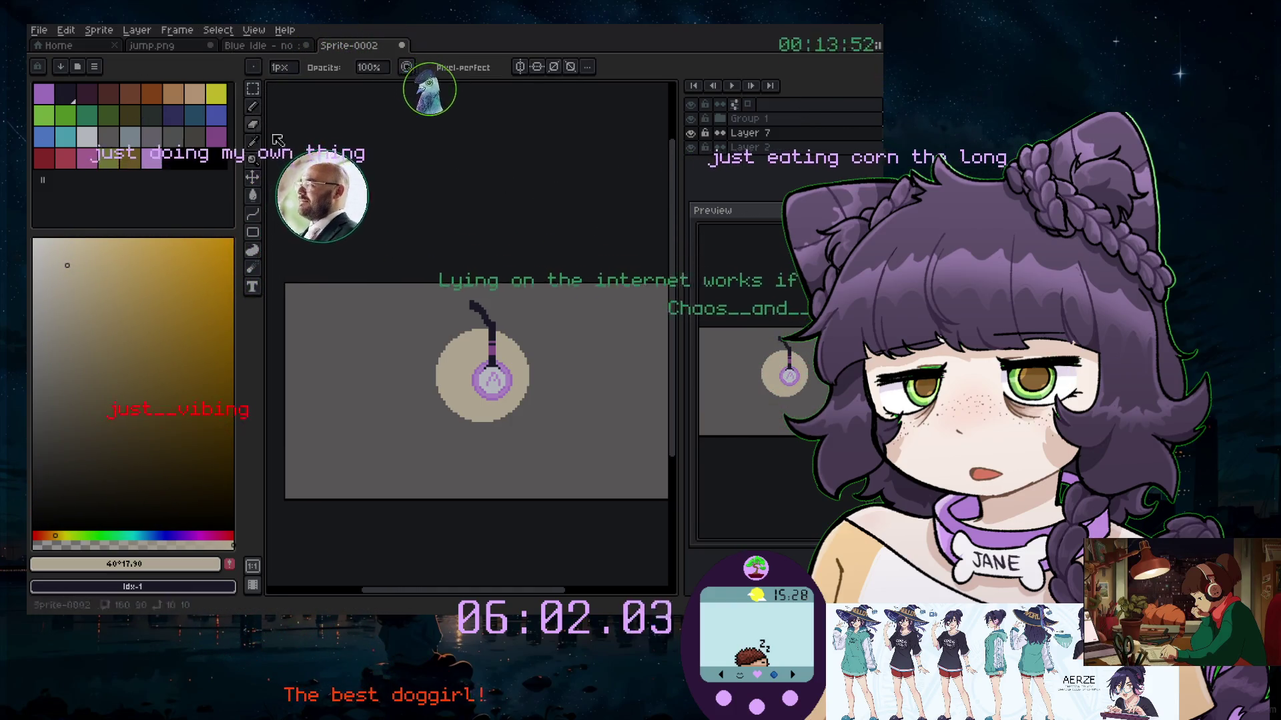
Step: Zoom in on the tan circle to extend it into a larger oval head
scroll(515, 370, "up", 3)
scroll(502, 380, "up", 5, "ctrl")
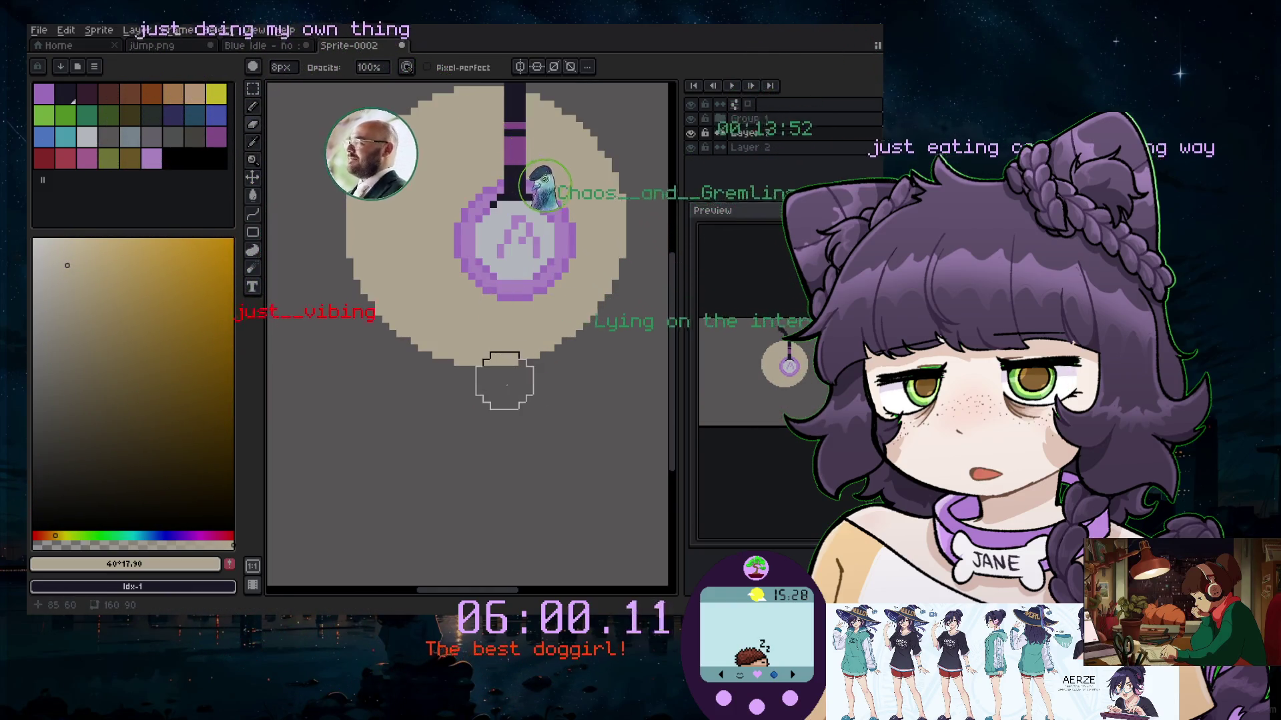
scroll(509, 386, "down", 2)
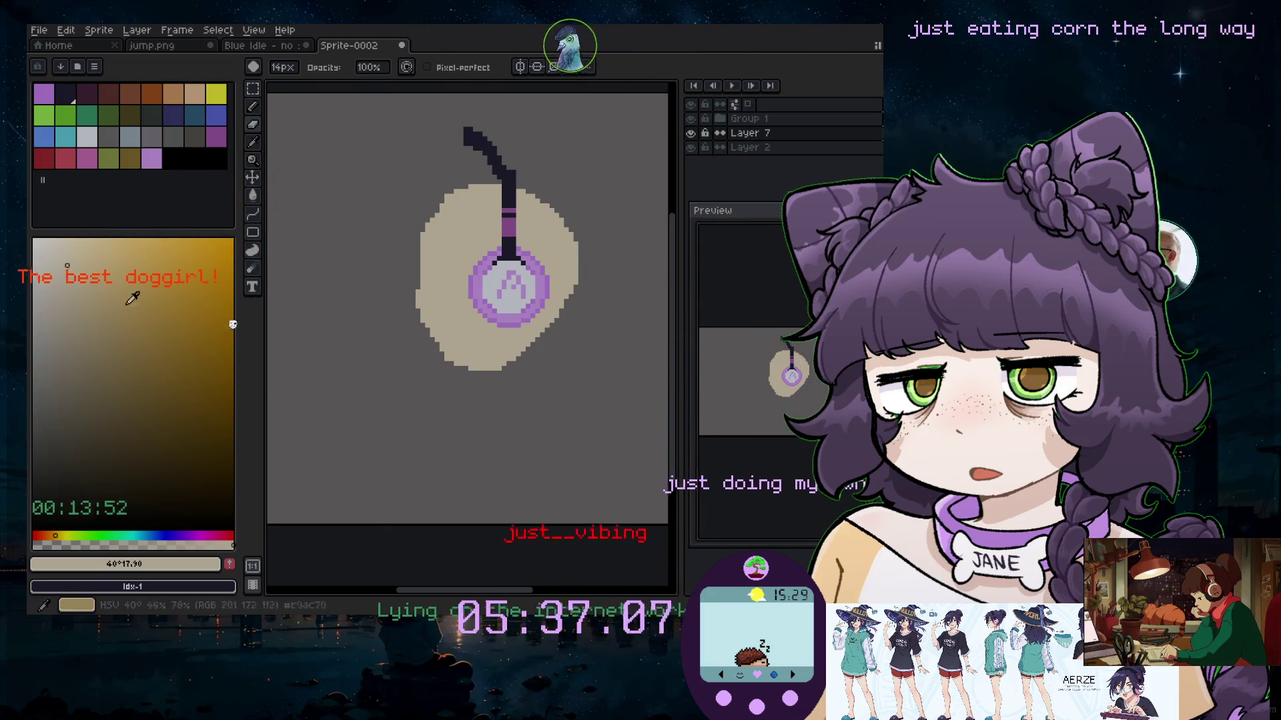
Step: Add empty Layer 8 and return to the Pencil with the sampled beige
left_click(137, 30)
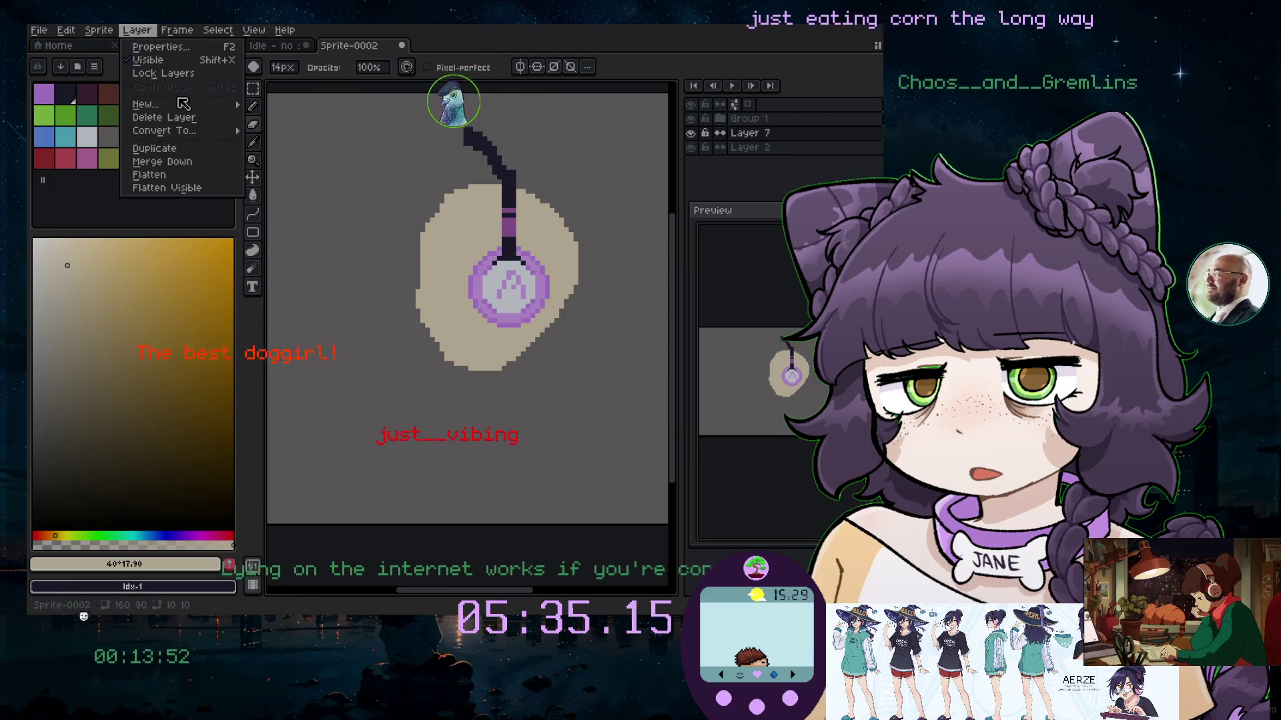
mouse_move(181, 103)
left_click(280, 105)
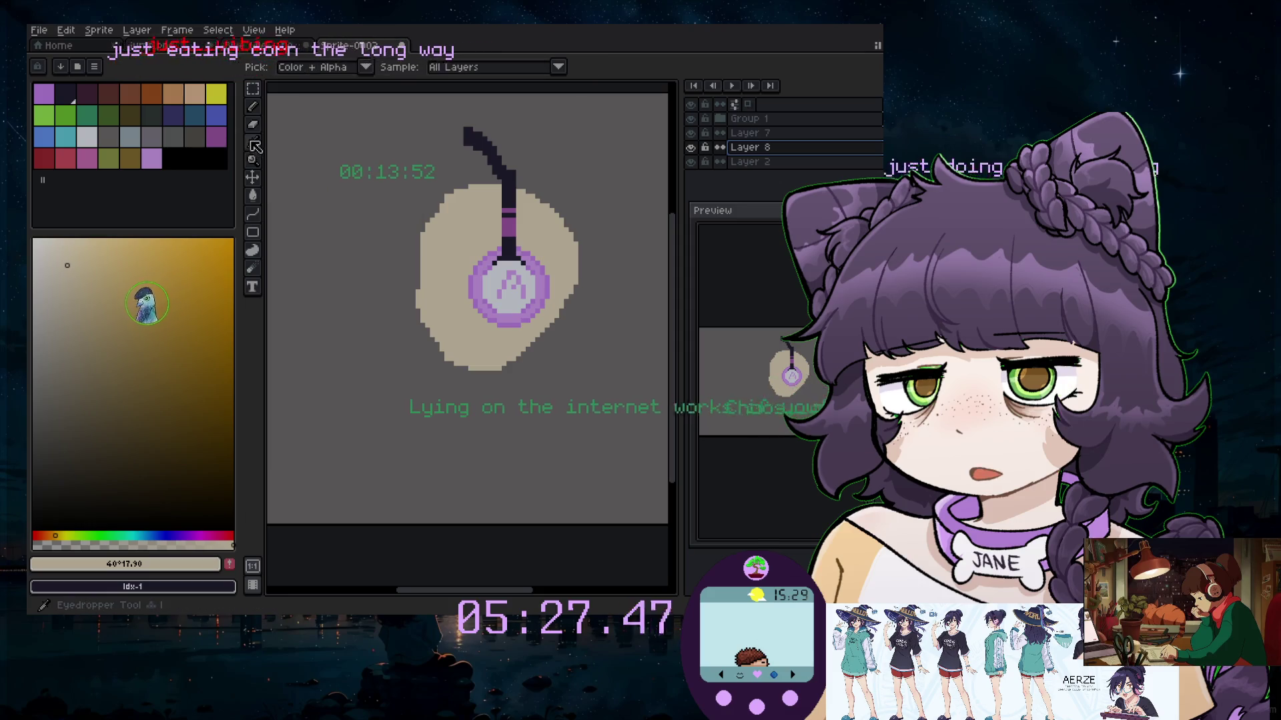
left_click(254, 104)
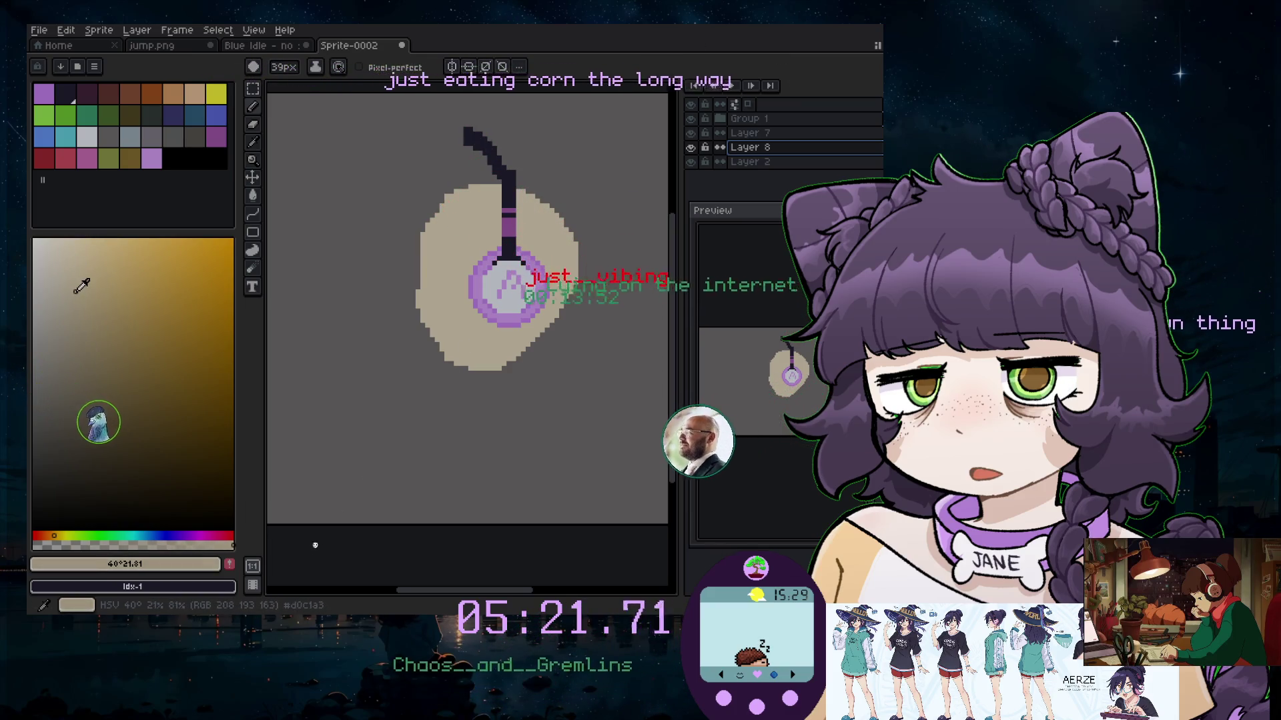
left_click(474, 392)
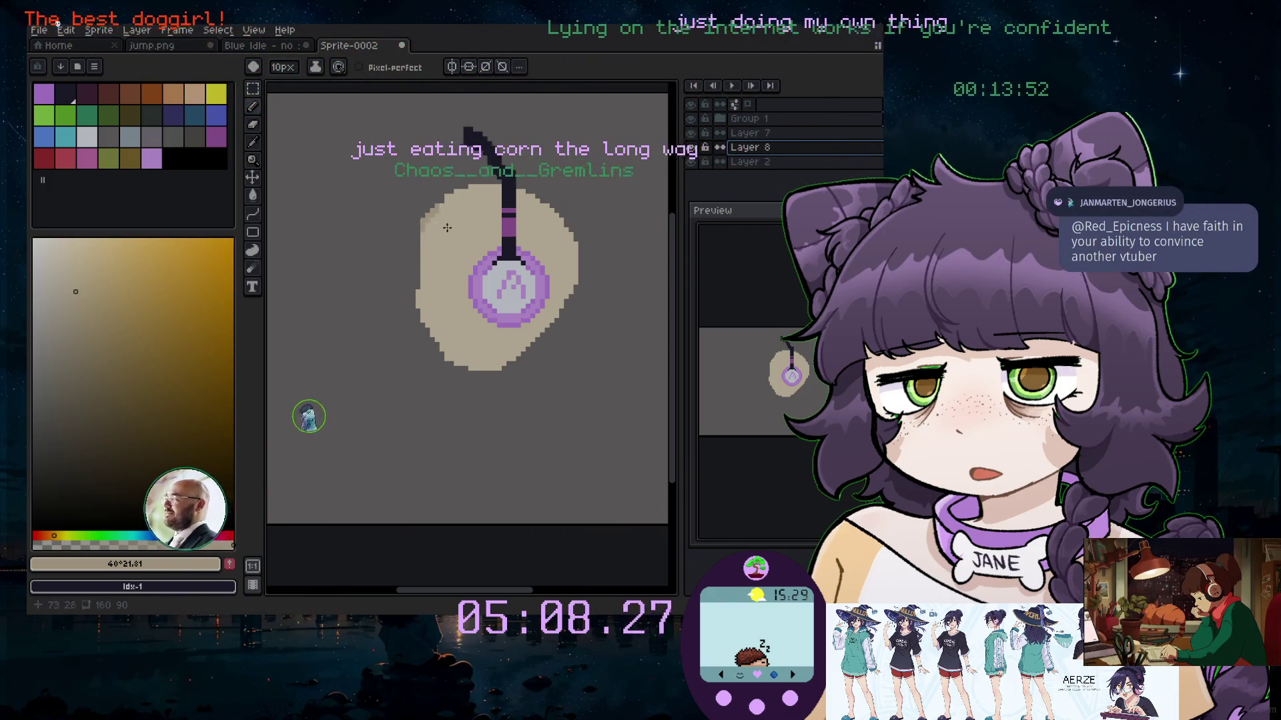
left_click(137, 30)
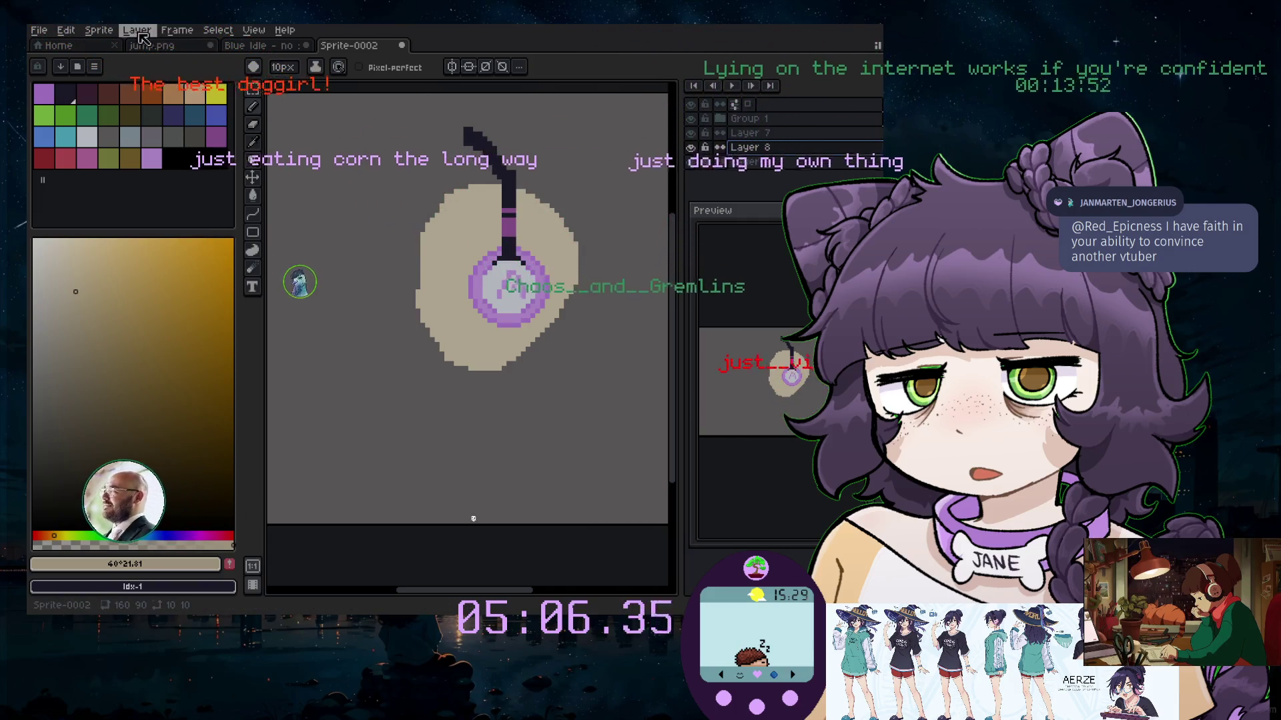
Step: Add a new top layer and draw a thin dark navy diagonal arrow across the head
left_click(320, 87)
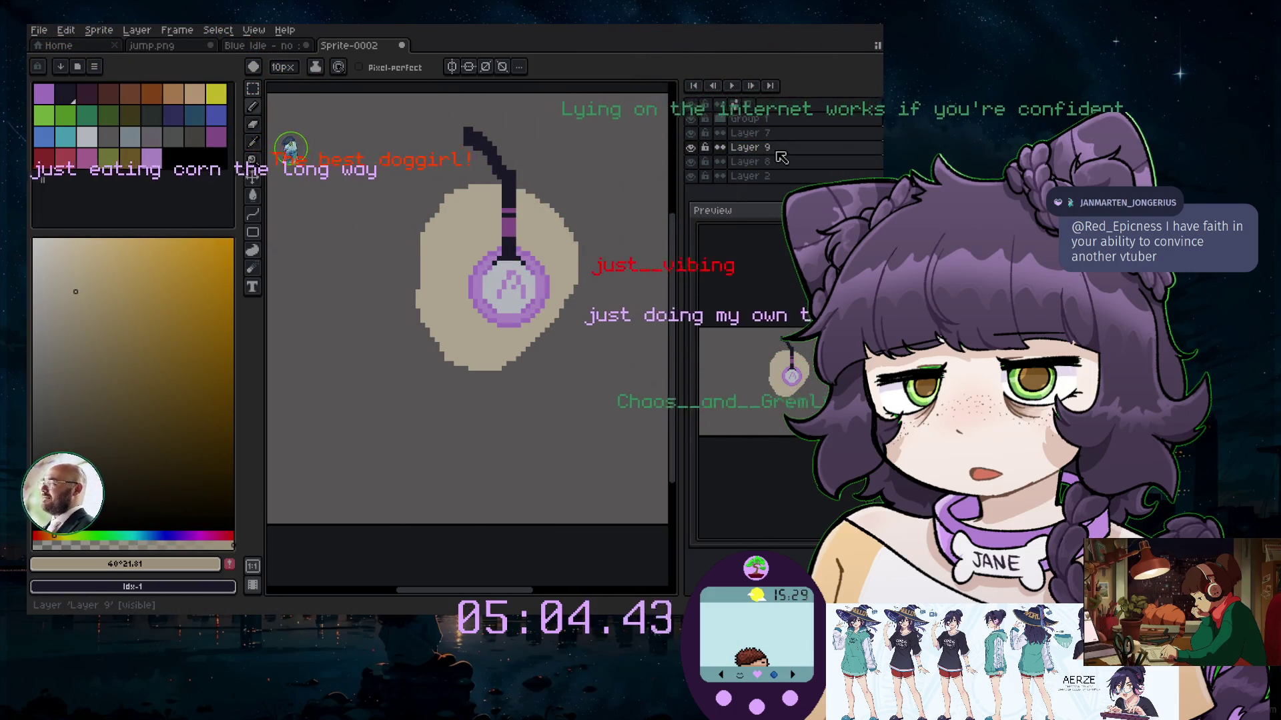
left_click(776, 163)
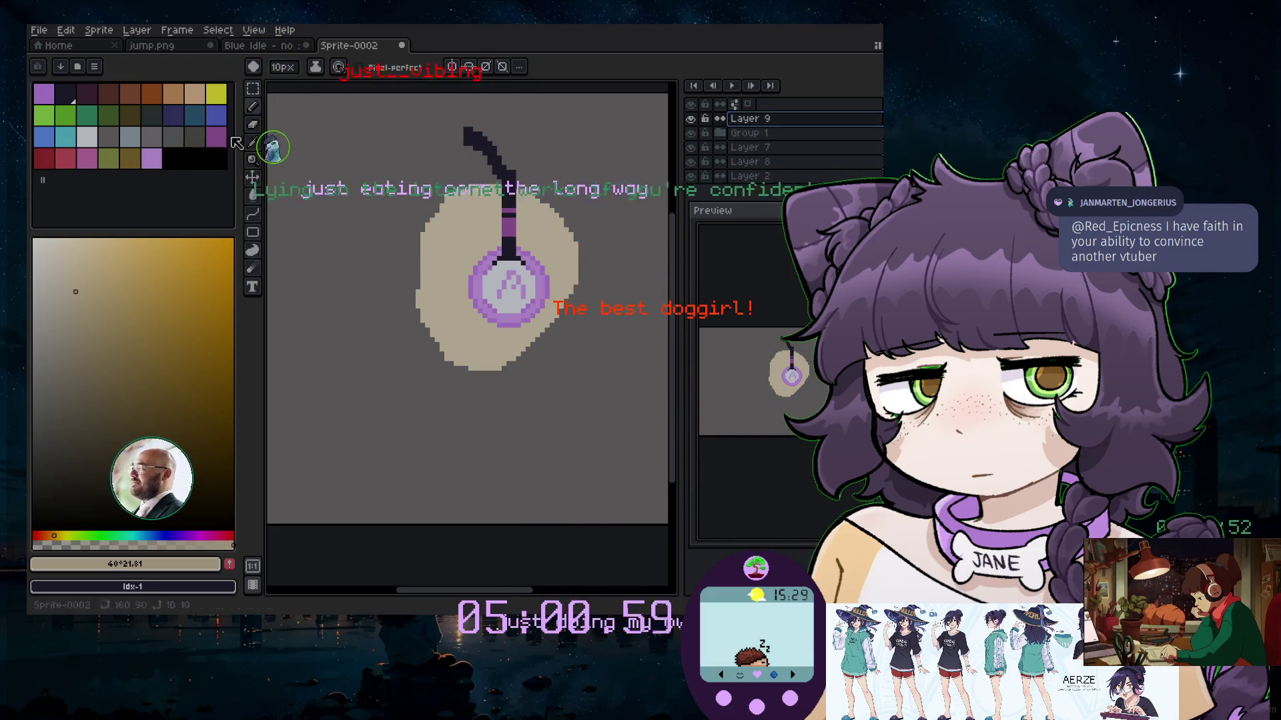
left_click(66, 97)
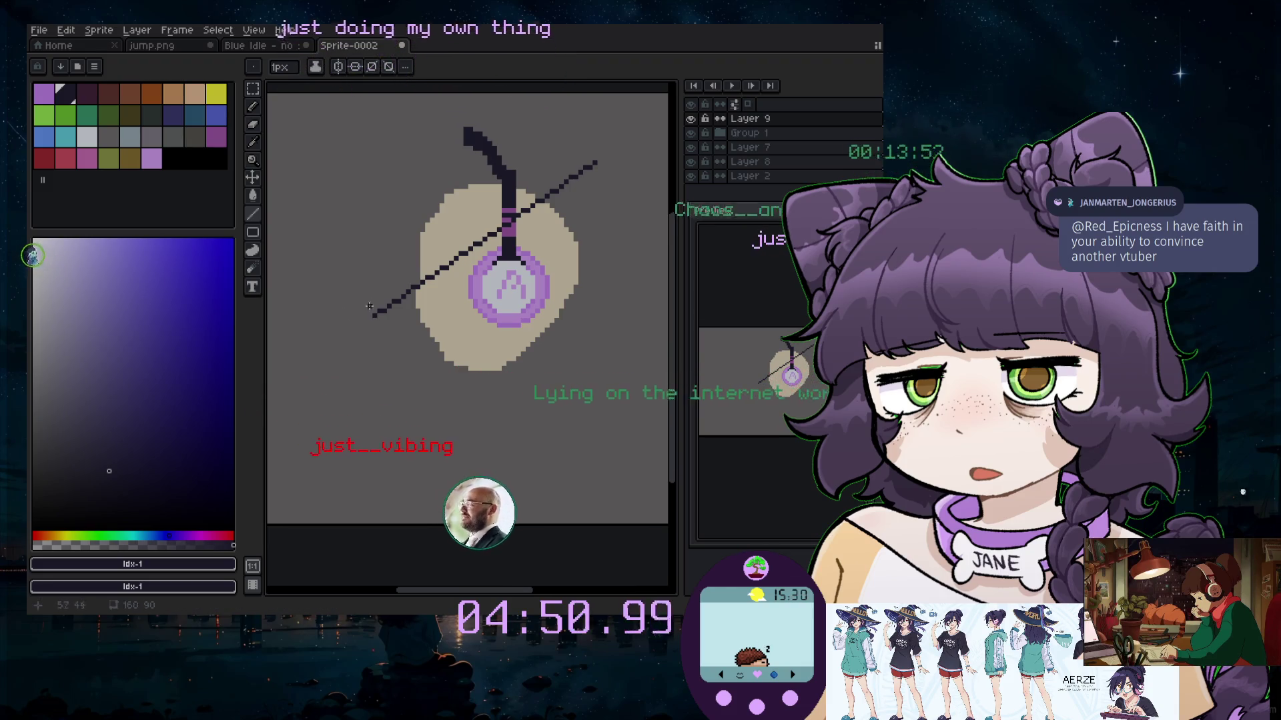
mouse_move(359, 310)
left_mouse_down()
mouse_move(355, 334)
mouse_move(391, 328)
left_mouse_up()
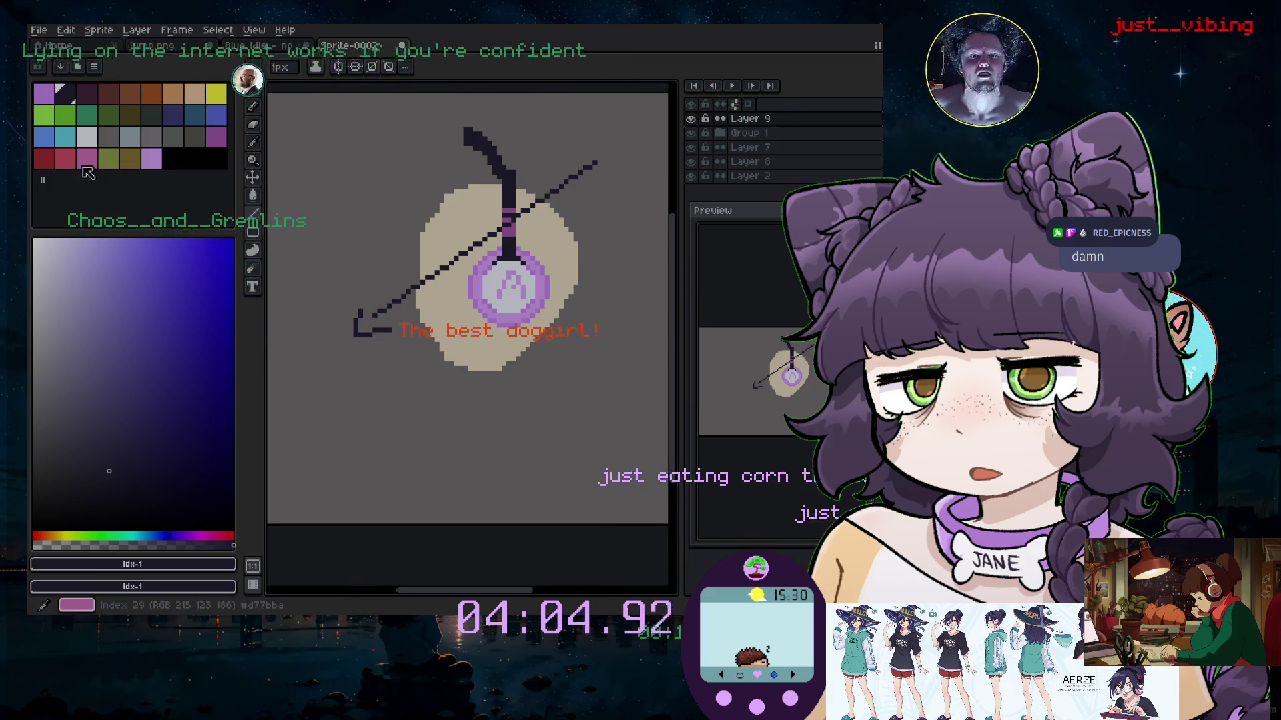
Step: Add another new empty layer to the sprite
left_click(215, 137)
scroll(444, 224, "up", 9)
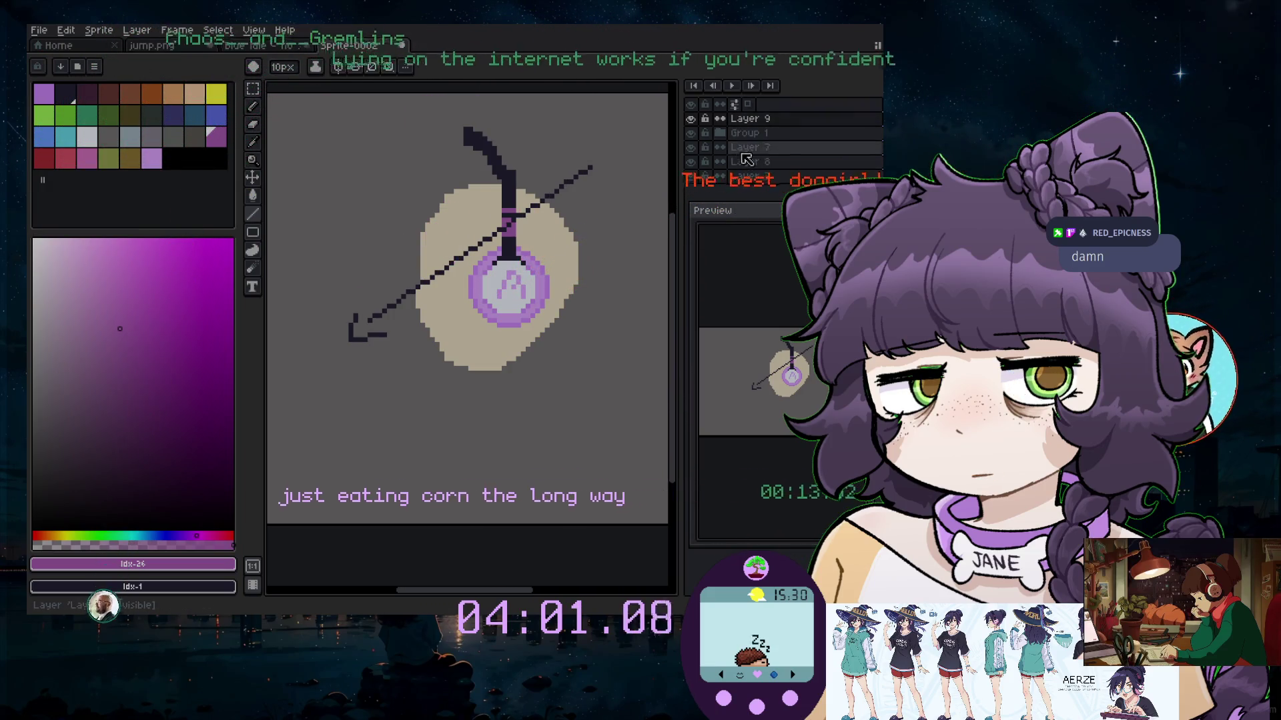
left_click(137, 30)
mouse_move(153, 82)
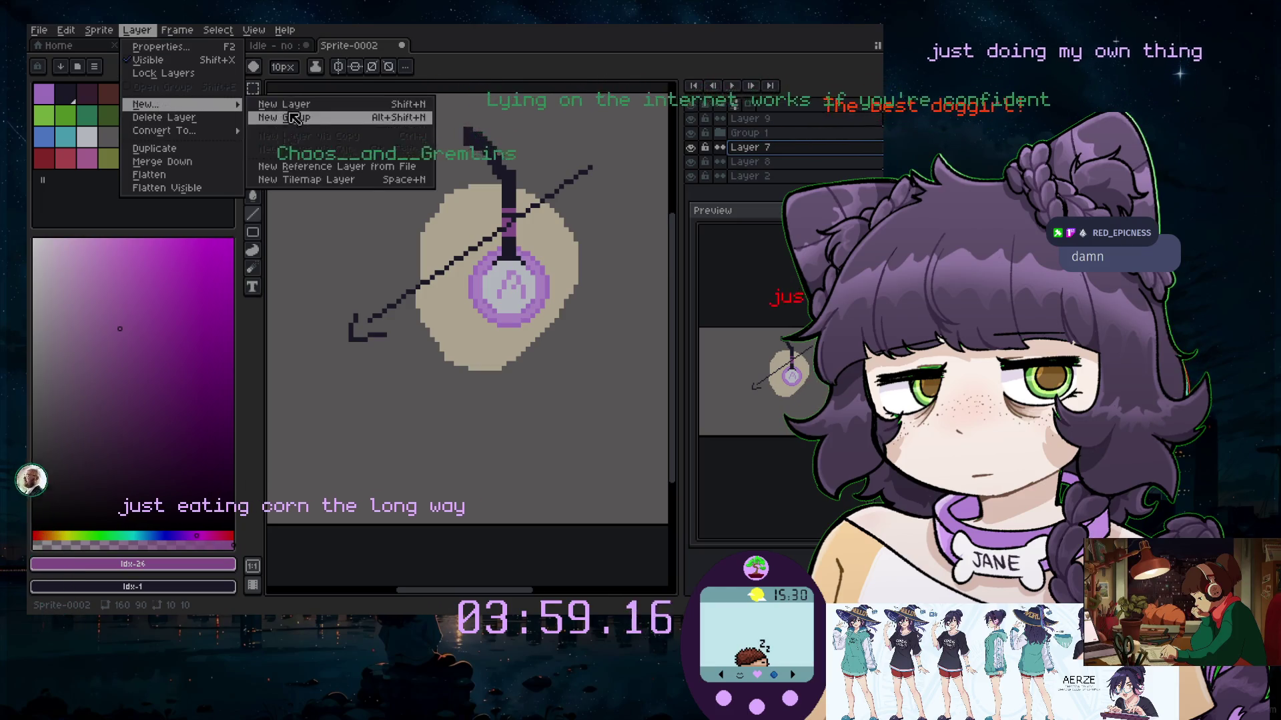
left_click(227, 82)
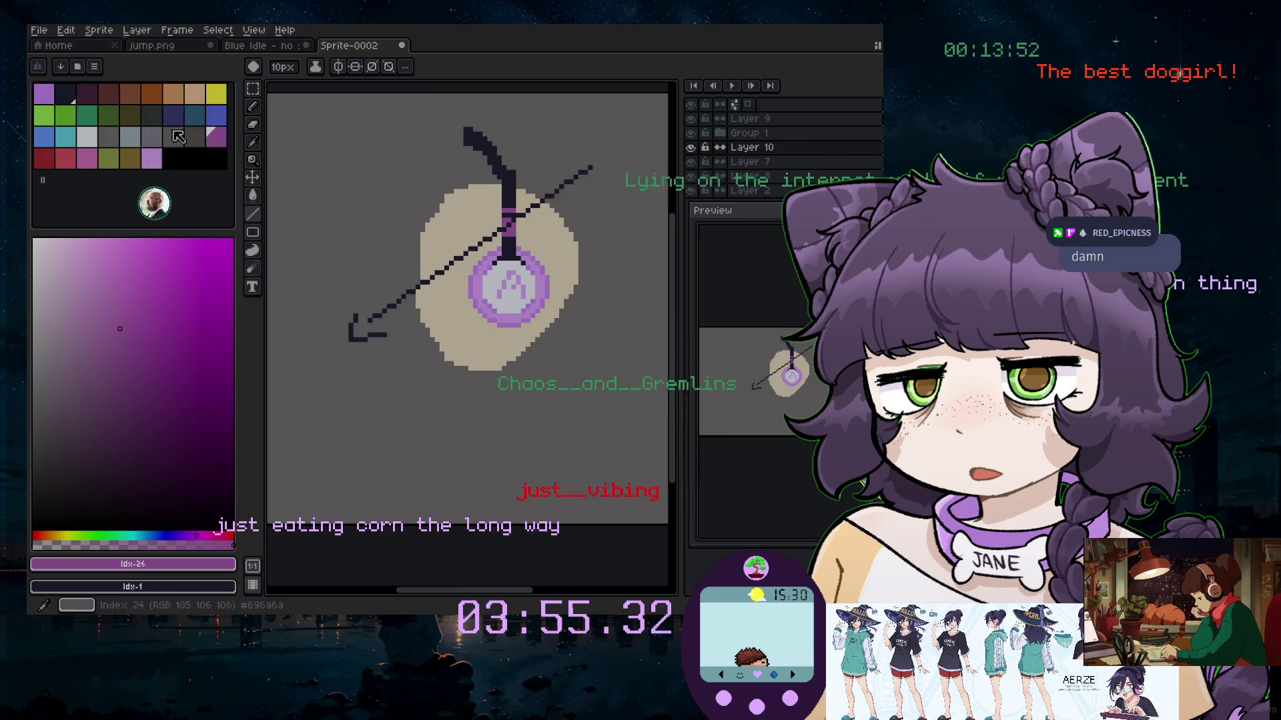
Step: Rename Layer 10 to 'hair' and settle on dark navy as the drawing colour
left_click(173, 115)
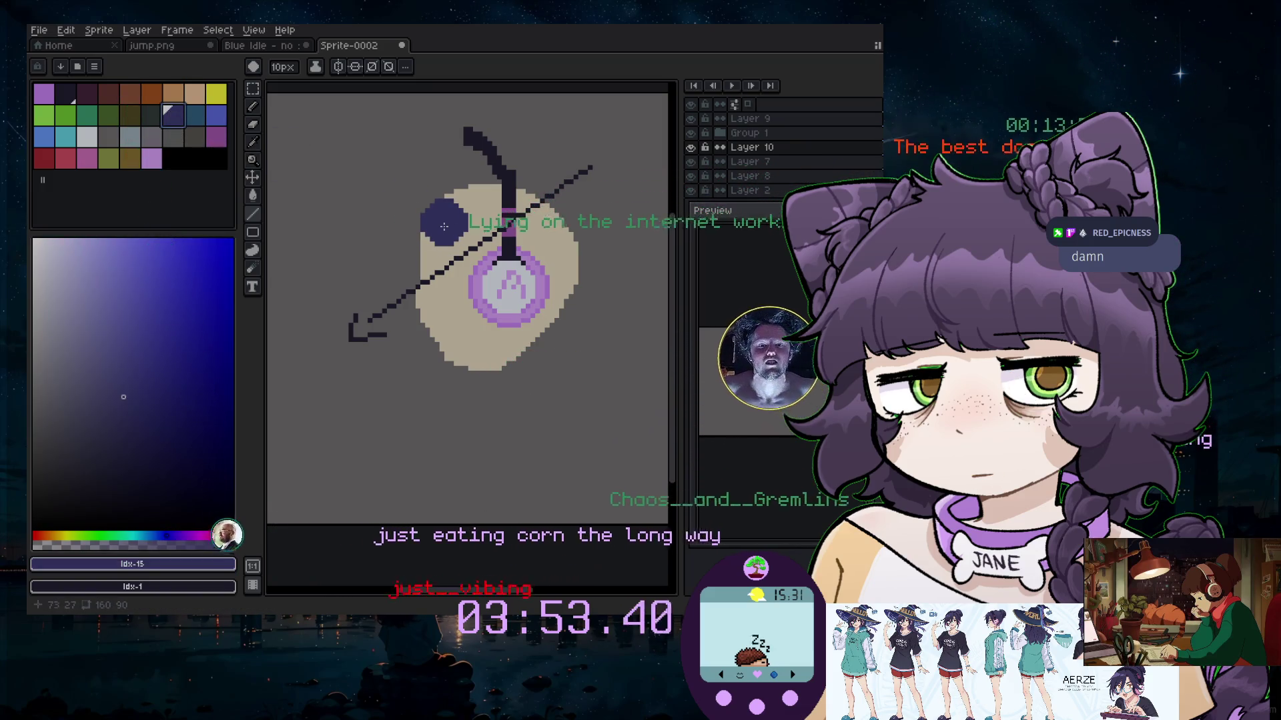
double_click(765, 148)
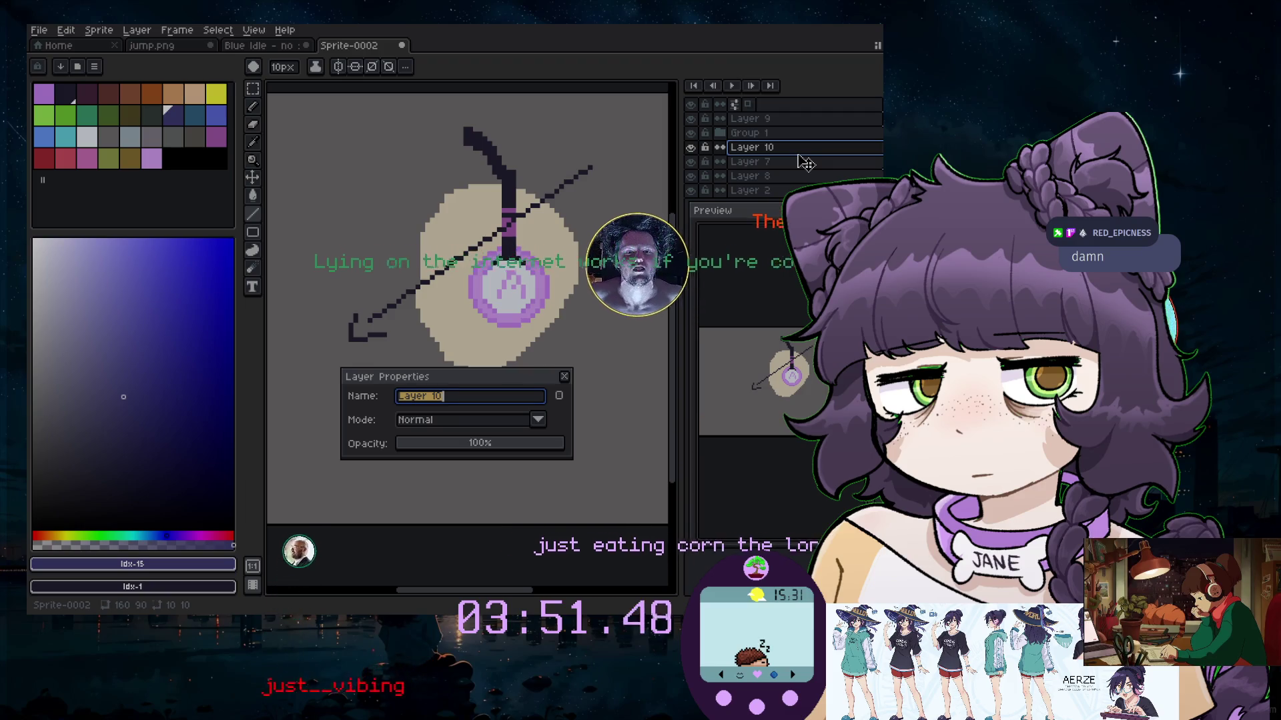
type("hair")
key("Return")
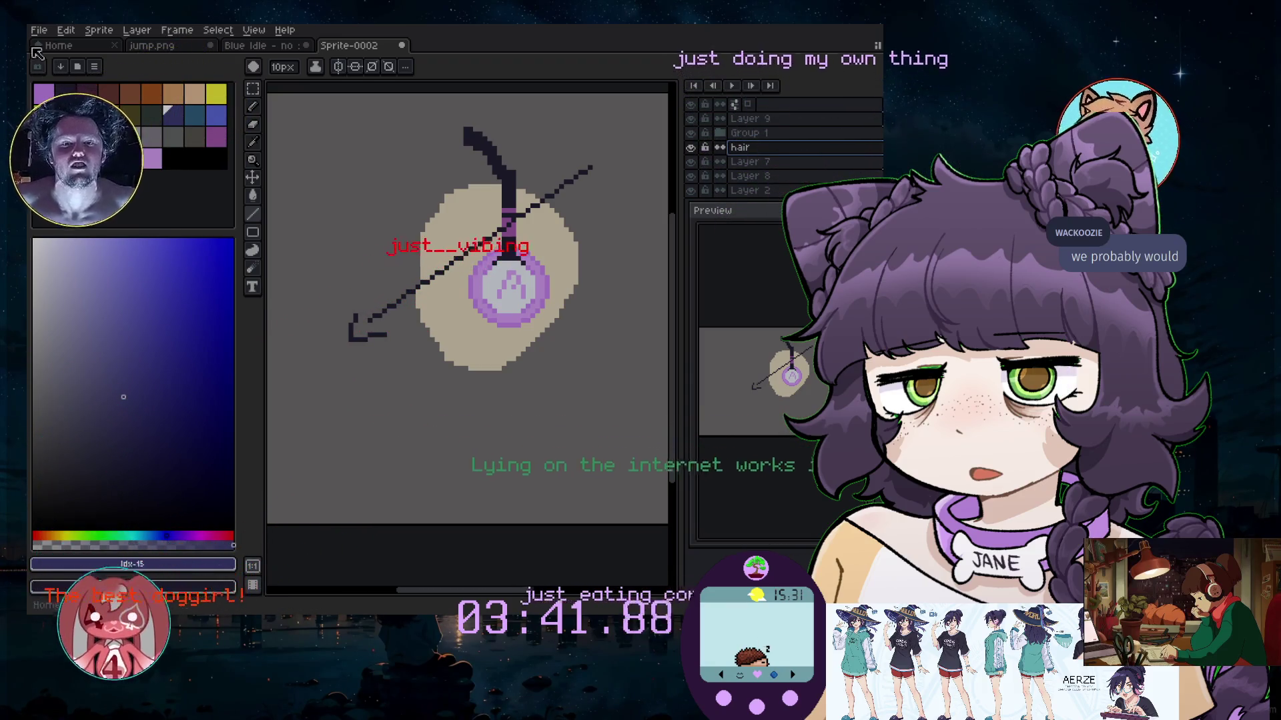
left_click(65, 159)
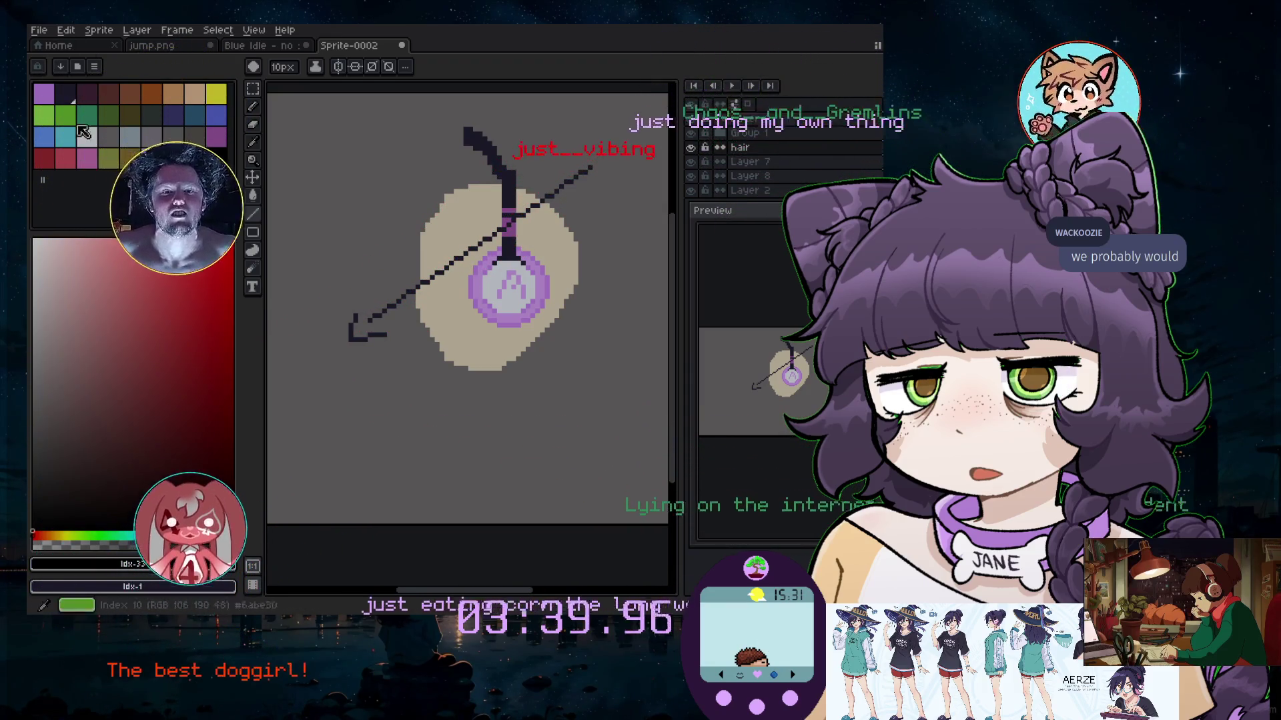
left_click(173, 115)
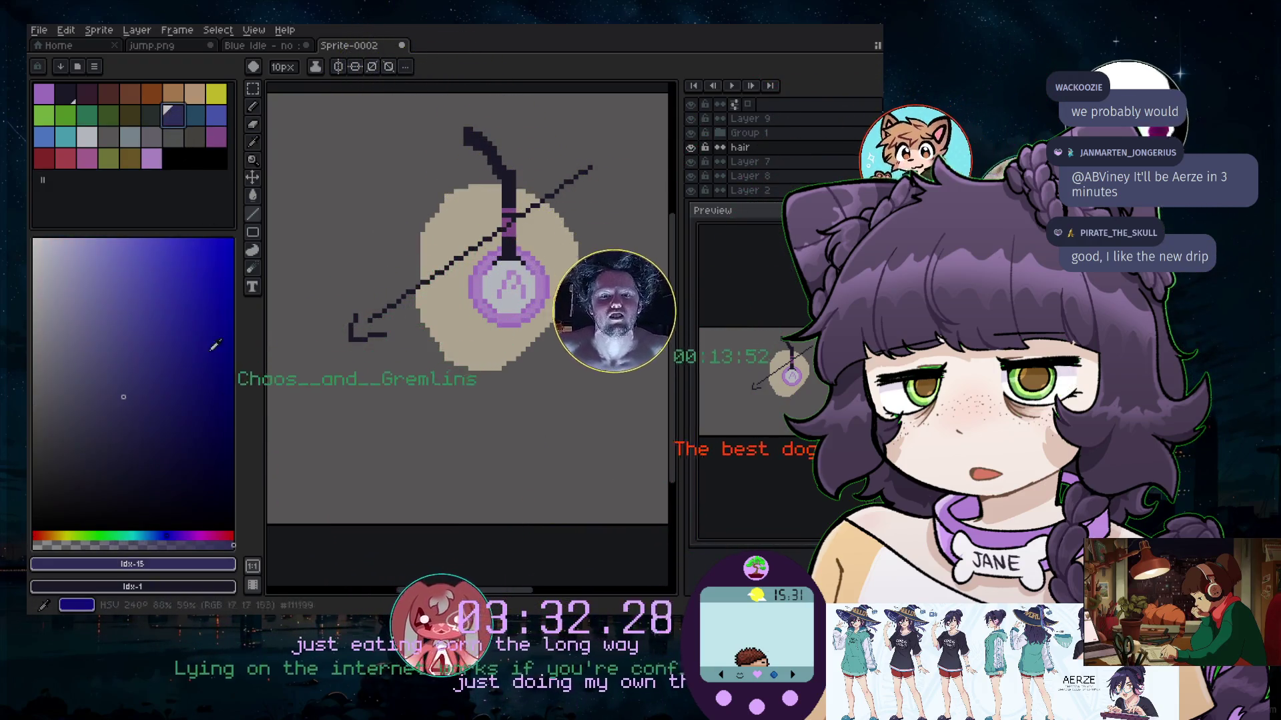
Step: Tune the hue bar and colour field to a dusky violet, #4f4089 (HSV 252°, 53%, 53%)
left_click(173, 158)
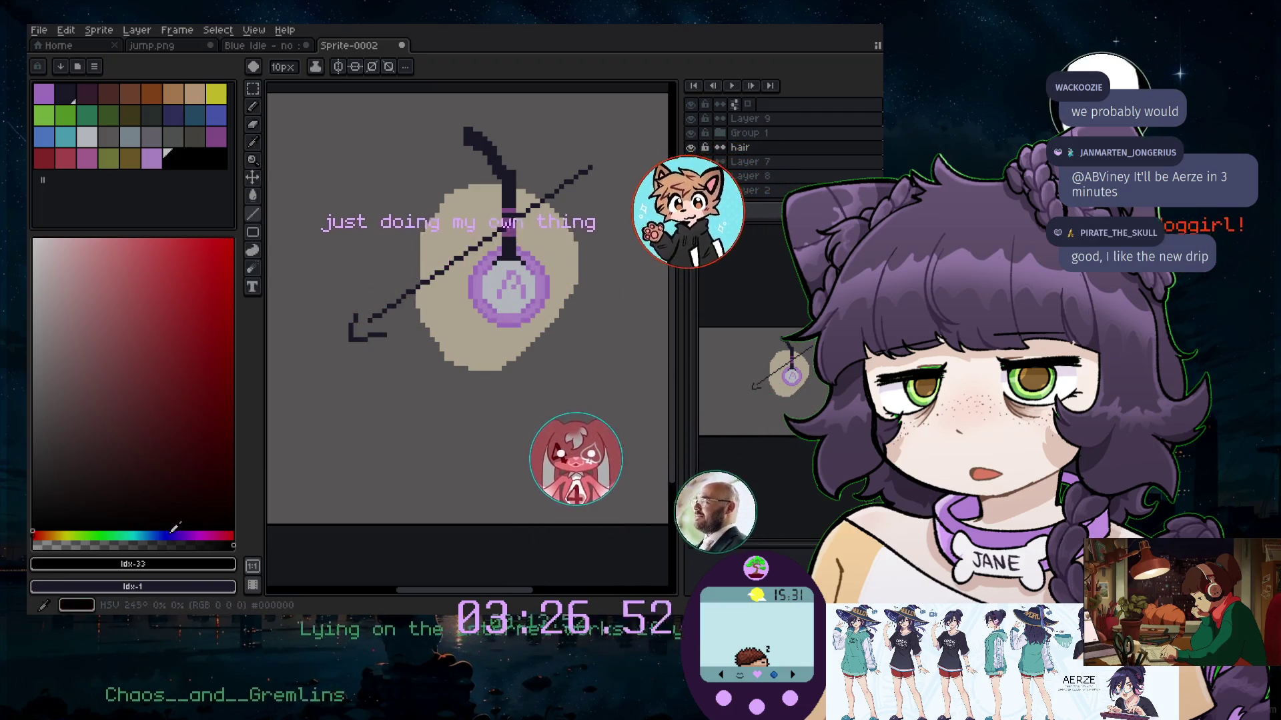
left_click(180, 535)
left_click(159, 303)
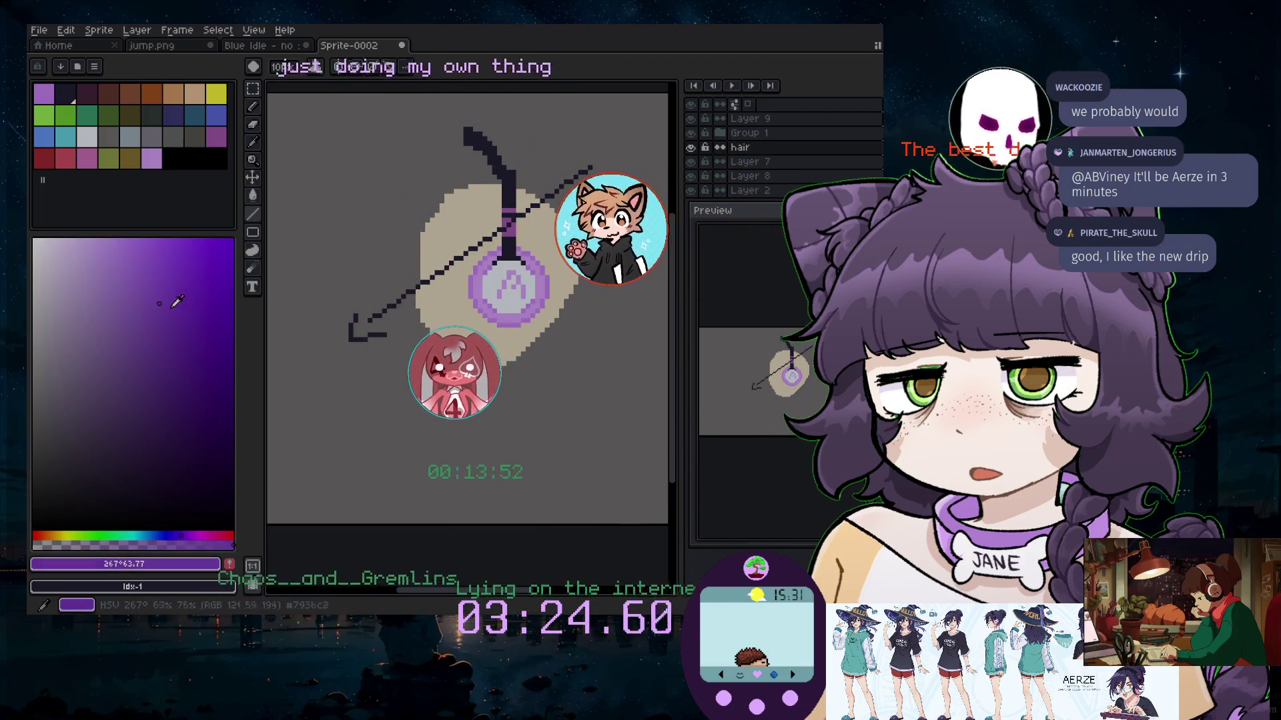
left_click(183, 387)
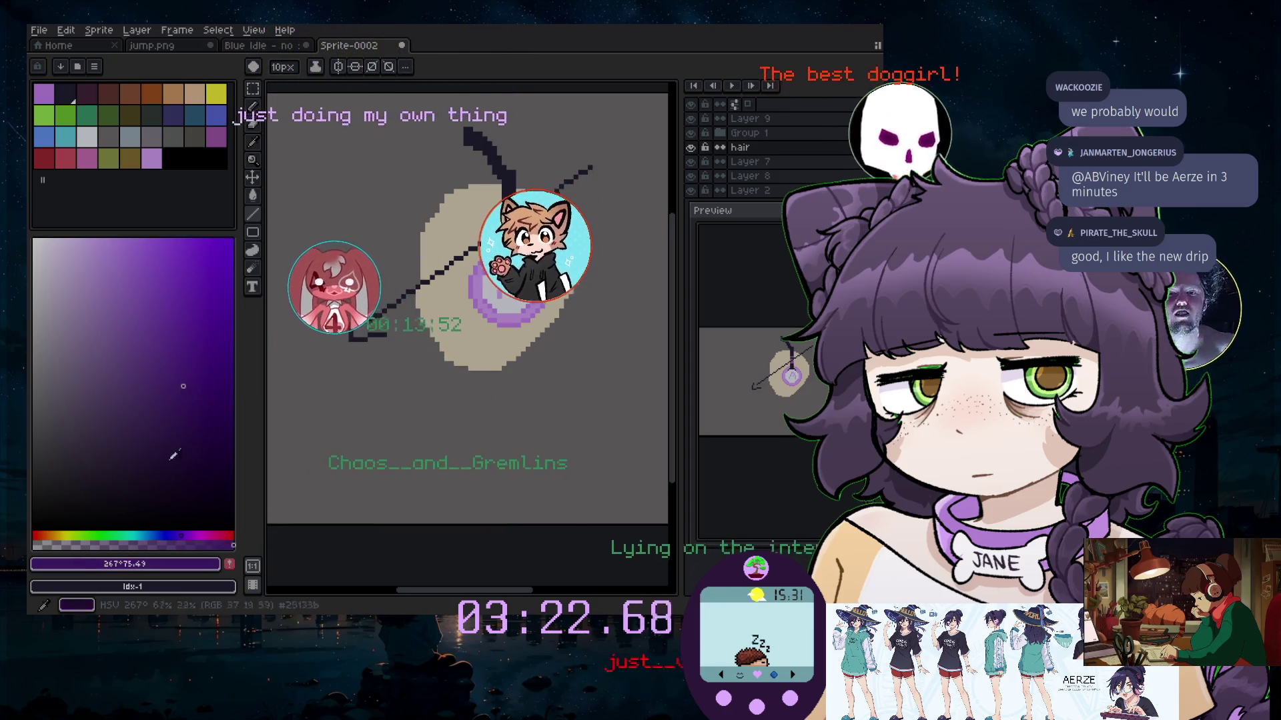
left_click(171, 535)
left_click(156, 381)
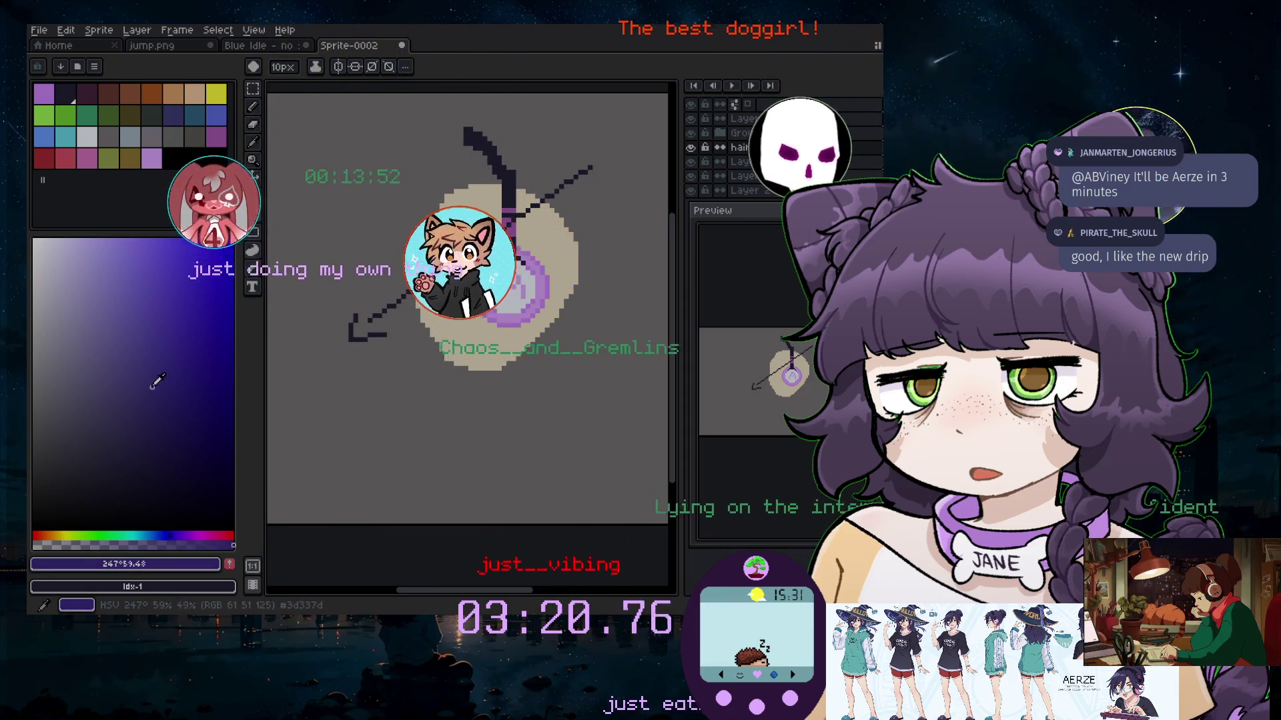
left_click(135, 378)
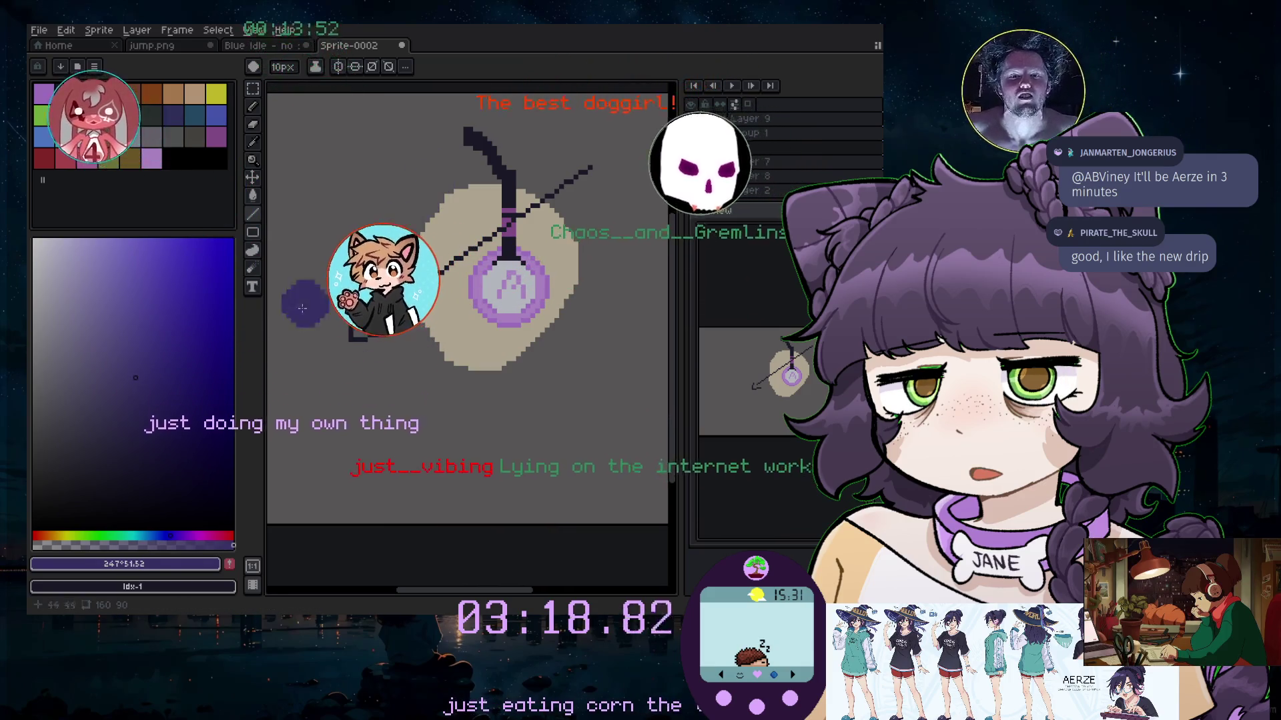
left_click(173, 535)
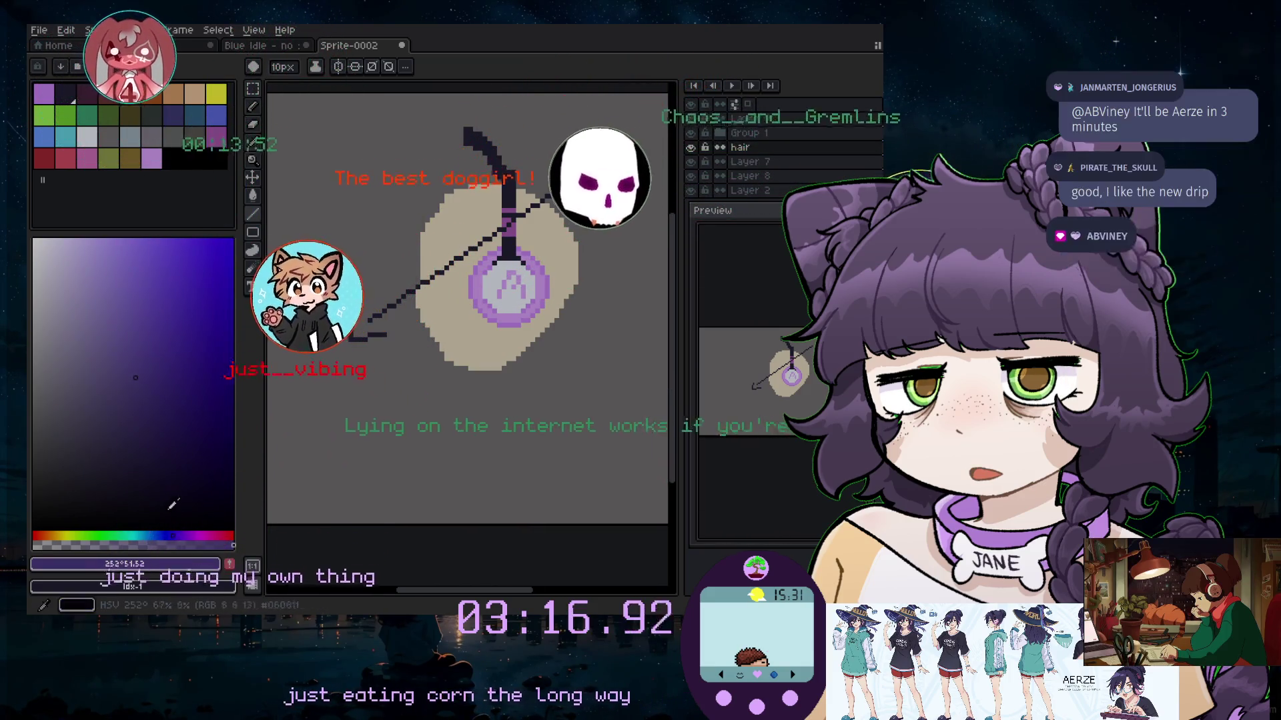
left_click(139, 374)
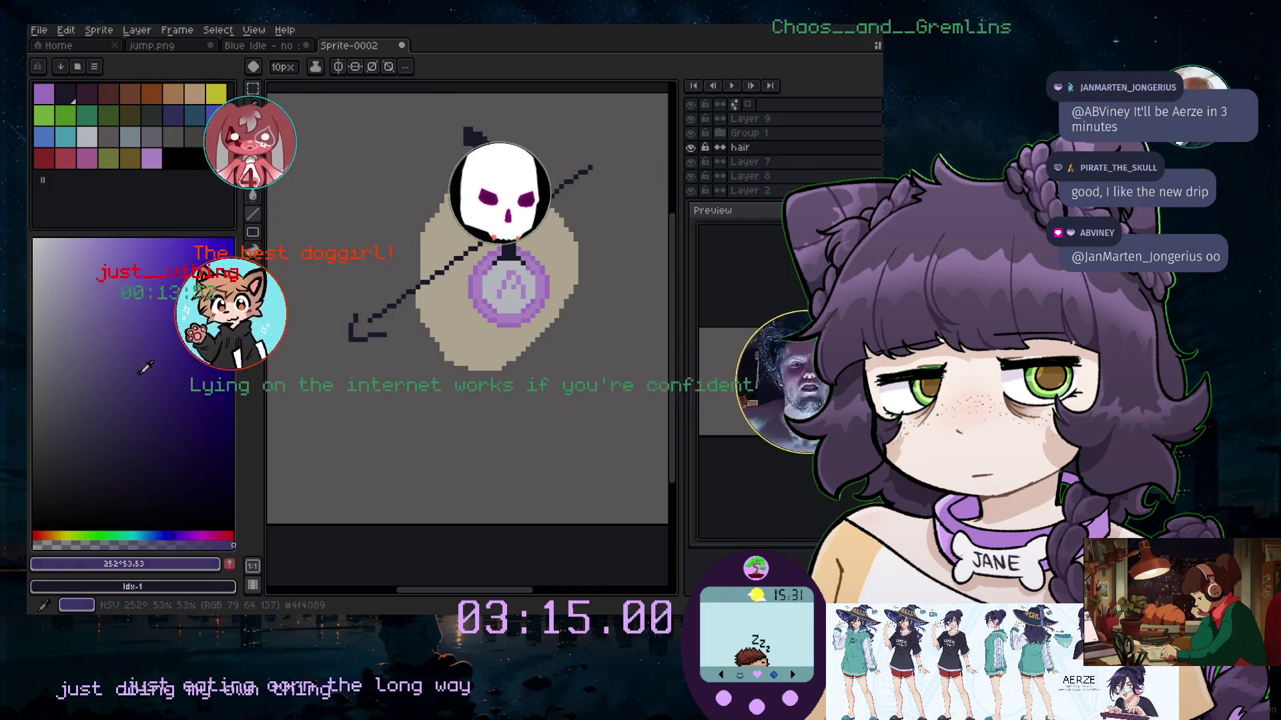
left_click(145, 390)
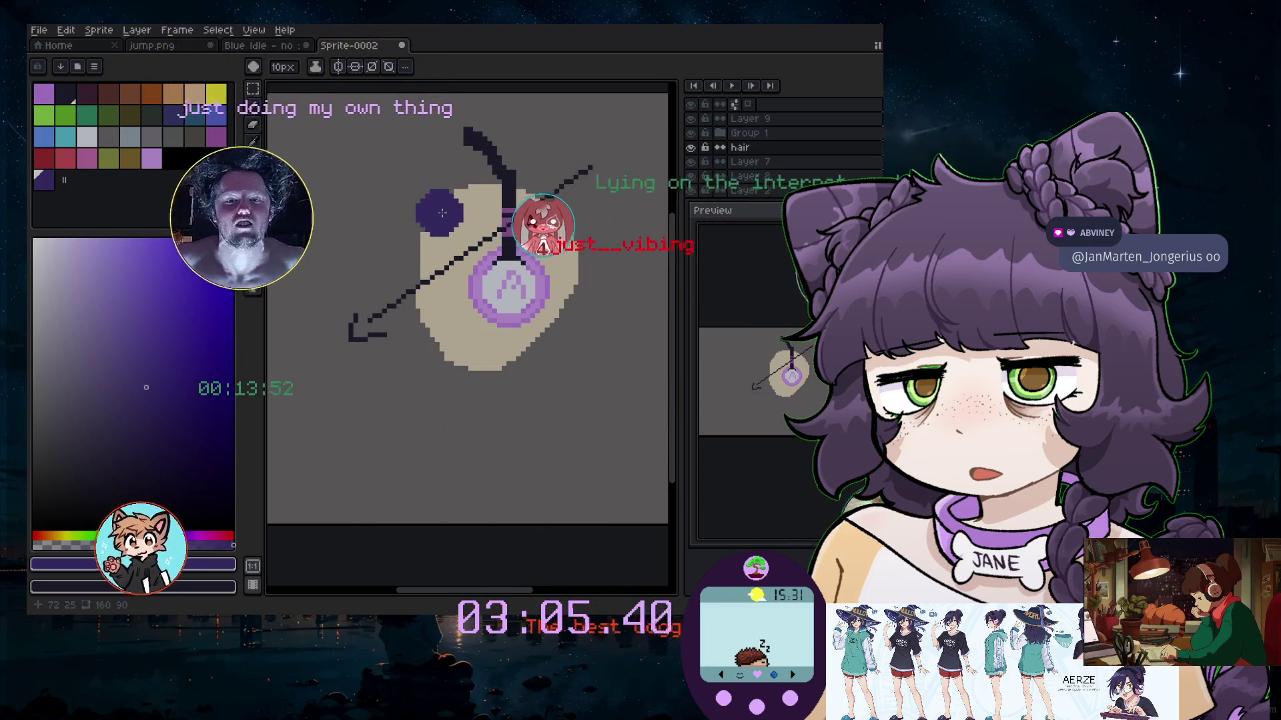
Step: Paint a dusky violet hair mass over the head's top, filling the left side with a 20px Pencil
mouse_move(442, 213)
left_mouse_down()
mouse_move(471, 191)
mouse_move(485, 228)
left_mouse_up()
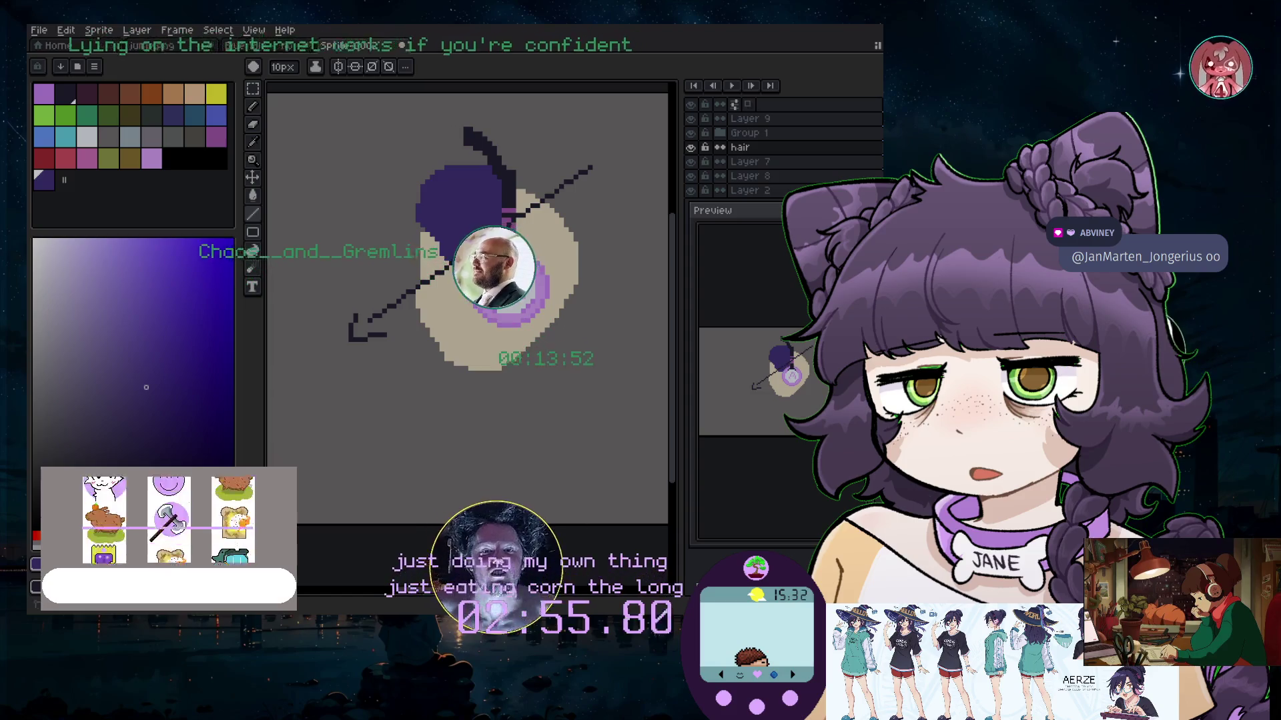
left_click_drag(527, 190, 554, 232)
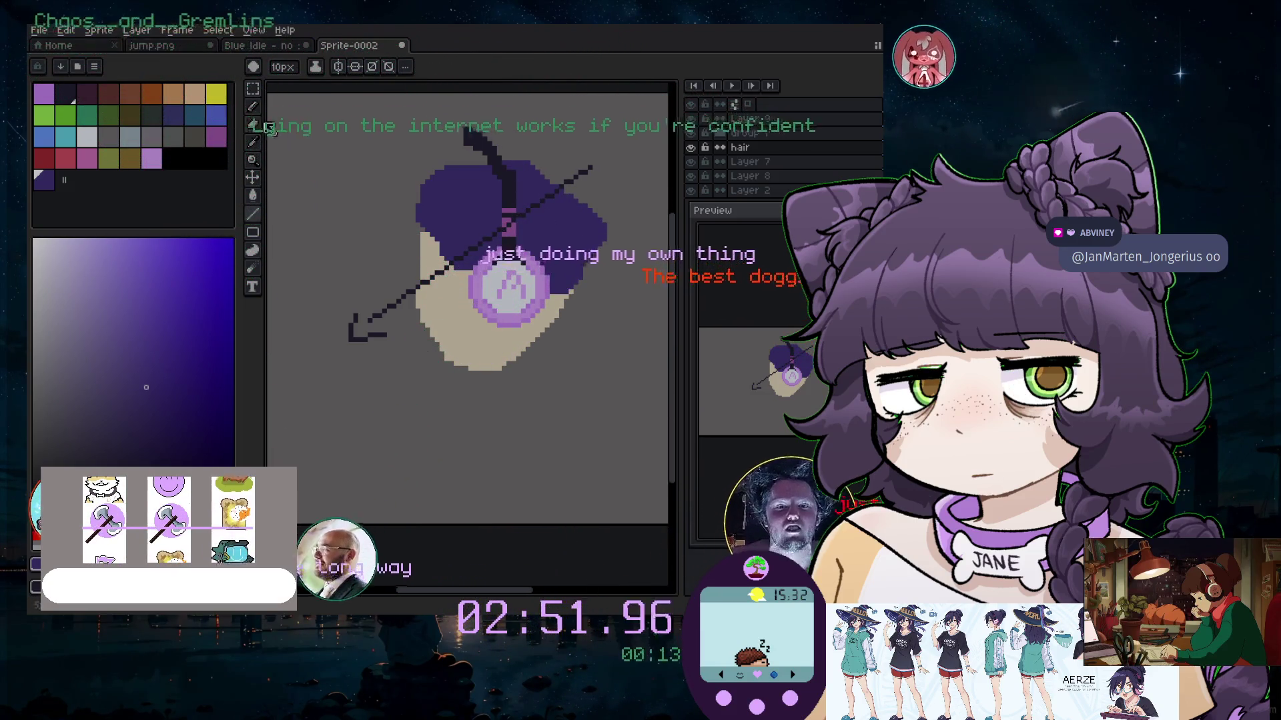
left_click(252, 106)
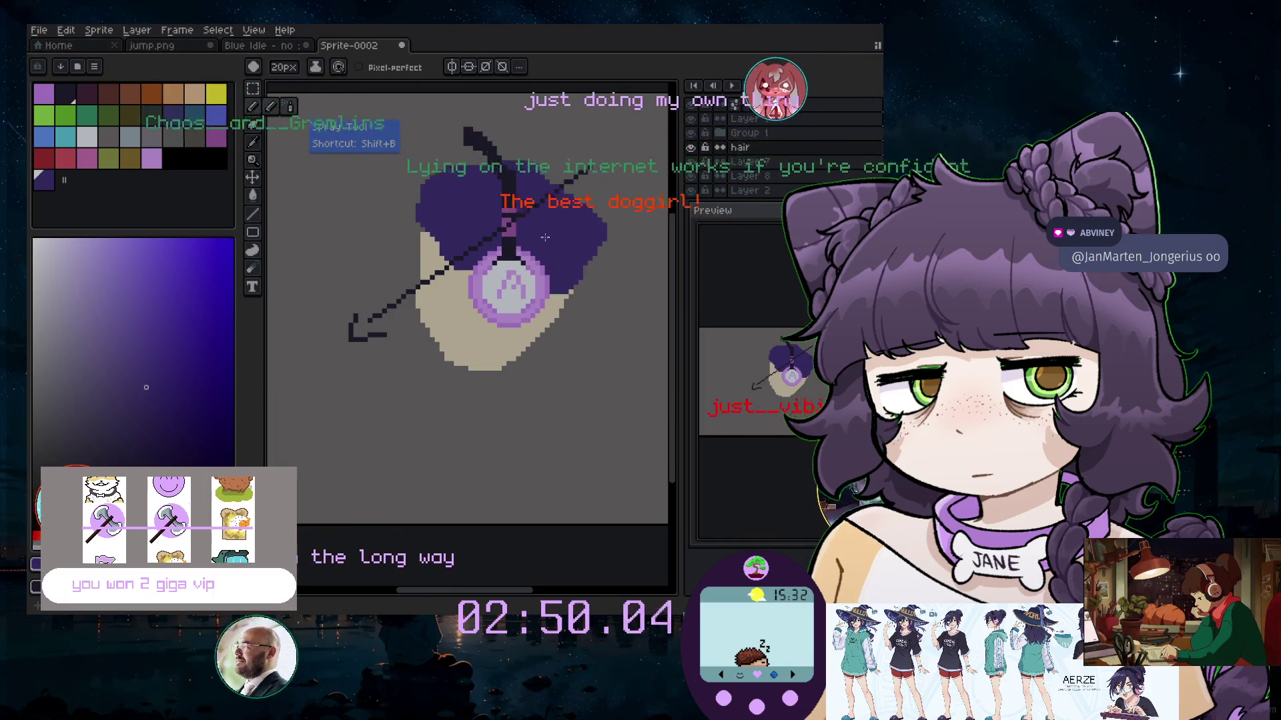
left_click_drag(484, 218, 460, 217)
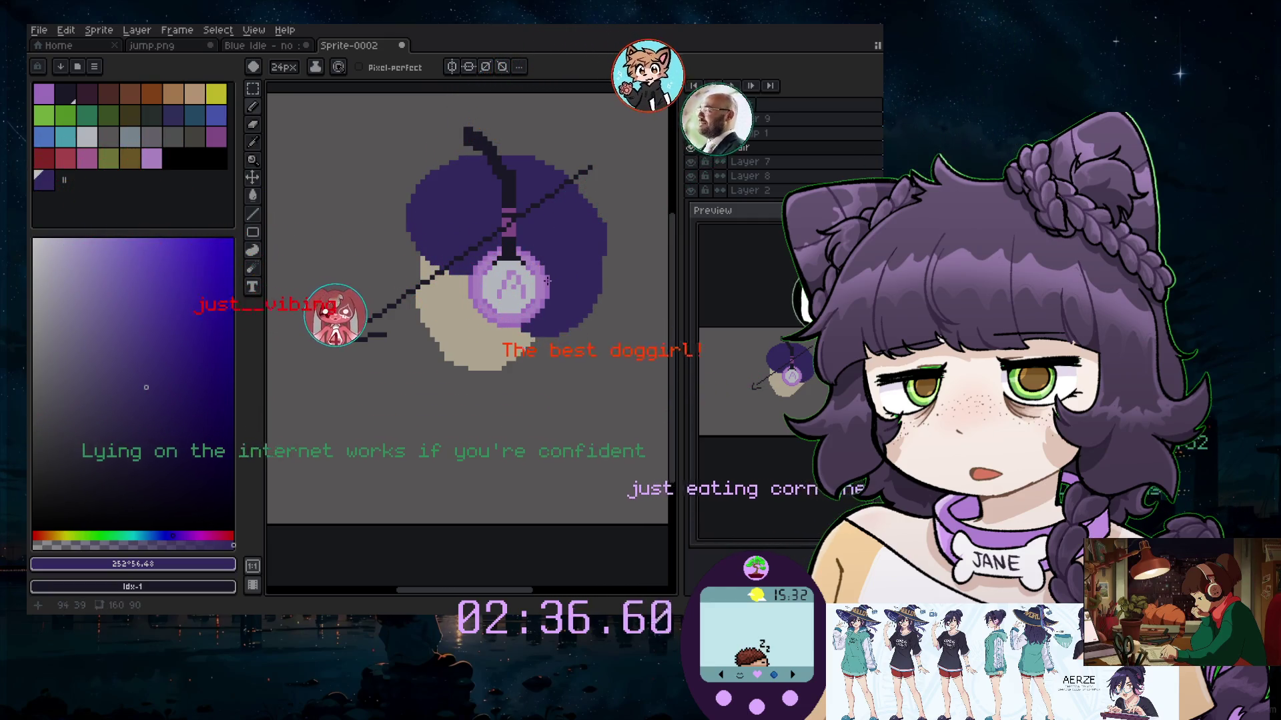
scroll(467, 320, "down", 3)
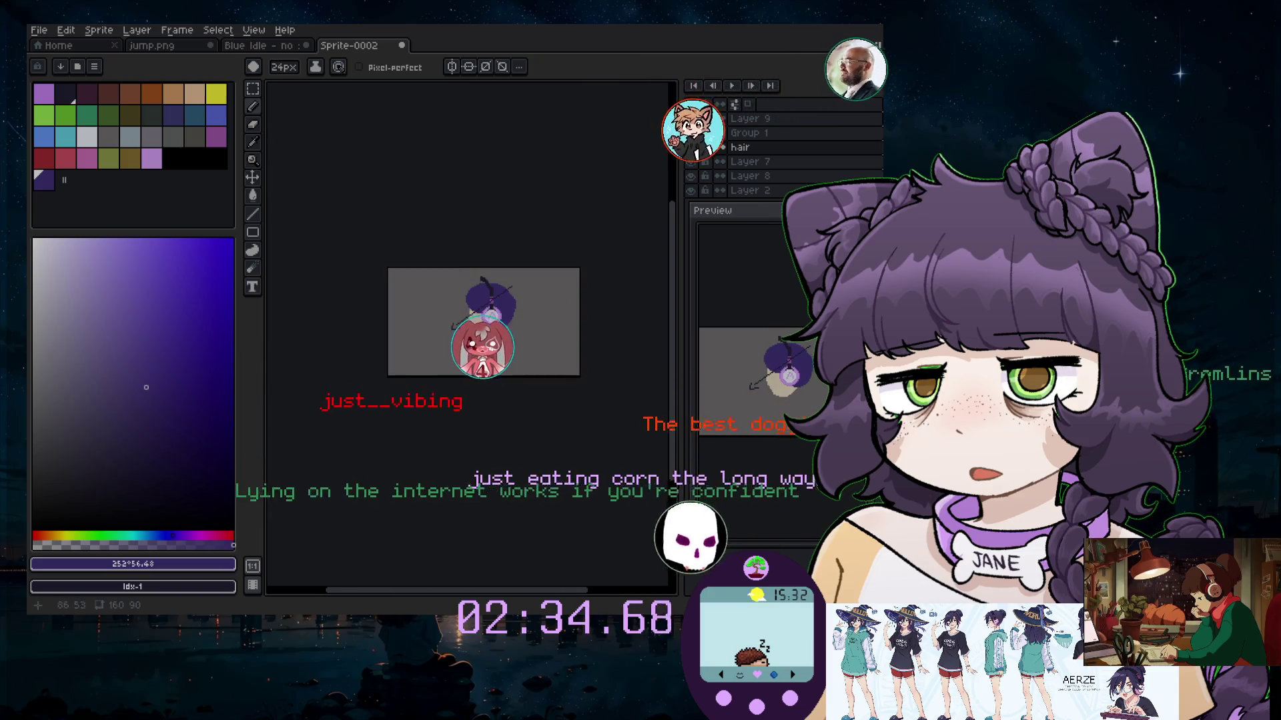
scroll(425, 356, "up", 2)
left_click_drag(475, 591, 543, 591)
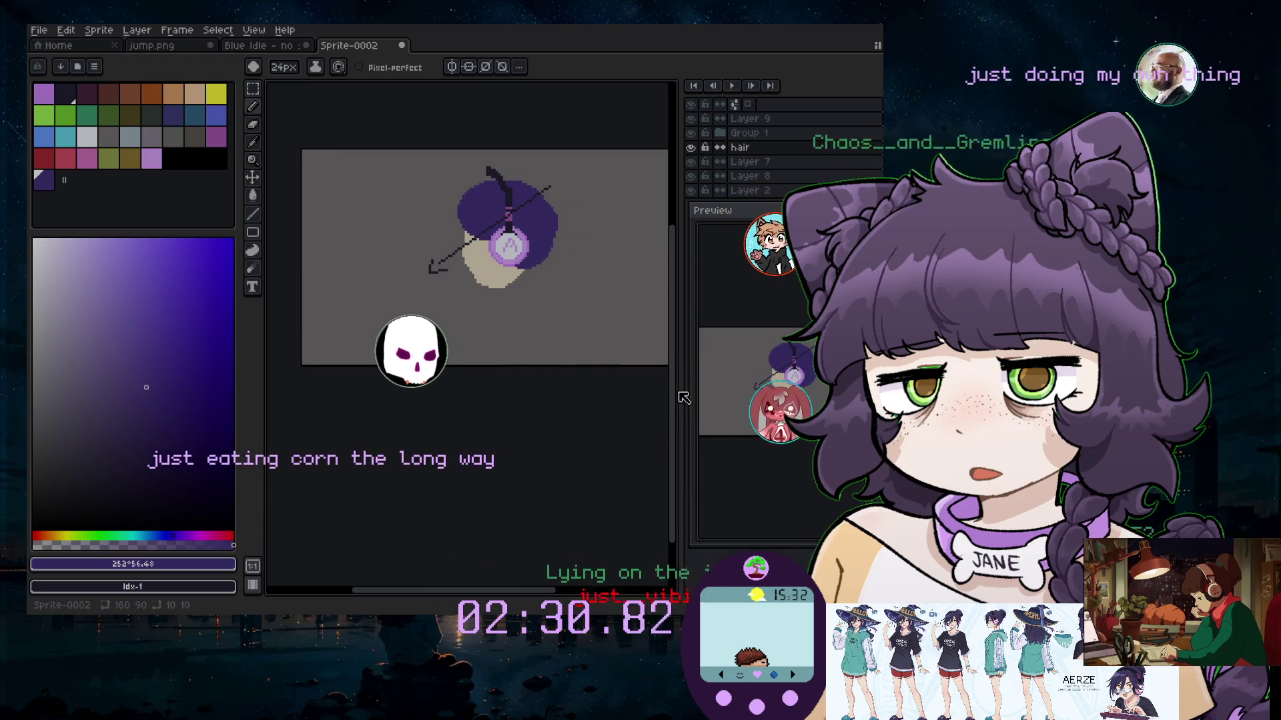
left_click_drag(675, 393, 675, 367)
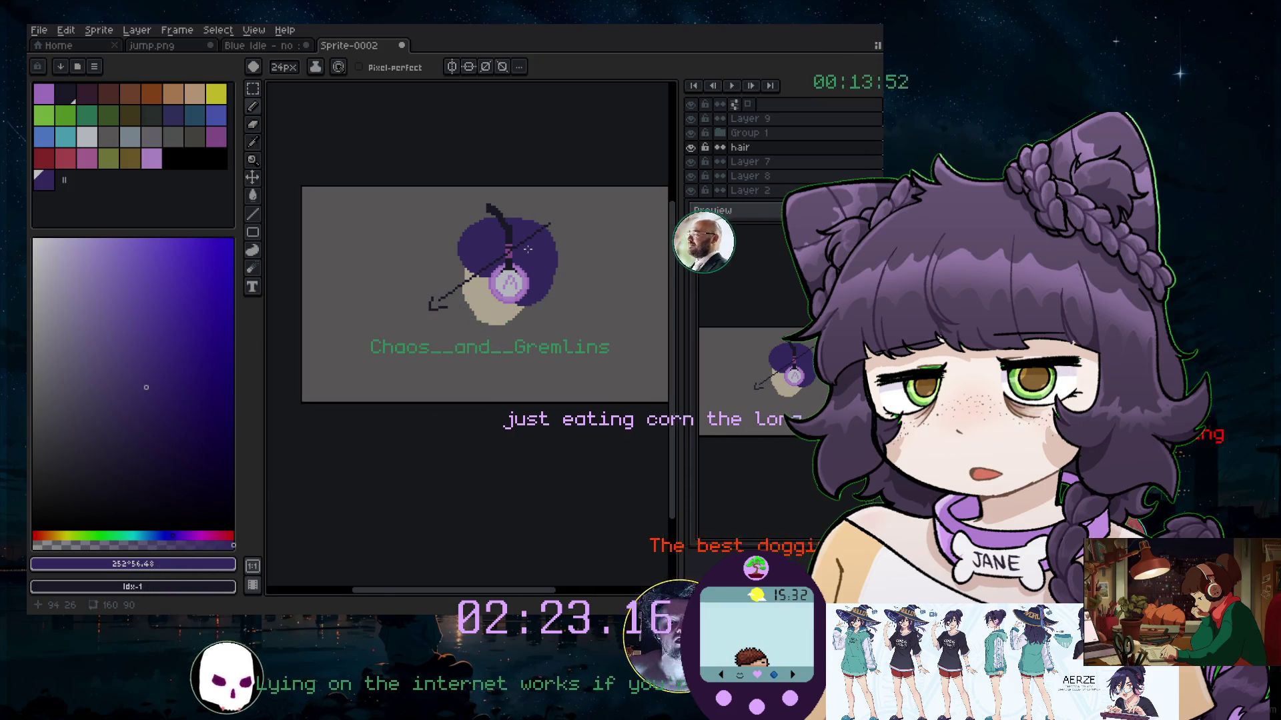
scroll(528, 249, "up", 2)
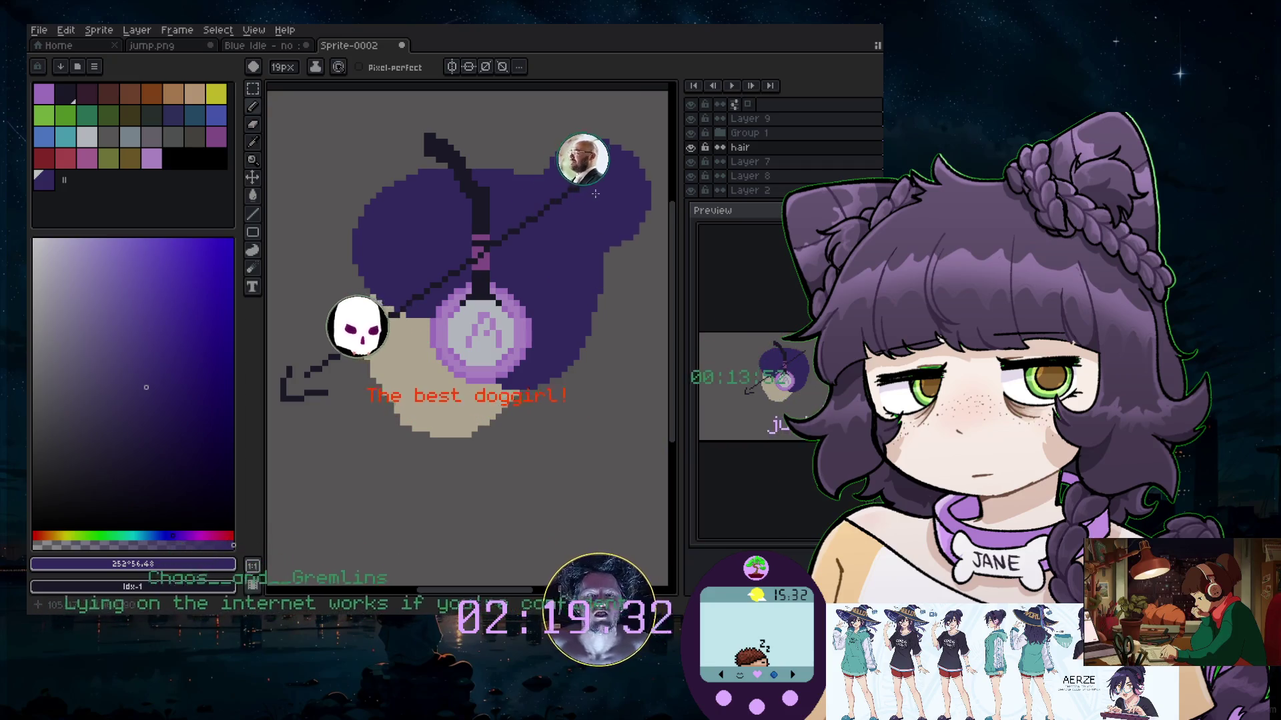
scroll(593, 195, "up", 1)
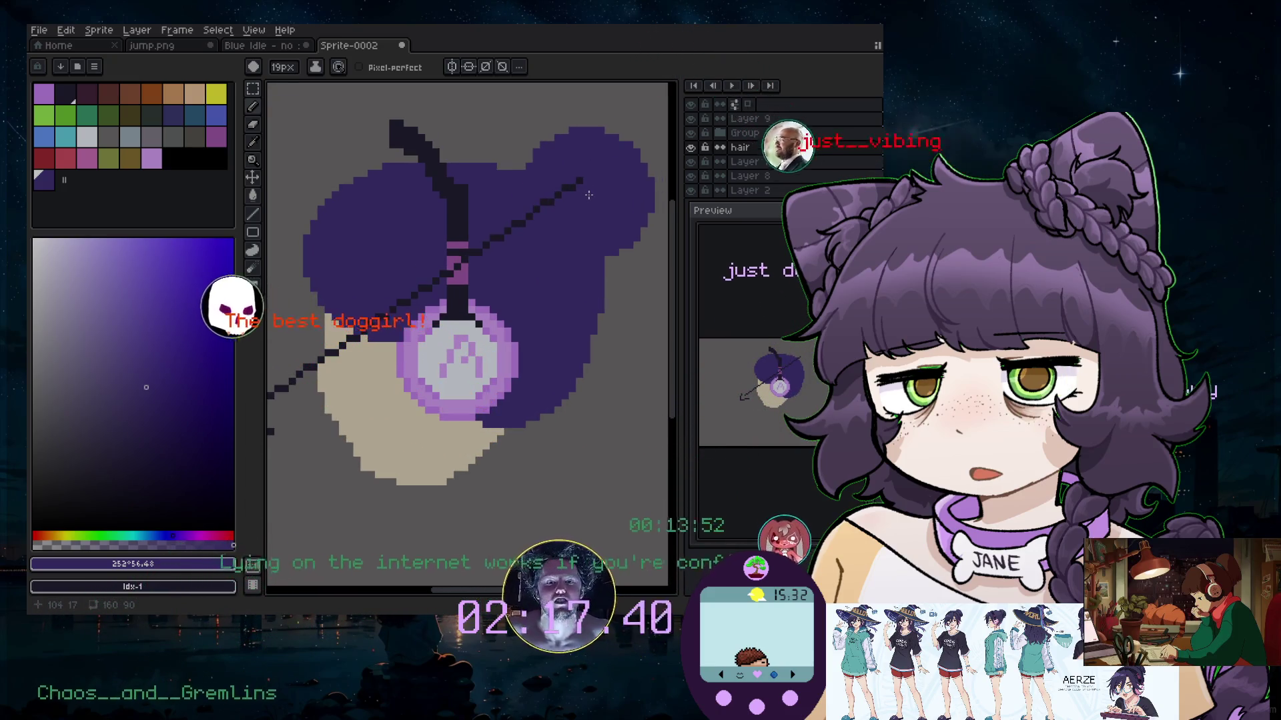
scroll(528, 268, "down", 1)
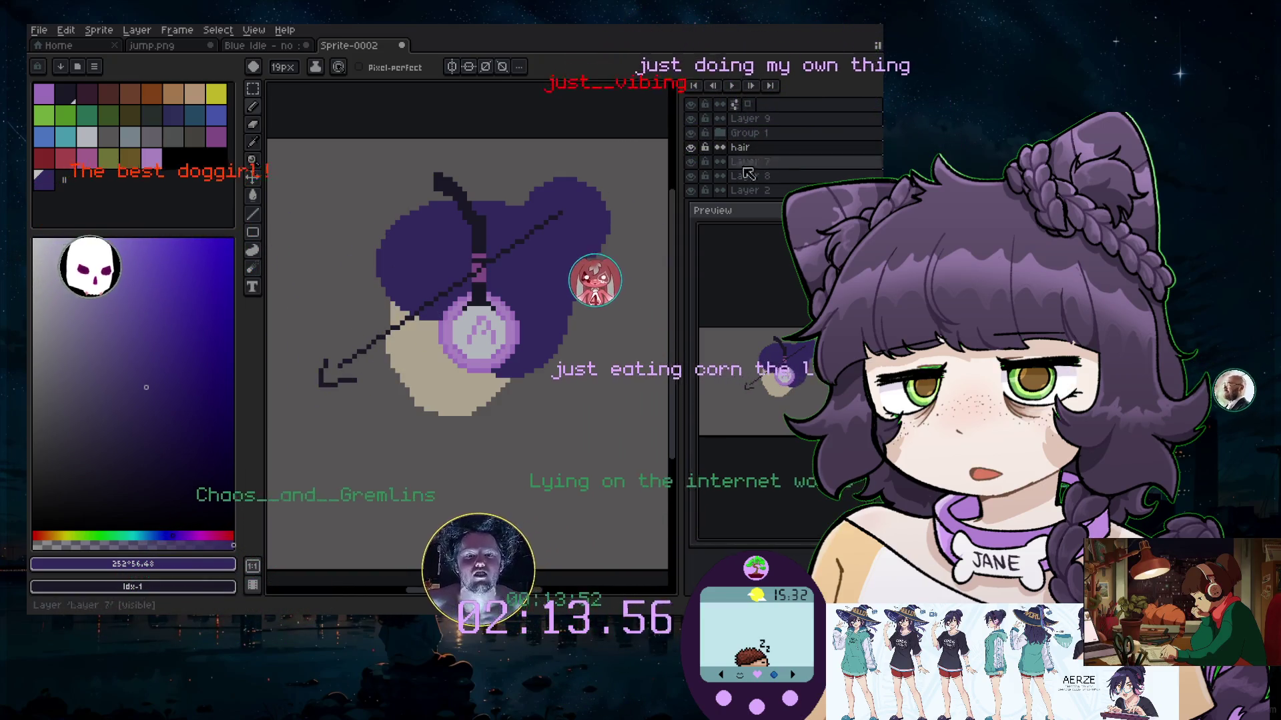
Step: Add a new Layer 10 above Group 1 and reduce the brush to 3 px
left_click(136, 30)
mouse_move(186, 106)
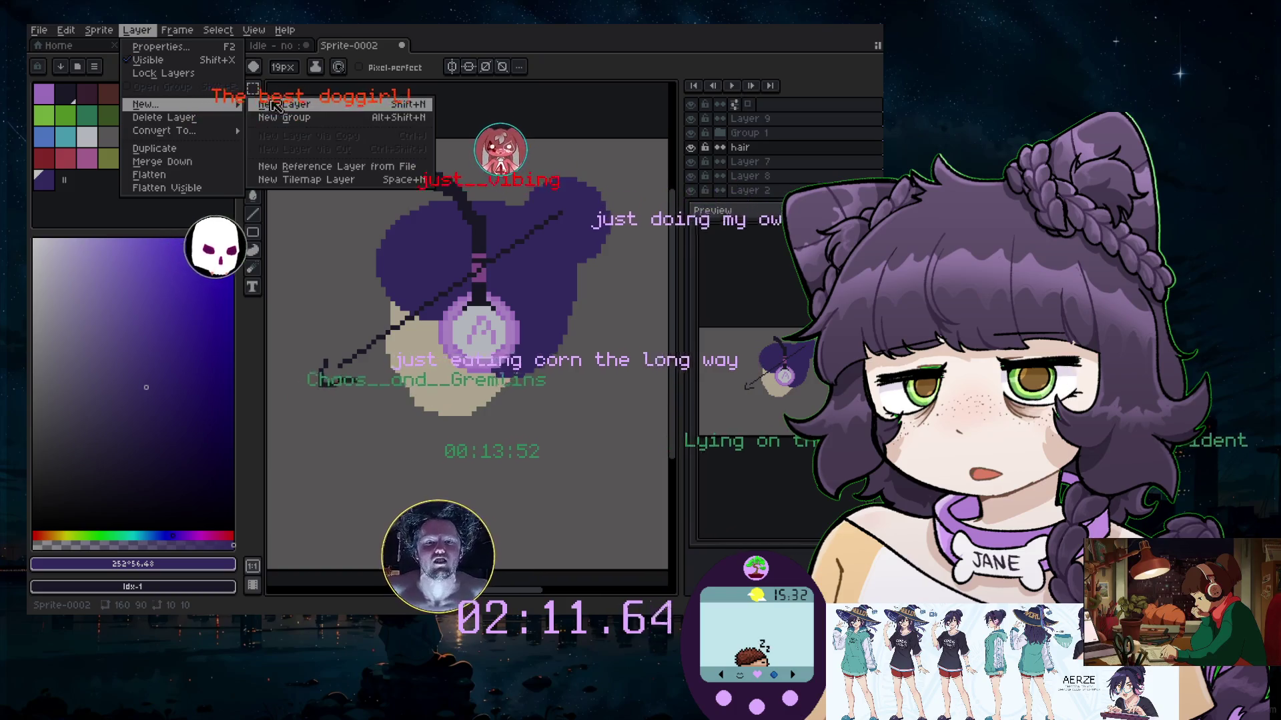
left_click(280, 105)
left_click_drag(774, 163, 760, 135)
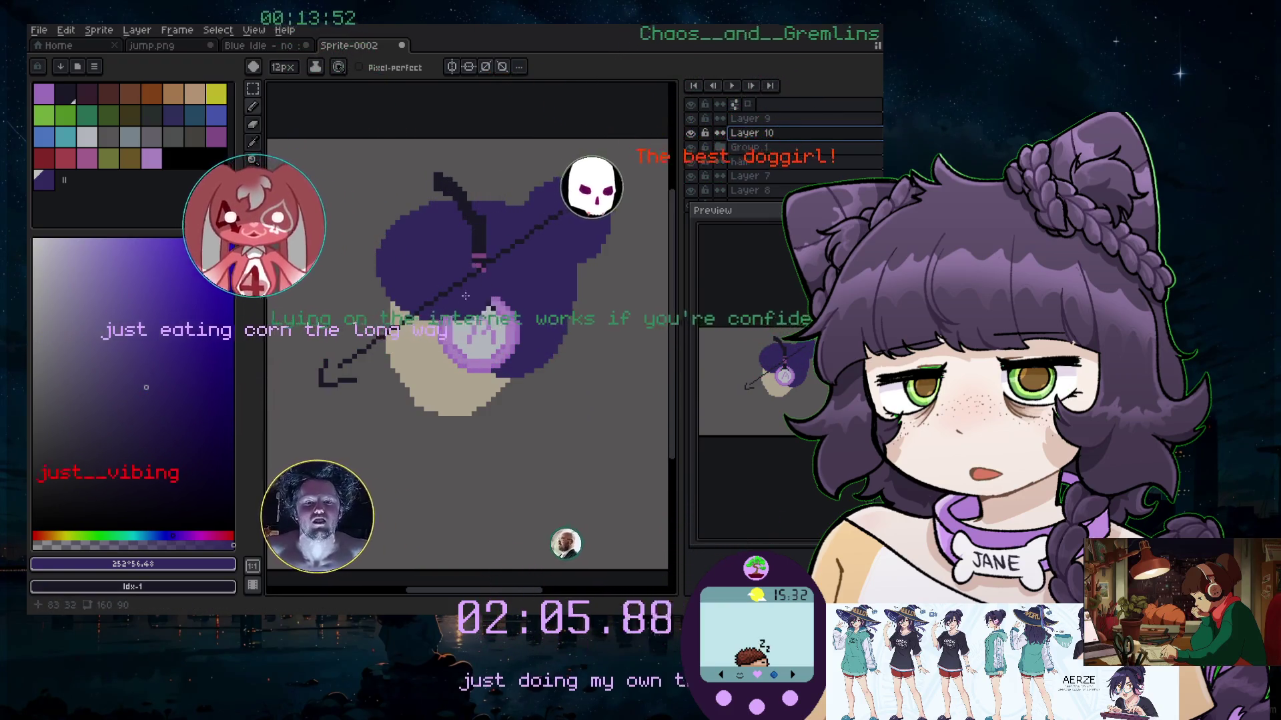
scroll(469, 267, "up", 3)
key("e")
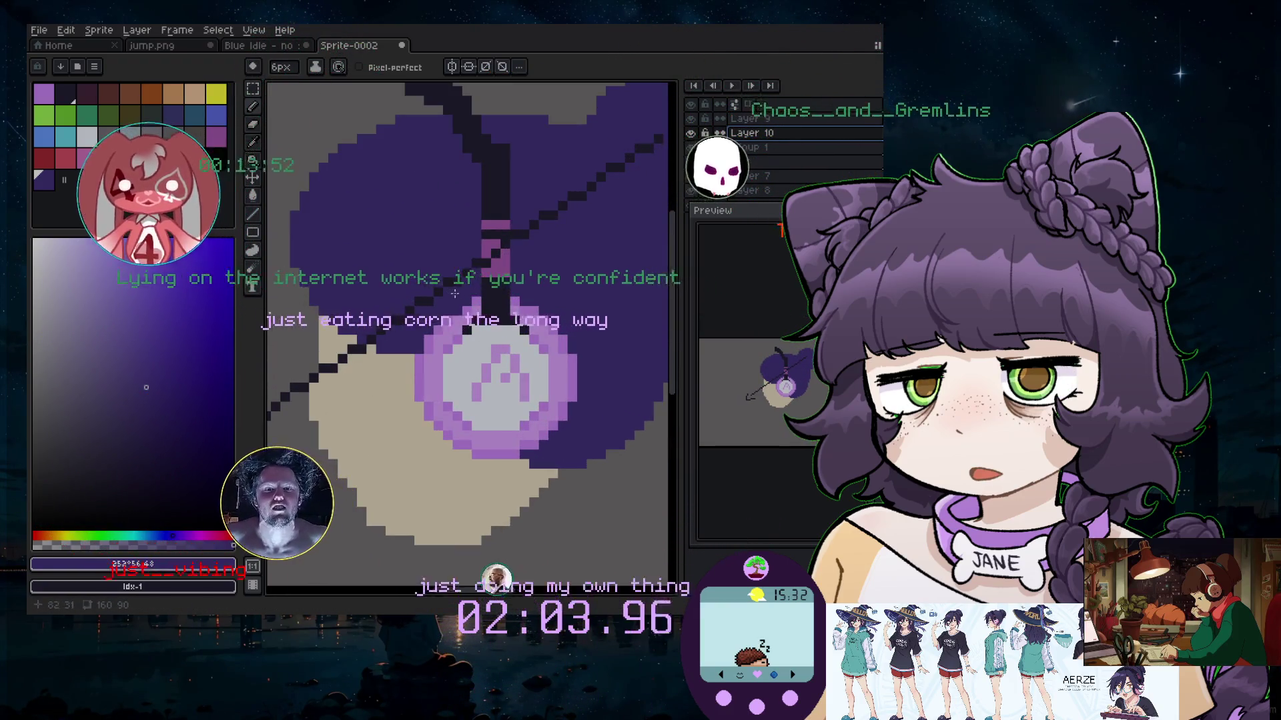
key("minus")
key("minus")
key("minus")
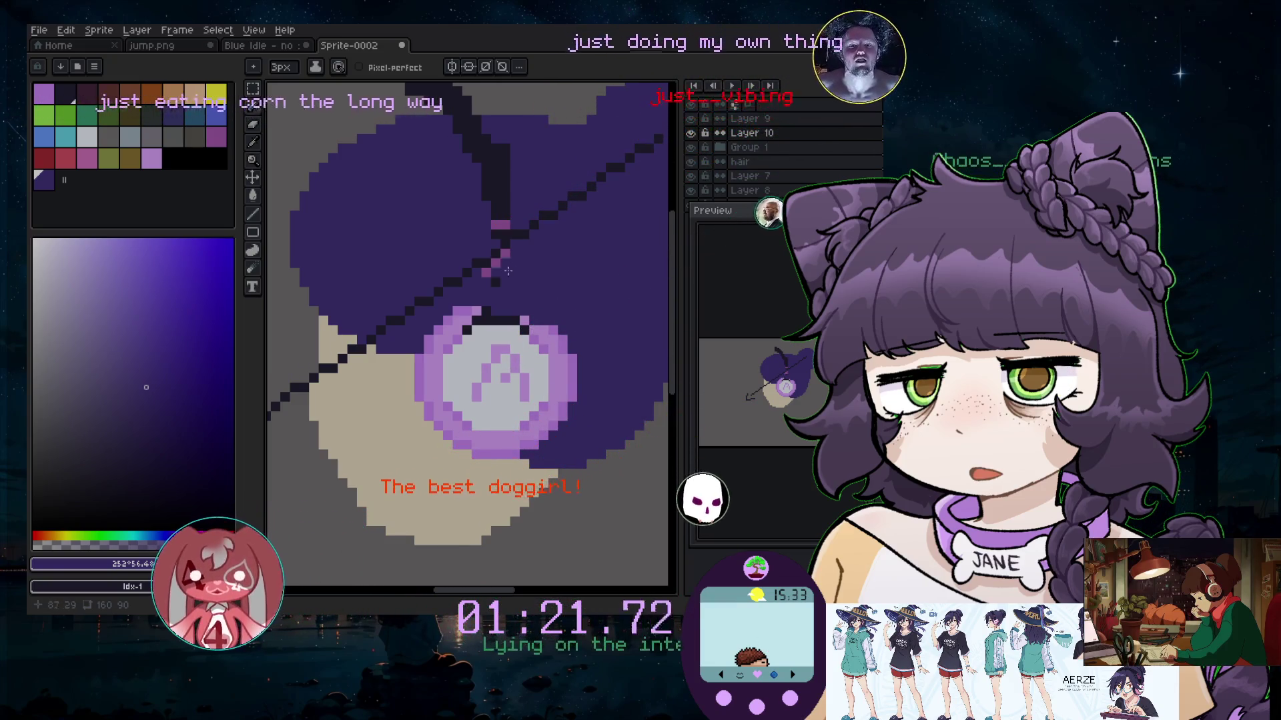
Step: Draw jagged violet hair strands over the earcup's upper-left at 3 px, then choose a darker violet
left_click_drag(506, 324, 475, 321)
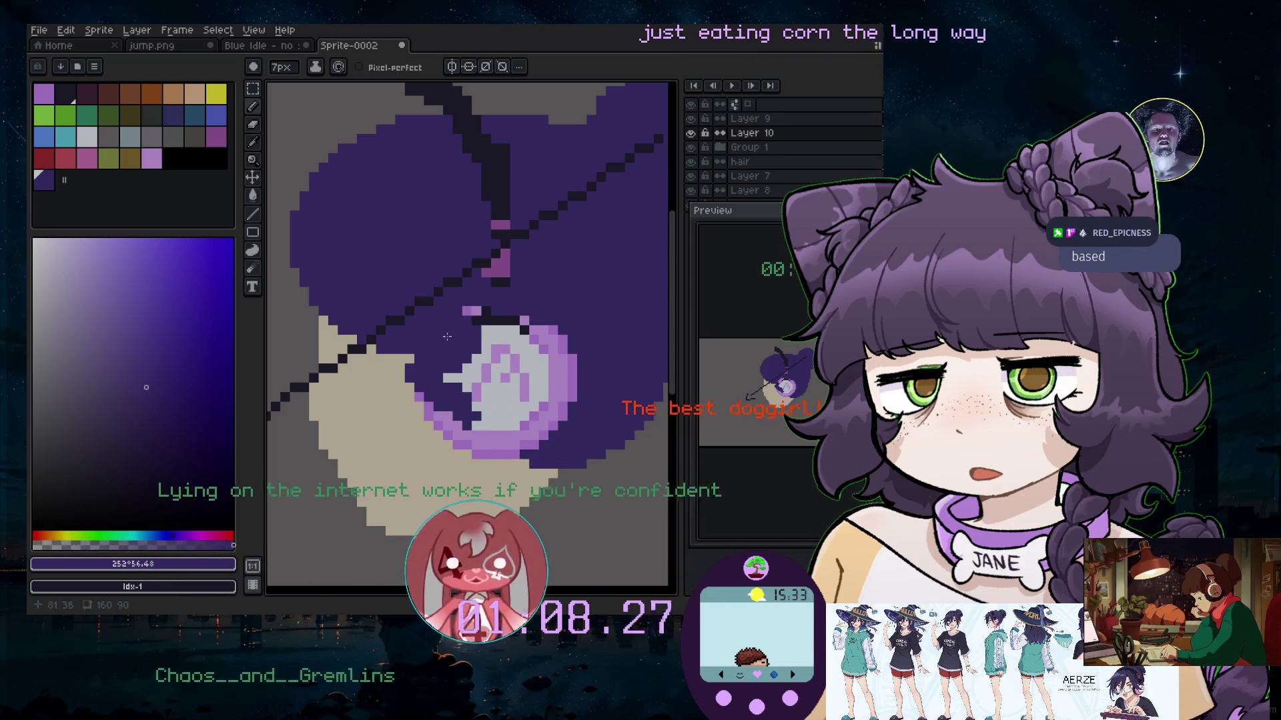
key("minus")
key("minus")
mouse_move(447, 336)
left_mouse_down()
mouse_move(481, 345)
mouse_move(470, 333)
mouse_move(467, 356)
left_mouse_up()
key("minus")
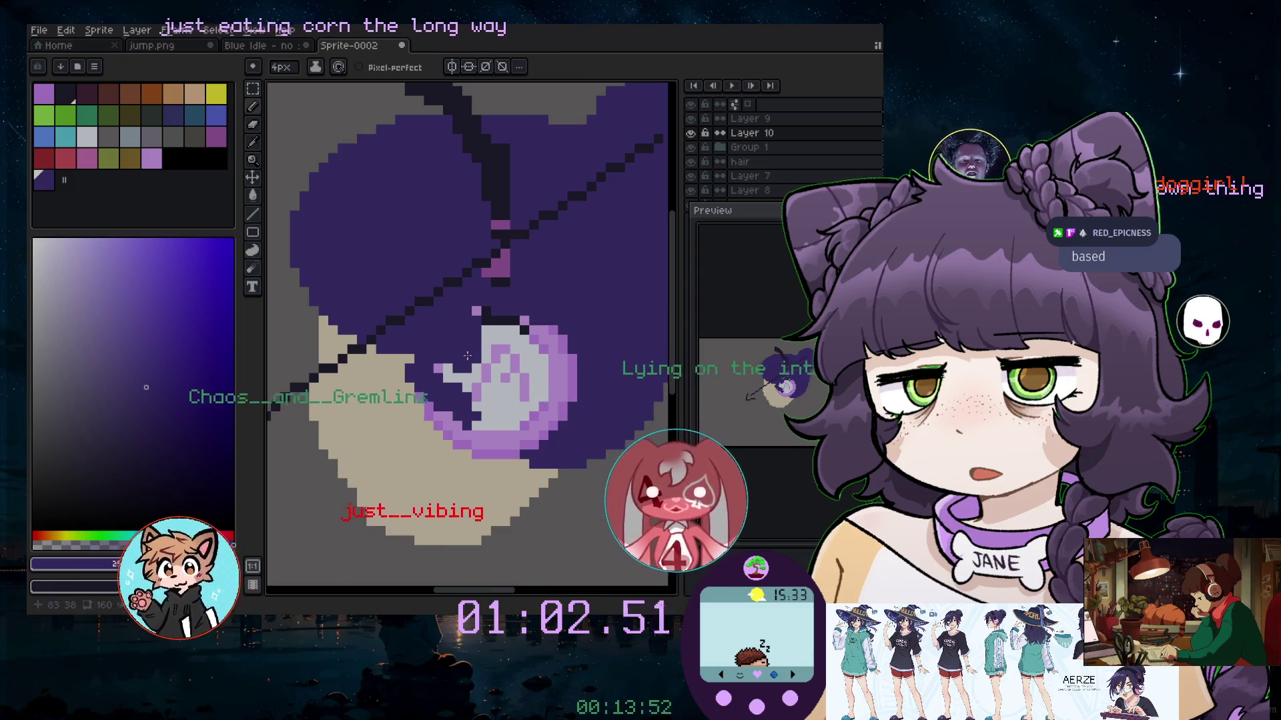
key("minus")
left_click_drag(467, 357, 475, 333)
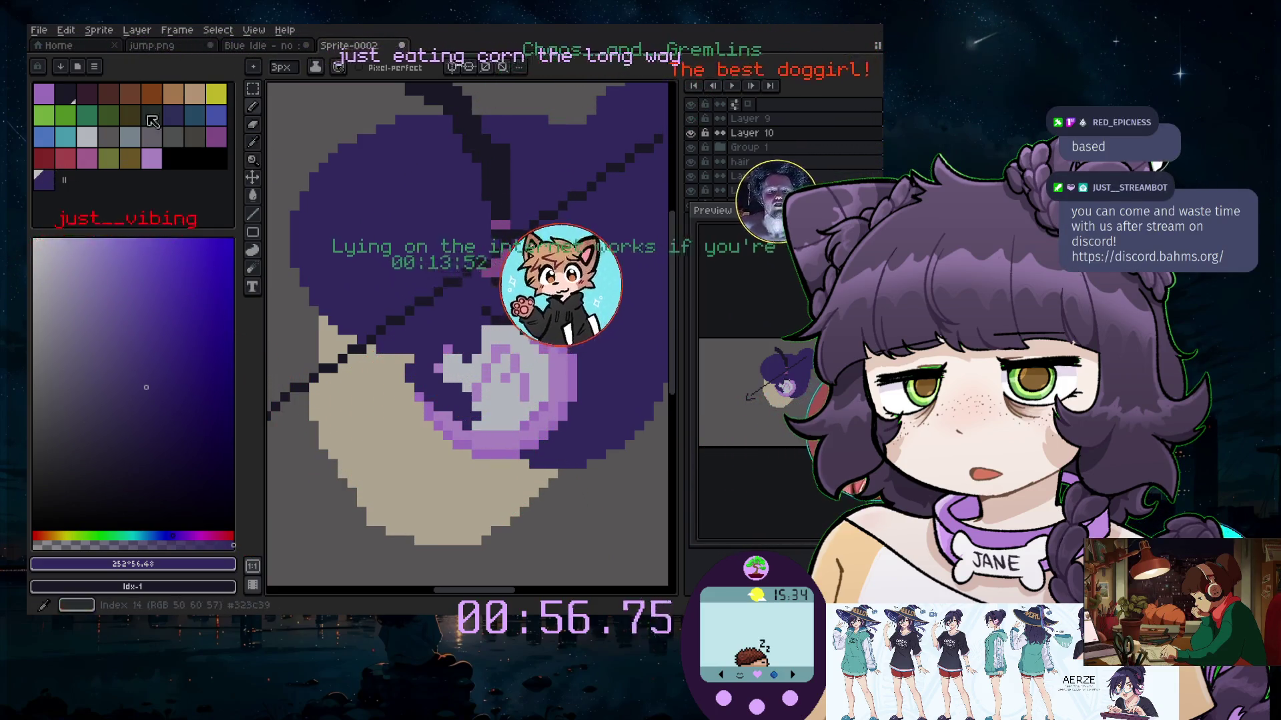
left_click(122, 412)
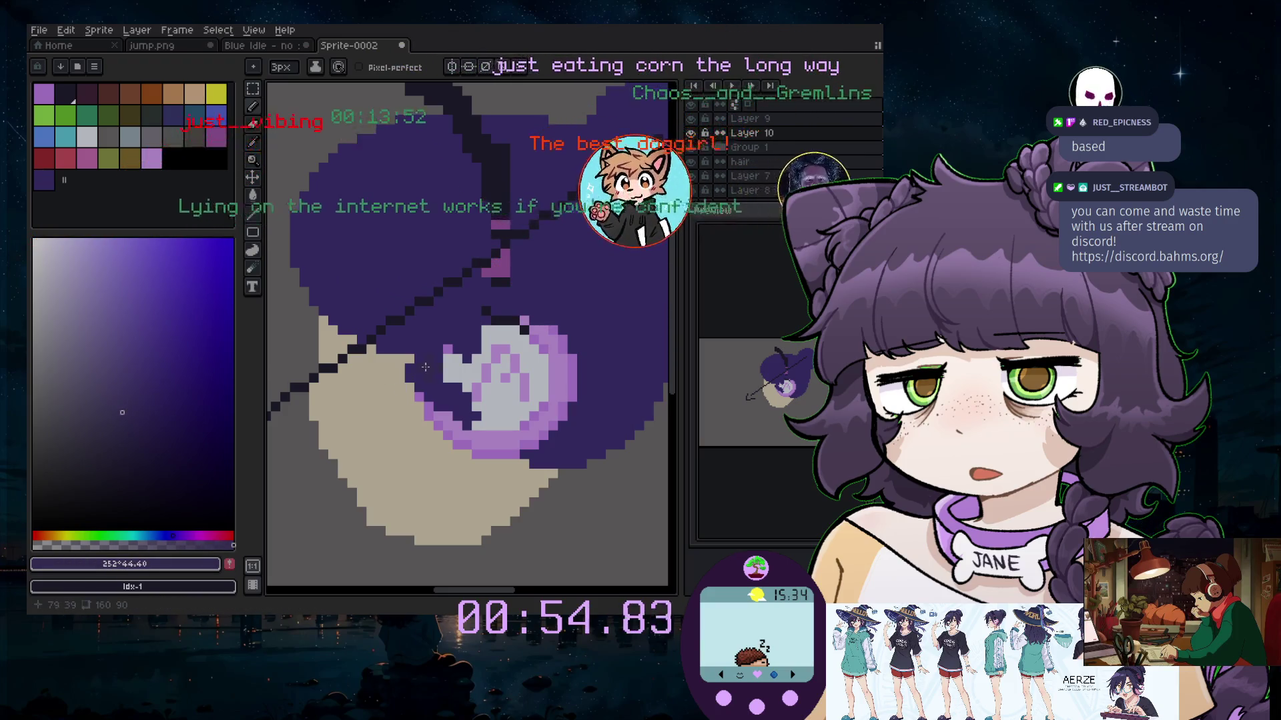
scroll(411, 392, "up", 3)
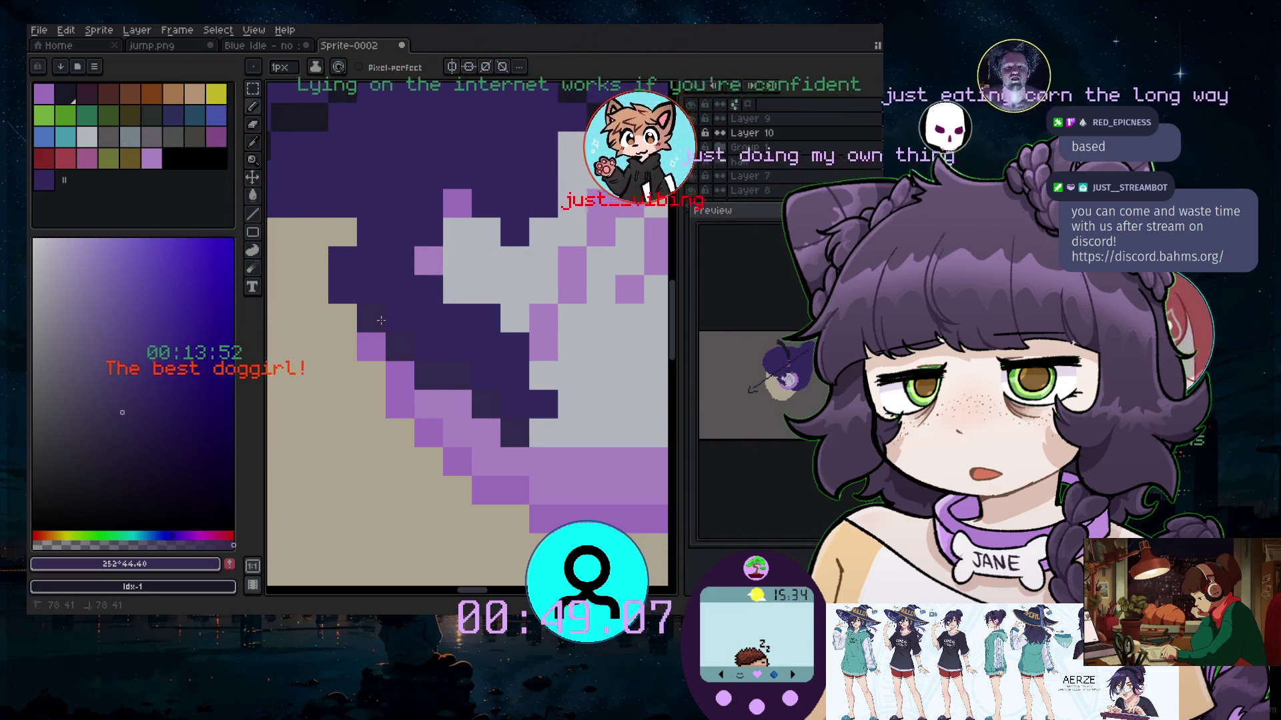
Step: Add darker violet shading along the hair lock's edge over the earcup
left_click_drag(405, 356, 343, 275)
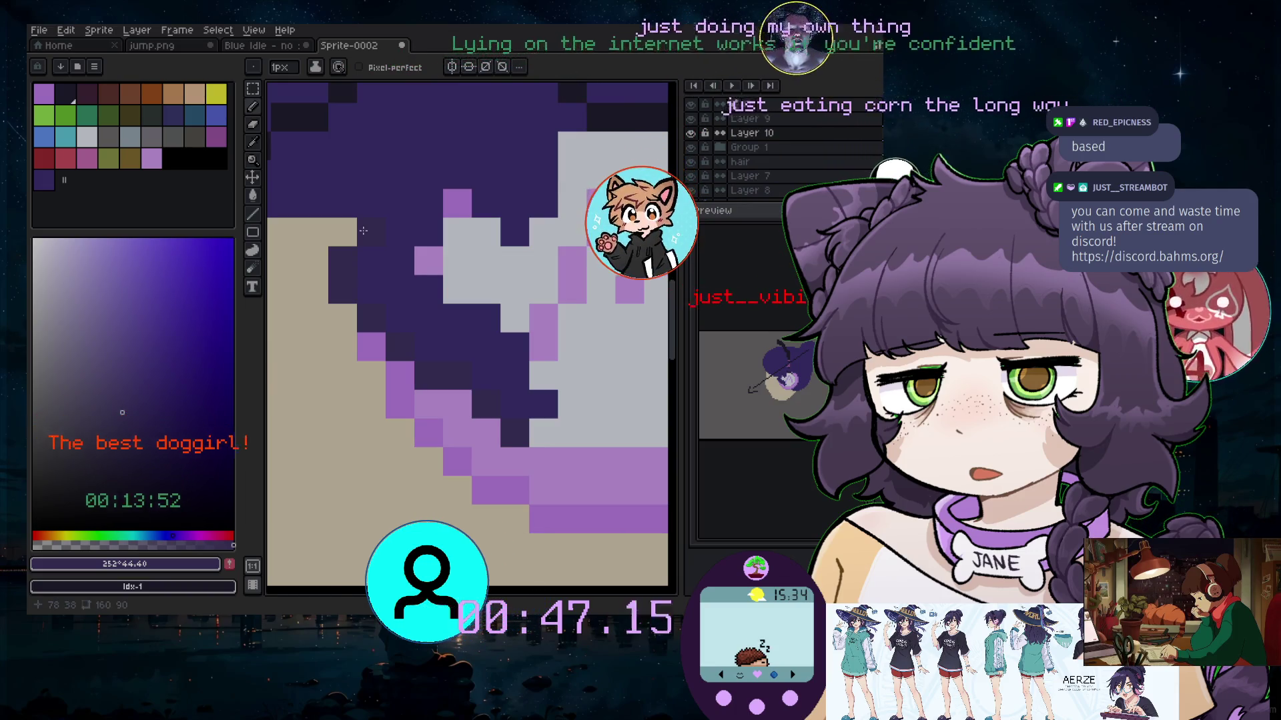
scroll(403, 163, "down", 3)
scroll(403, 163, "up", 2)
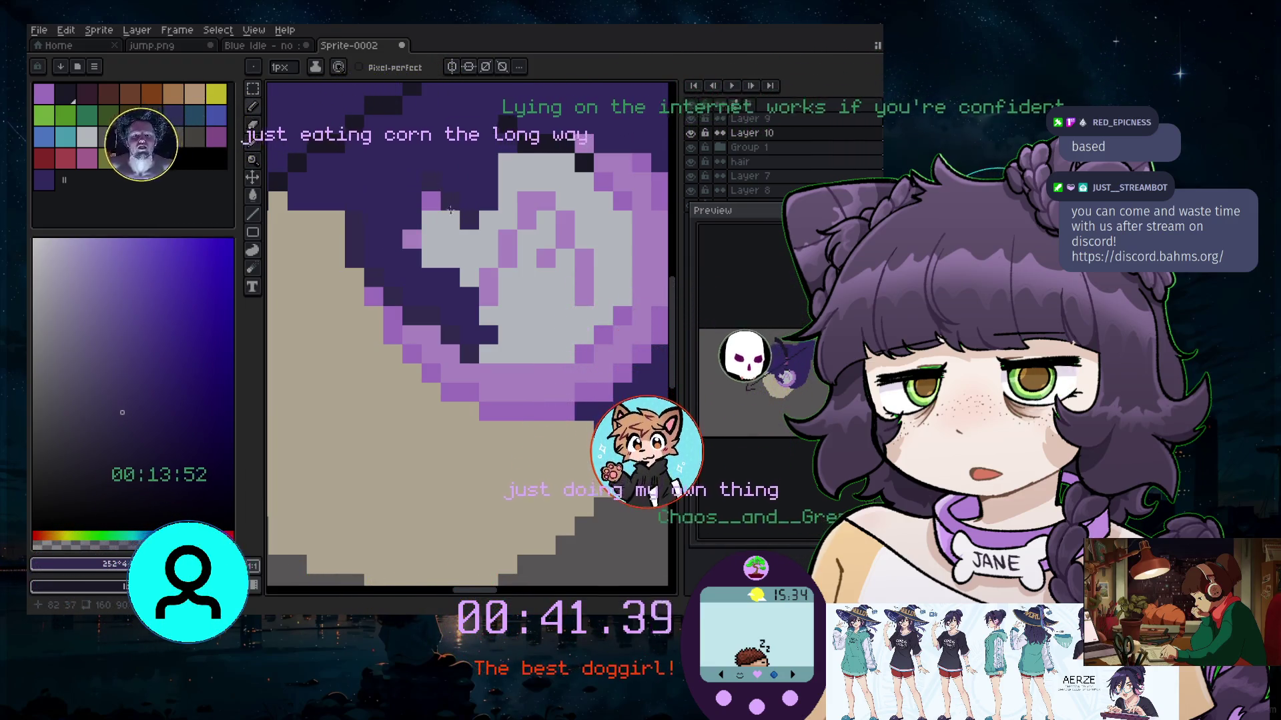
scroll(473, 182, "down", 2)
scroll(480, 179, "up", 1)
scroll(493, 173, "up", 1)
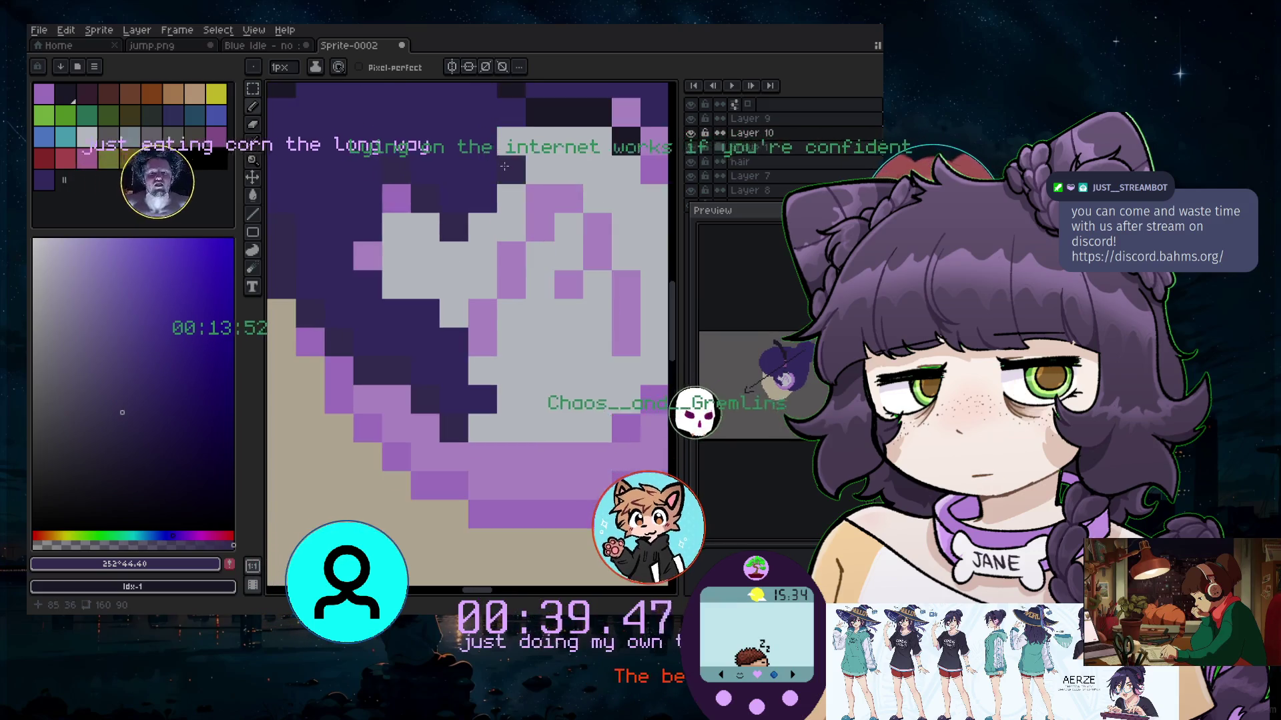
scroll(514, 164, "down", 2)
scroll(550, 152, "up", 1)
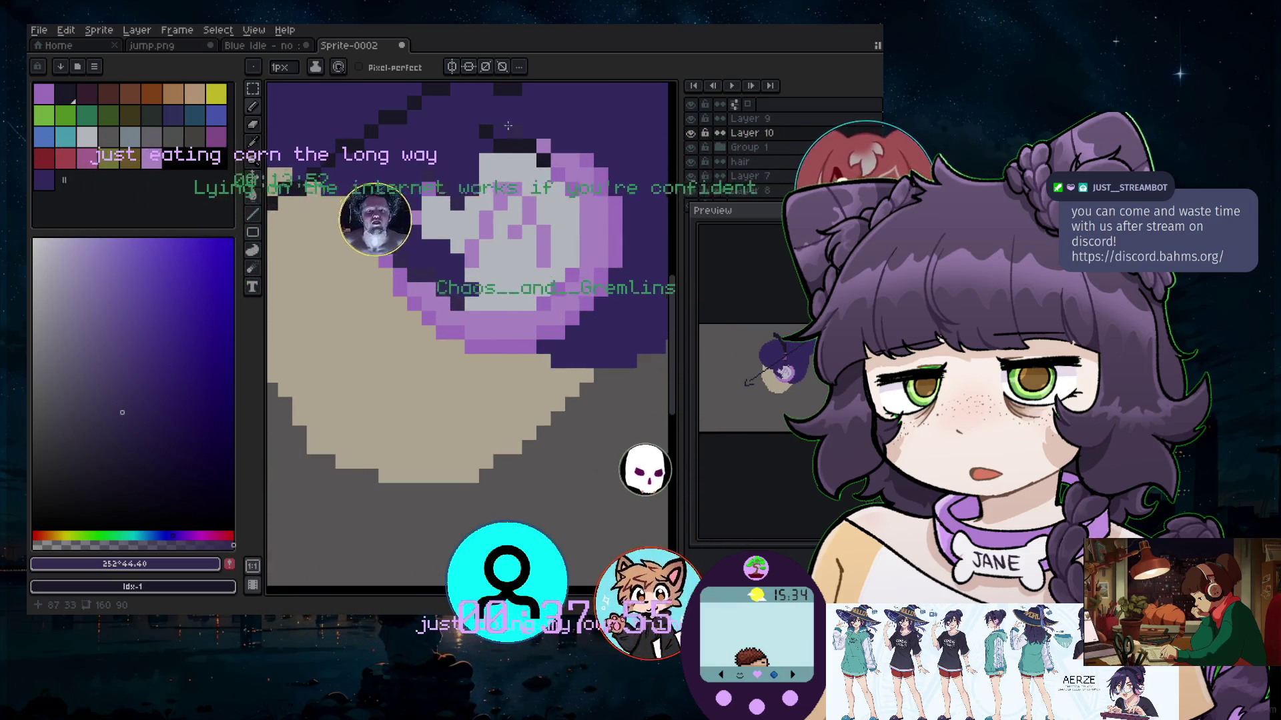
scroll(673, 320, "up", 3)
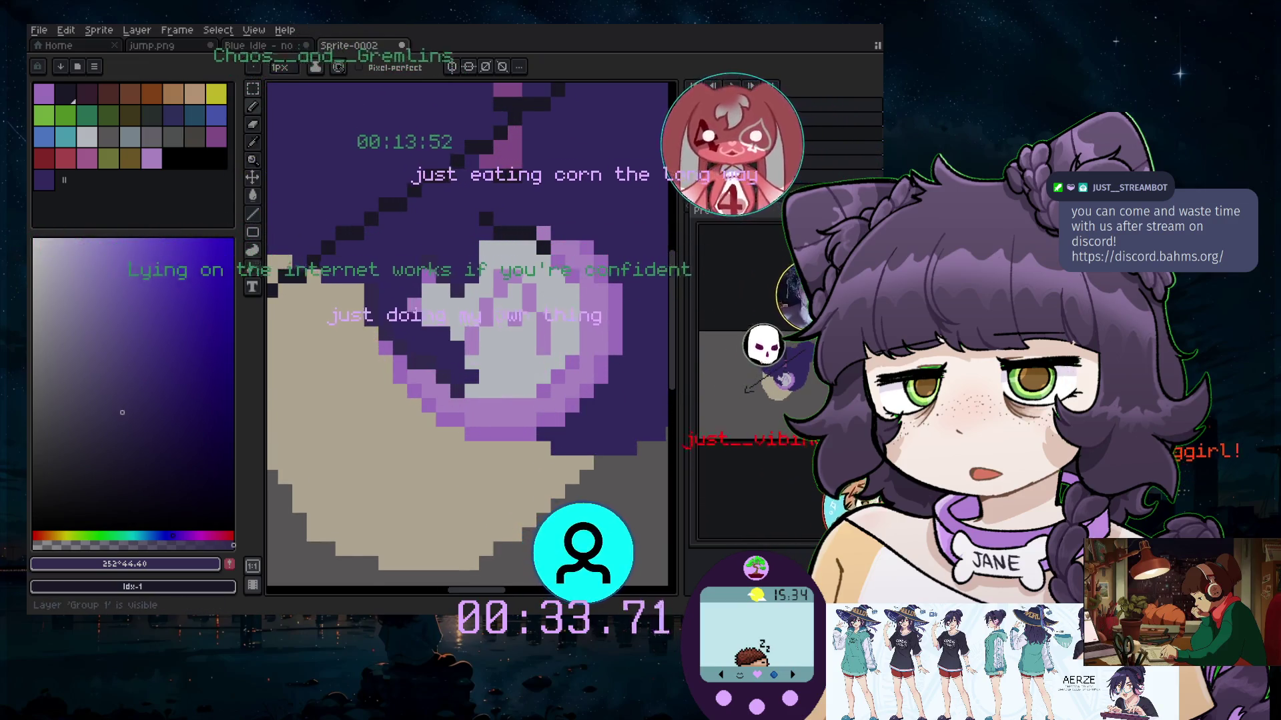
Step: Hide the purple hair layer and zoom to inspect the earcup on the bare head
left_click(700, 104)
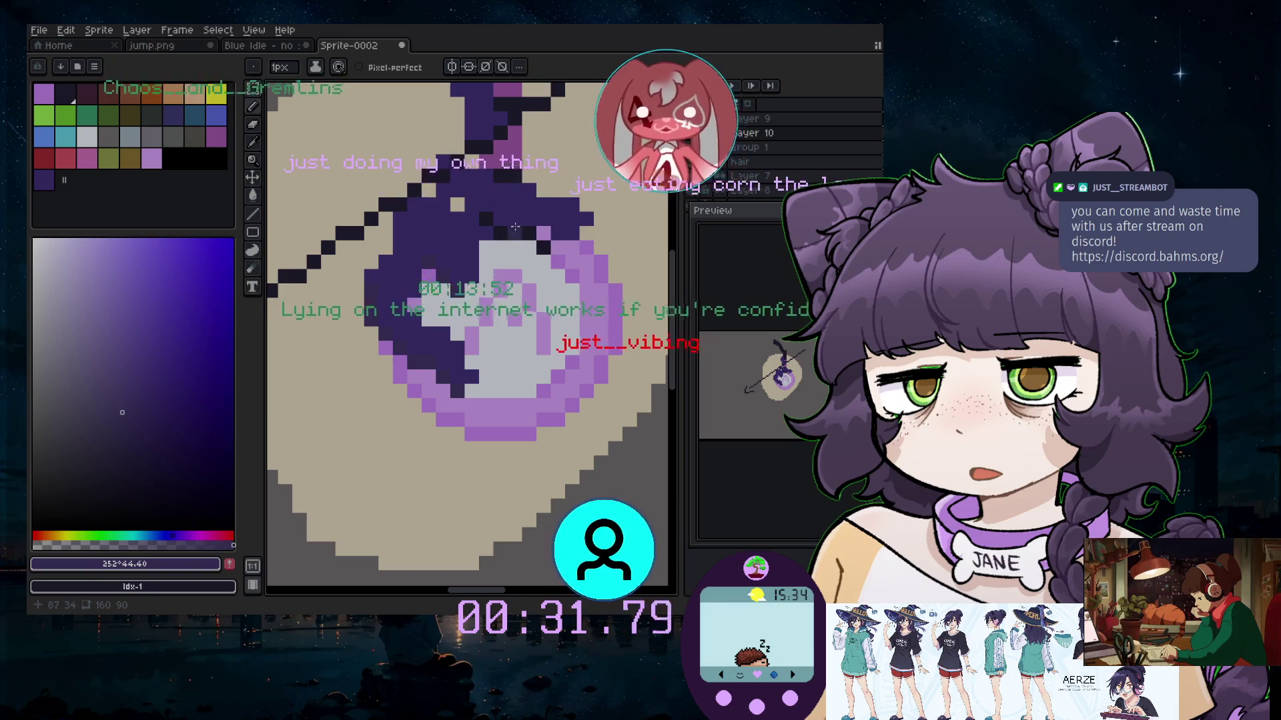
scroll(493, 241, "up", 2)
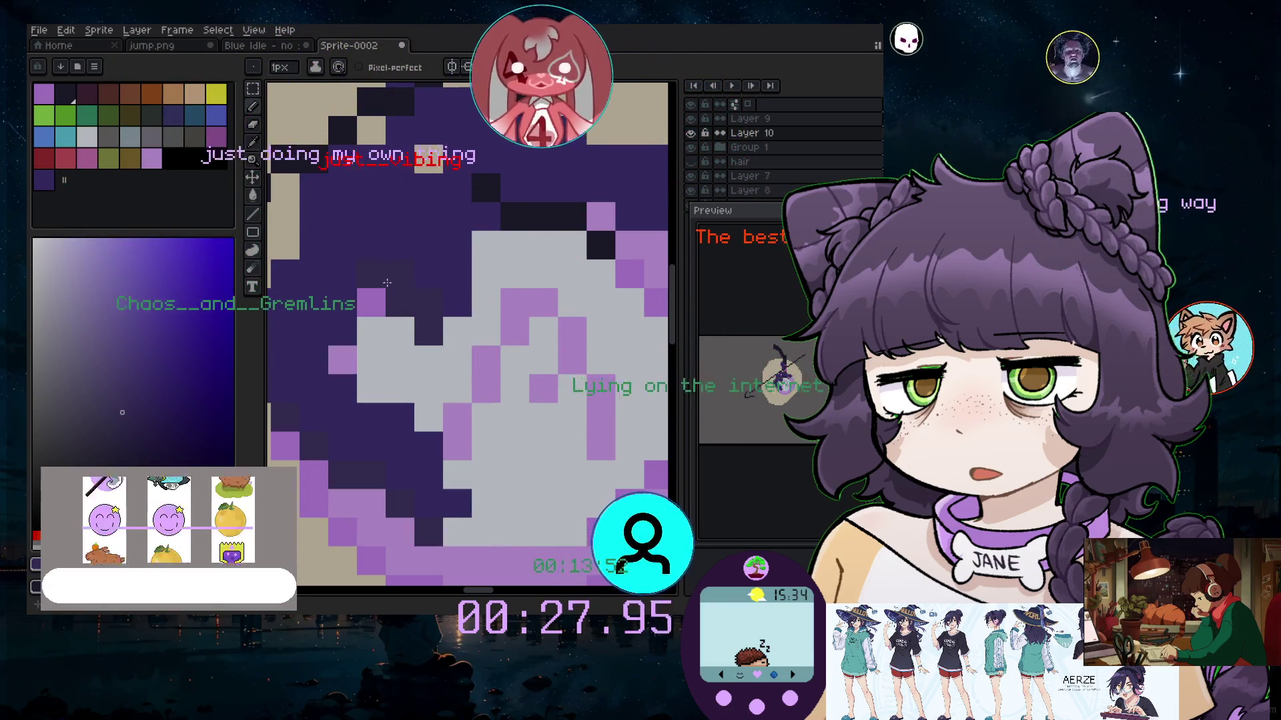
scroll(518, 186, "down", 1)
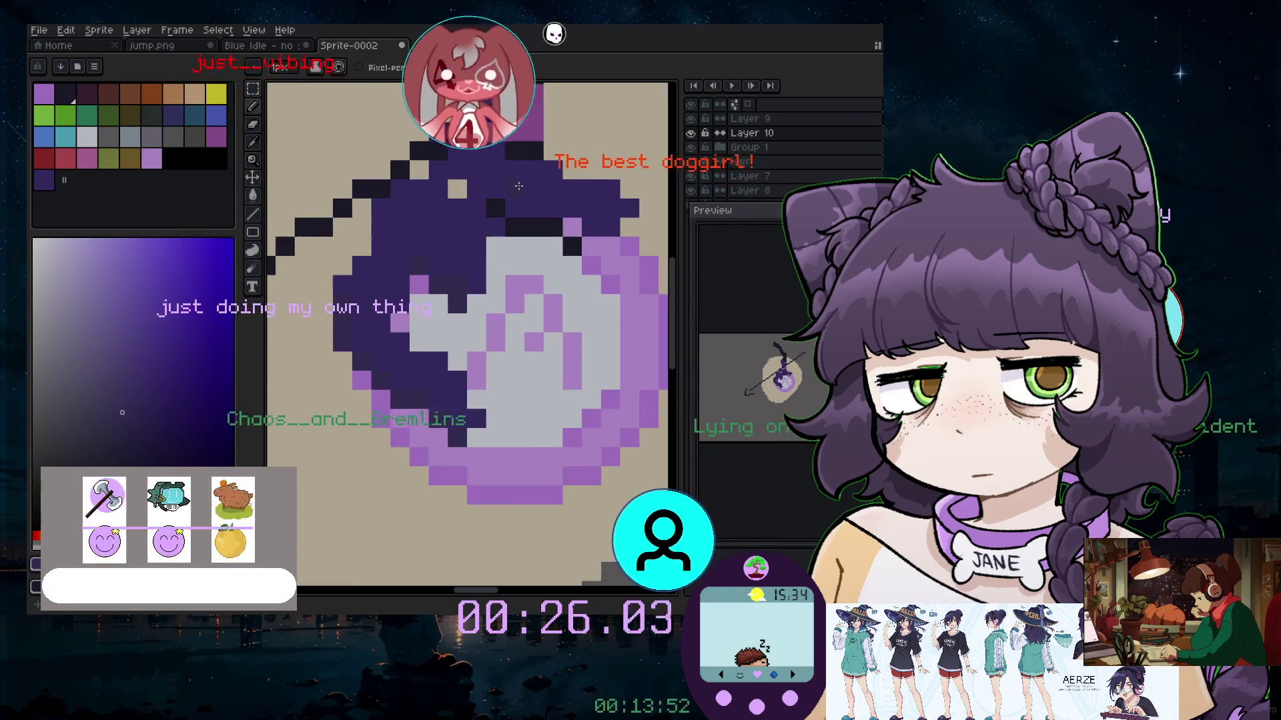
scroll(518, 187, "up", 1)
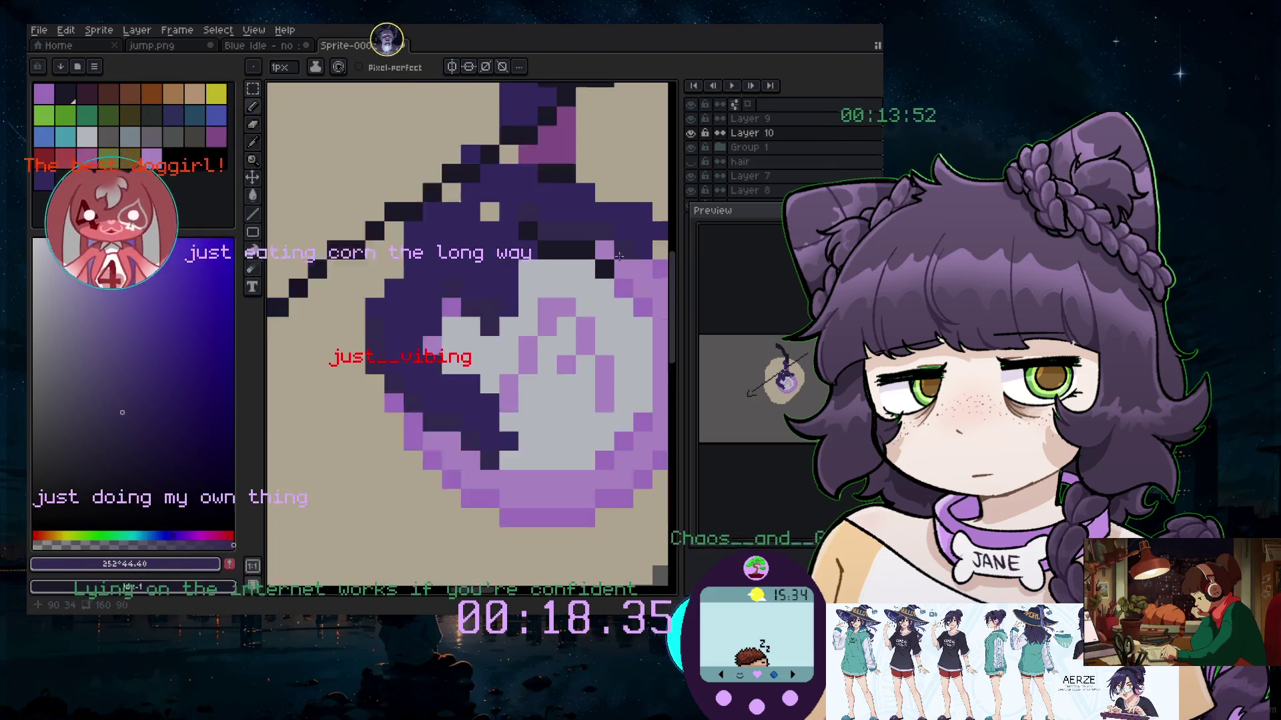
scroll(600, 233, "down", 2)
scroll(607, 246, "up", 1)
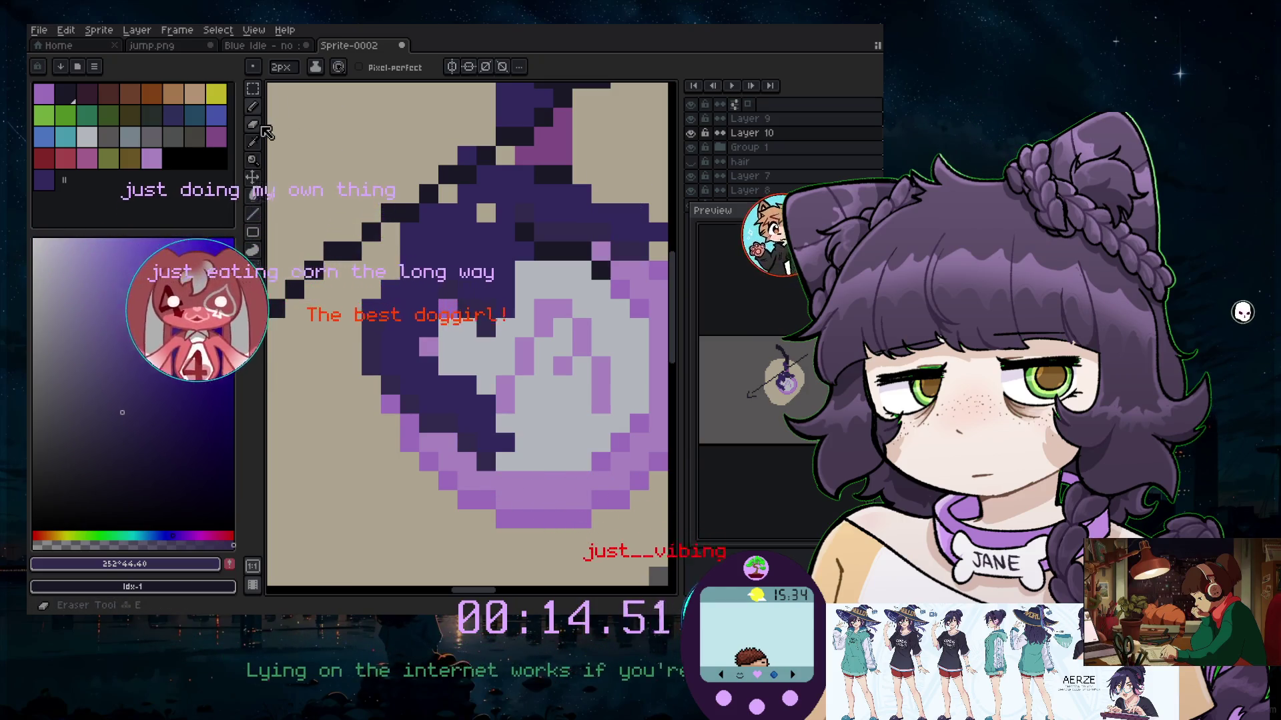
Step: Switch between the Eraser and Pencil and make two short strokes near the lower canvas
left_click(252, 125)
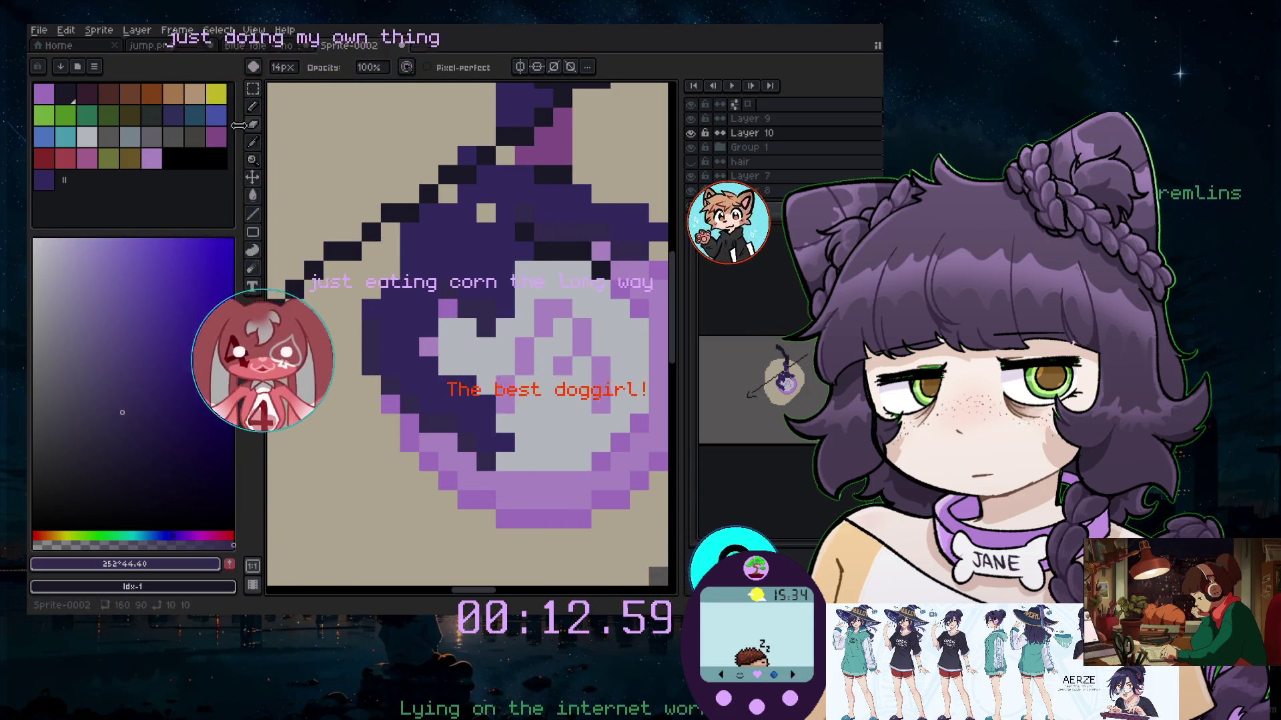
left_click(252, 107)
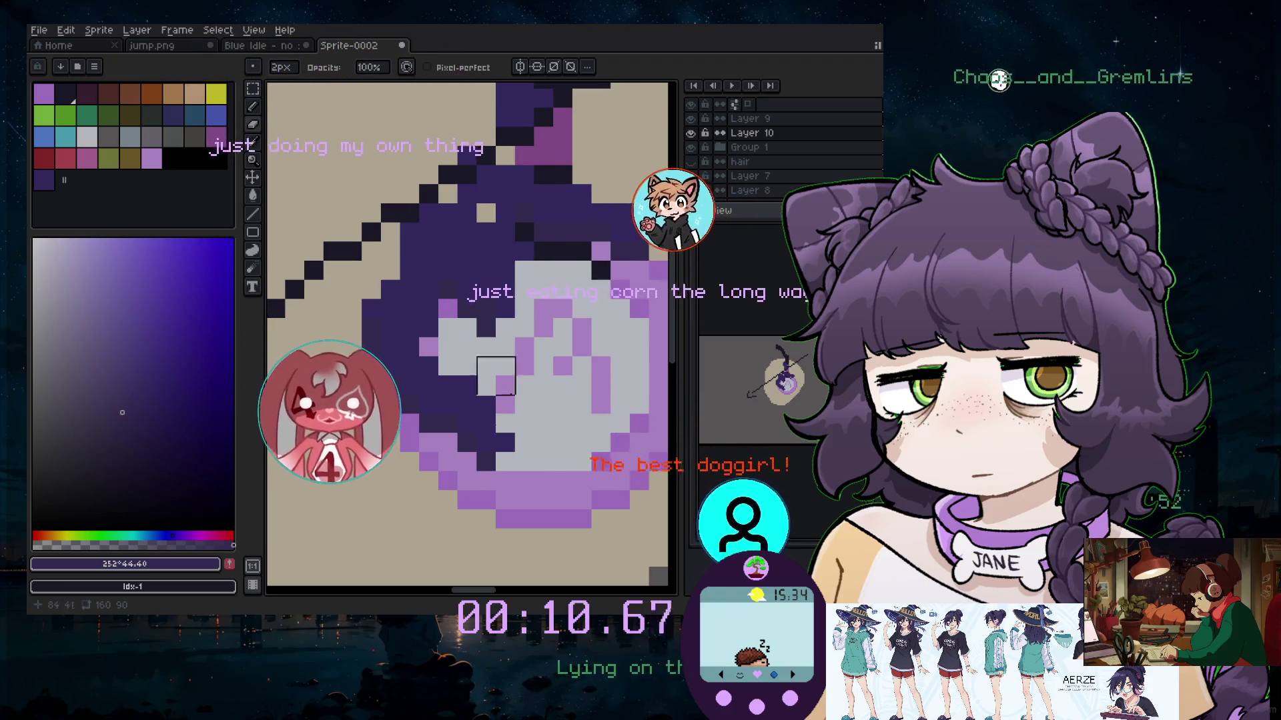
left_click_drag(467, 593, 487, 592)
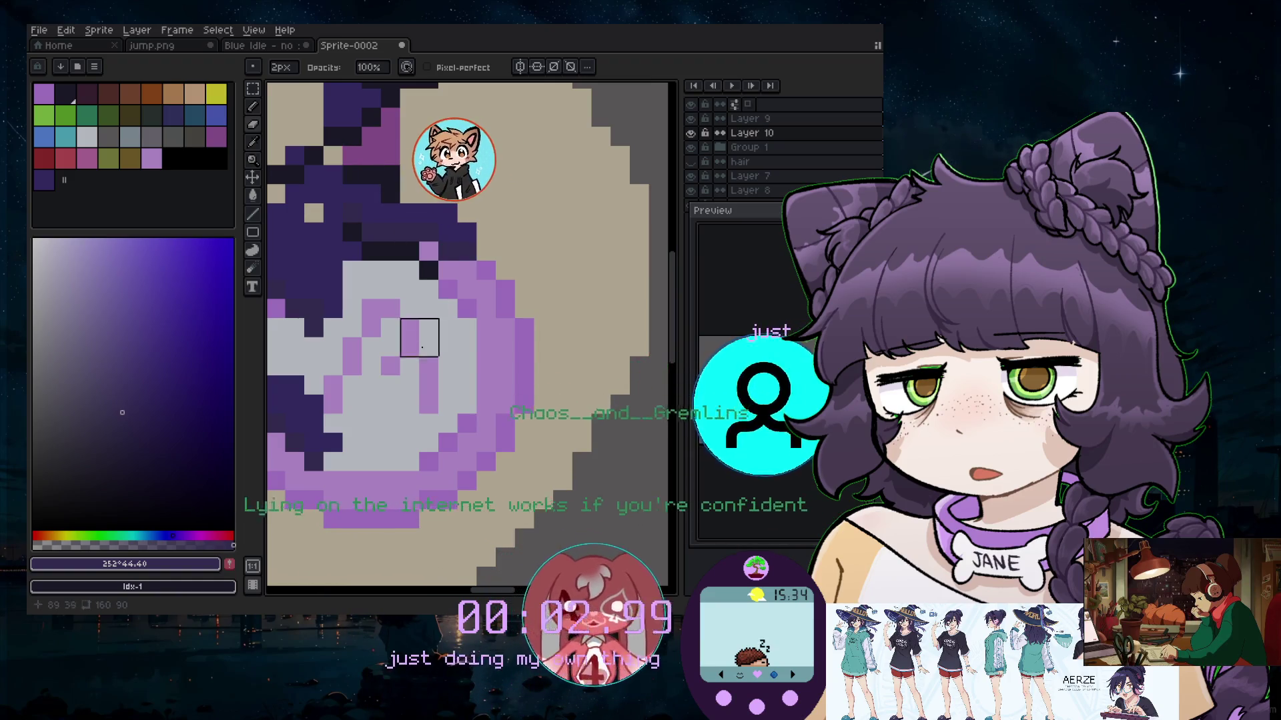
mouse_move(496, 596)
left_mouse_down()
mouse_move(460, 592)
mouse_move(491, 590)
left_mouse_up()
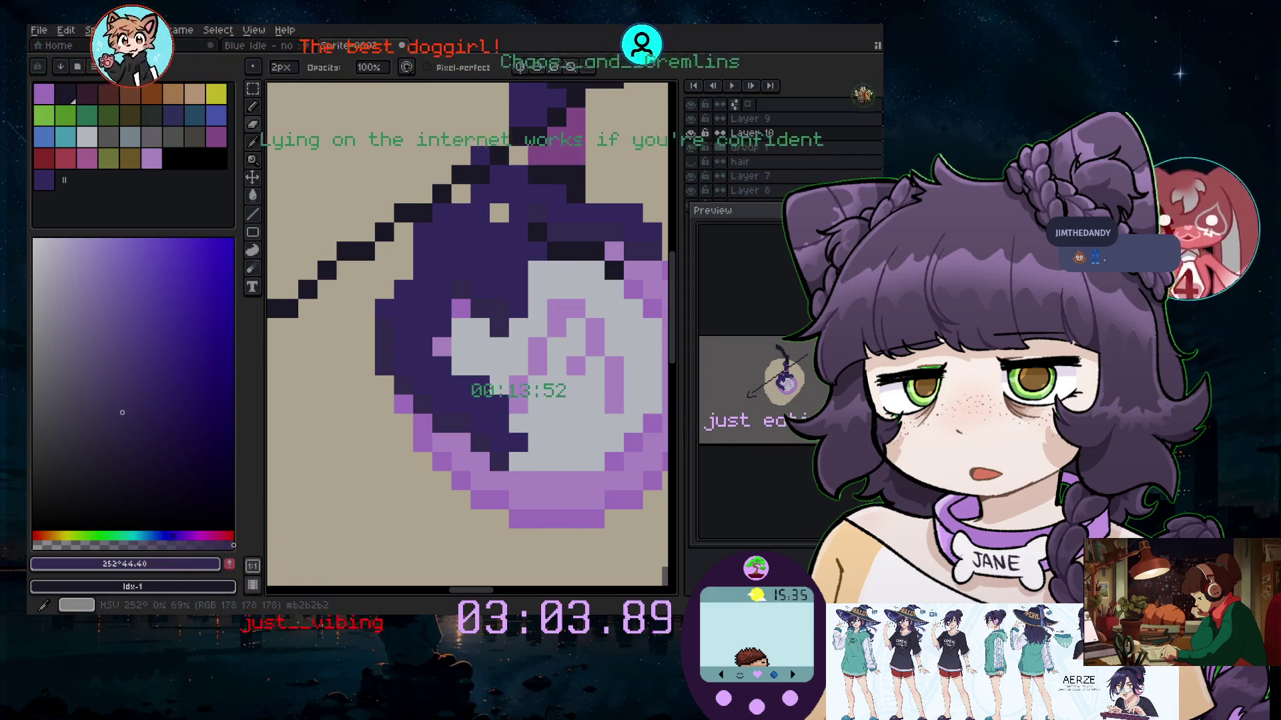
scroll(491, 263, "down", 2)
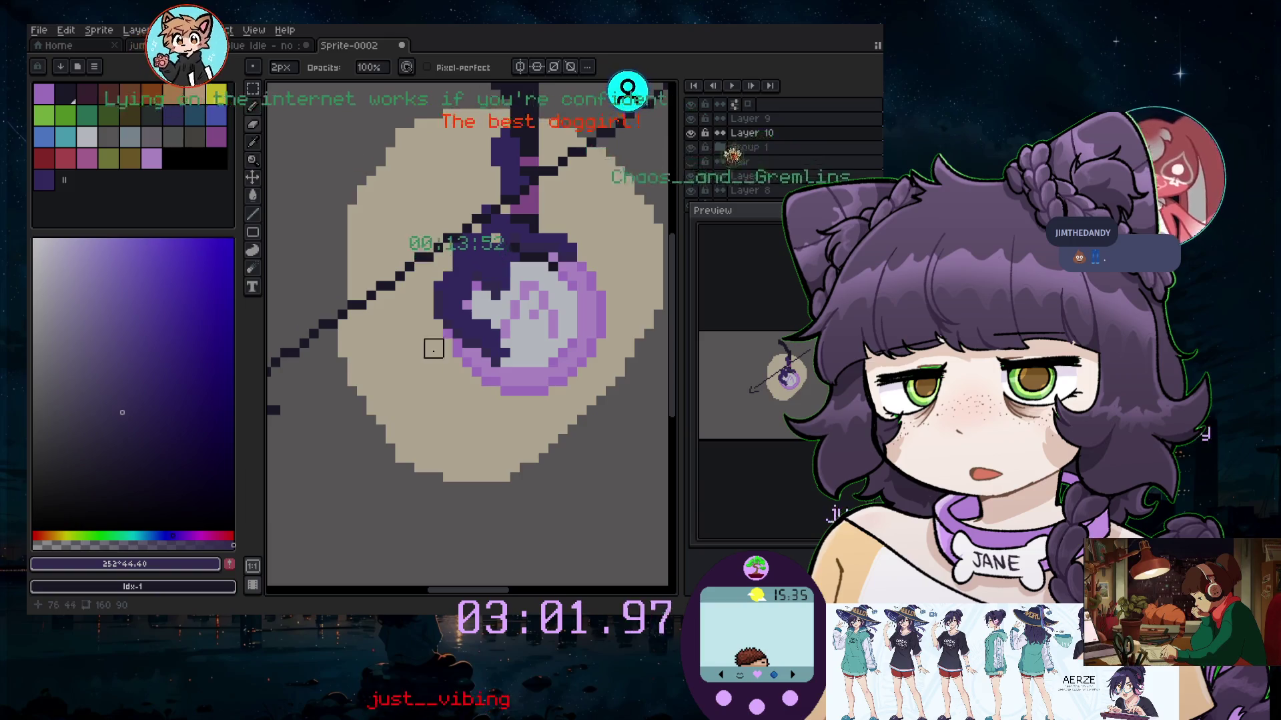
scroll(465, 154, "up", 1)
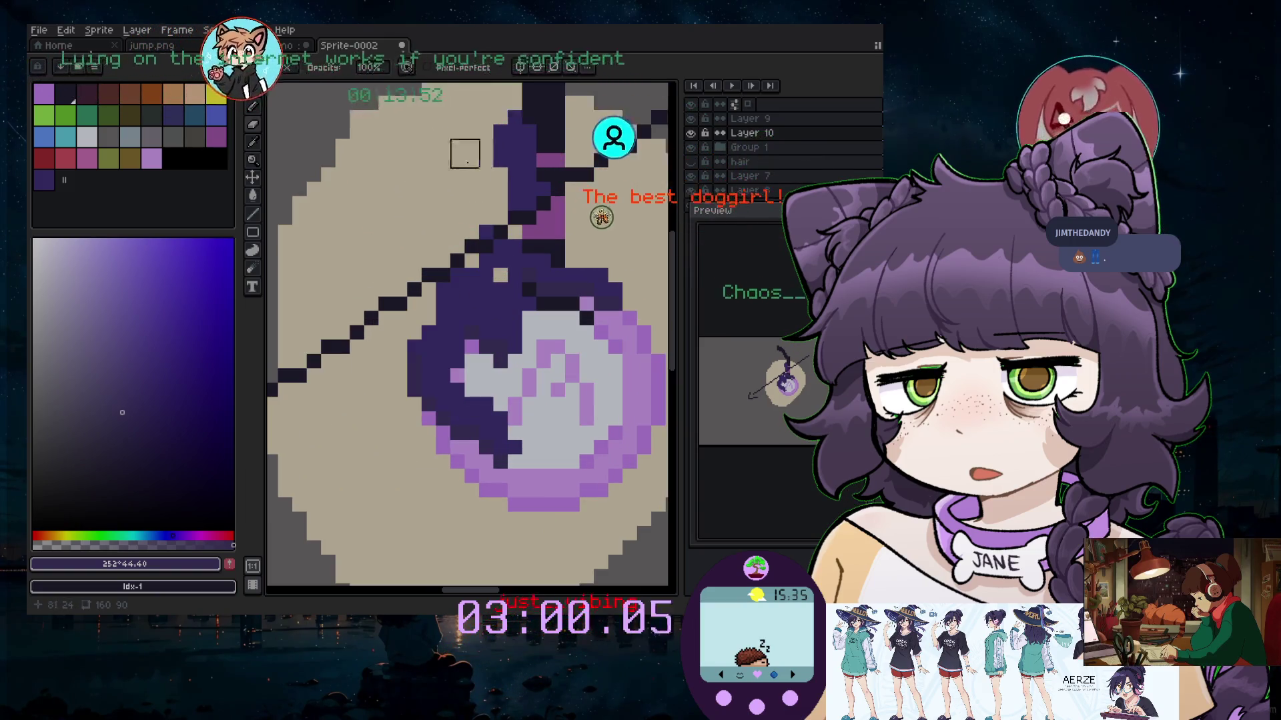
Step: Repaint a short column of the headphone band in dark purple #423866, then show the hair layer again
key("b")
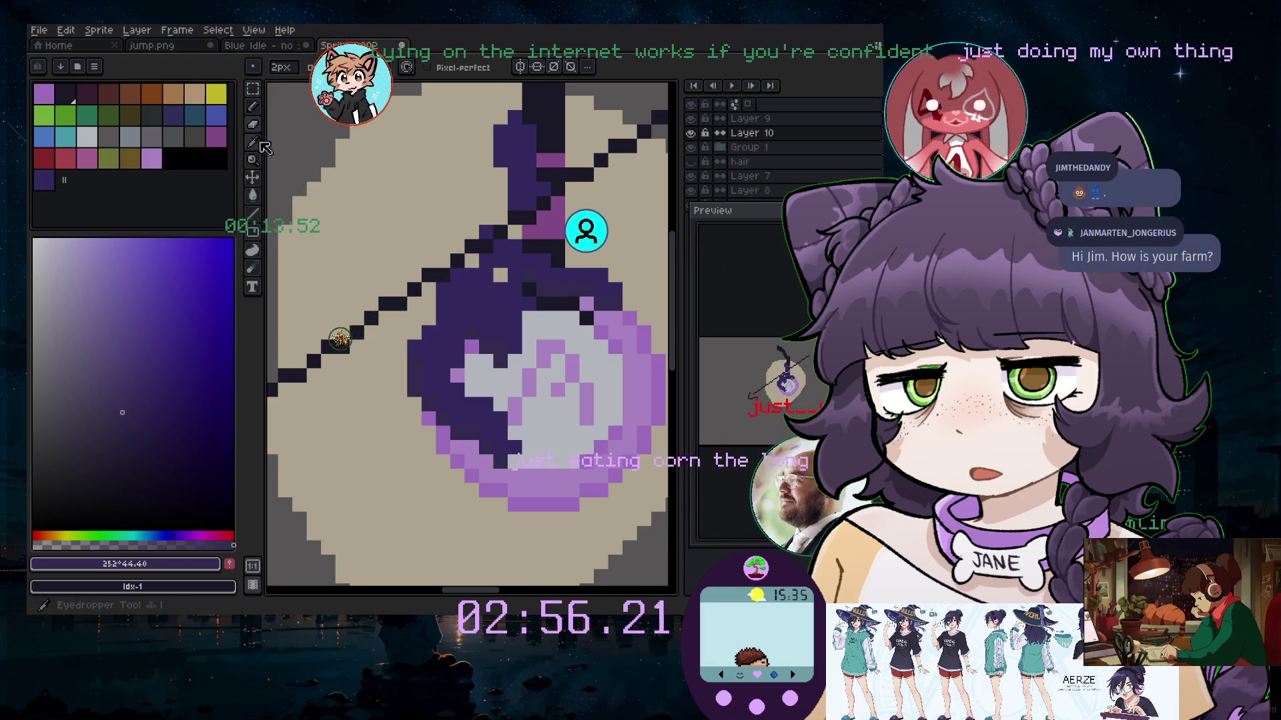
left_click(421, 369, "alt")
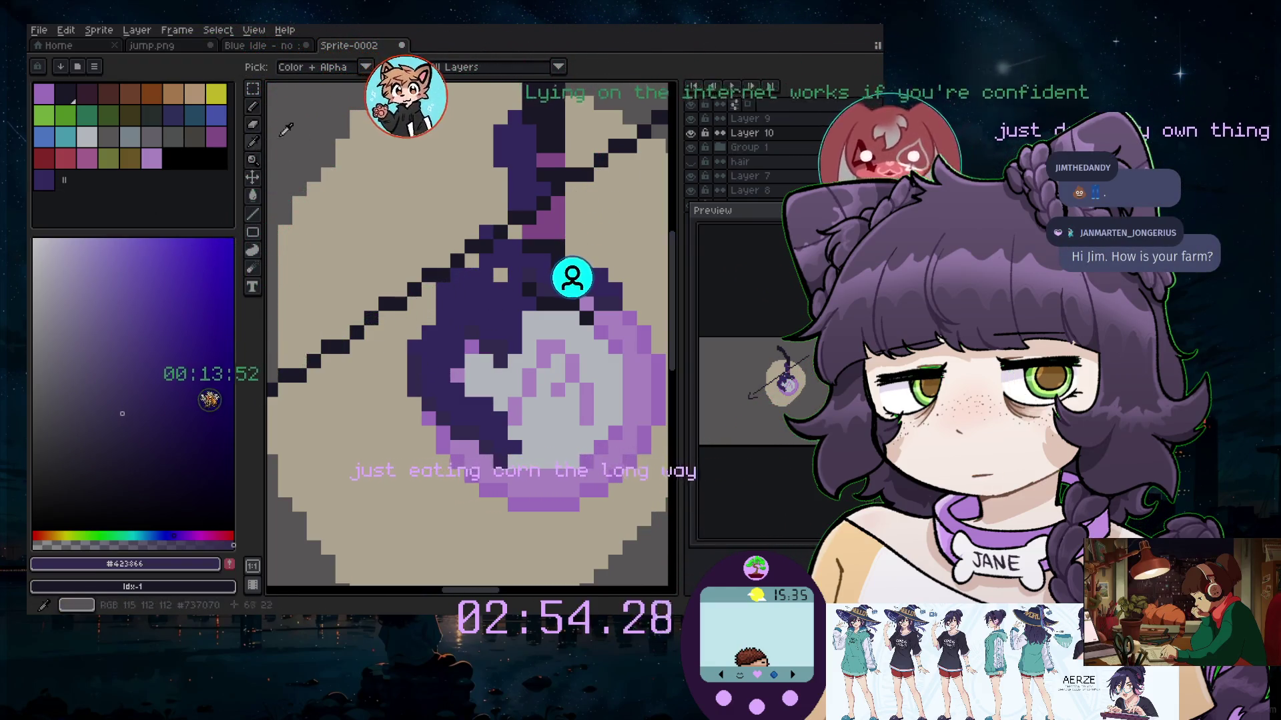
mouse_move(256, 110)
scroll(499, 198, "up", 2)
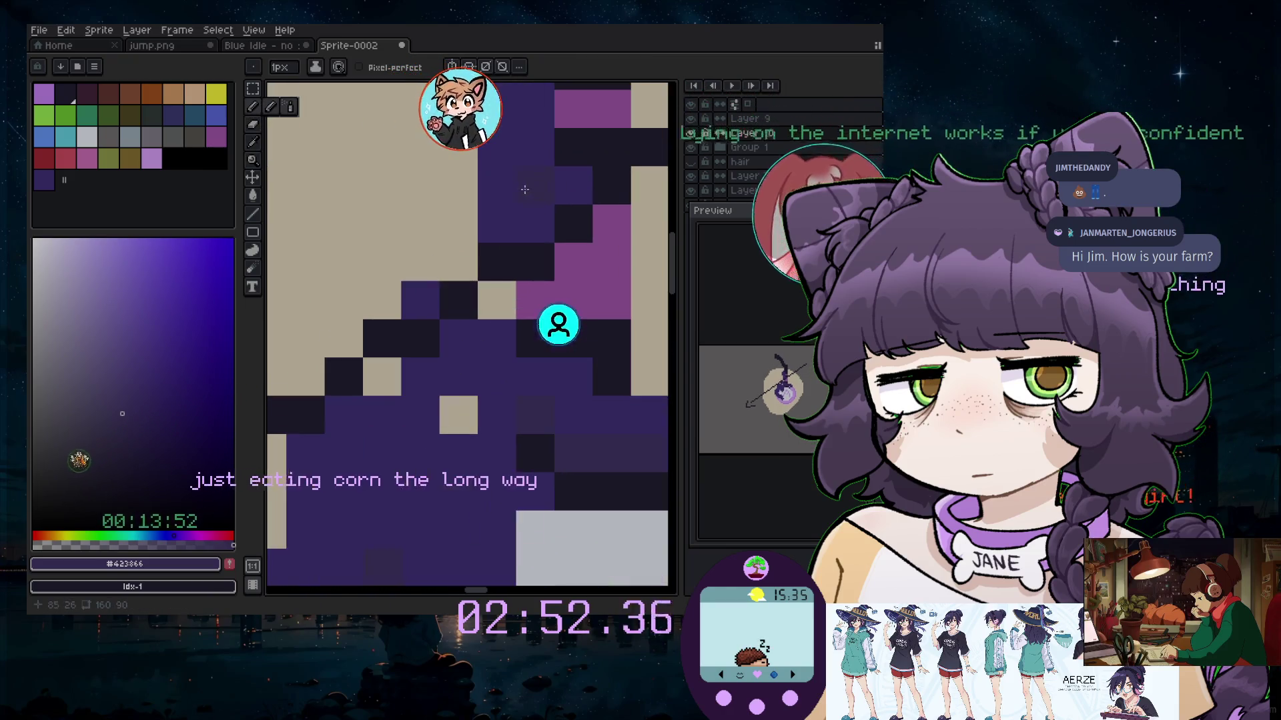
left_click_drag(497, 224, 496, 148)
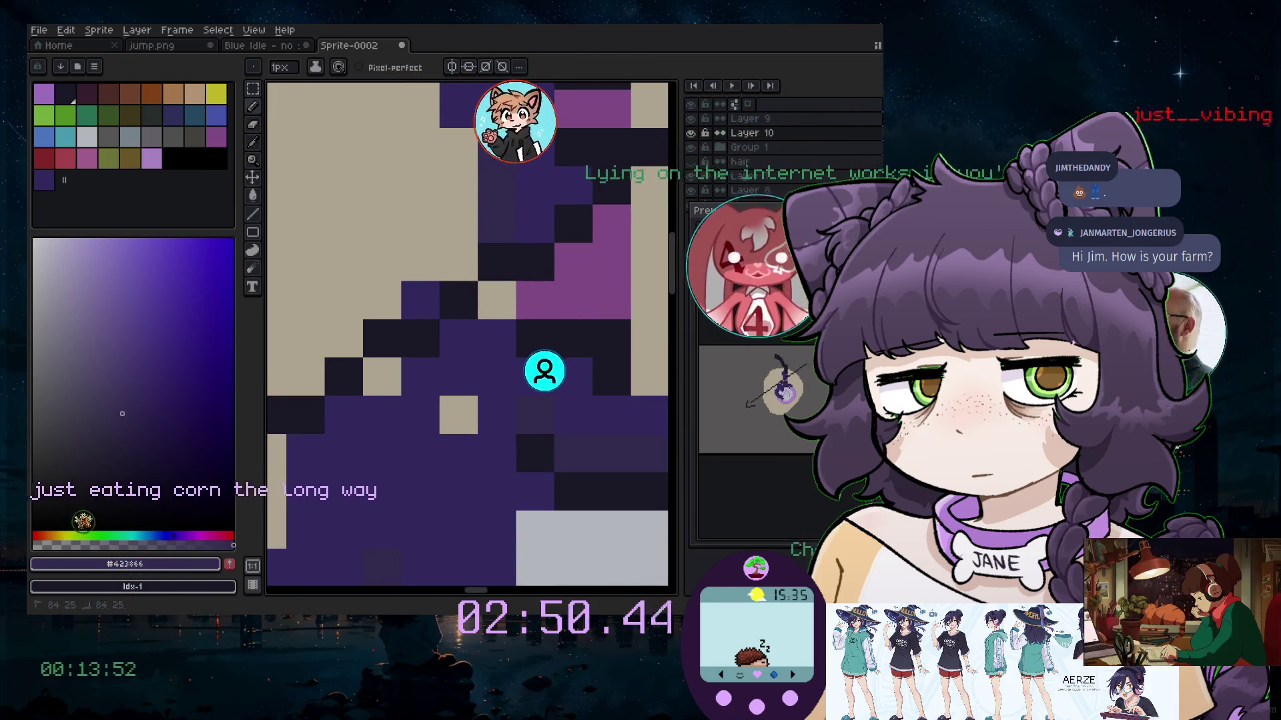
scroll(473, 118, "down", 1)
scroll(467, 200, "down", 2)
scroll(458, 306, "up", 2)
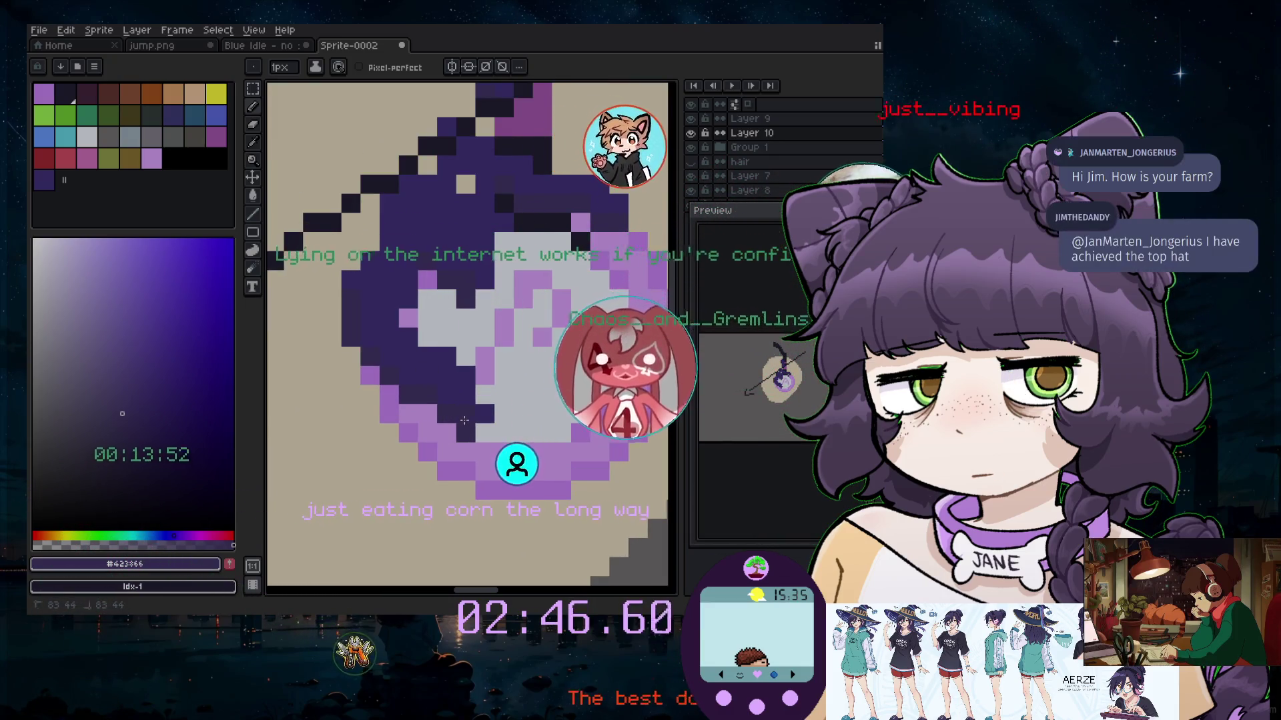
scroll(457, 403, "down", 1)
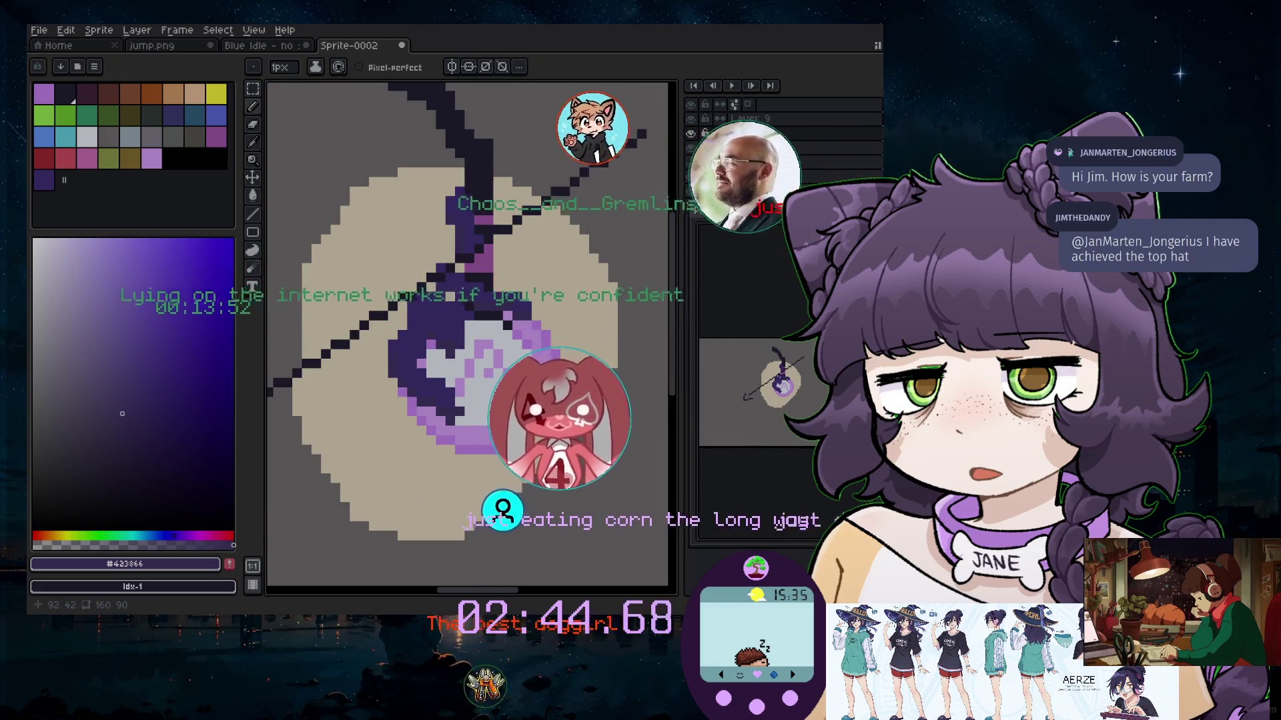
scroll(469, 344, "up", 1)
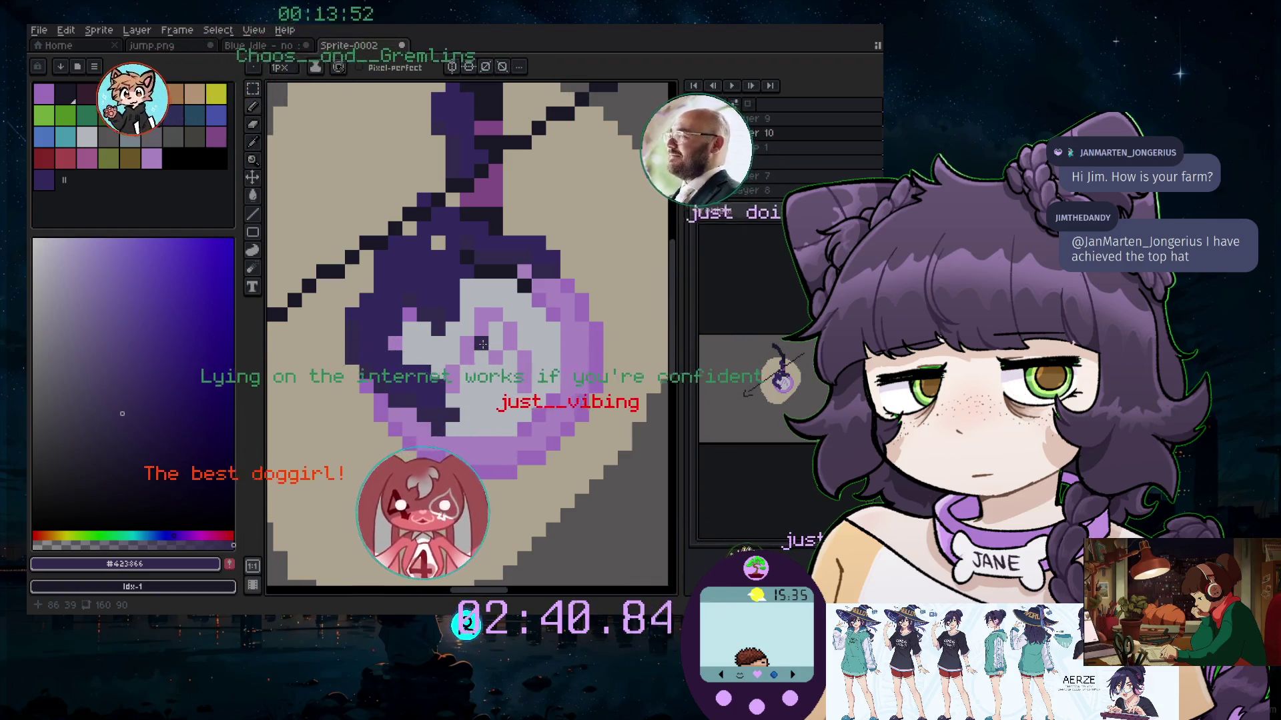
scroll(489, 312, "down", 1)
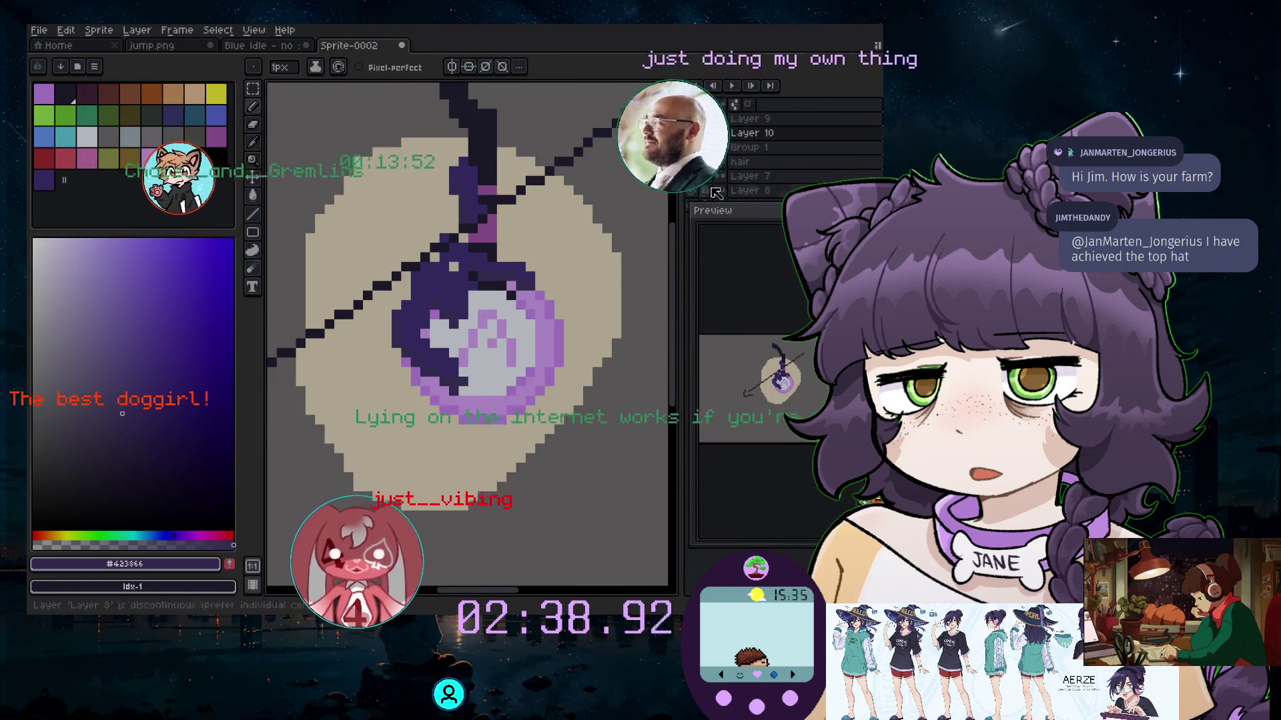
left_click(691, 162)
Step: Erase a thin vertical strip of hair with a 2px eraser to expose the face beneath
scroll(444, 335, "down", 2)
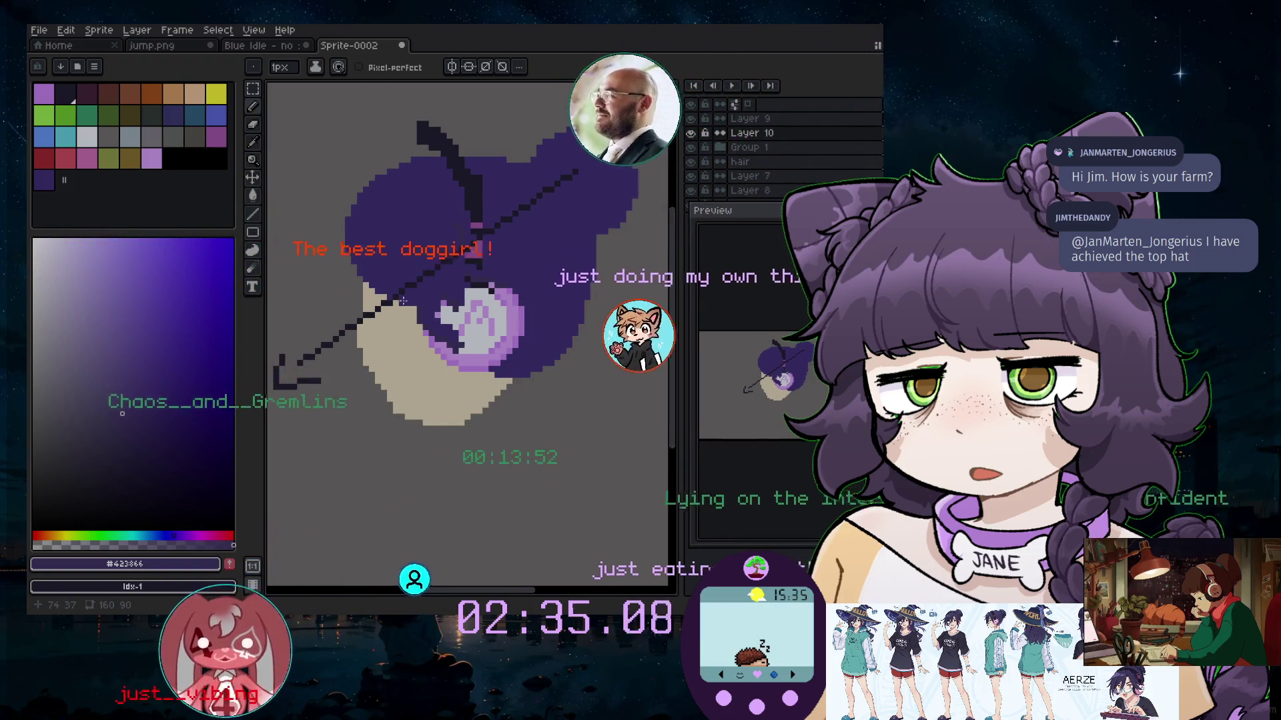
key("e")
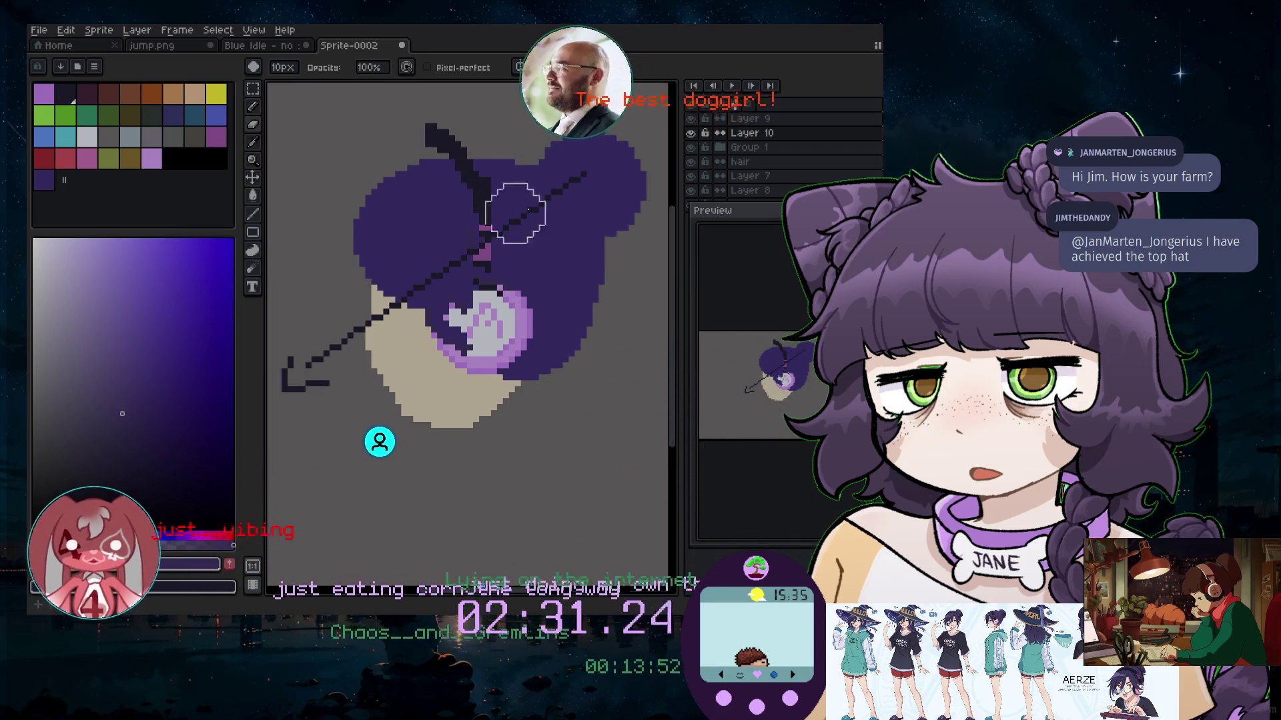
left_click(740, 162)
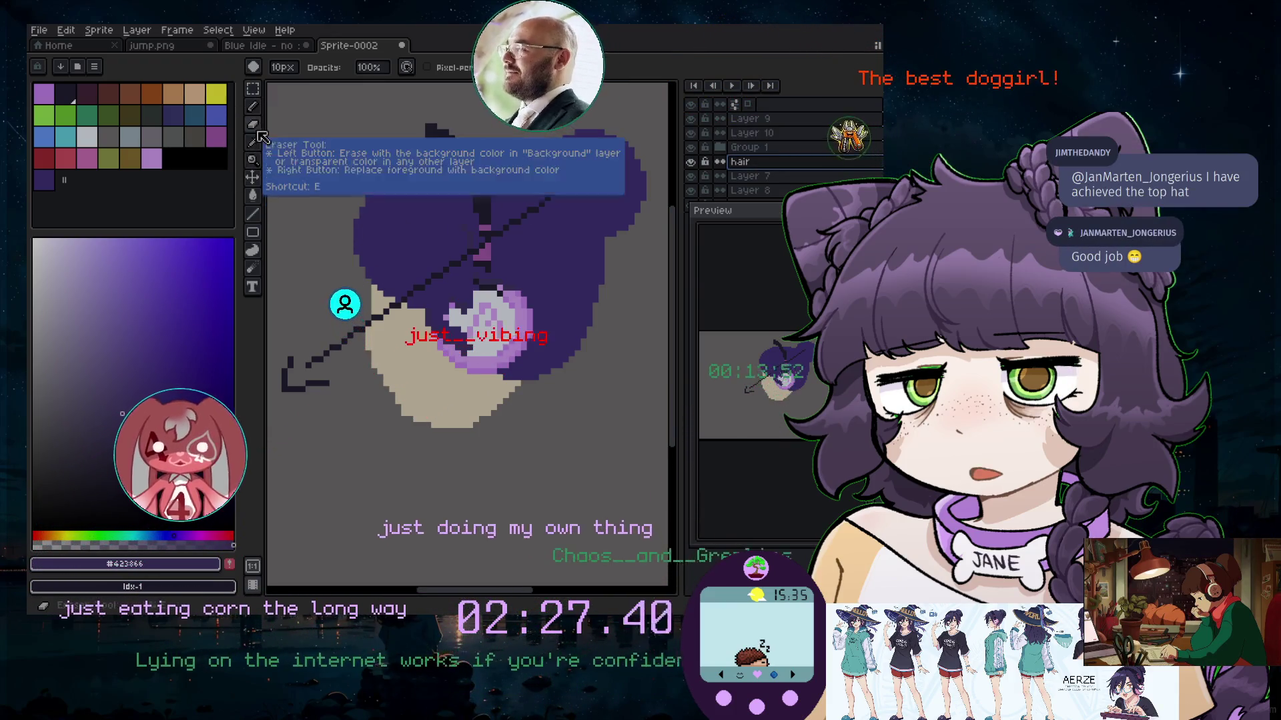
key("minus")
key("minus")
key("minus")
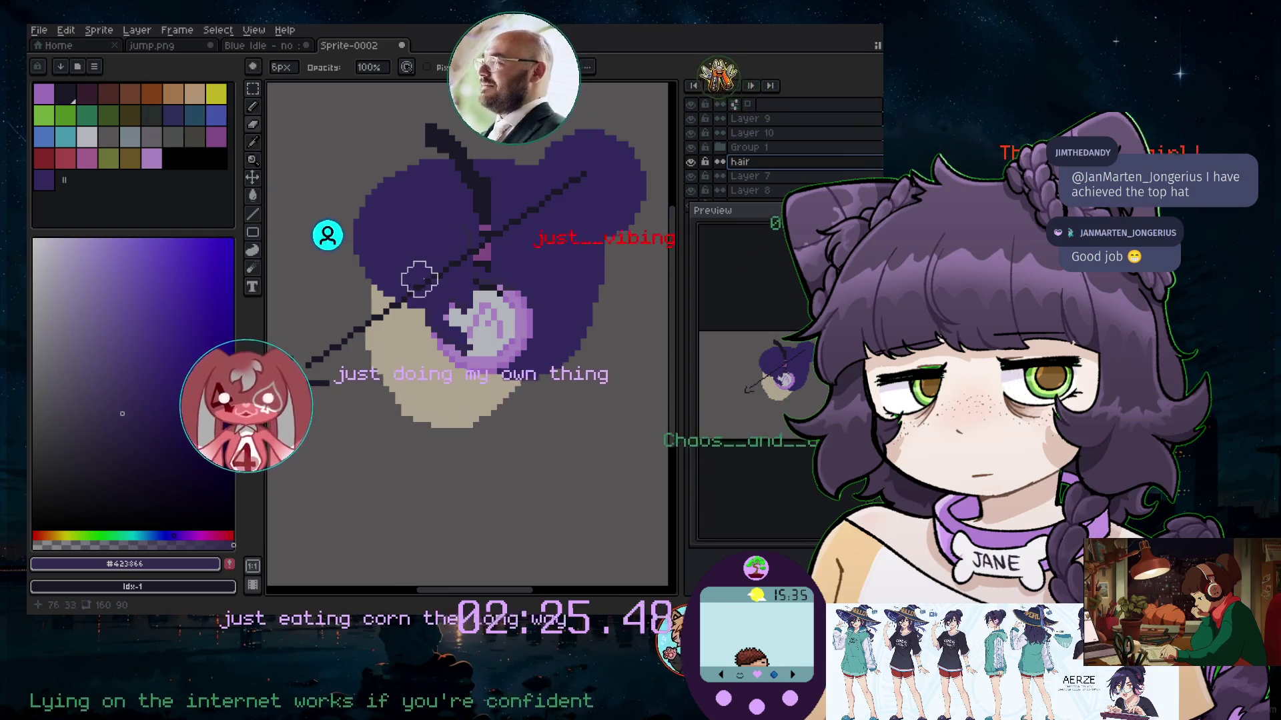
key("minus")
key("minus")
key("minus")
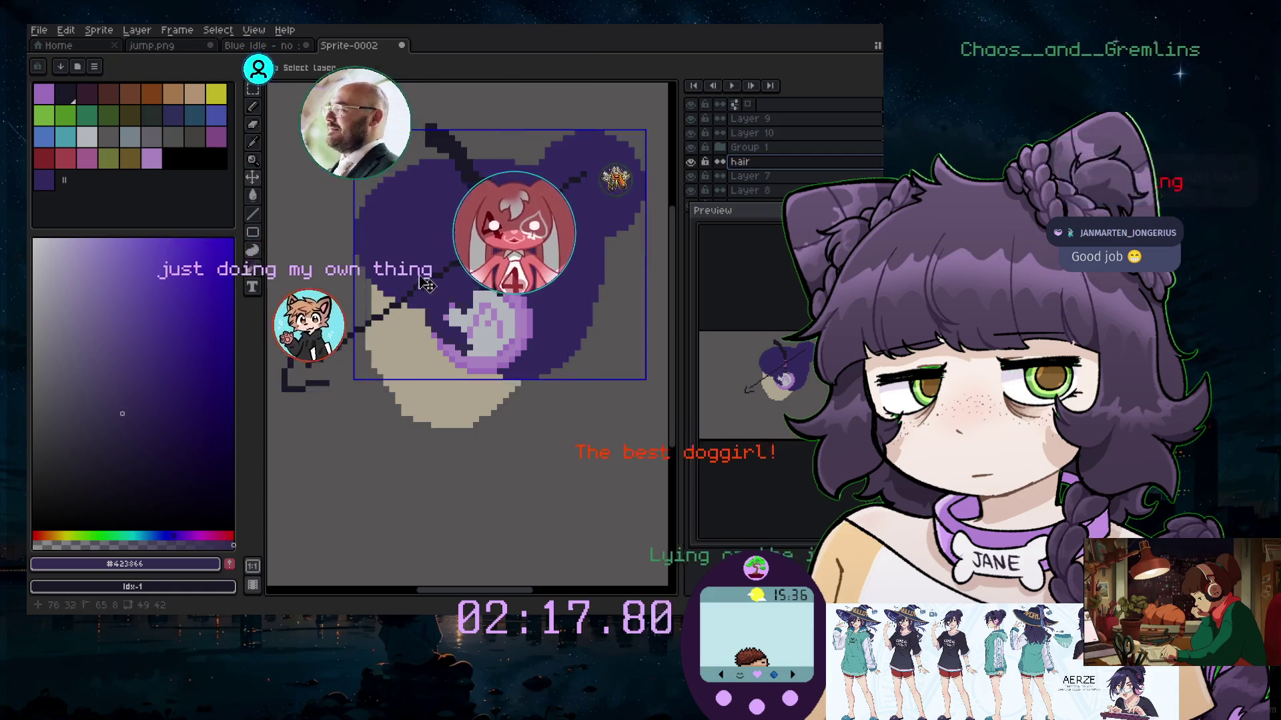
key("minus")
key("minus")
key("ctrl+z")
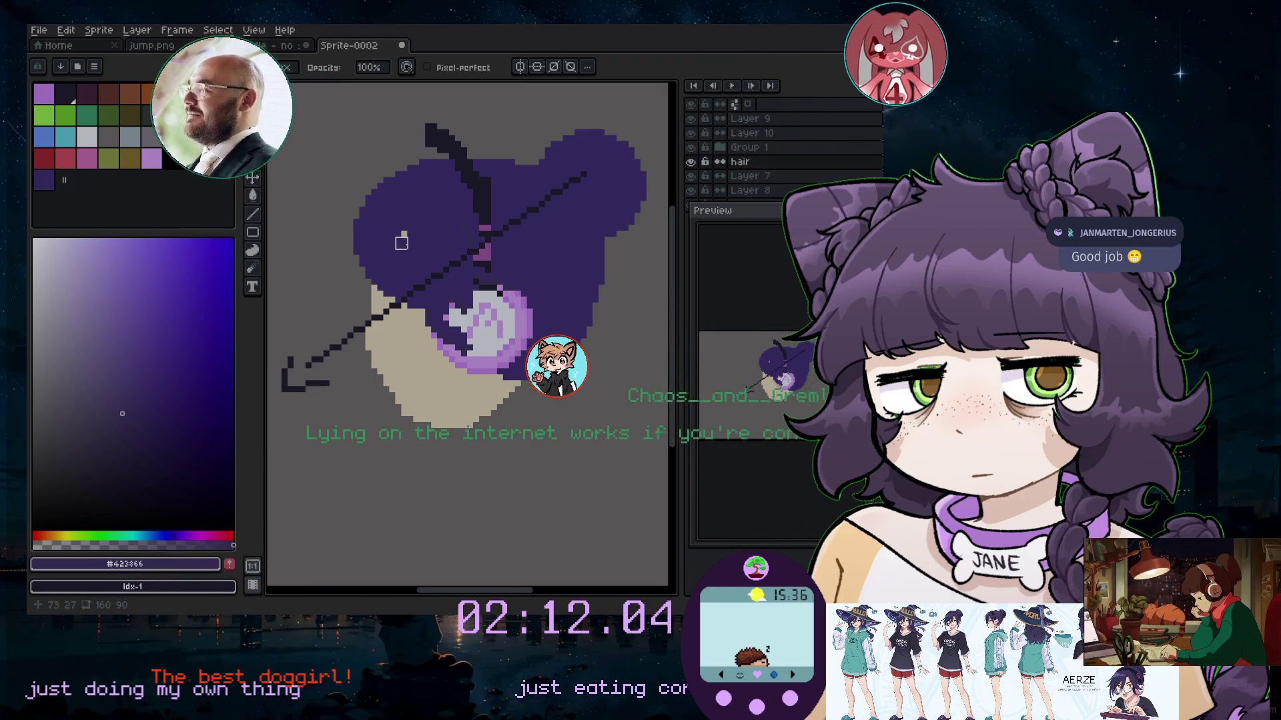
left_click_drag(403, 235, 401, 265)
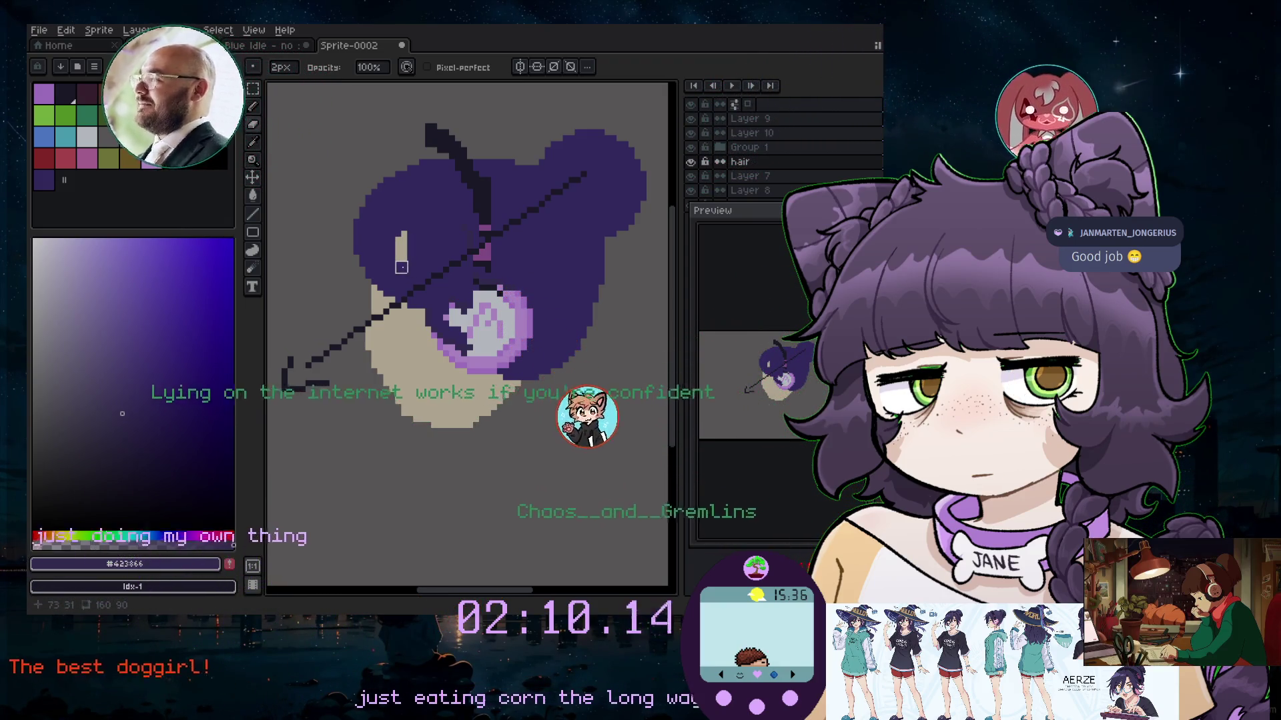
key("plus")
key("plus")
key("plus")
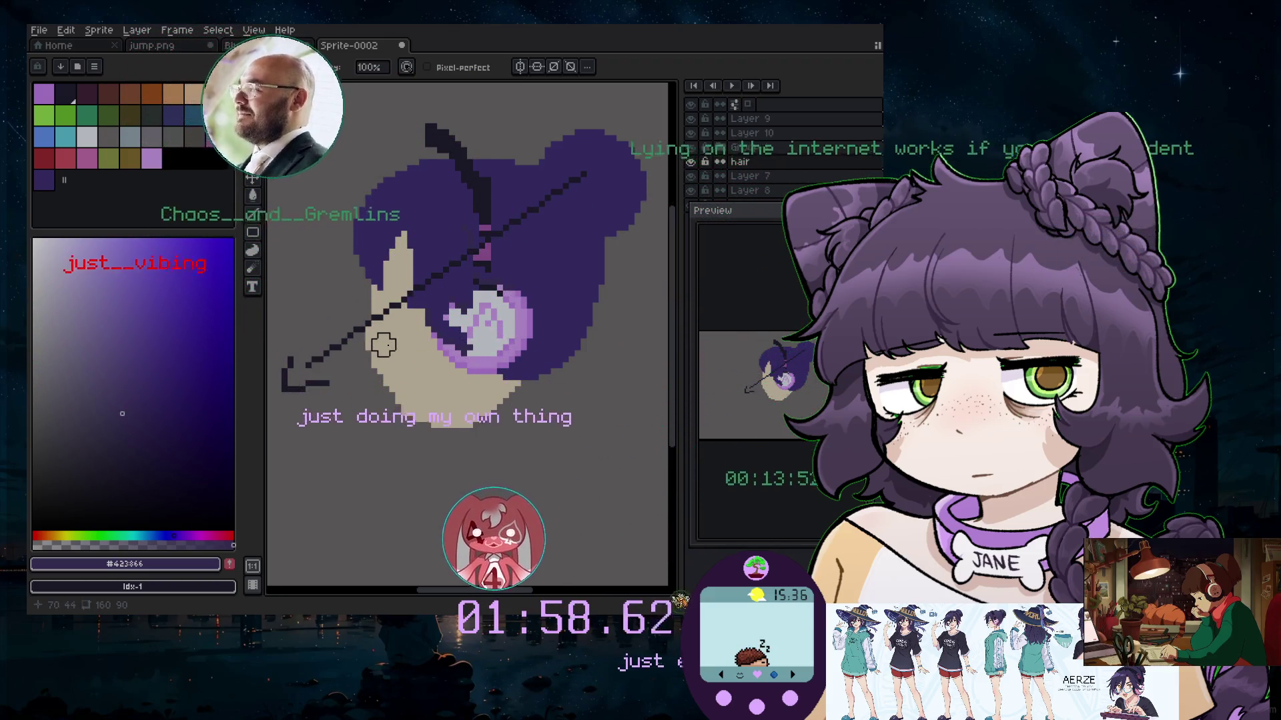
Step: Zoom and pan the canvas, then enlarge the Layers panel to show rows down to Layer 2
scroll(365, 334, "down", 1)
scroll(385, 344, "down", 1)
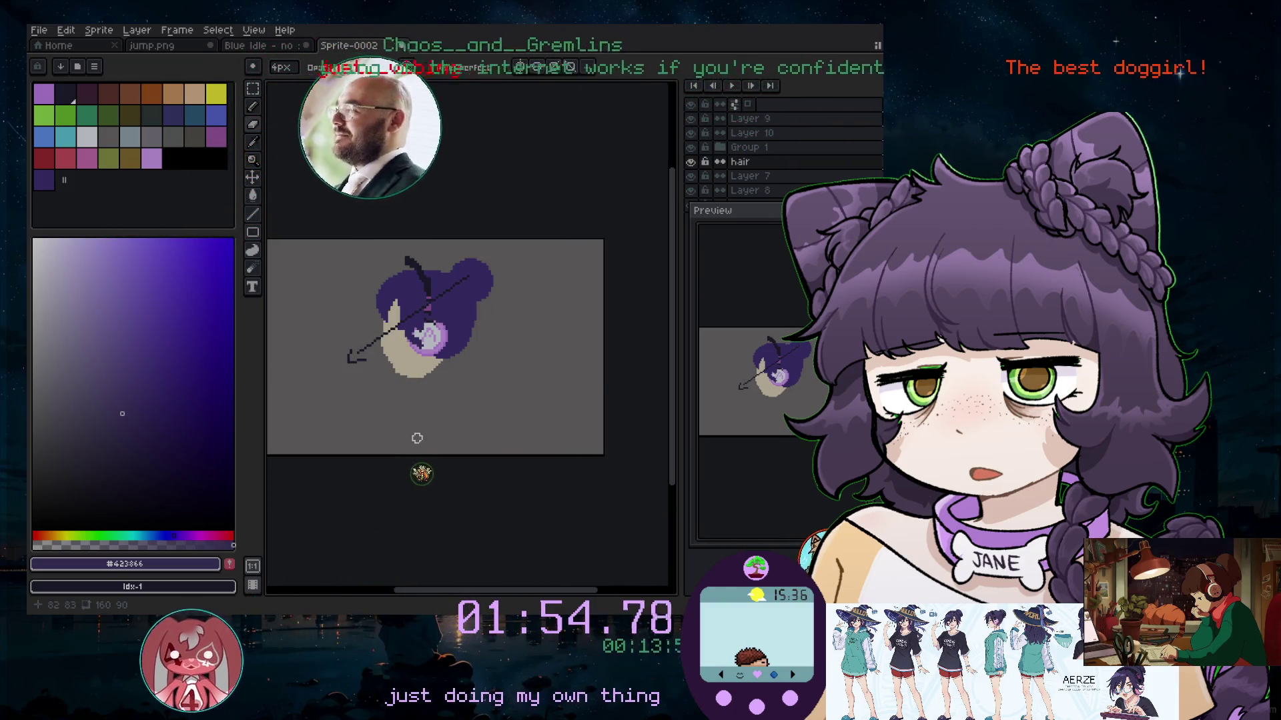
scroll(411, 354, "up", 1)
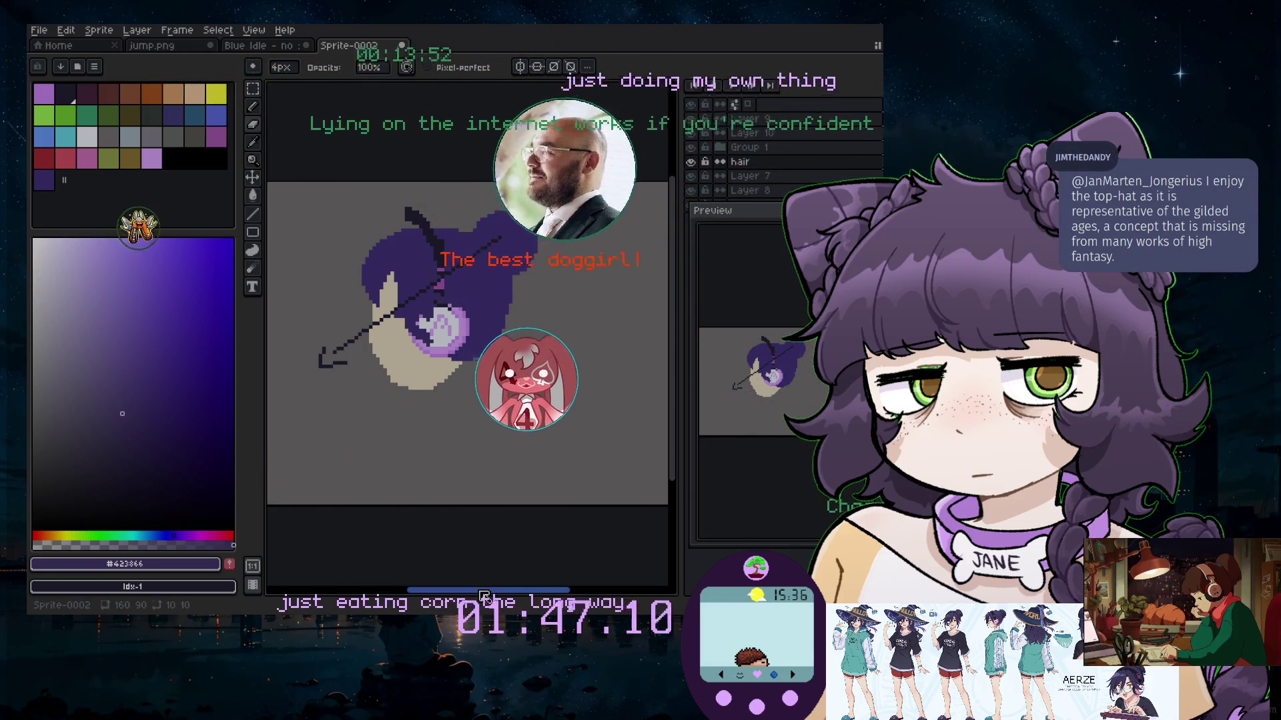
left_click_drag(451, 565, 526, 566)
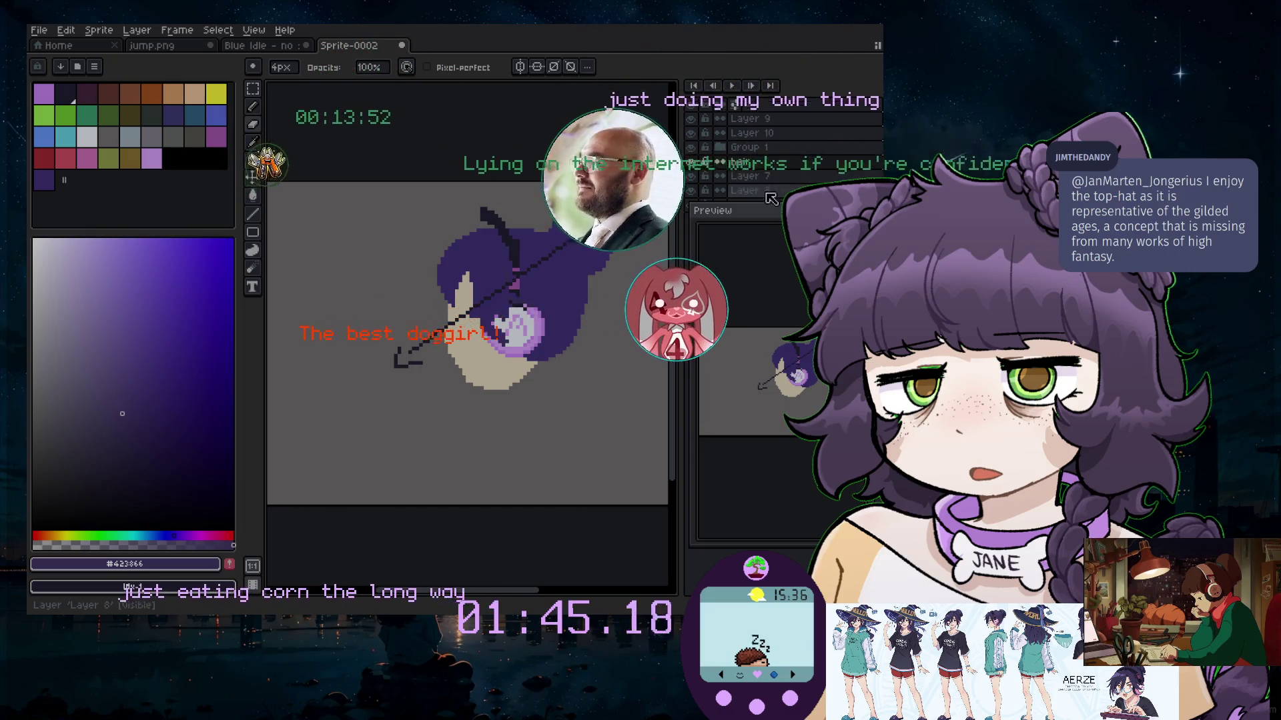
left_click_drag(746, 202, 746, 267)
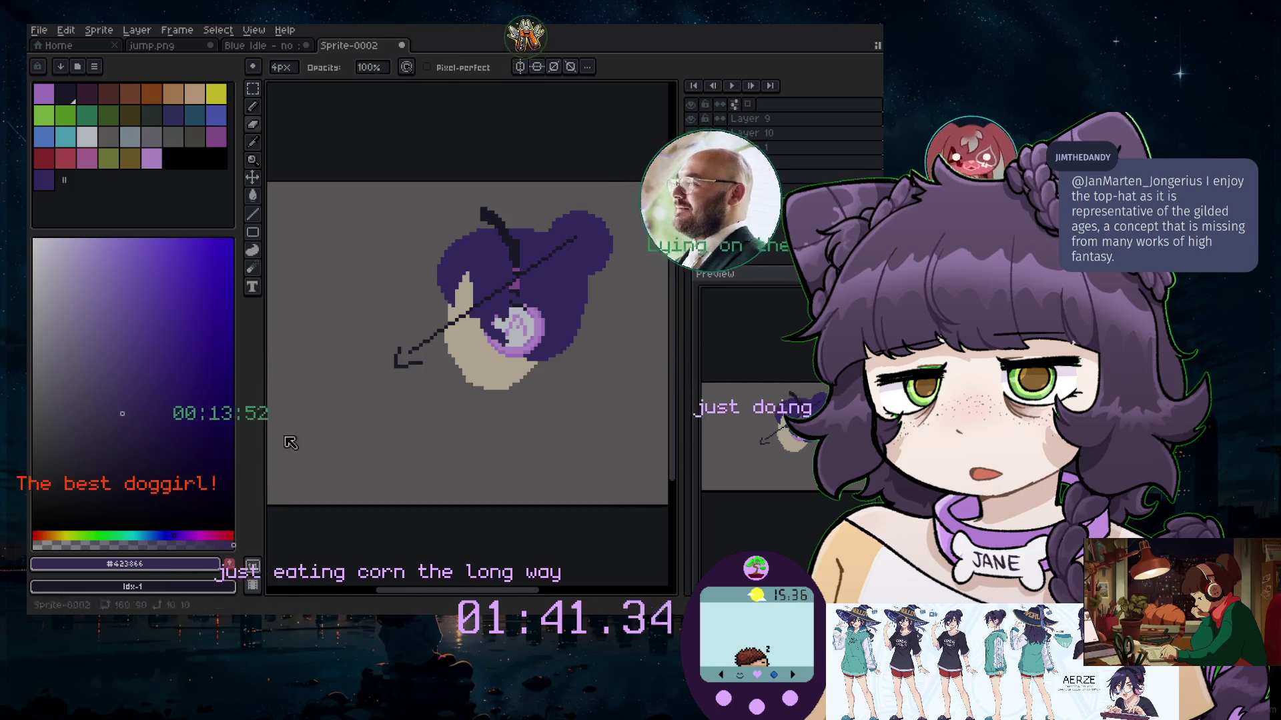
Step: Add a new empty layer, Layer 11, via Layer > New > New Layer
left_click(136, 30)
mouse_move(200, 105)
left_click(289, 106)
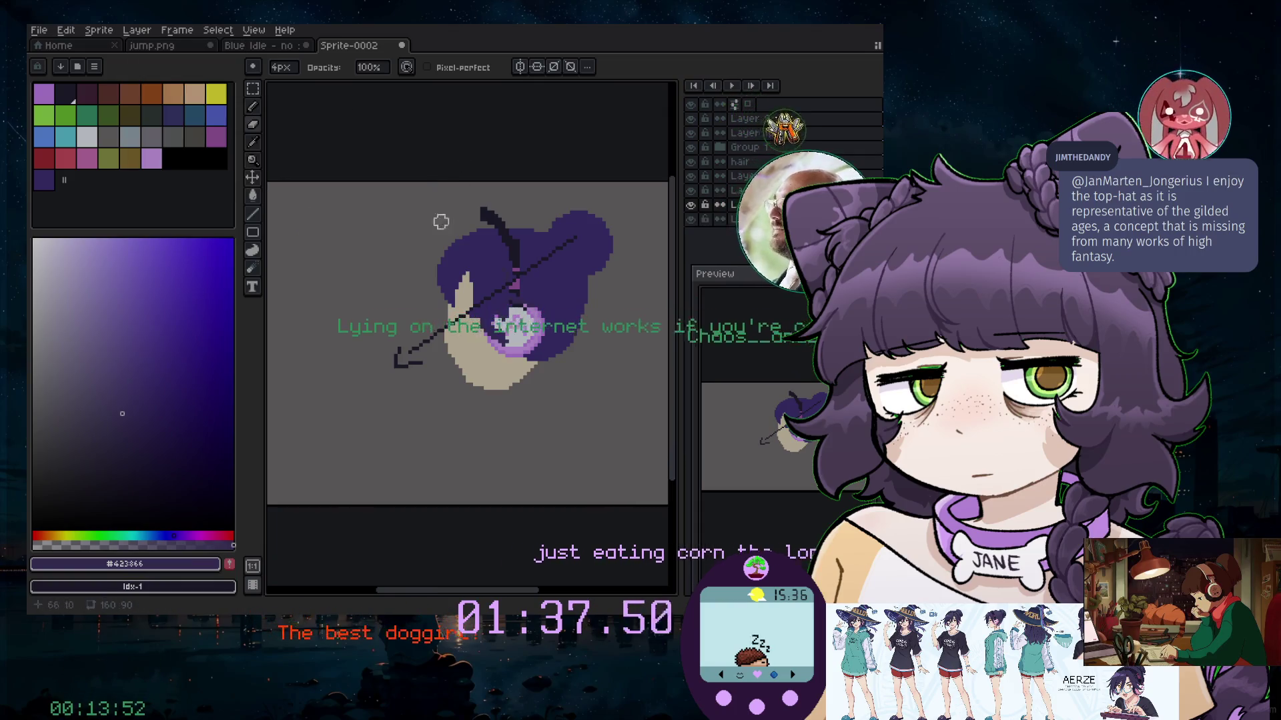
Step: Fill a dark navy rectangle behind the head on Layer 11, then select blue
left_click(69, 98)
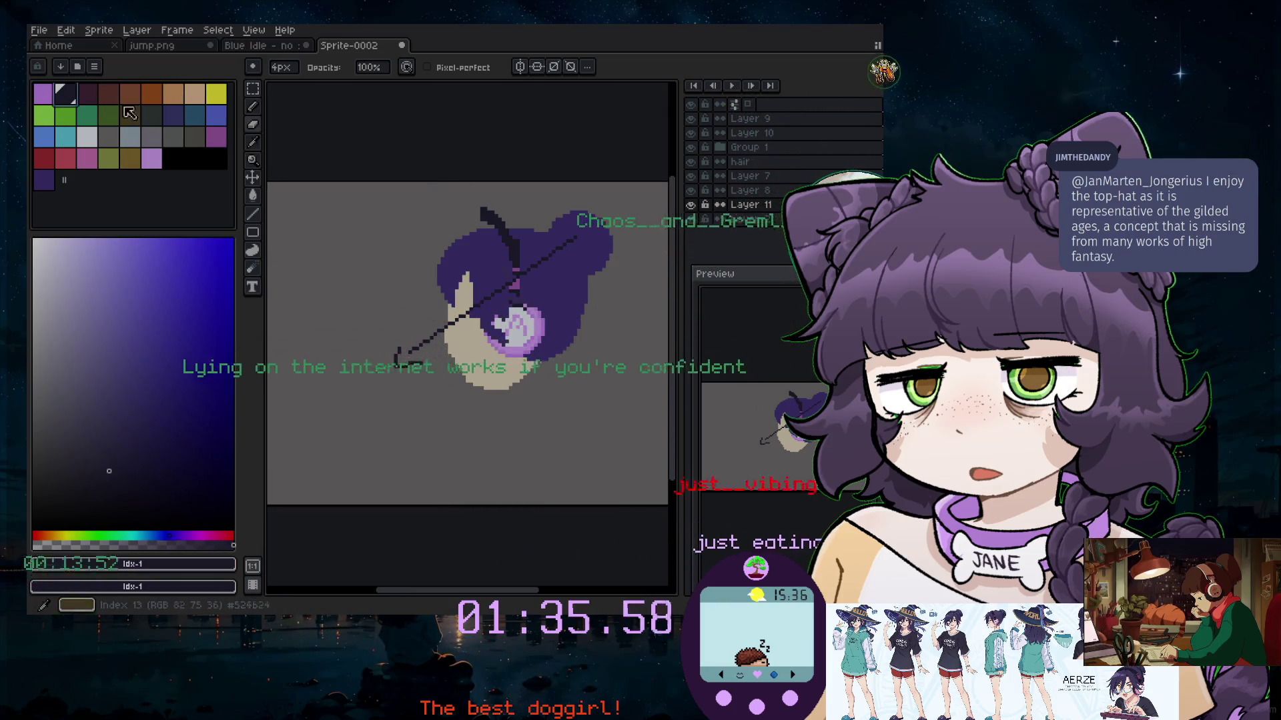
scroll(270, 193, "down", 2)
scroll(267, 214, "up", 1)
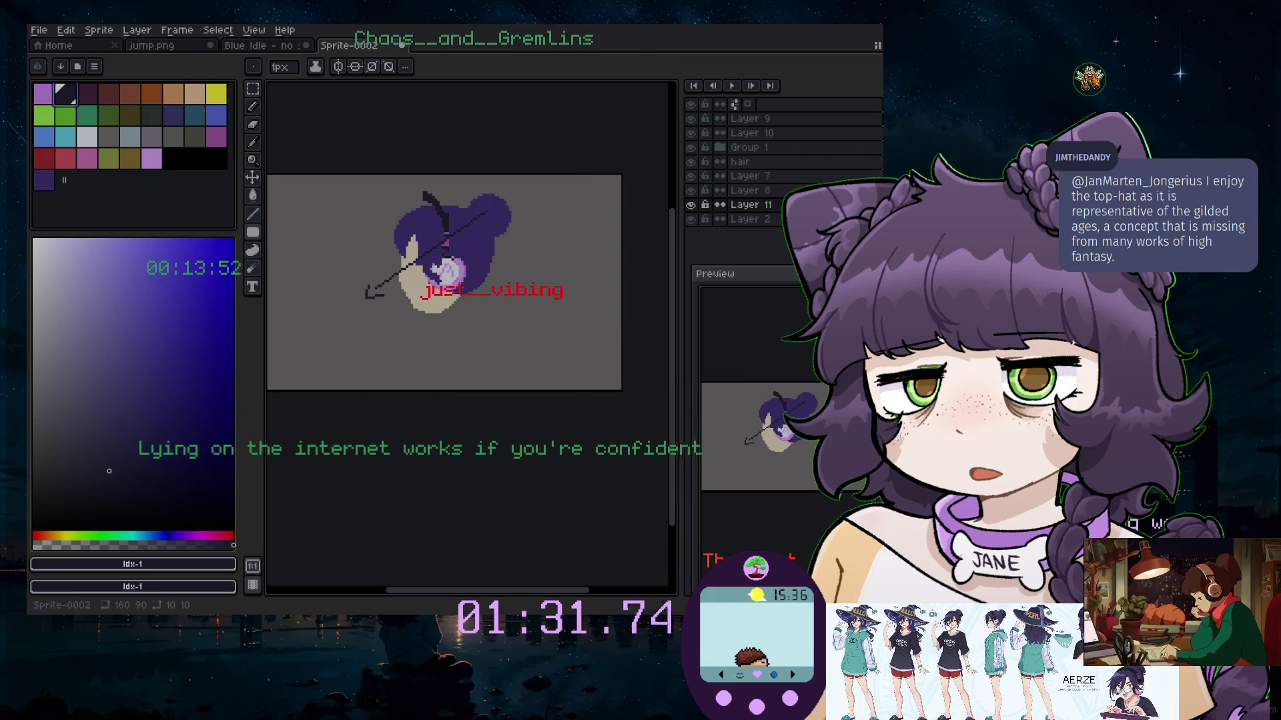
mouse_move(287, 192)
left_mouse_down()
mouse_move(523, 331)
mouse_move(504, 334)
left_mouse_up()
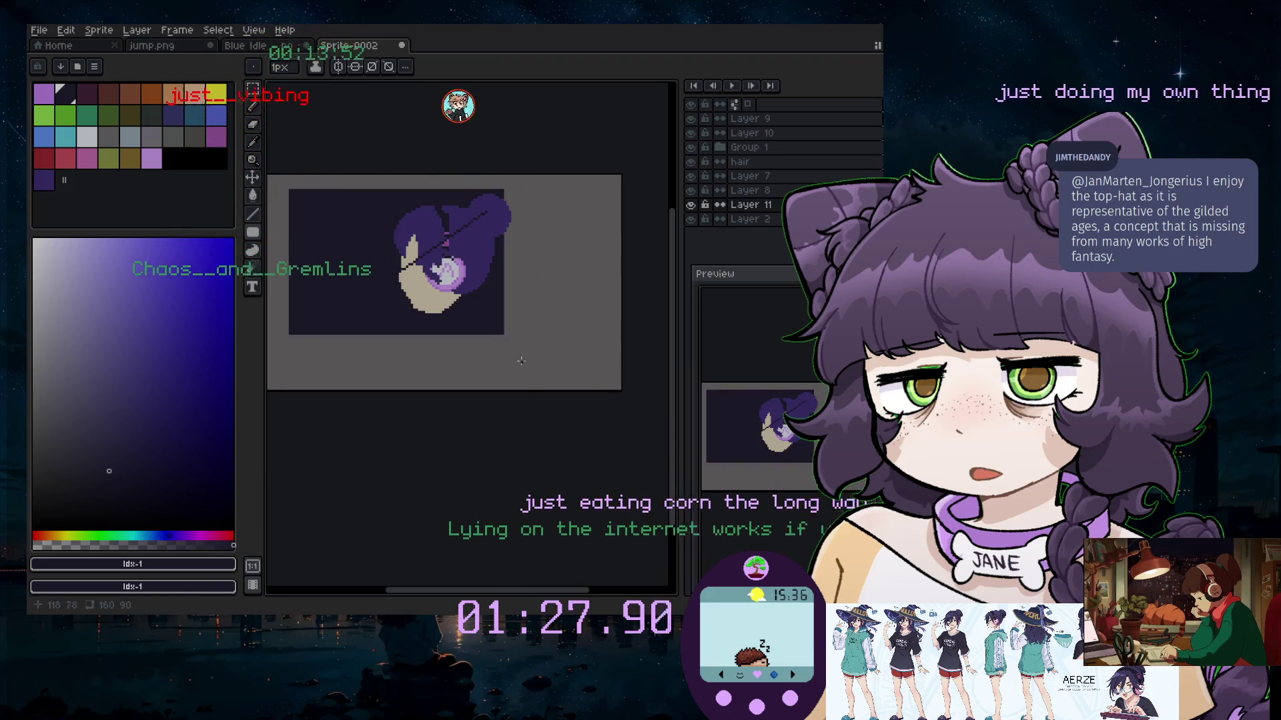
left_click_drag(494, 596, 460, 594)
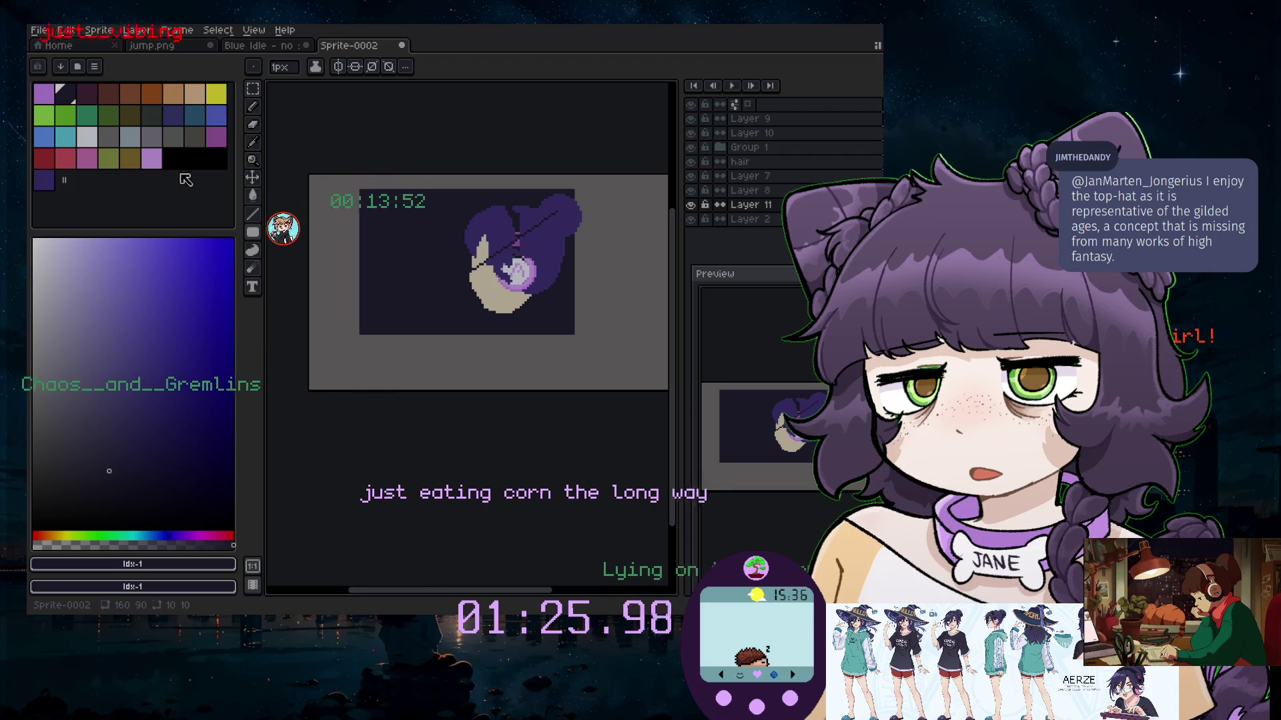
left_click(67, 142)
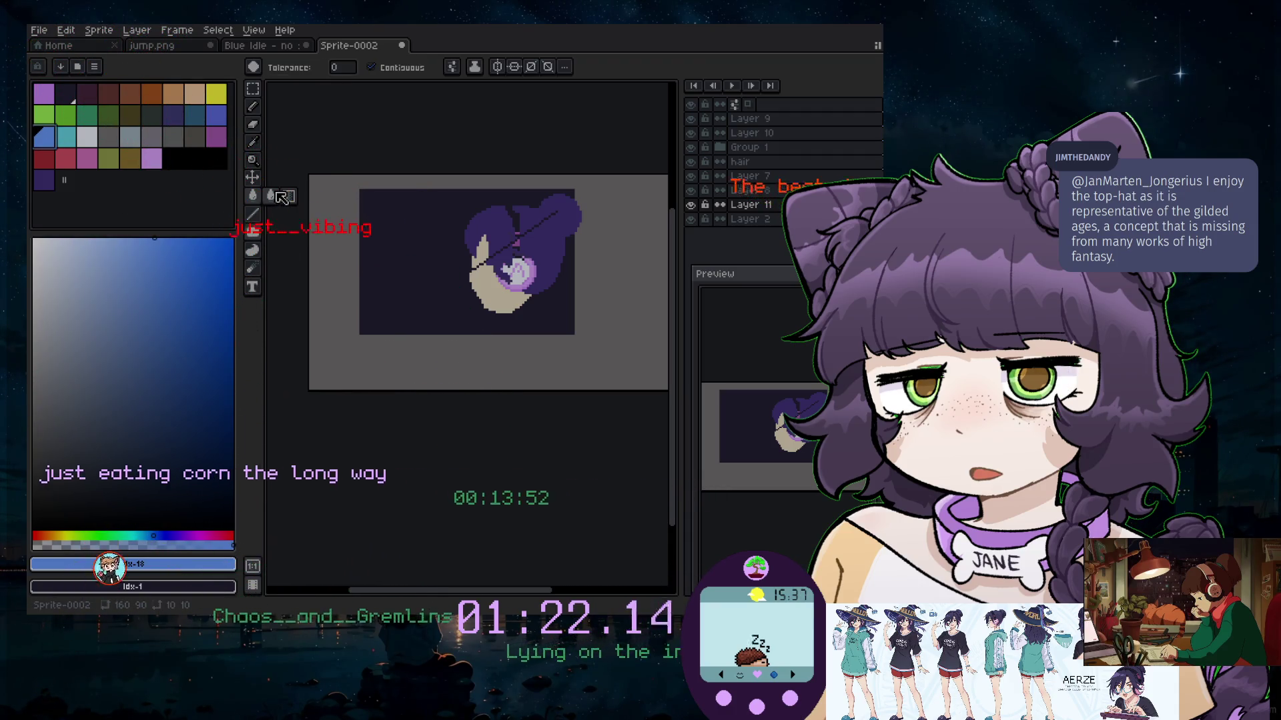
Step: Switch to the Ellipse tool and draw a blue circle left of the head
left_click(254, 233)
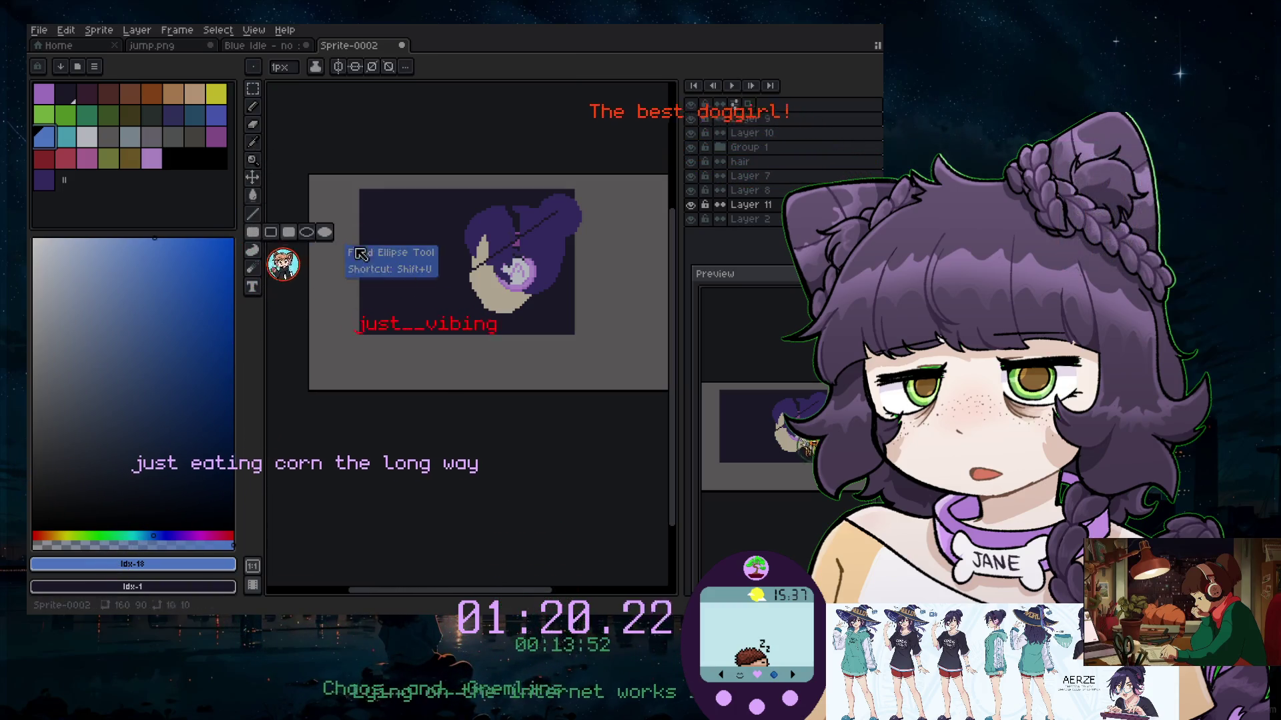
left_click(307, 232)
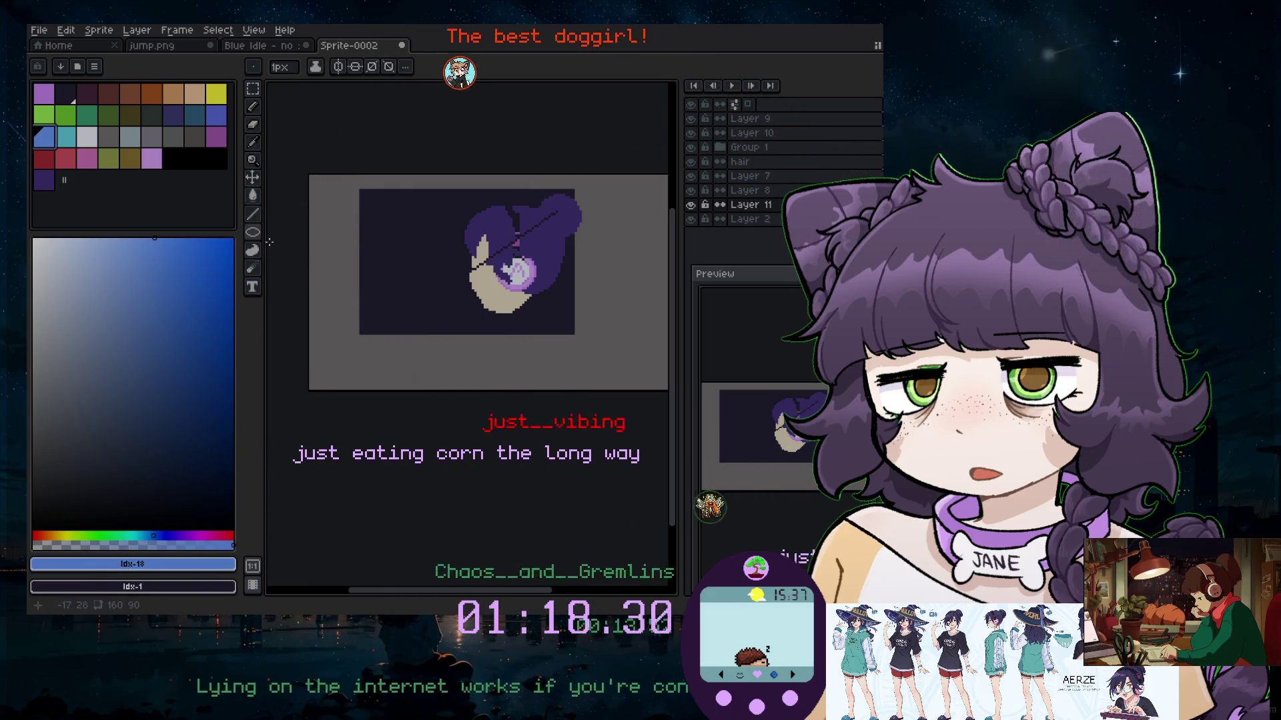
left_click_drag(318, 230, 414, 272)
key("m")
key("u")
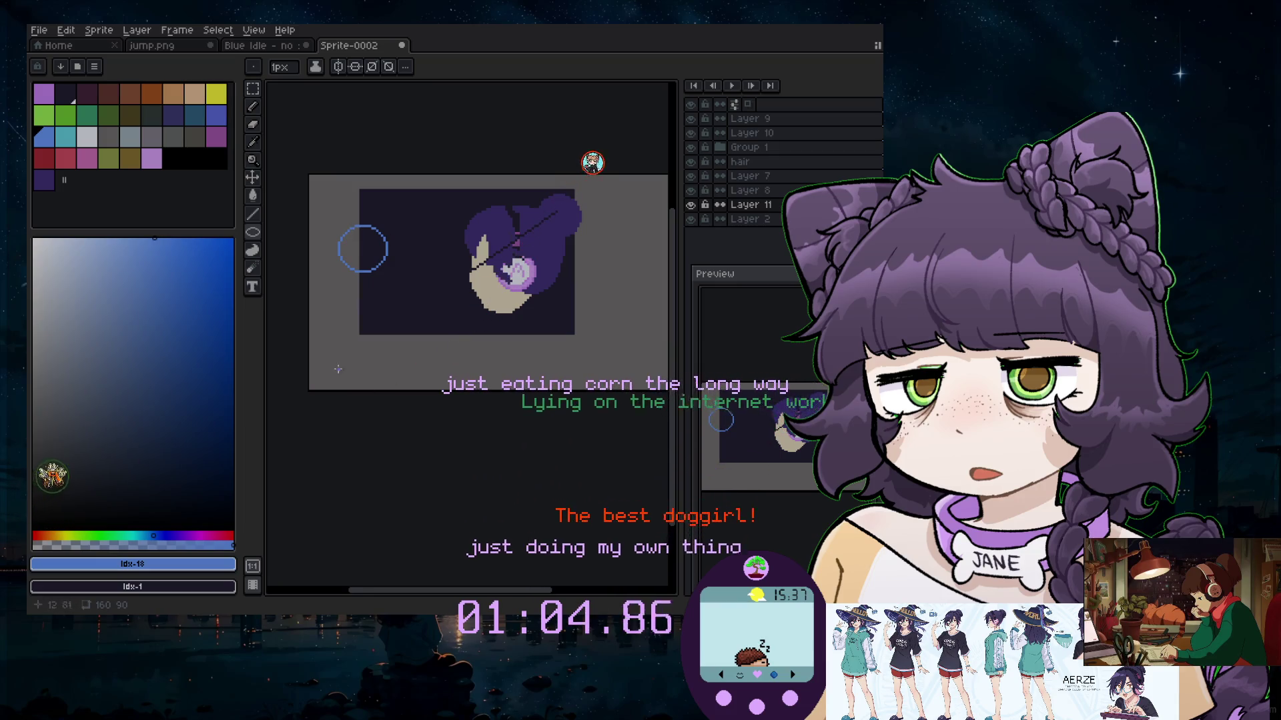
Step: Draw a green ellipse and a flat reddish-brown shape below it, then select orange
left_click(67, 122)
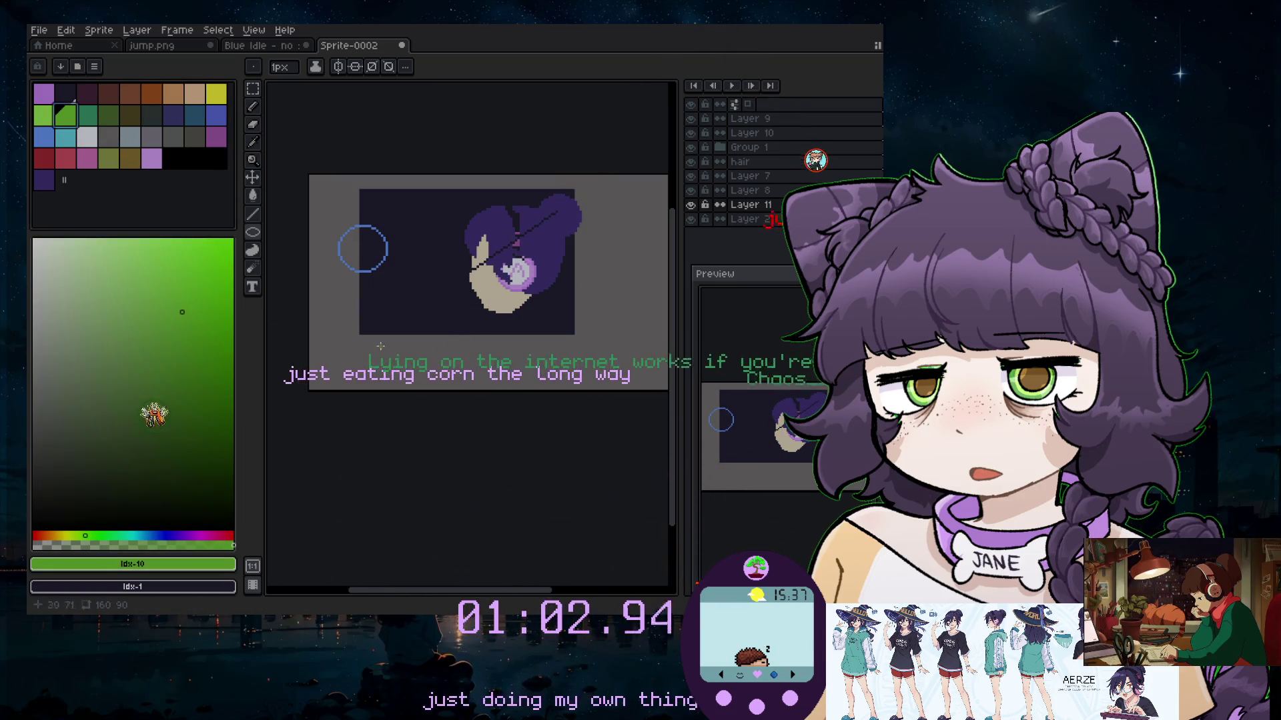
left_click_drag(342, 312, 374, 353)
left_click(107, 93)
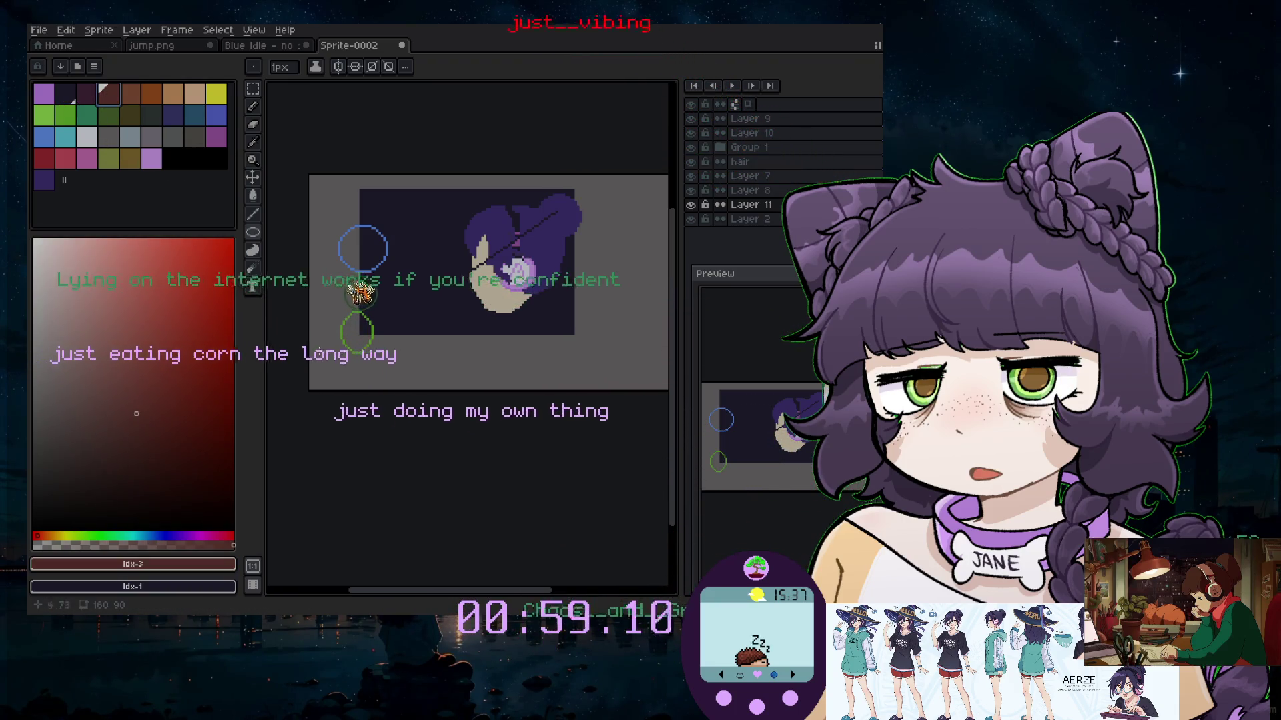
left_click_drag(398, 369, 399, 367)
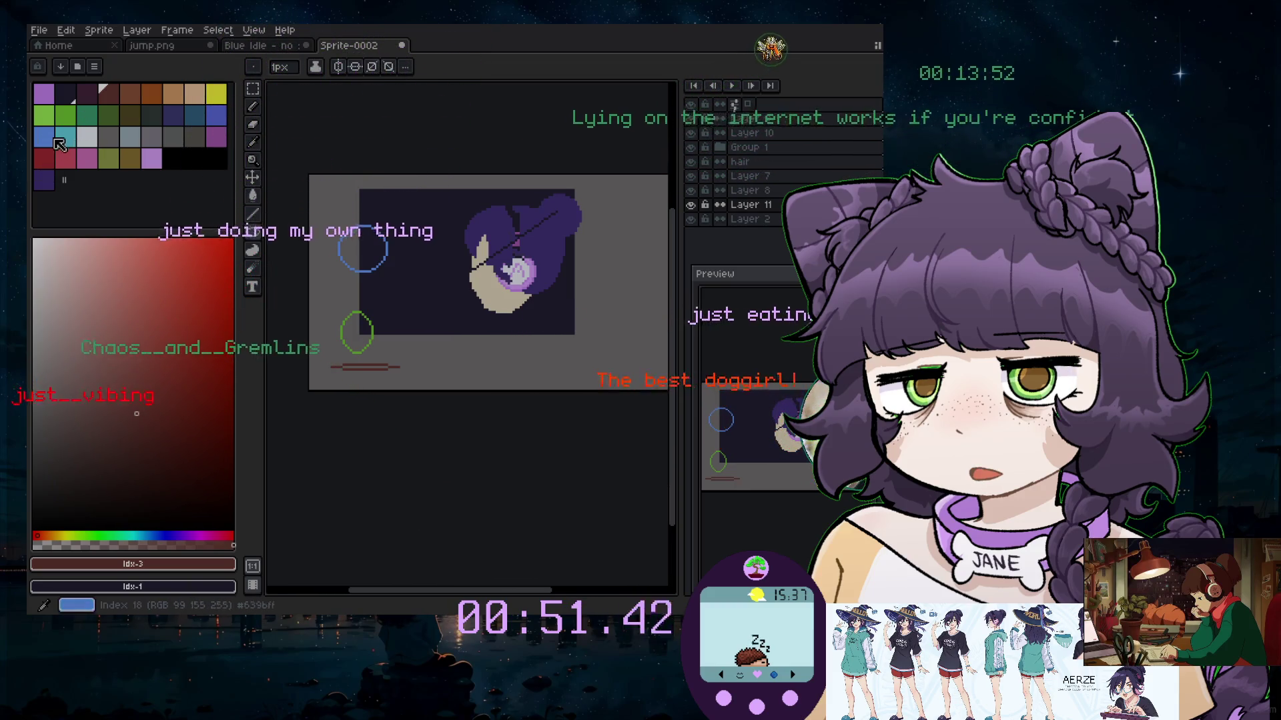
left_click(54, 534)
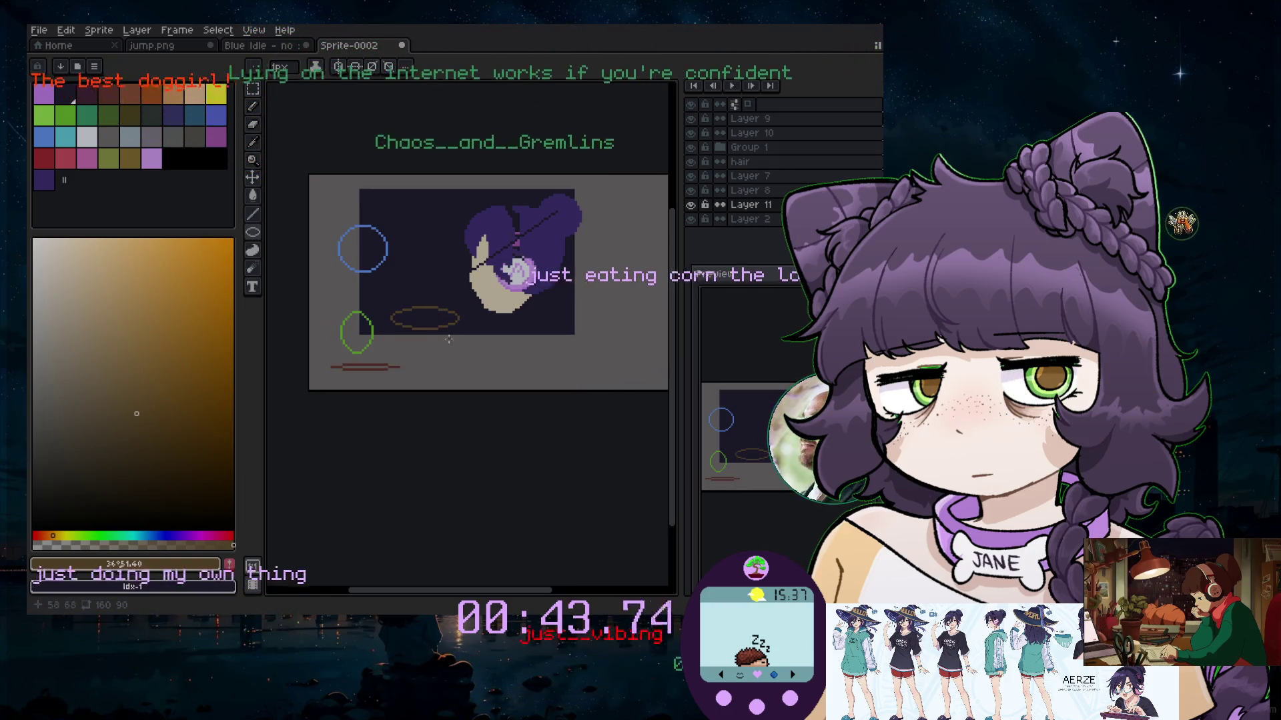
scroll(456, 327, "down", 2)
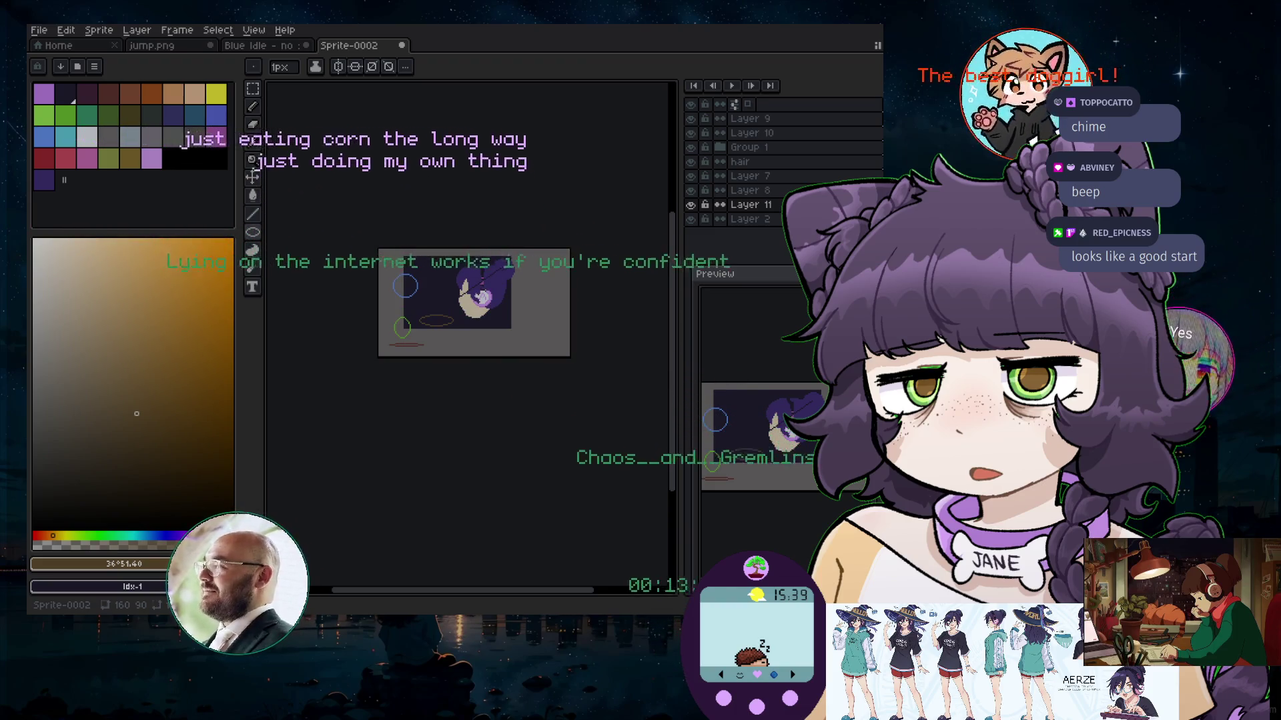
Step: Zoom in and briefly hide then show Layer 9's diagonal lines
scroll(476, 278, "up", 3)
scroll(476, 278, "up", 2)
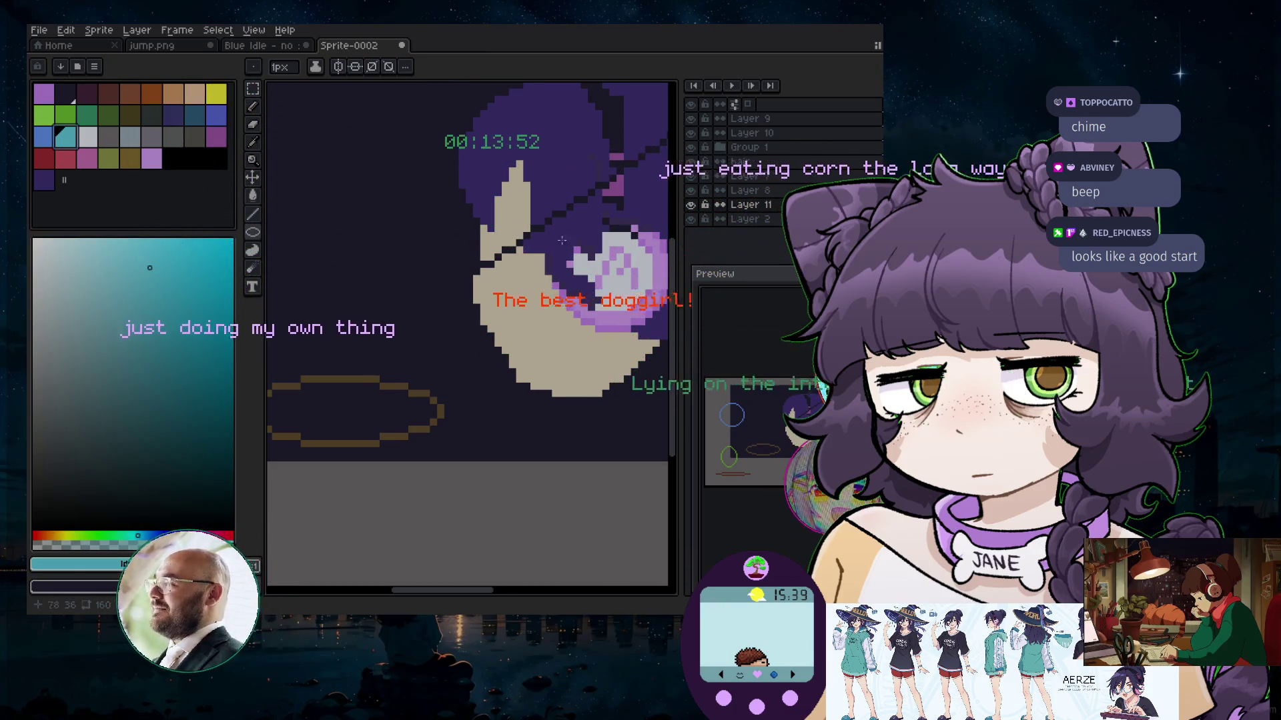
left_click(690, 120)
left_click(690, 120)
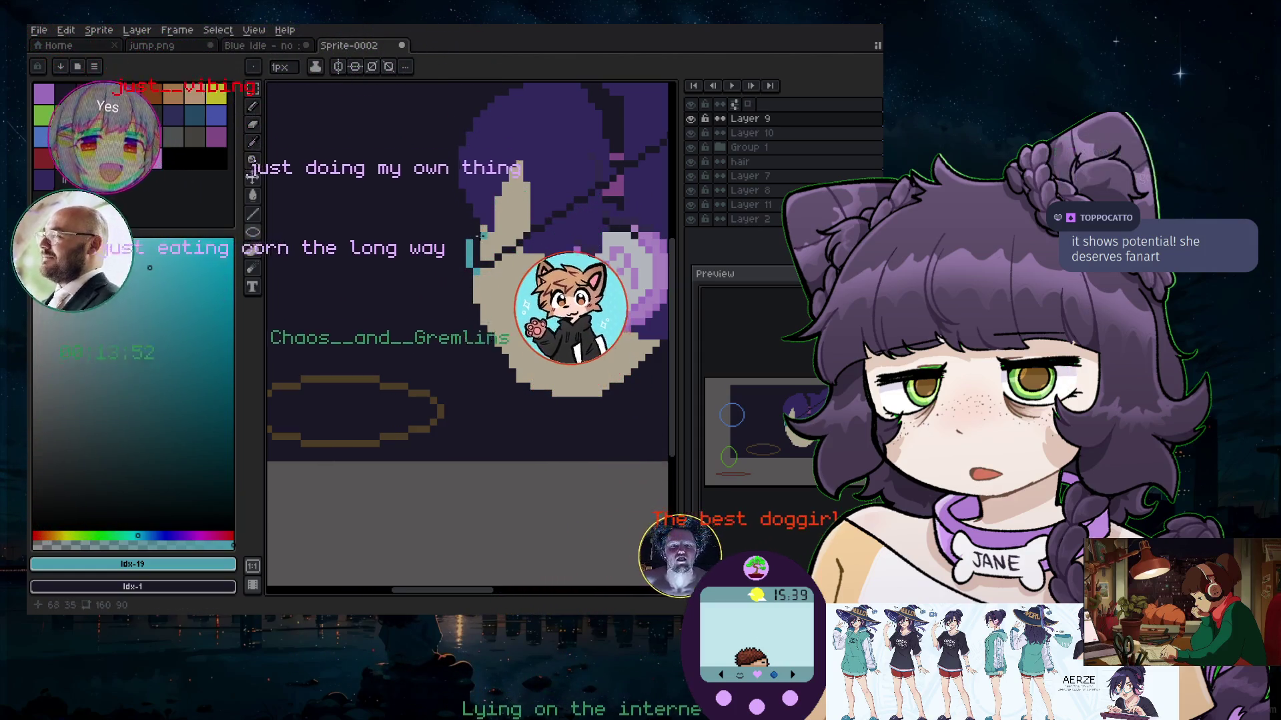
Step: Paint a few green pixels beside the lower face and shrink the brush to 2px
left_click(106, 120)
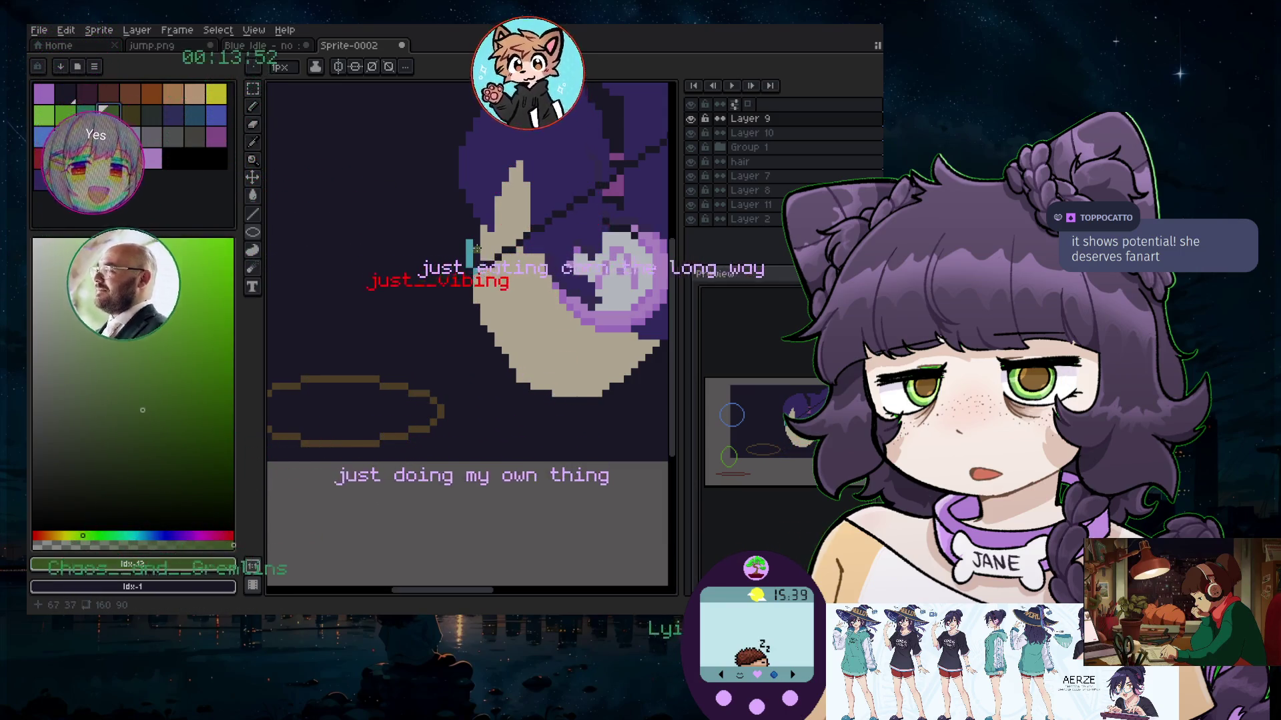
left_click_drag(470, 246, 483, 251)
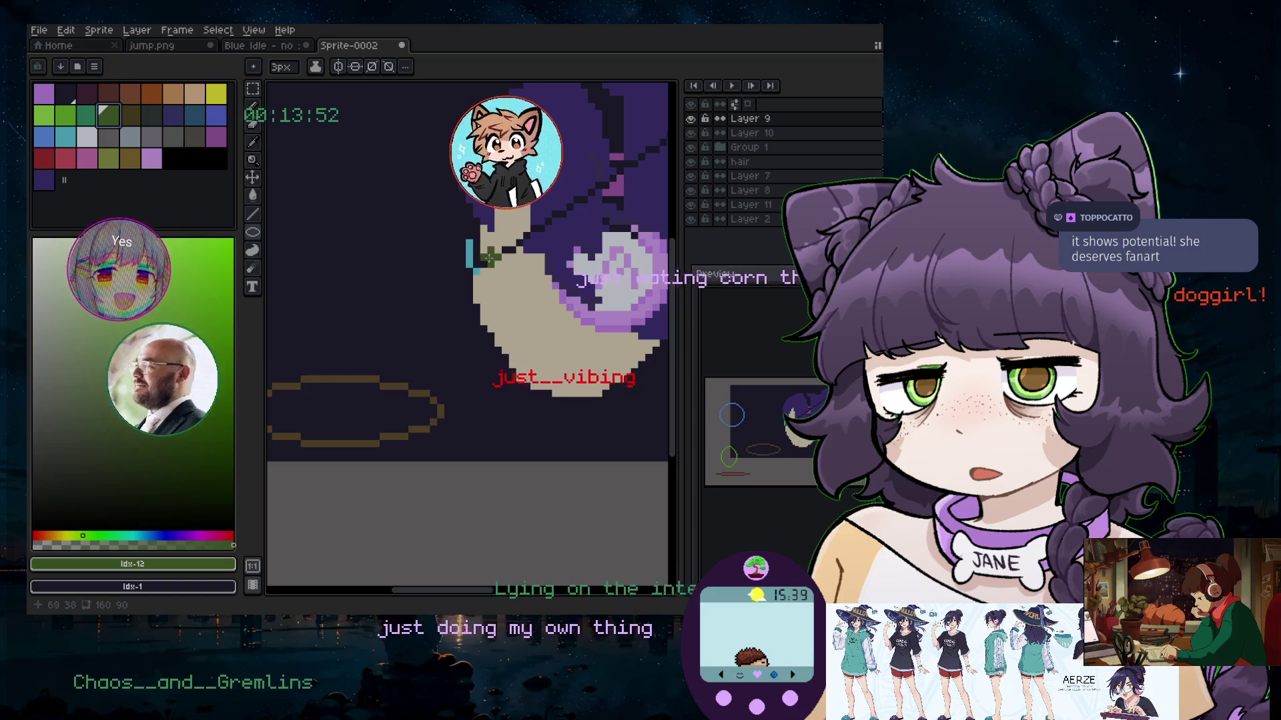
key("minus")
key("minus")
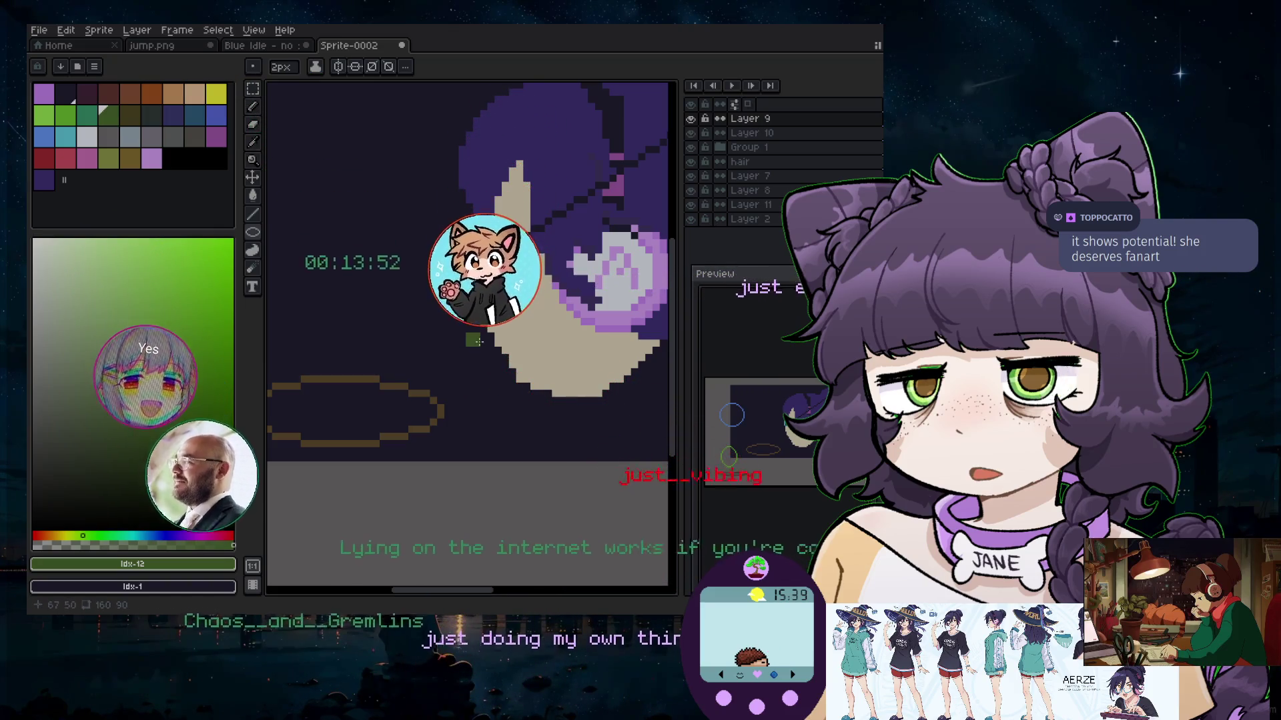
scroll(414, 360, "down", 1)
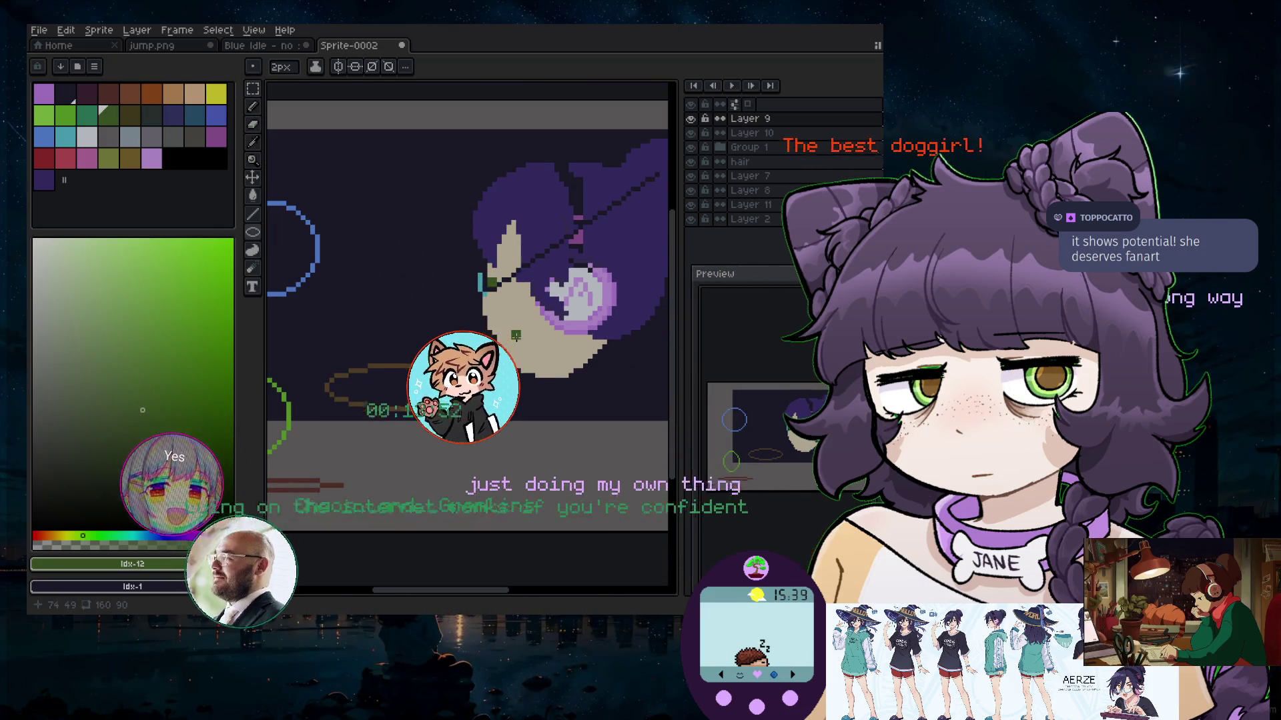
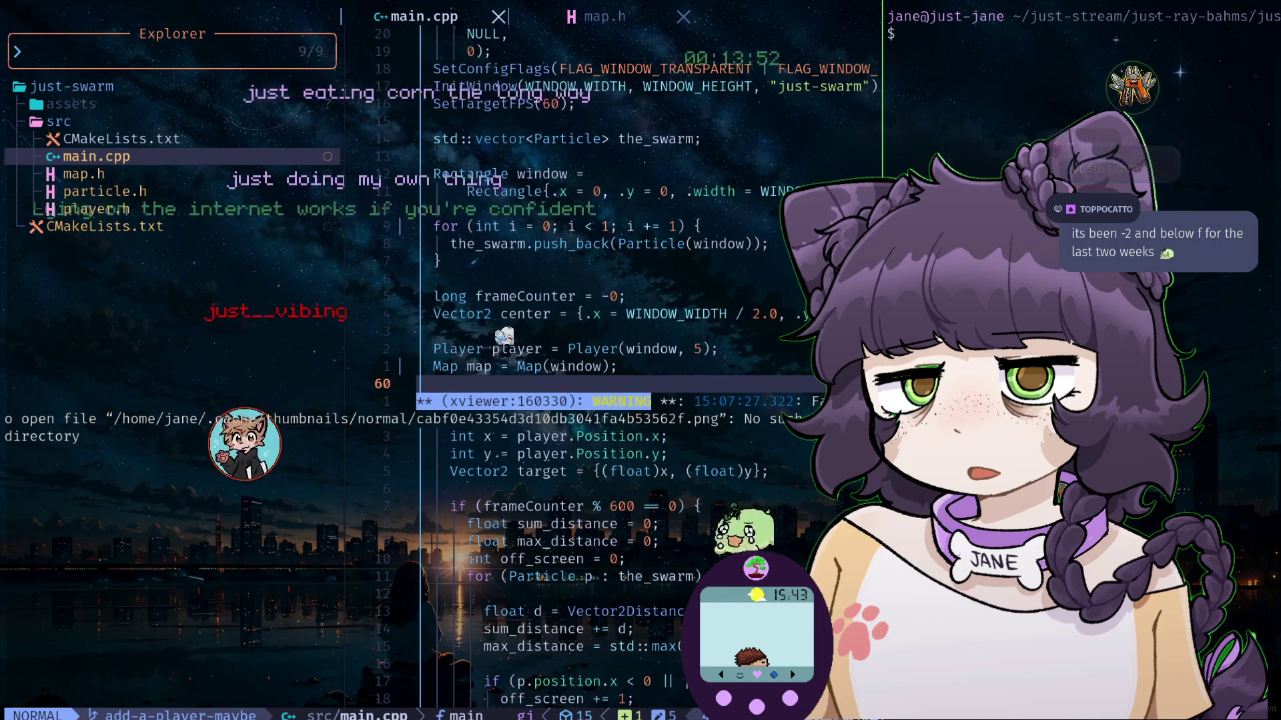
Step: Enter ./build/just-swarm/just-swarm at the terminal prompt, ready to launch the game
type("./bu")
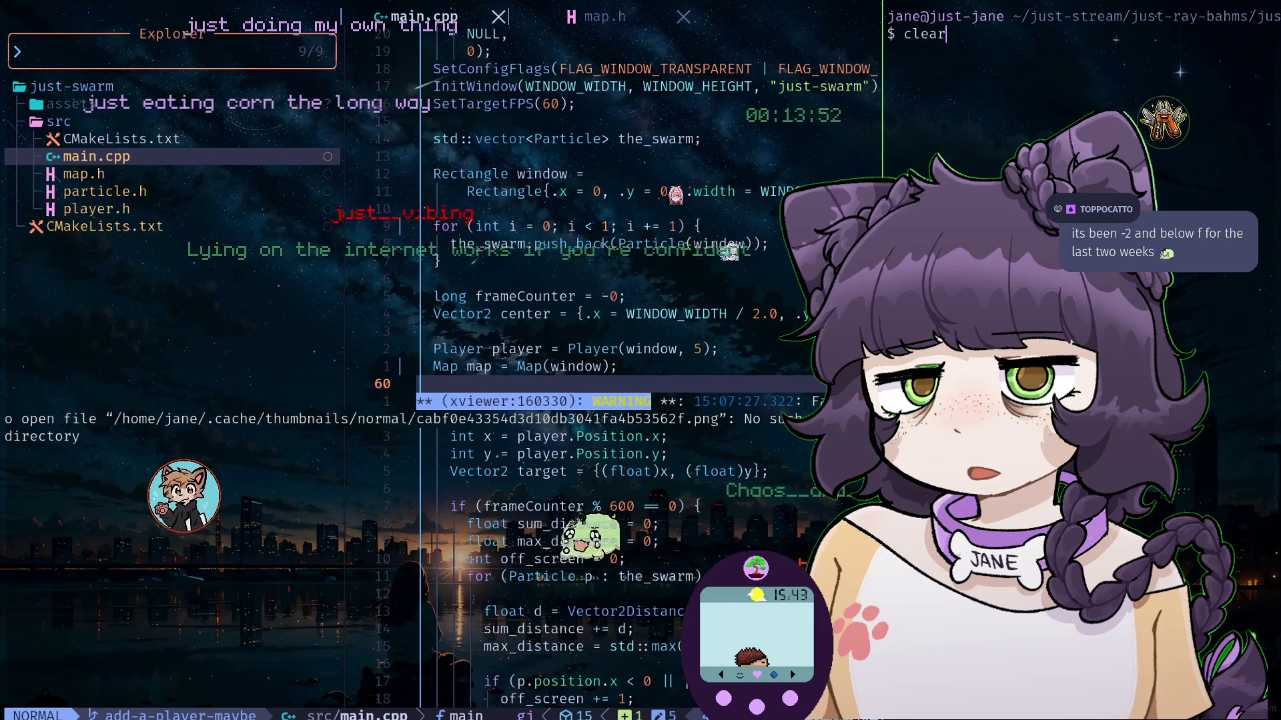
type("ild/just-swarm/just-swarm")
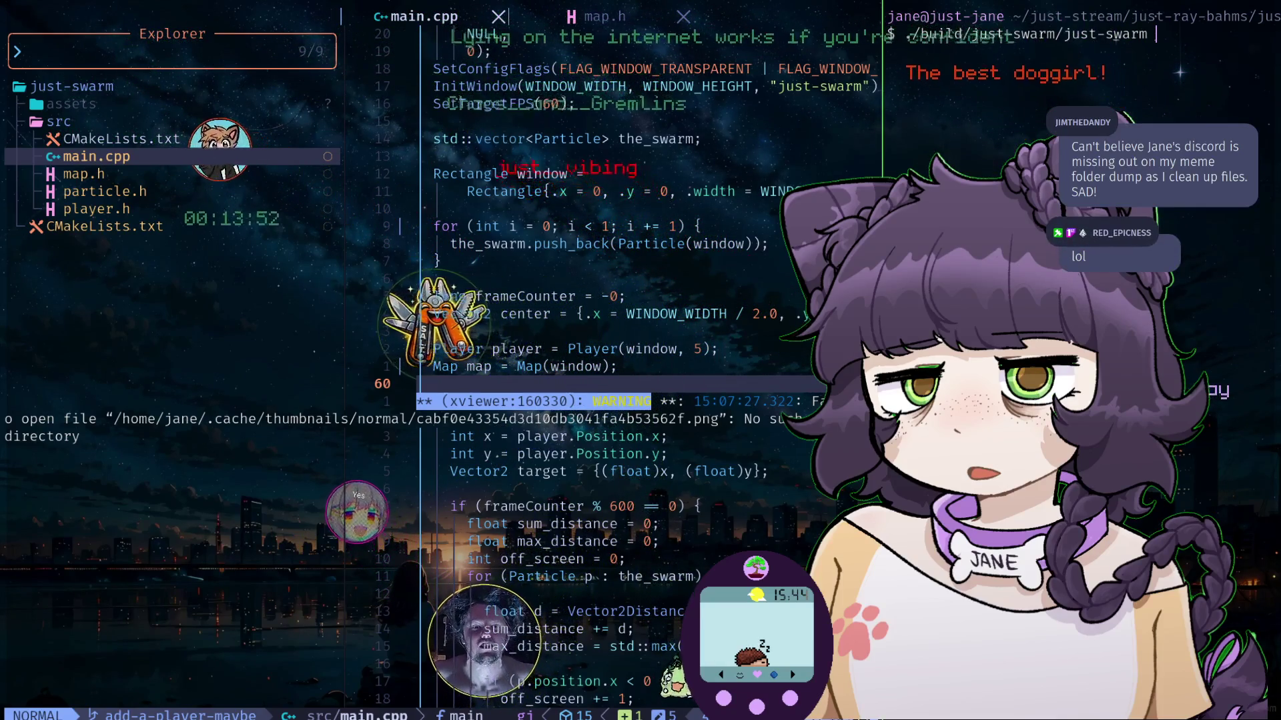
key("k")
key("k")
key("k")
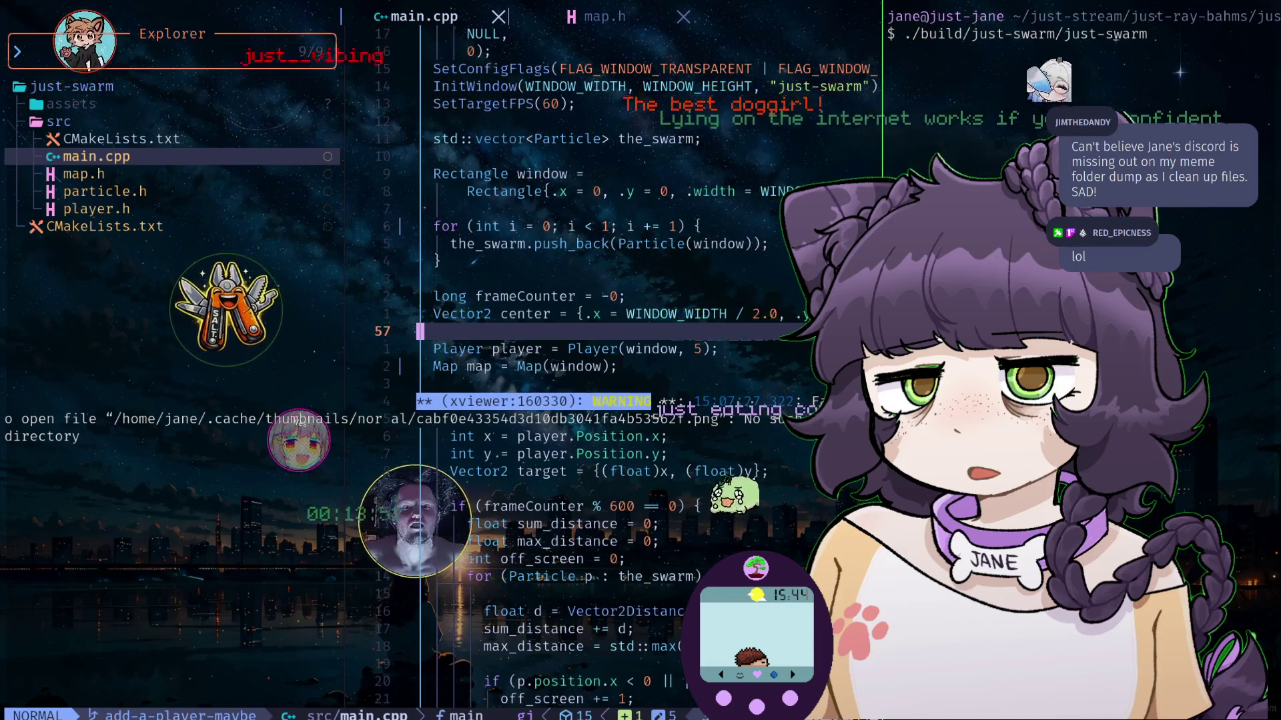
Step: Hide the file tree and move through main.cpp from the center vector down to the main loop
key("k")
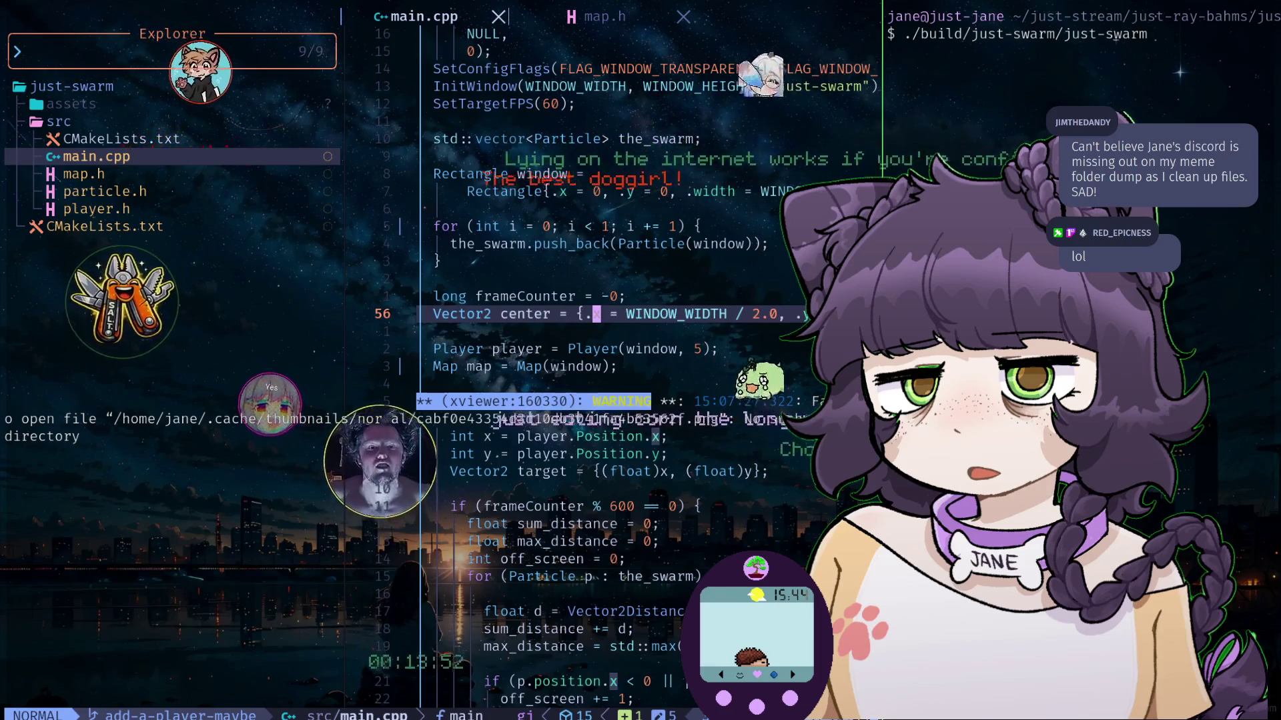
key("space")
key("e")
key("j")
key("j")
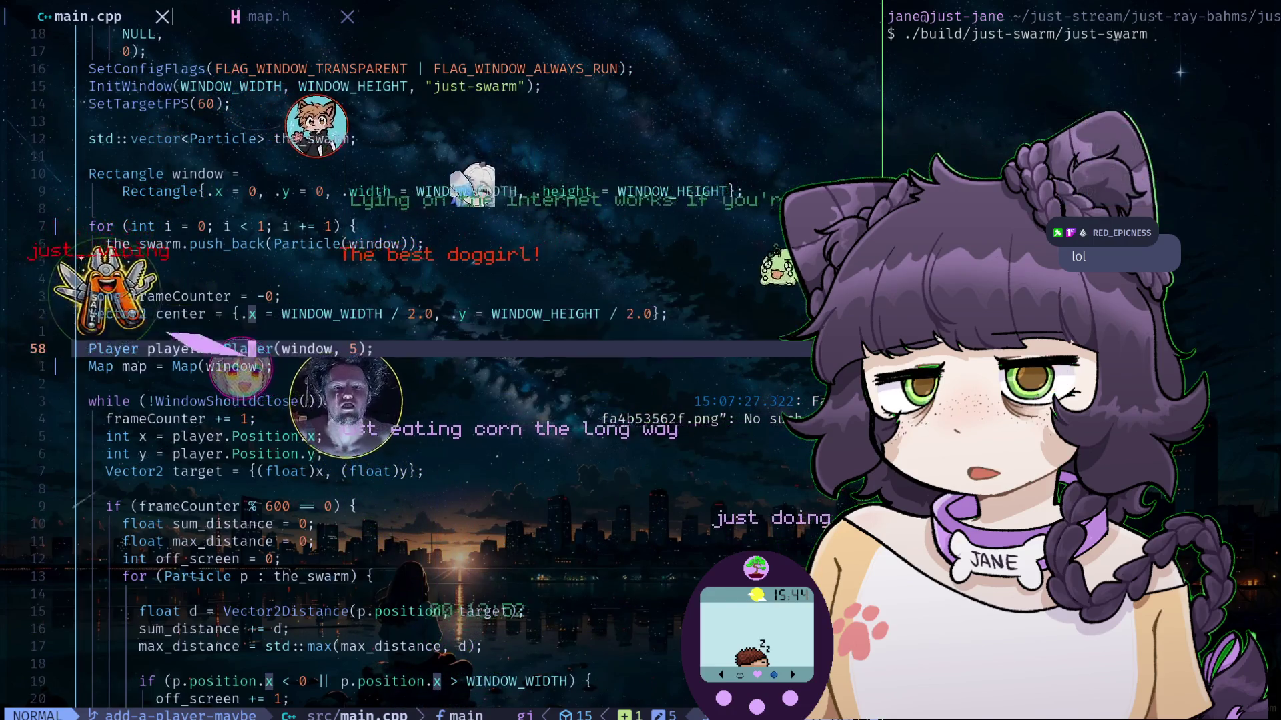
key("j")
key("j")
key("j")
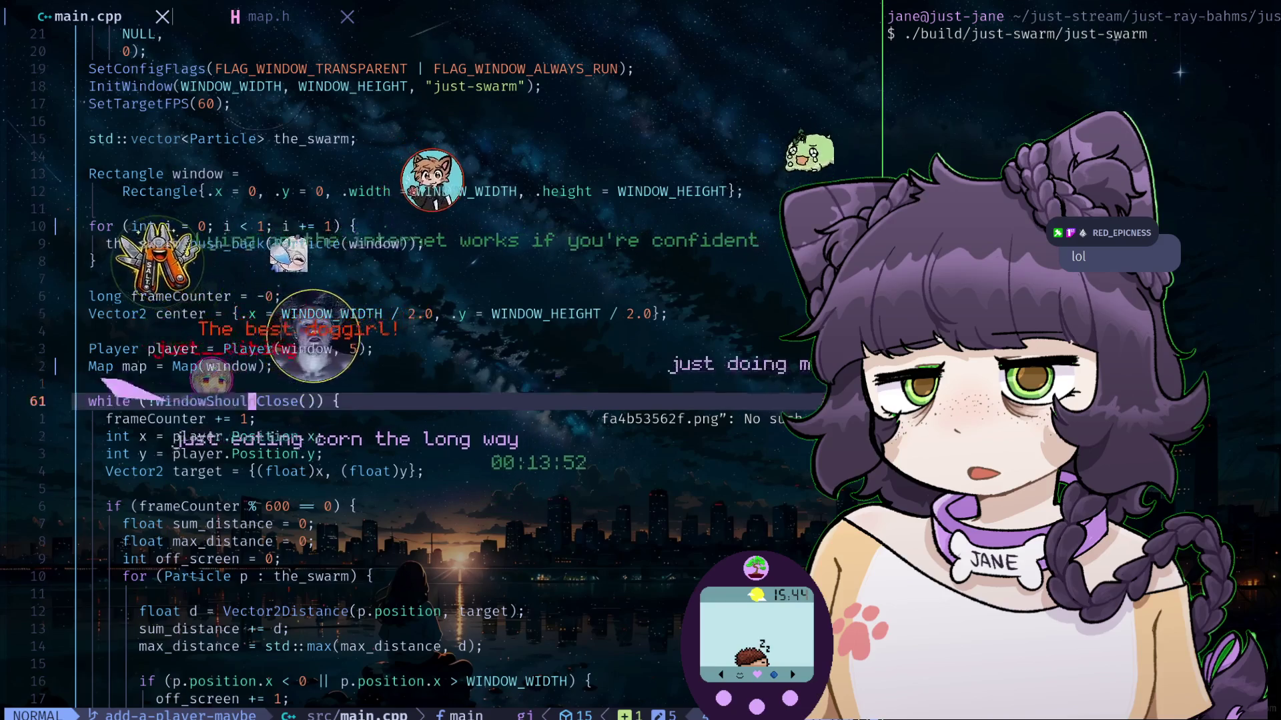
key("j")
key("j")
key("j")
key("j")
key("k")
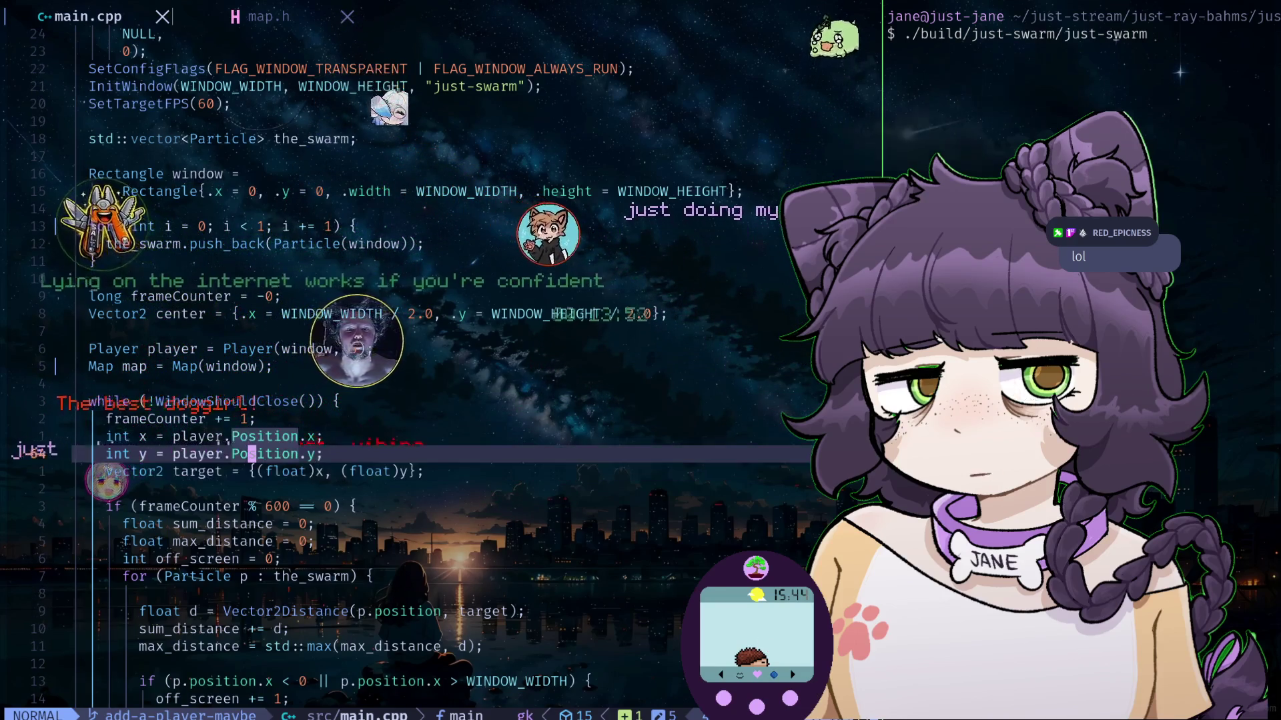
Step: Reopen the file tree, browse past map.h and player.h, then run the just-swarm build
key("space")
key("e")
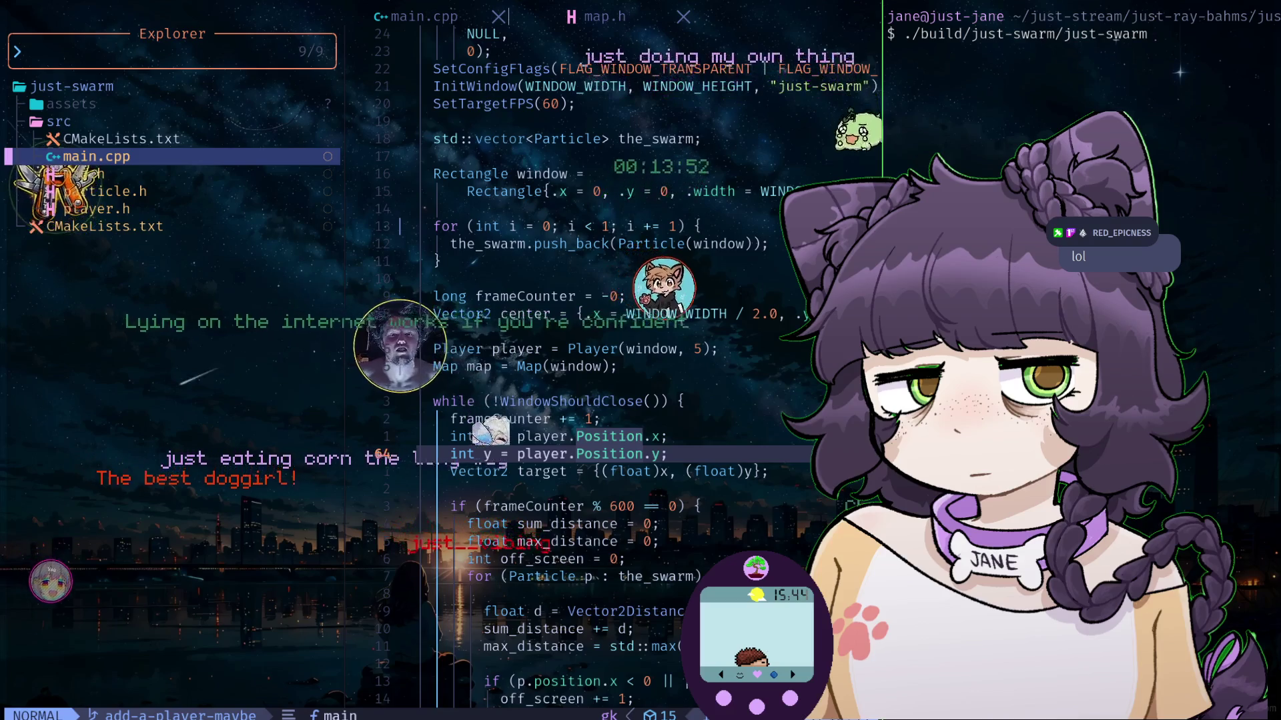
key("j")
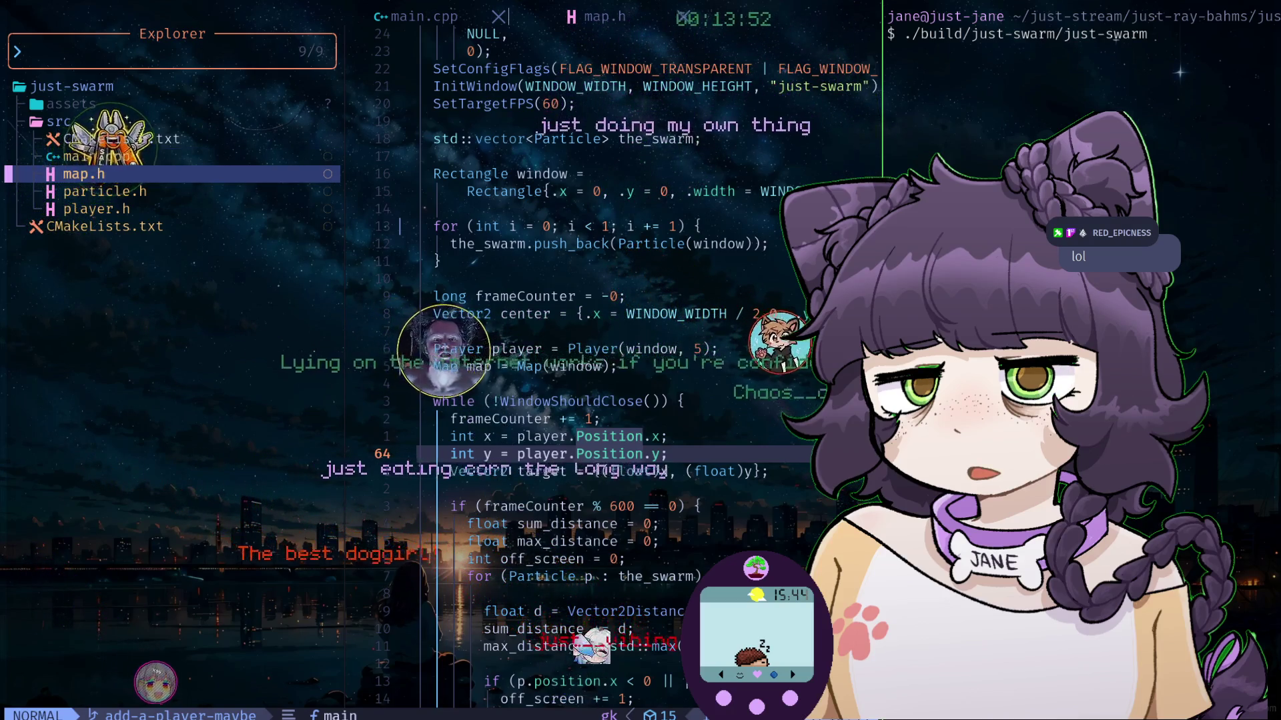
key("j")
key("j")
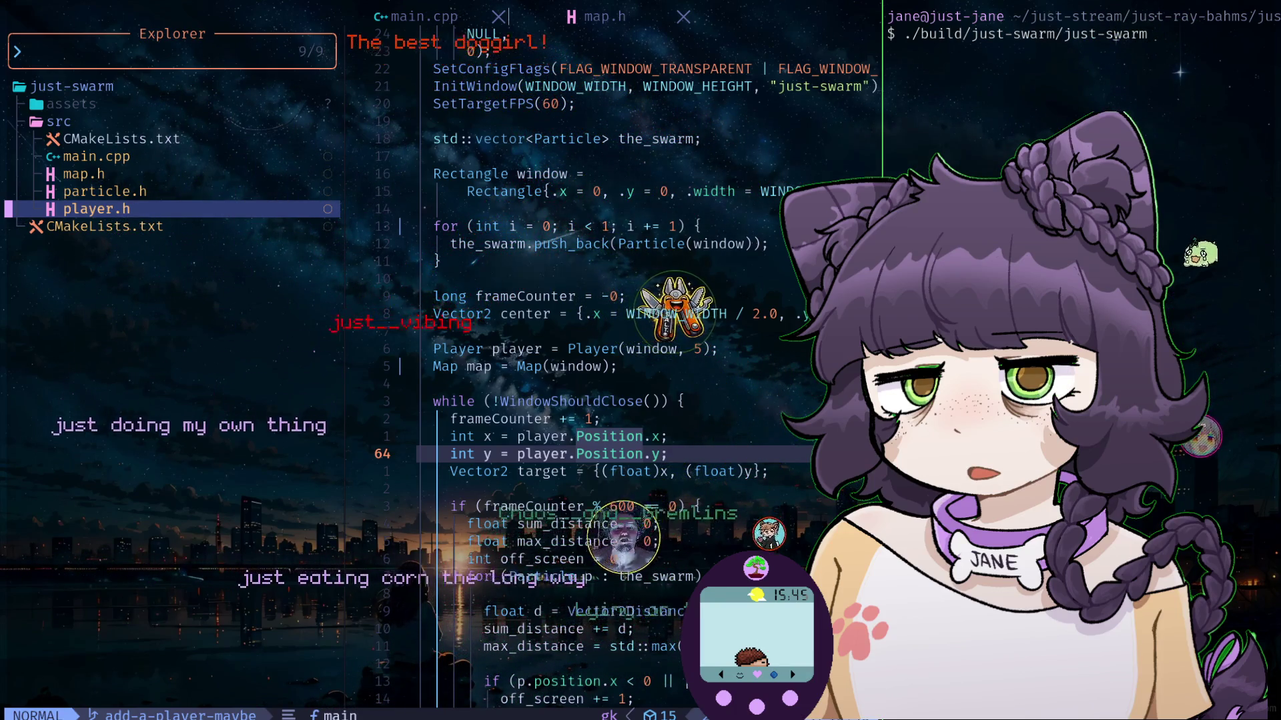
key("j")
key("k")
key("k")
key("k")
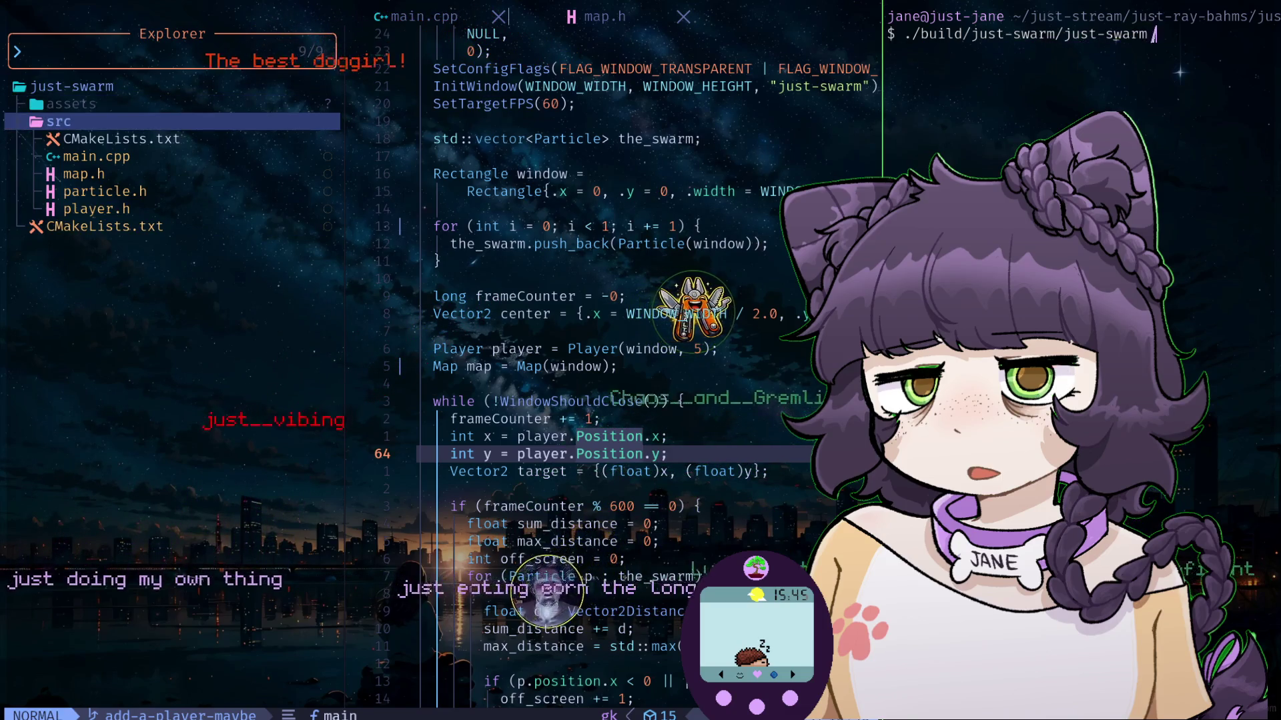
key("Return")
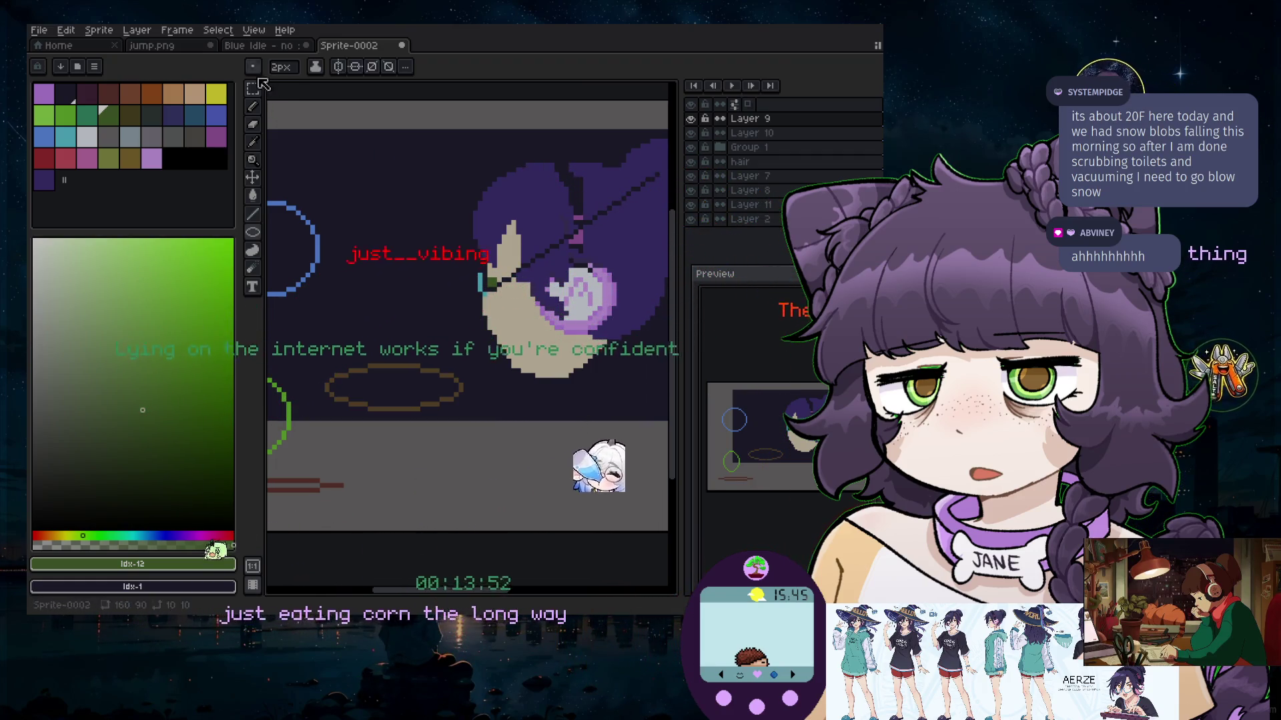
Step: Switch to the Blue Idle - no slime sheet, zoom out, and resize the timeline and layer column
left_click(243, 47)
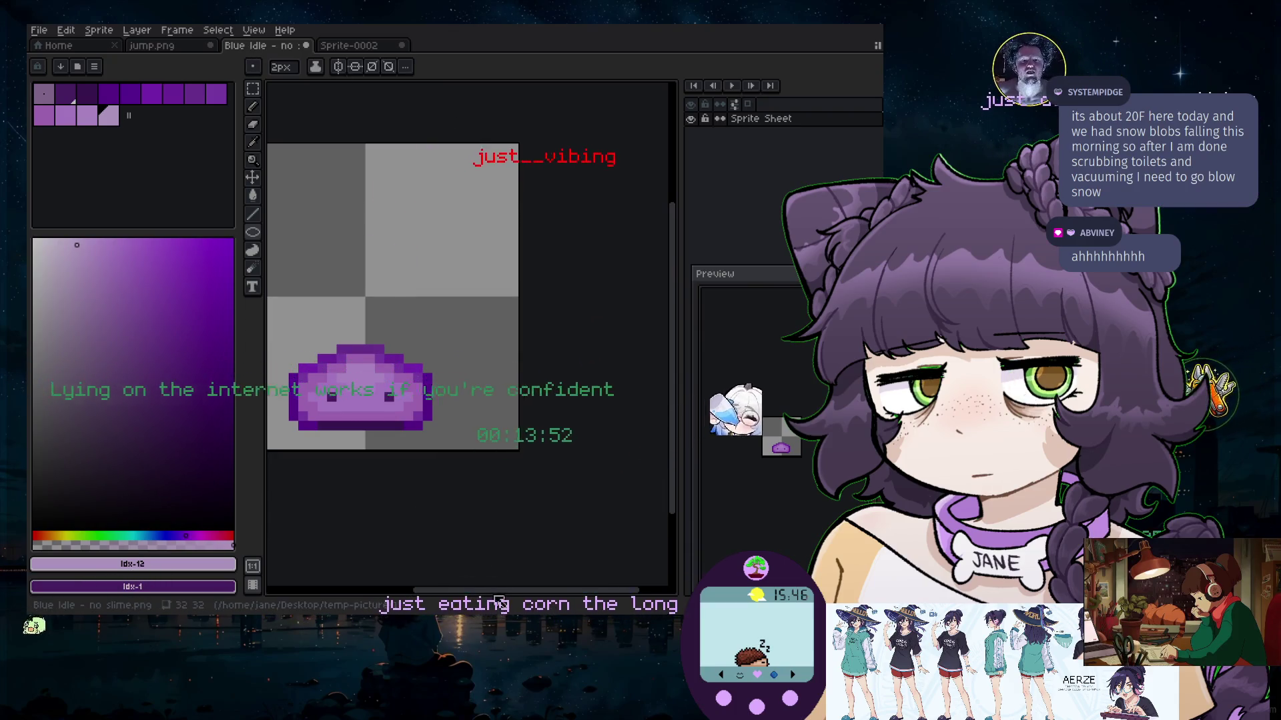
left_click_drag(497, 591, 444, 589)
scroll(436, 358, "down", 1)
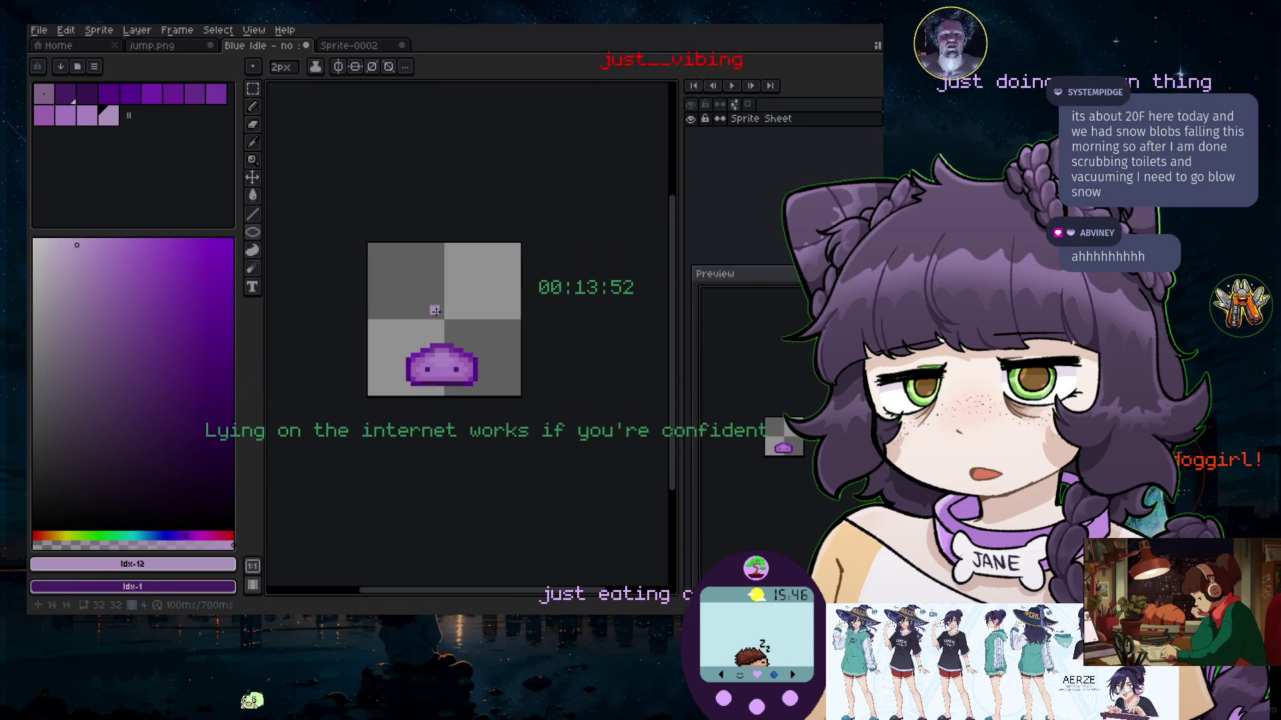
scroll(488, 337, "down", 1)
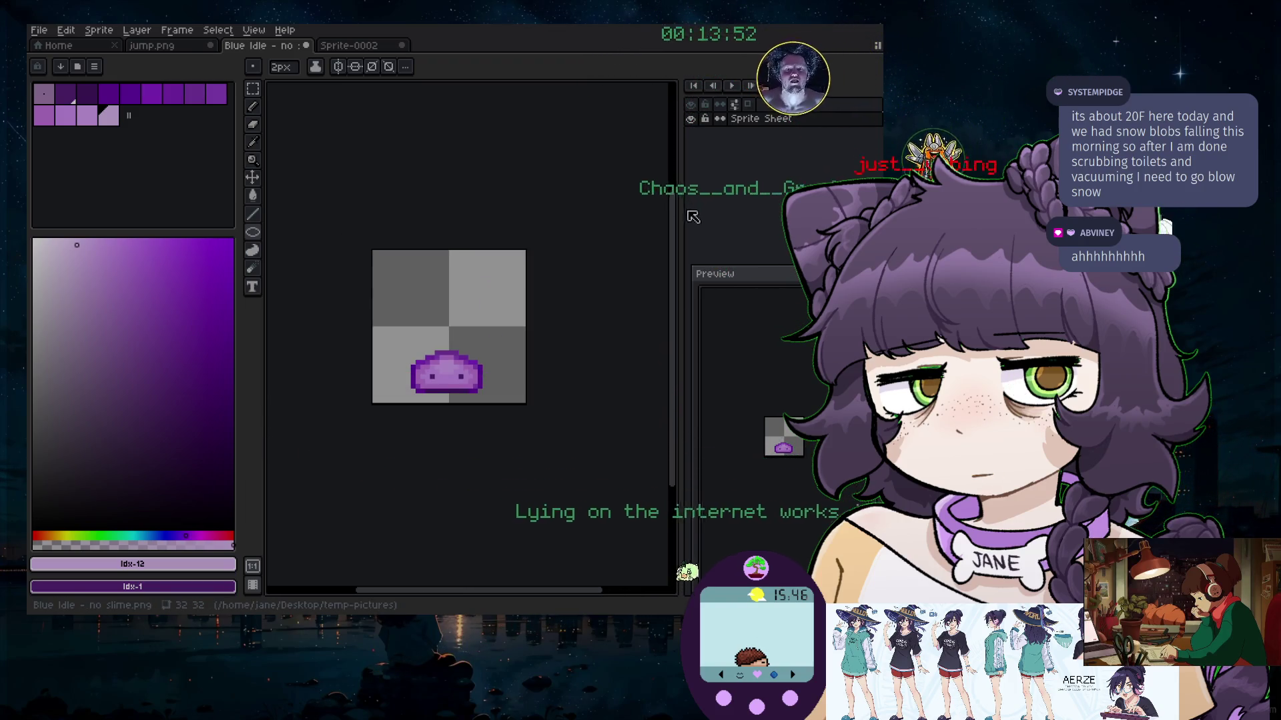
left_click_drag(677, 203, 546, 209)
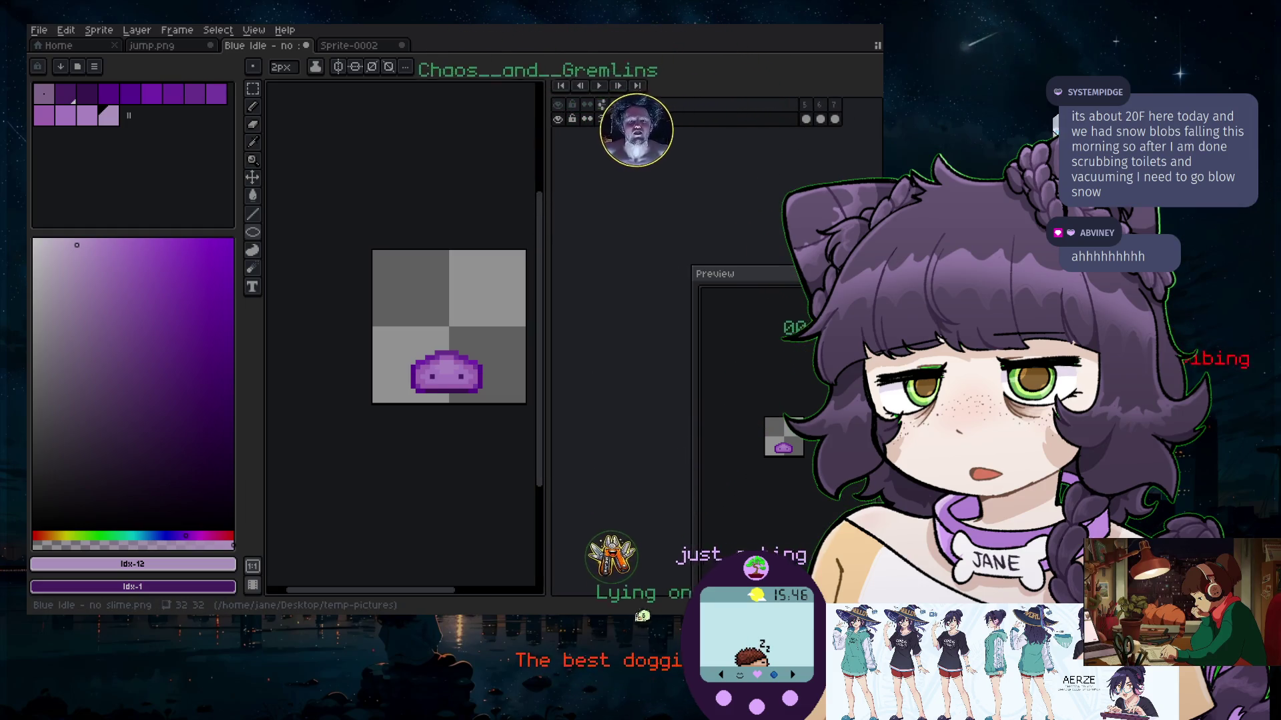
left_click_drag(542, 209, 577, 208)
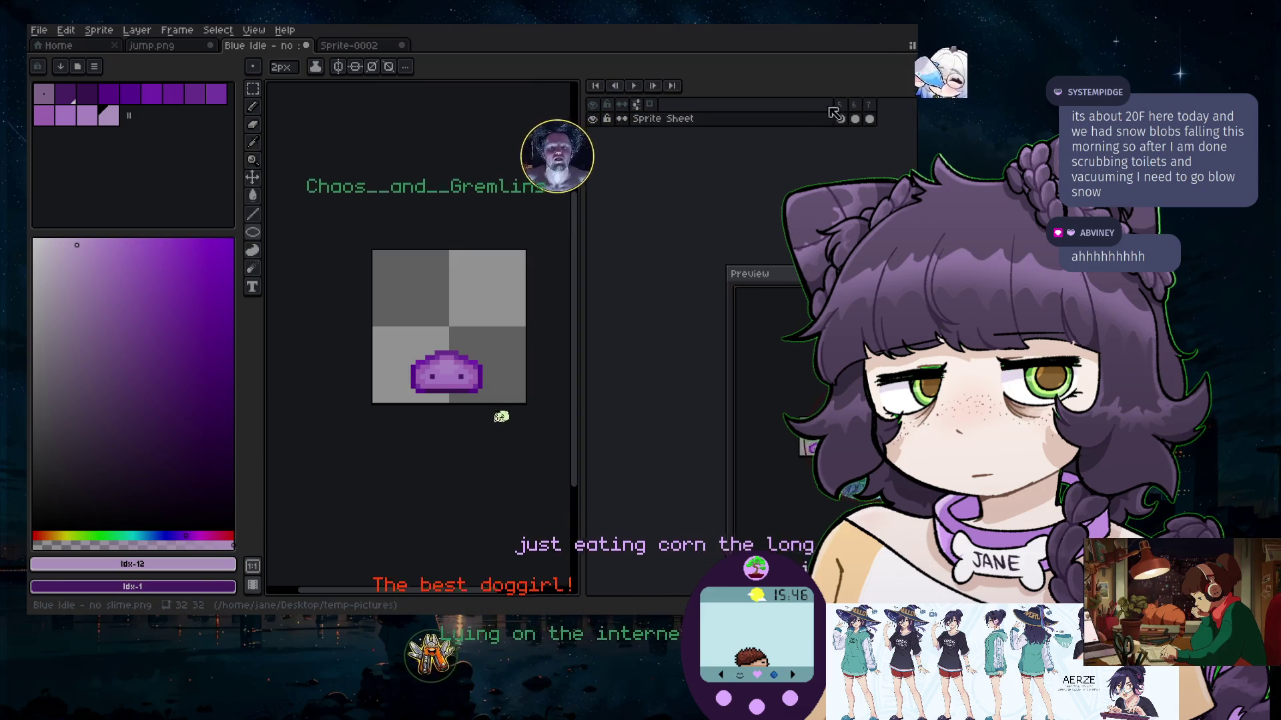
left_click_drag(840, 107, 698, 104)
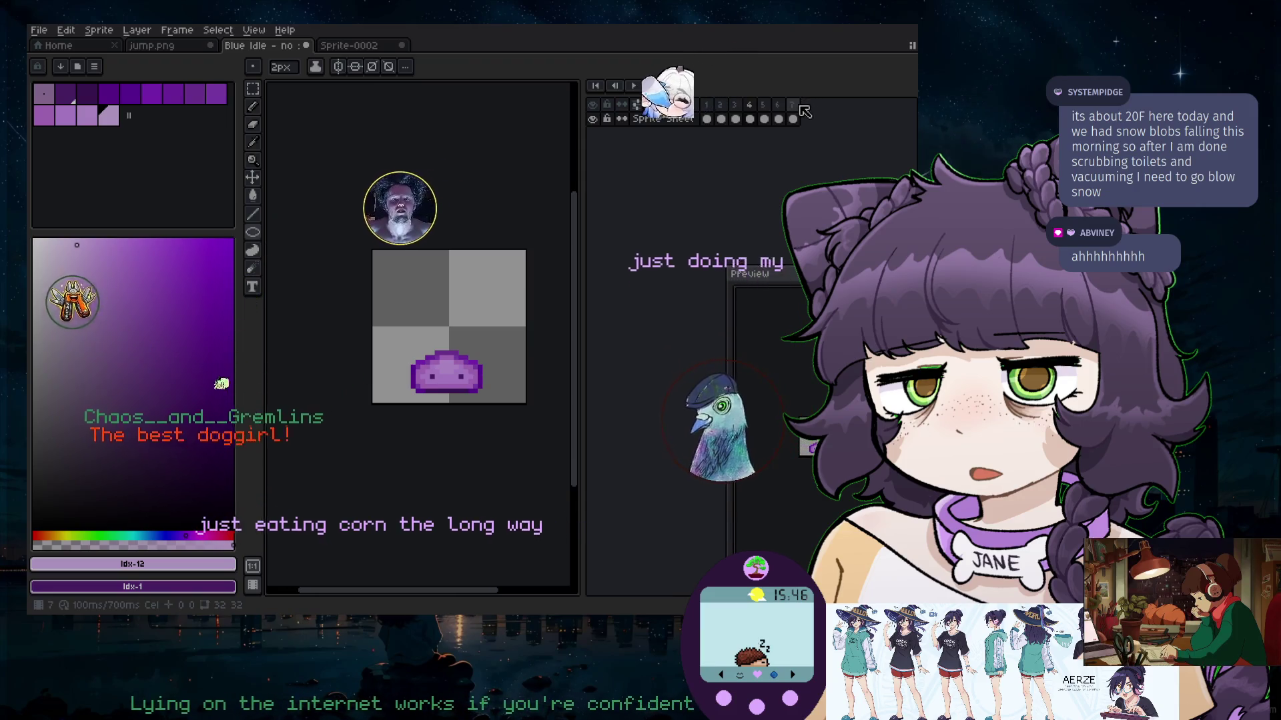
Step: Step through the slime frames 2, 5, 7, 1, 5 and 6, ending on frame 1
key("Left")
key("Left")
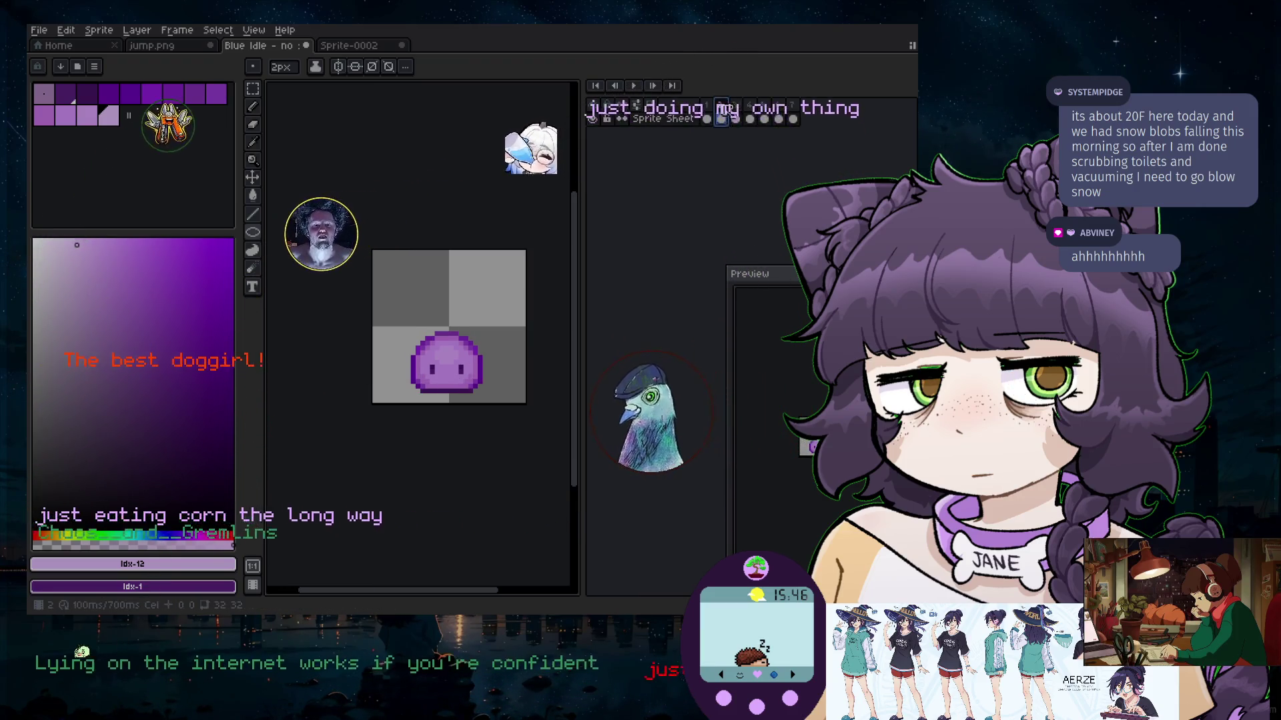
left_click(765, 119)
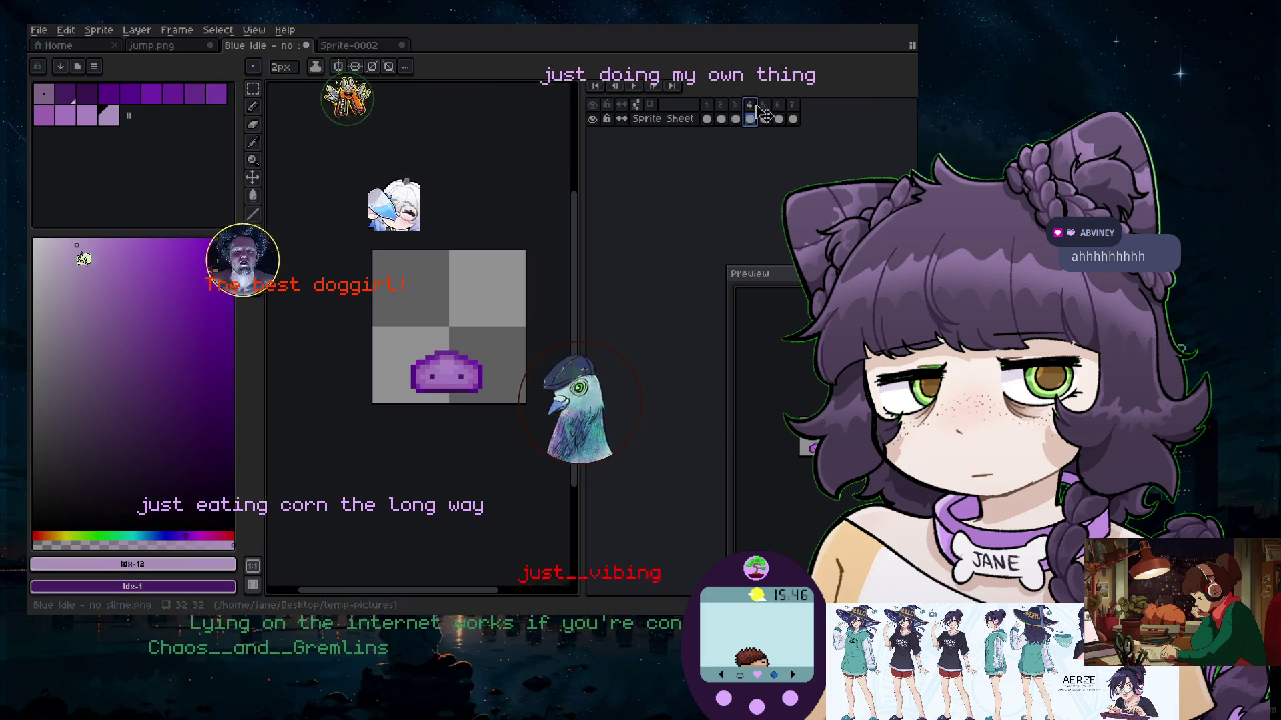
key("Right")
key("Right")
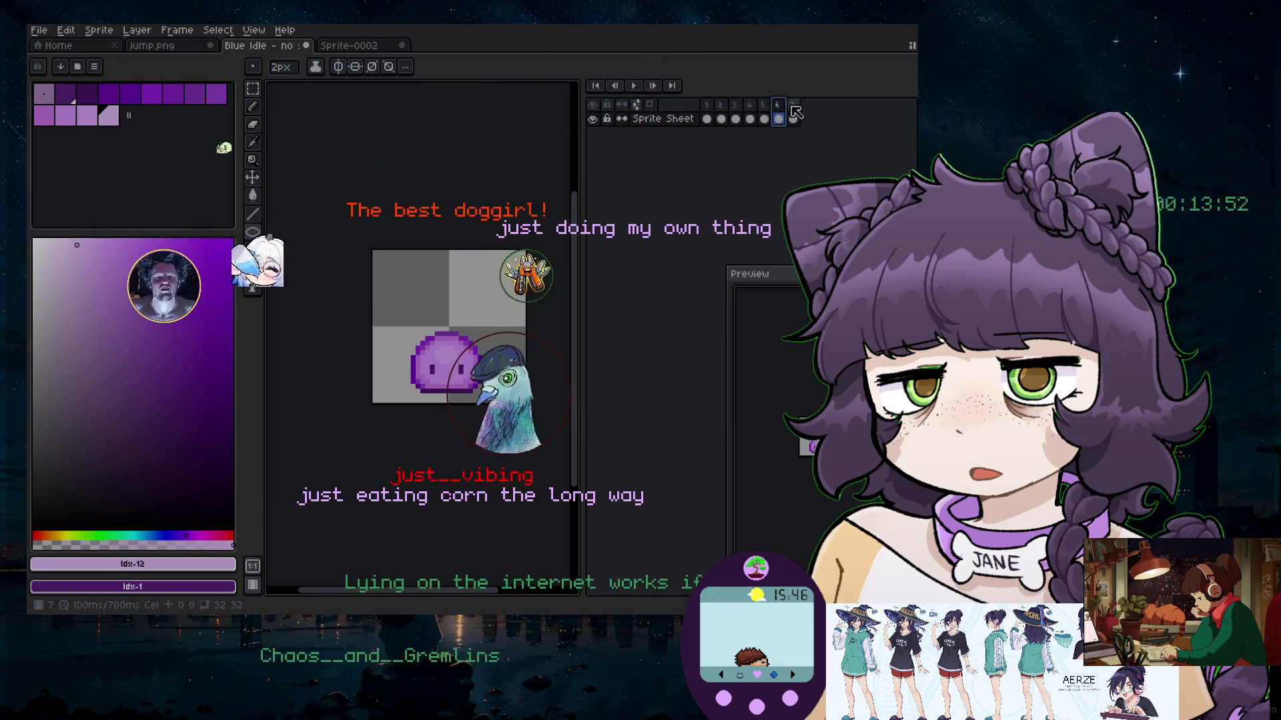
left_click(706, 119)
left_click(764, 119)
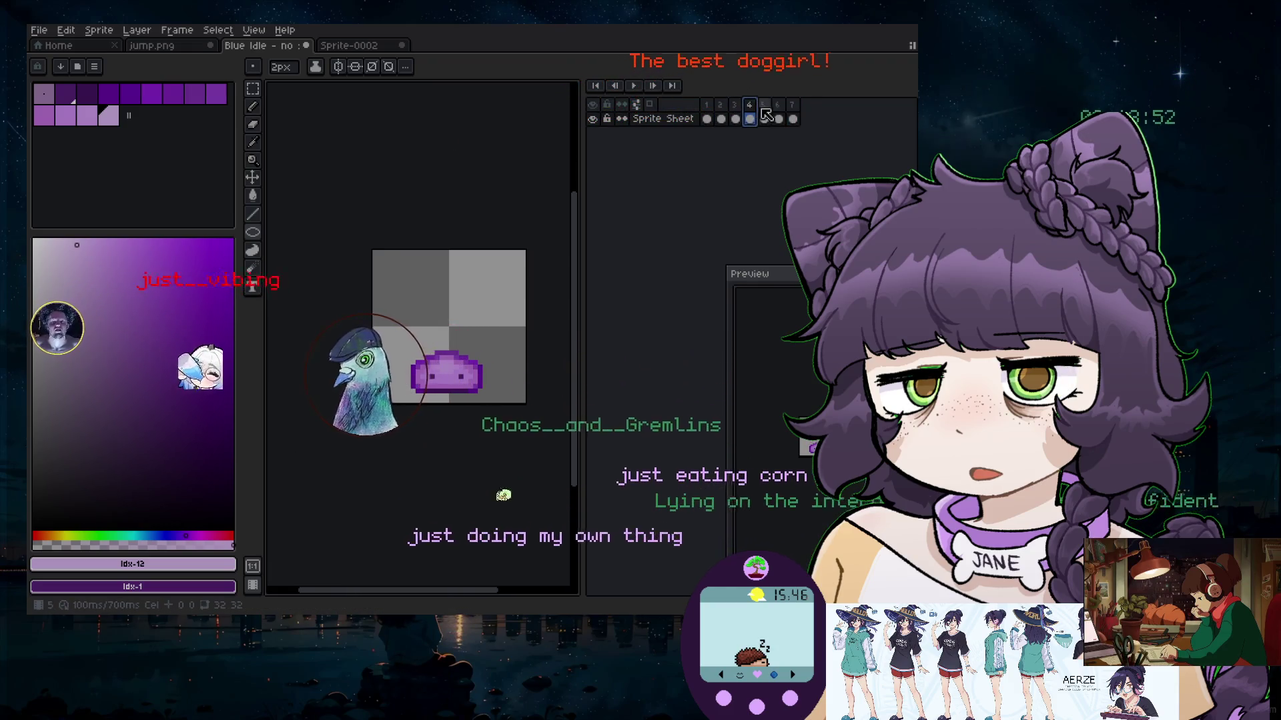
left_click(780, 119)
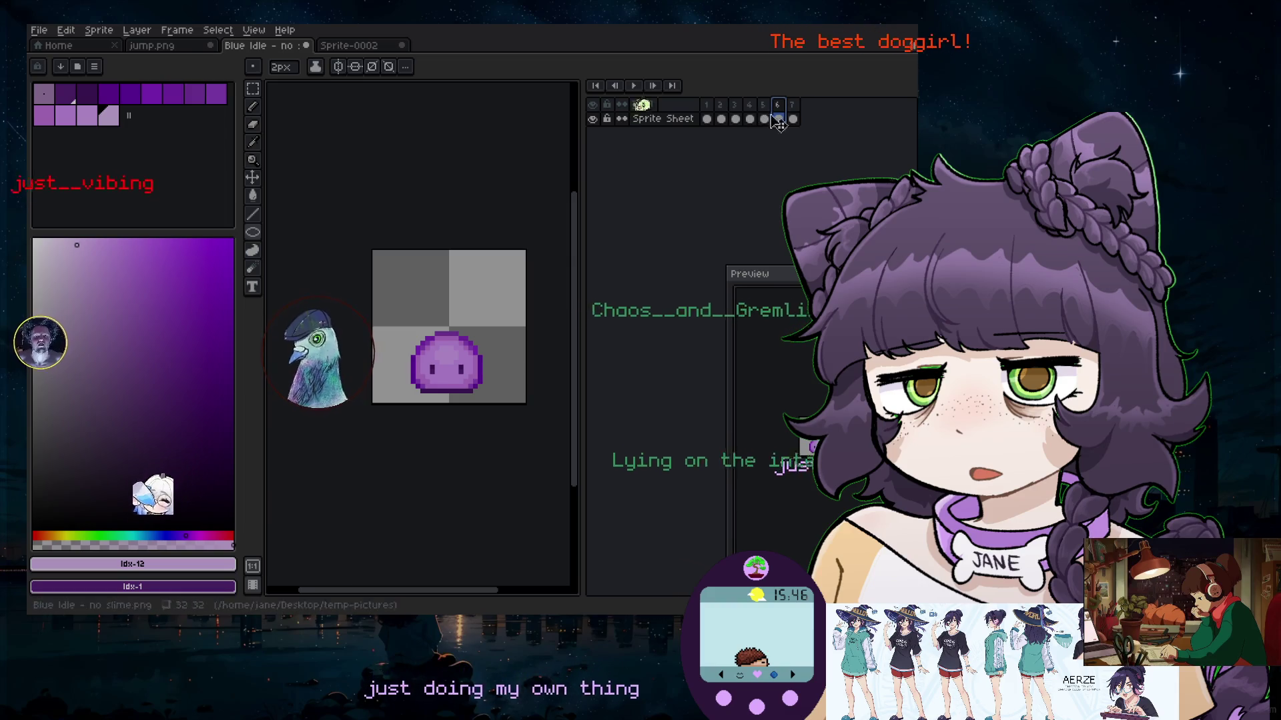
left_click(707, 118)
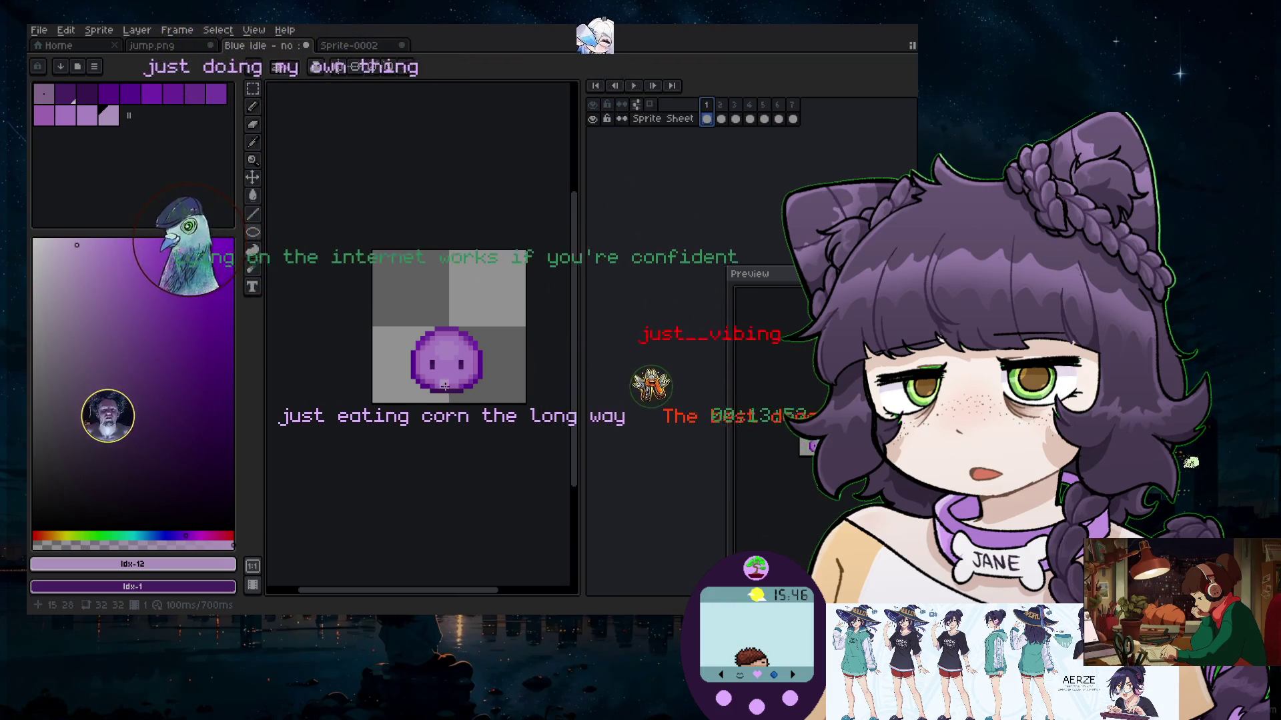
Step: Marquee-select around the slime, then cancel an accidental squash of its top edge
key("m")
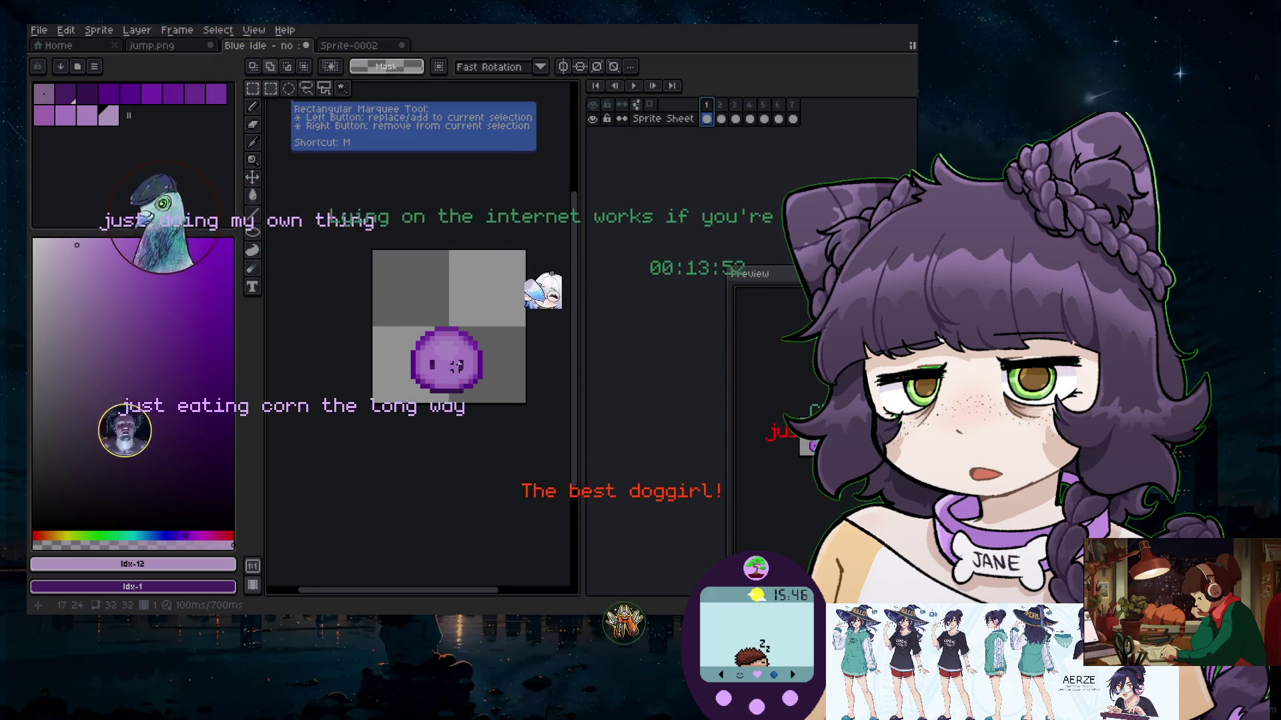
scroll(347, 284, "up", 2)
scroll(347, 283, "down", 1)
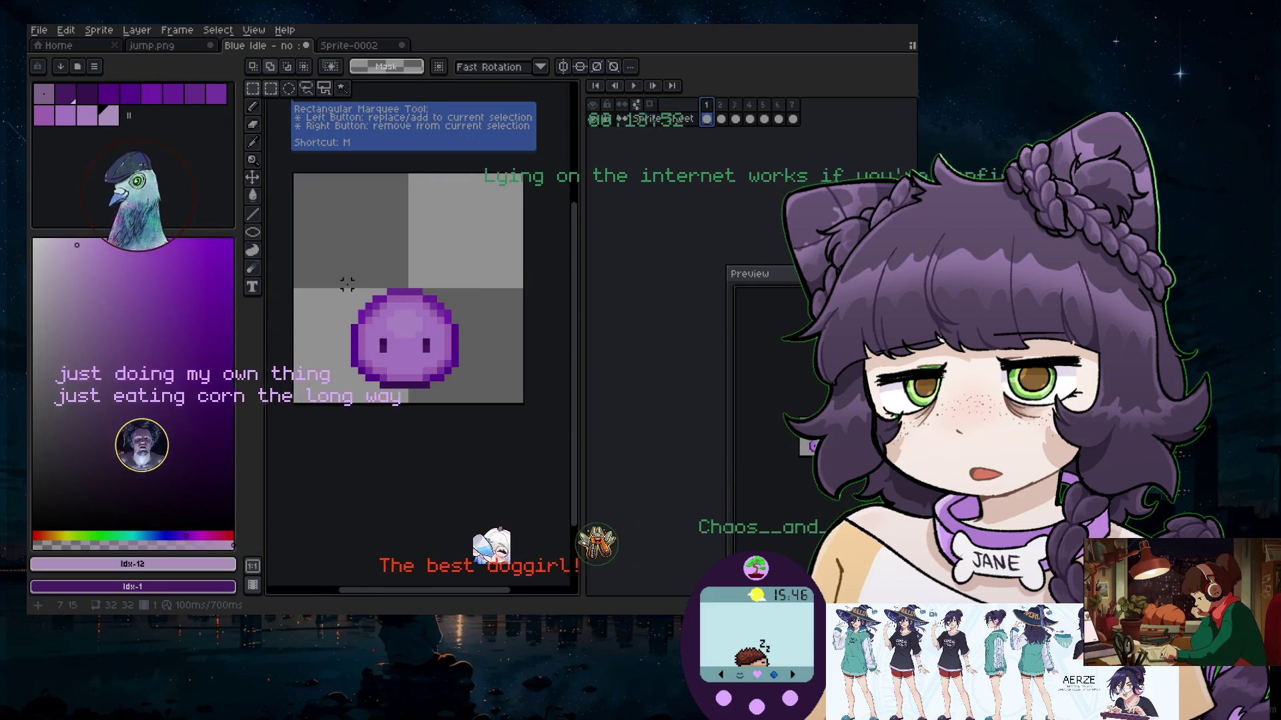
left_click_drag(347, 283, 469, 391)
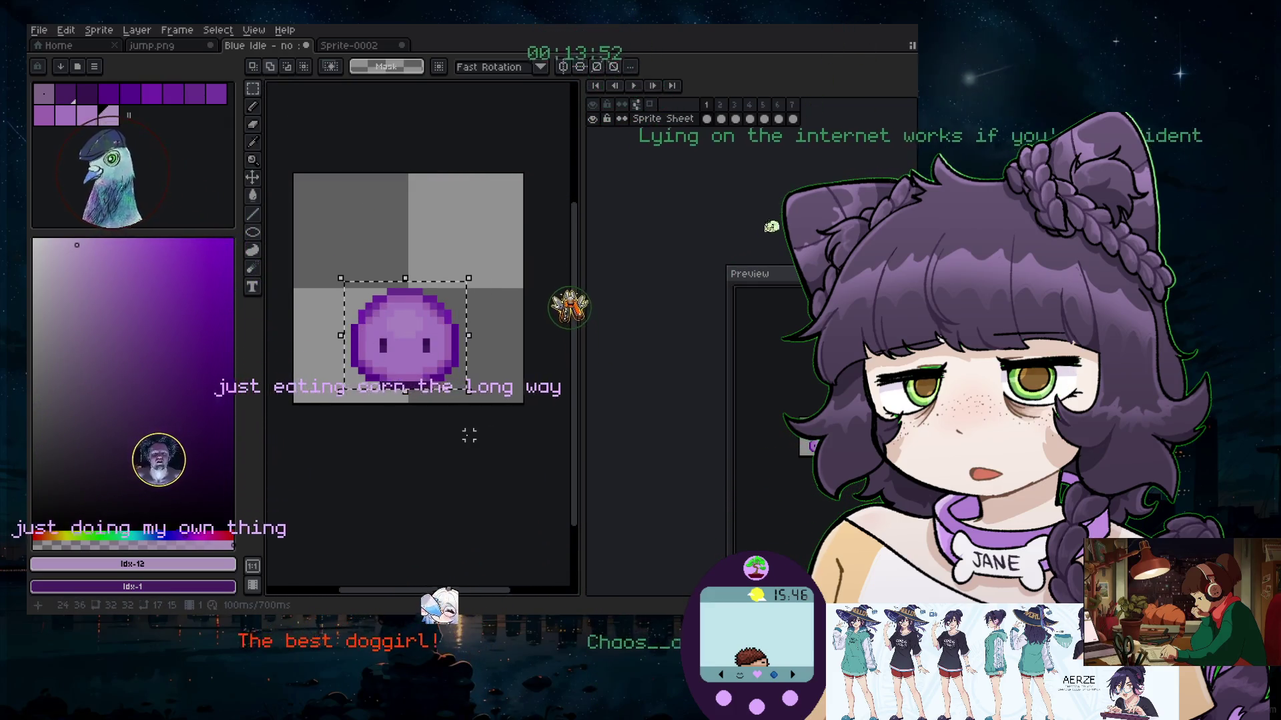
left_click_drag(405, 278, 407, 285)
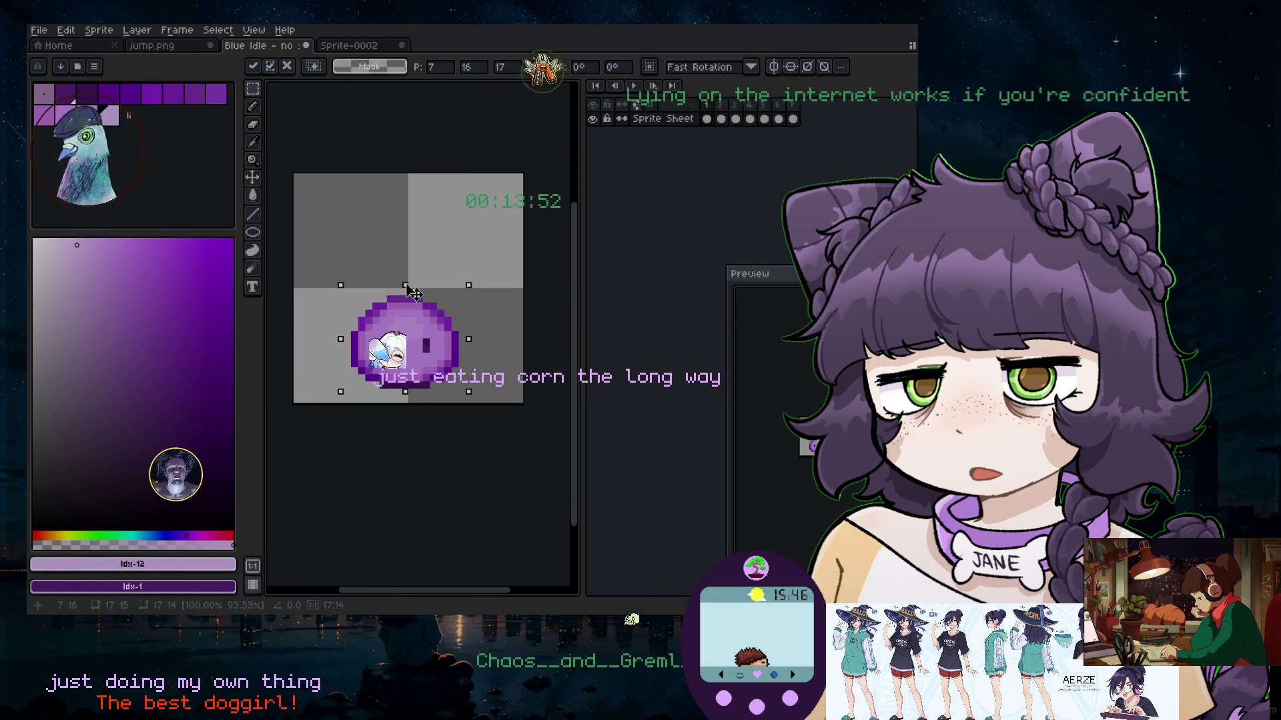
key("Escape")
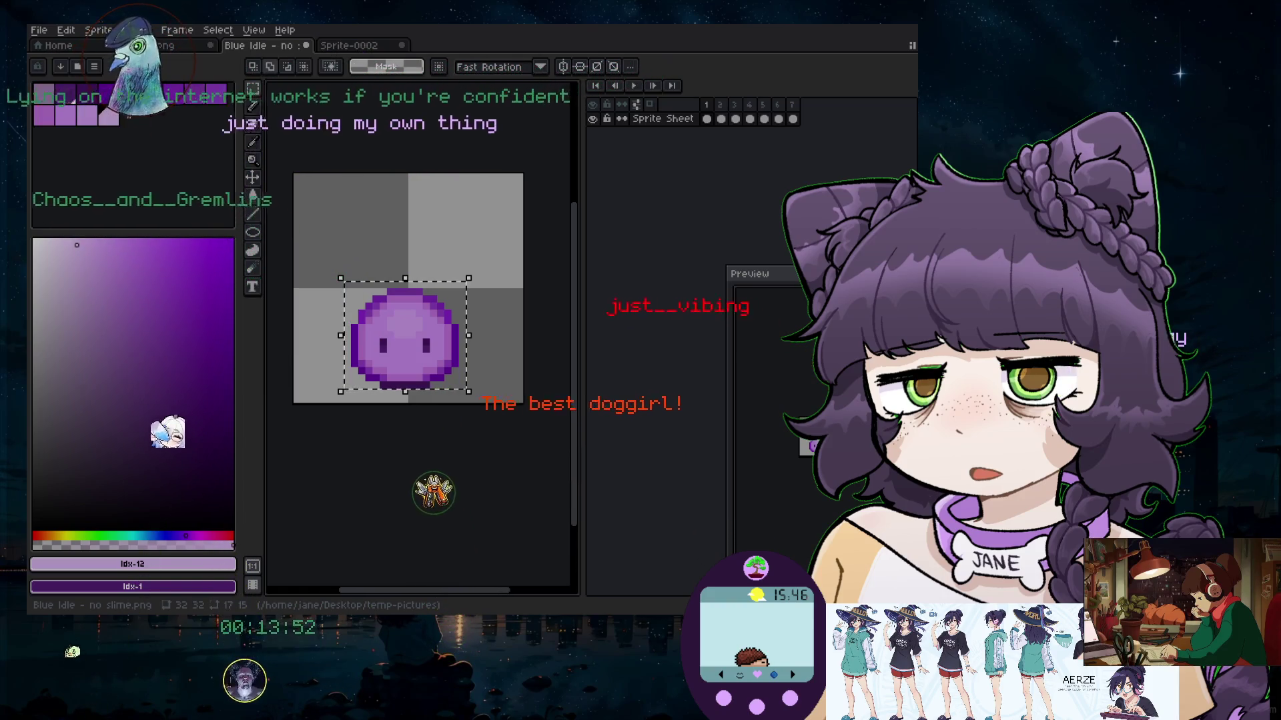
Step: Clear the selection and draw a fresh rectangle snugly around the slime sprite
key("ctrl+d")
scroll(353, 259, "up", 2)
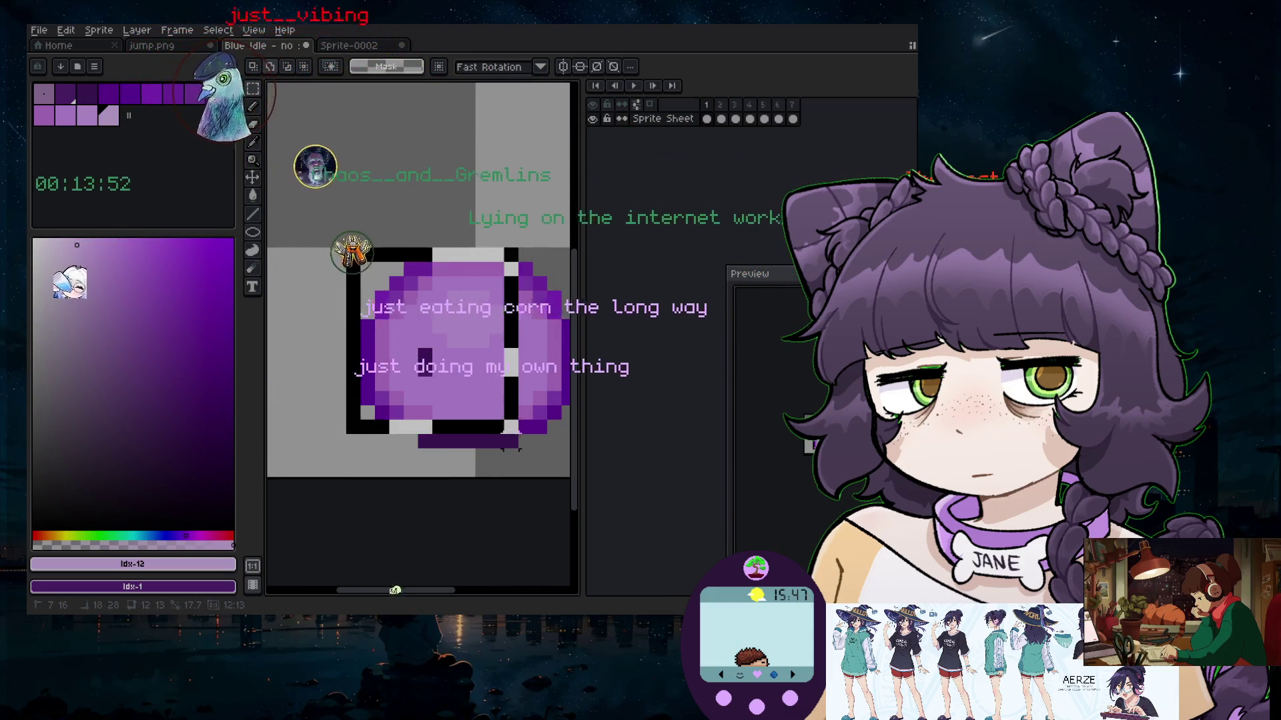
scroll(519, 449, "down", 1)
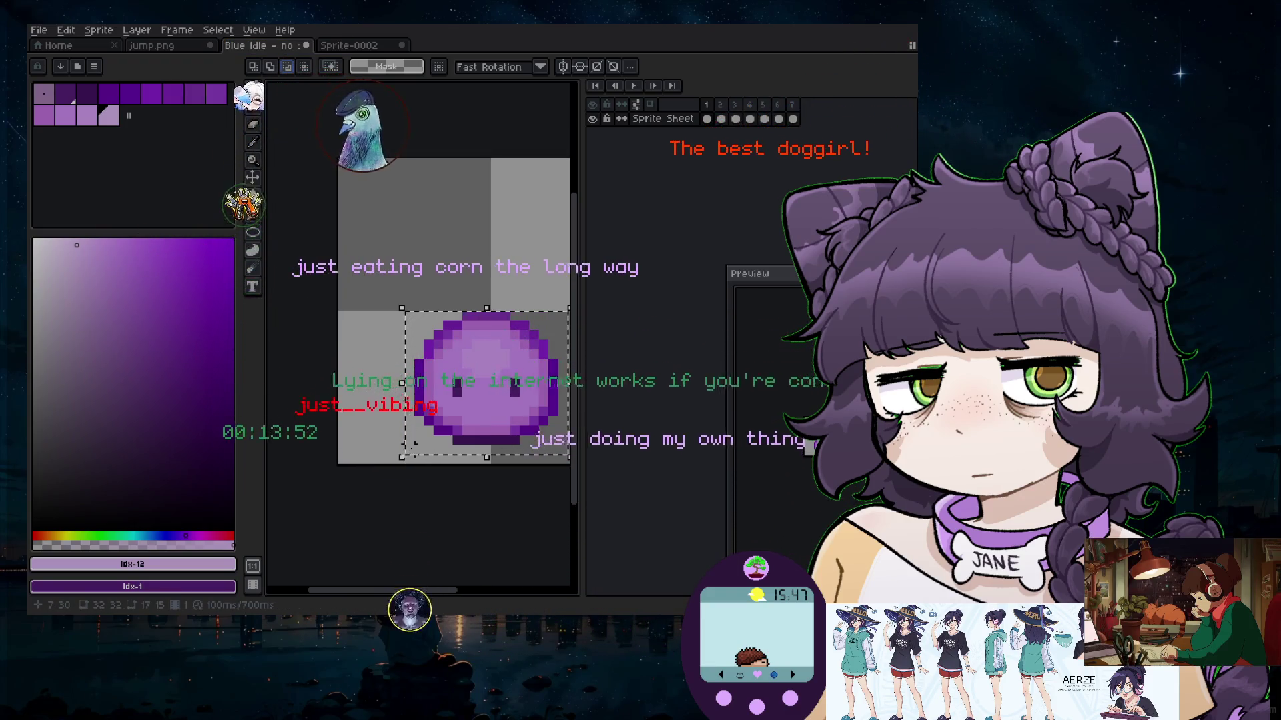
left_click_drag(462, 451, 549, 456)
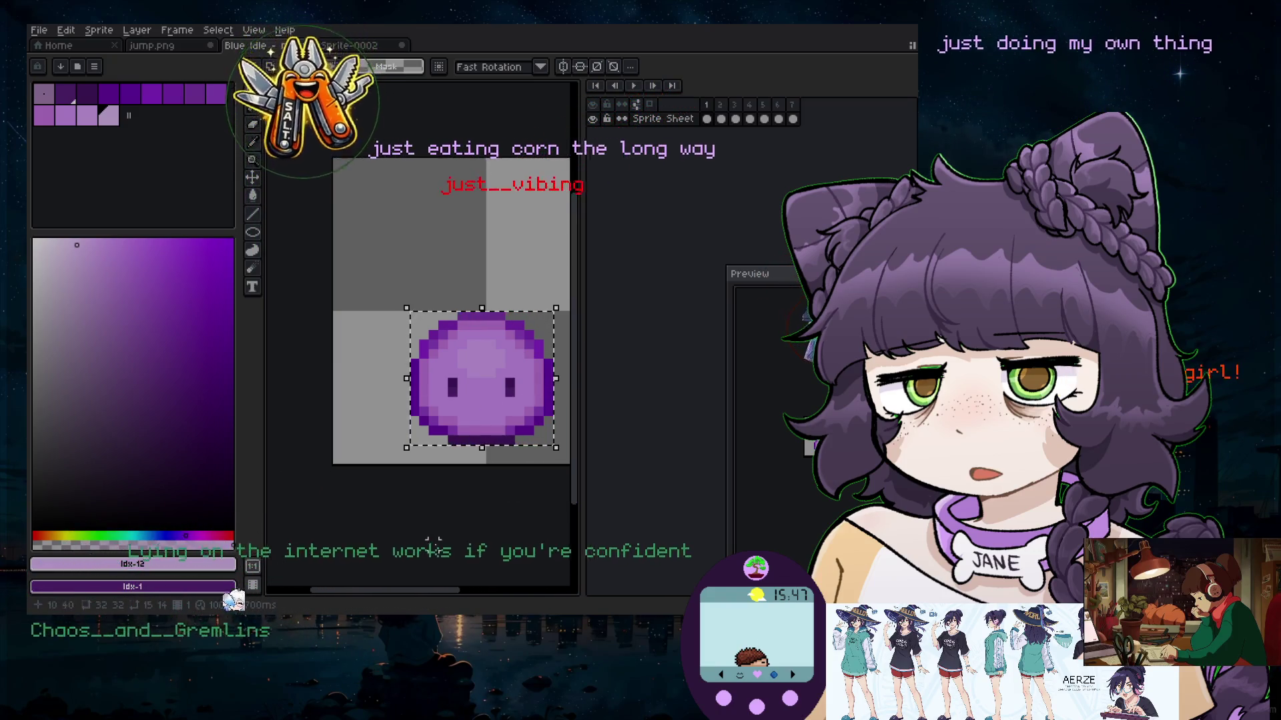
left_click_drag(433, 595, 469, 596)
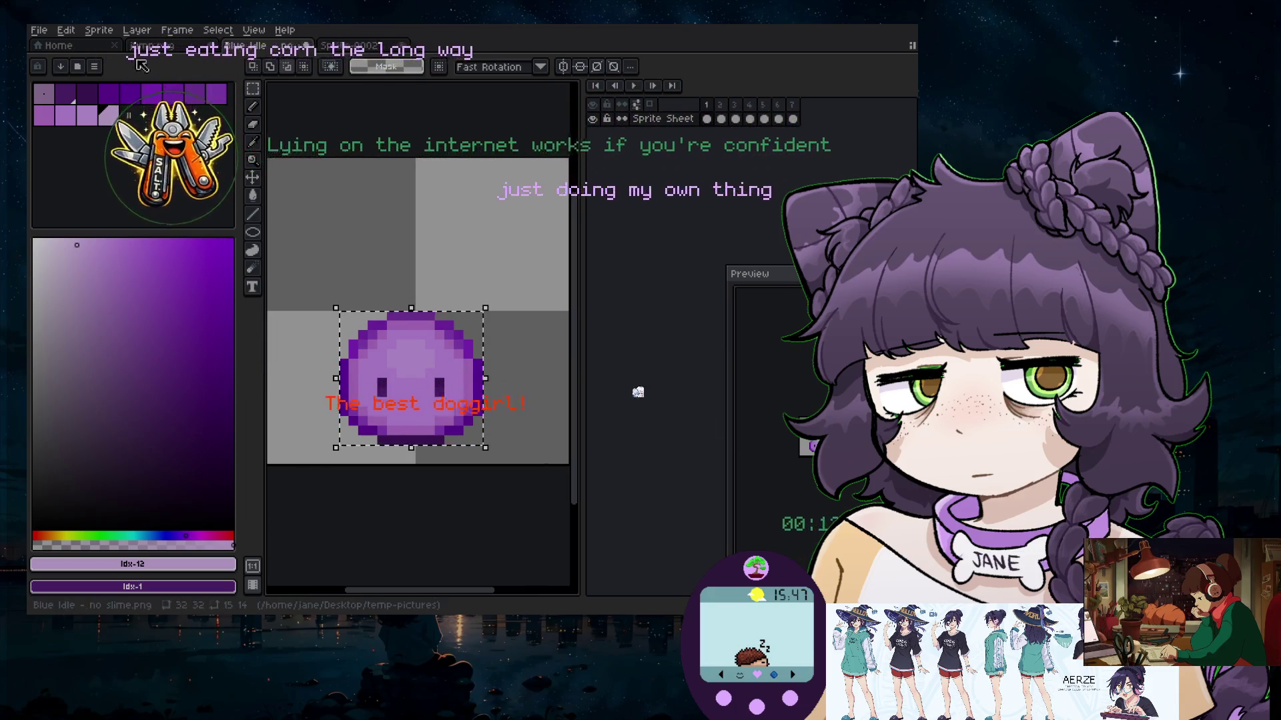
left_click(64, 31)
Step: In Canvas Size, drag the canvas bounds inward around the slime with a right-middle anchor
mouse_move(98, 30)
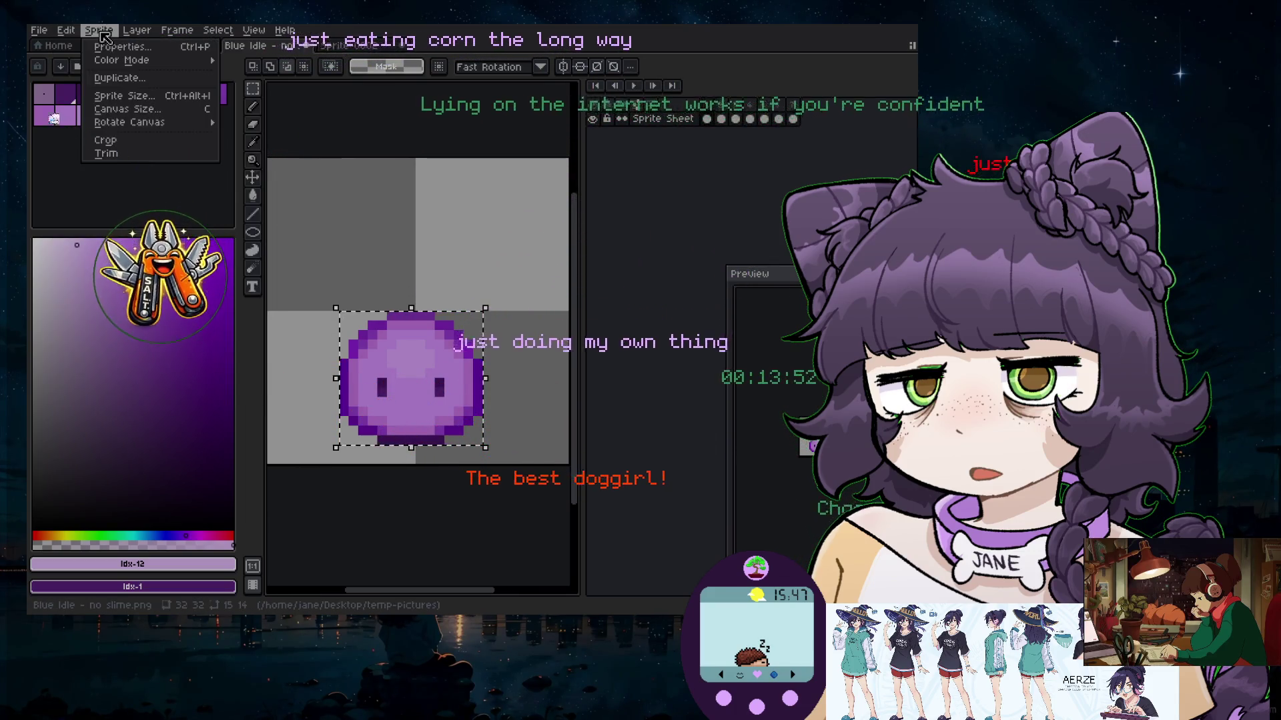
left_click(138, 110)
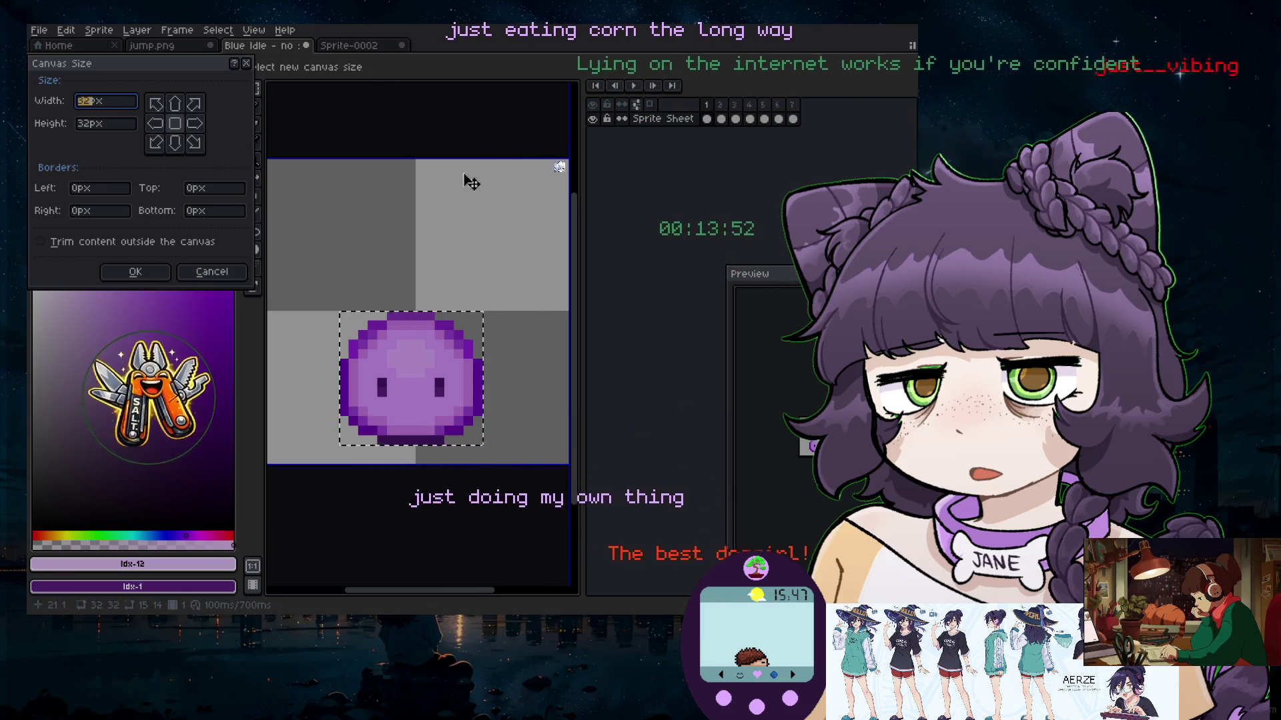
left_click_drag(452, 165, 478, 263)
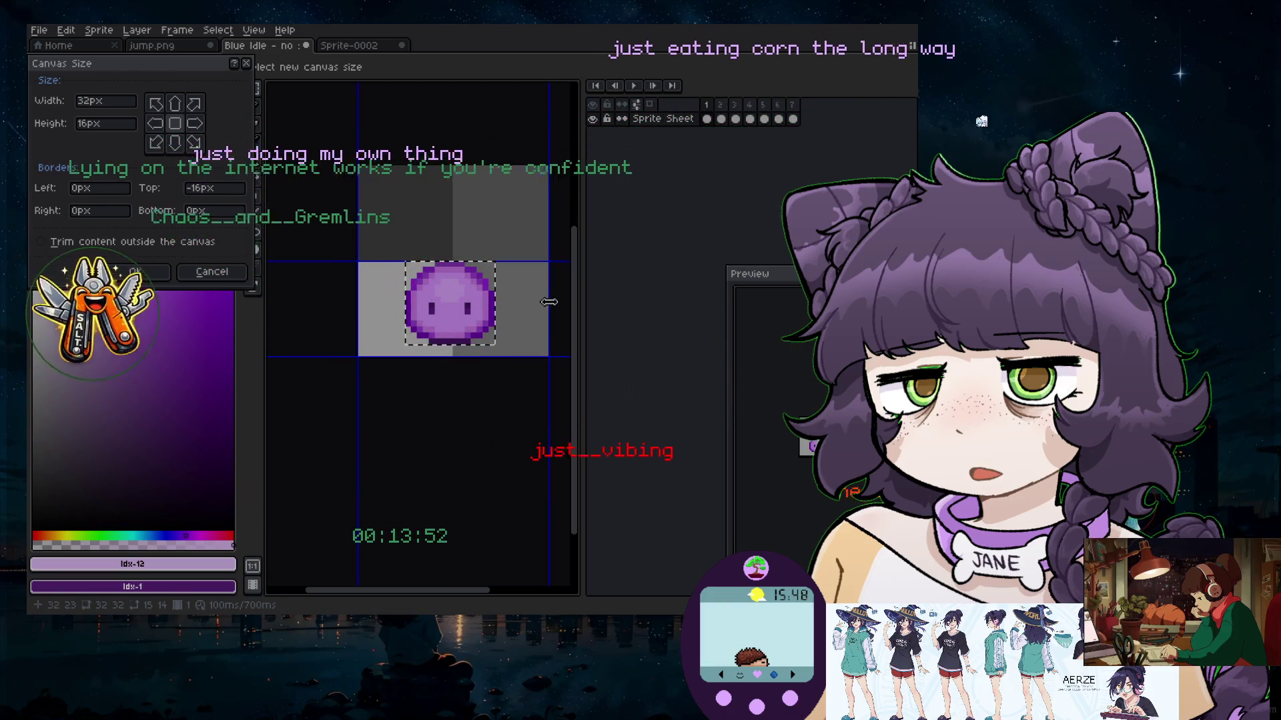
left_click_drag(549, 305, 500, 305)
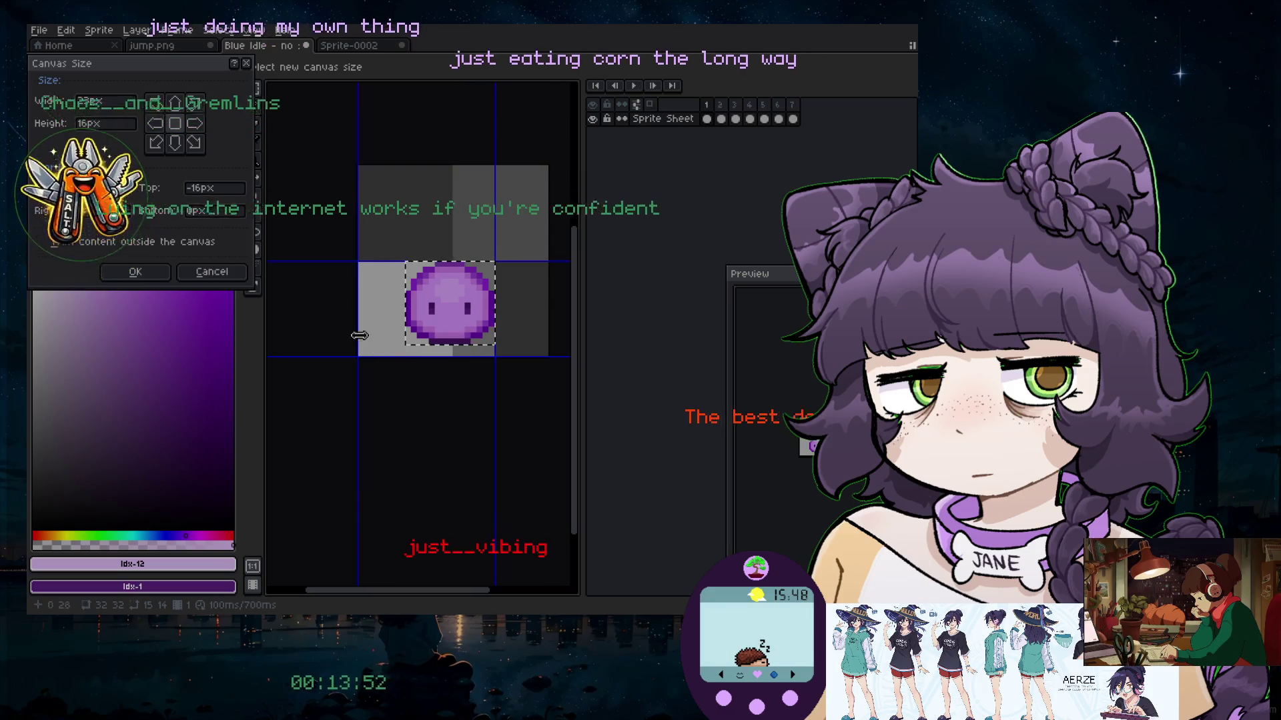
left_click_drag(358, 305, 404, 304)
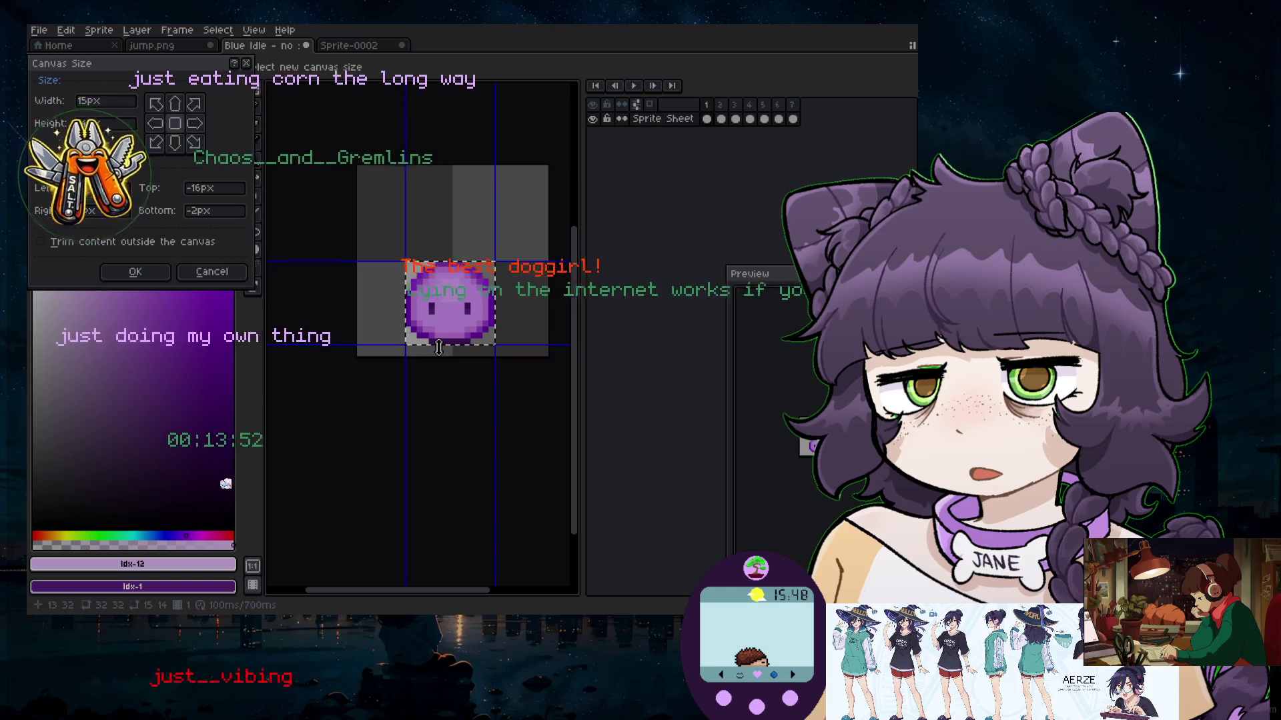
scroll(481, 334, "up", 2)
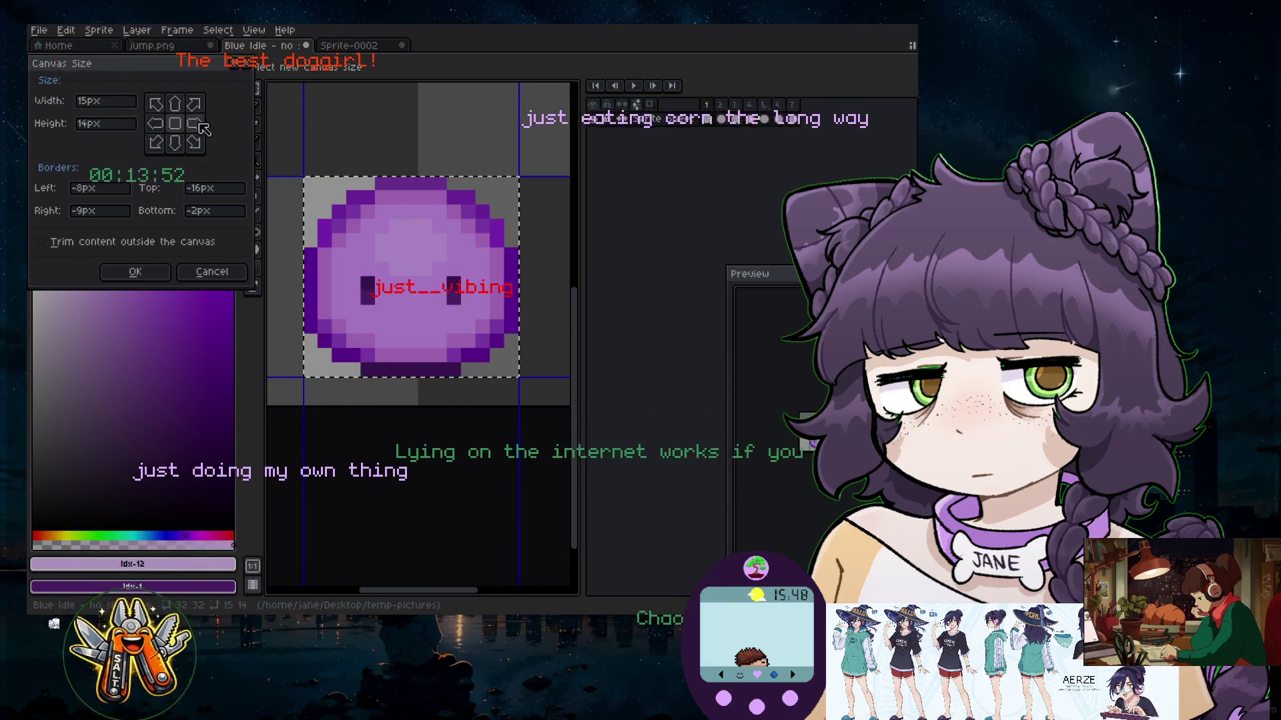
left_click(195, 124)
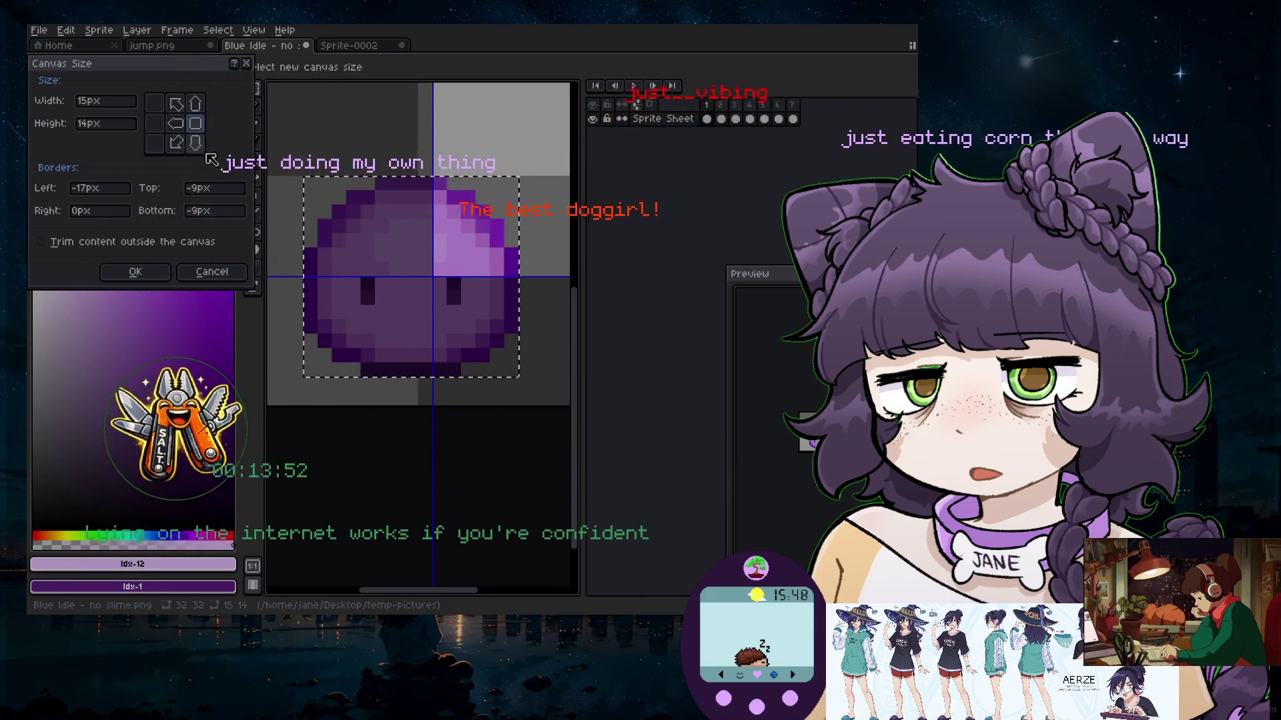
scroll(544, 230, "down", 4)
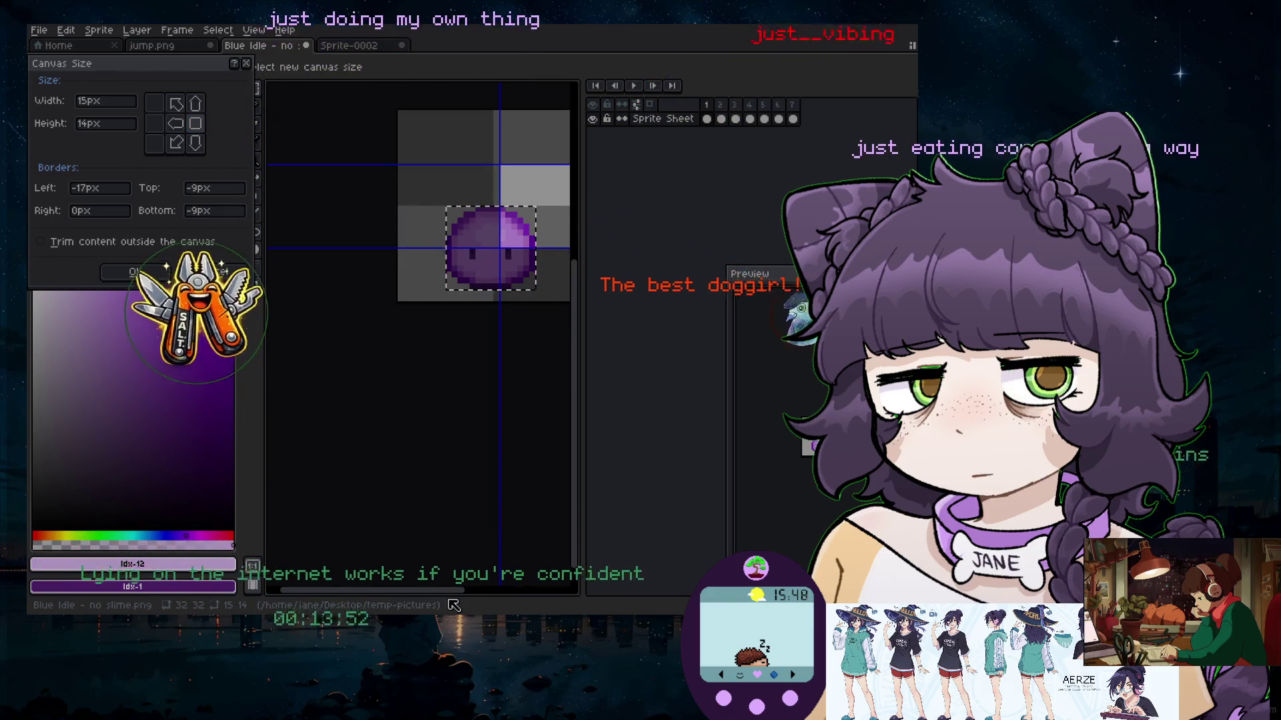
scroll(520, 190, "right", 3)
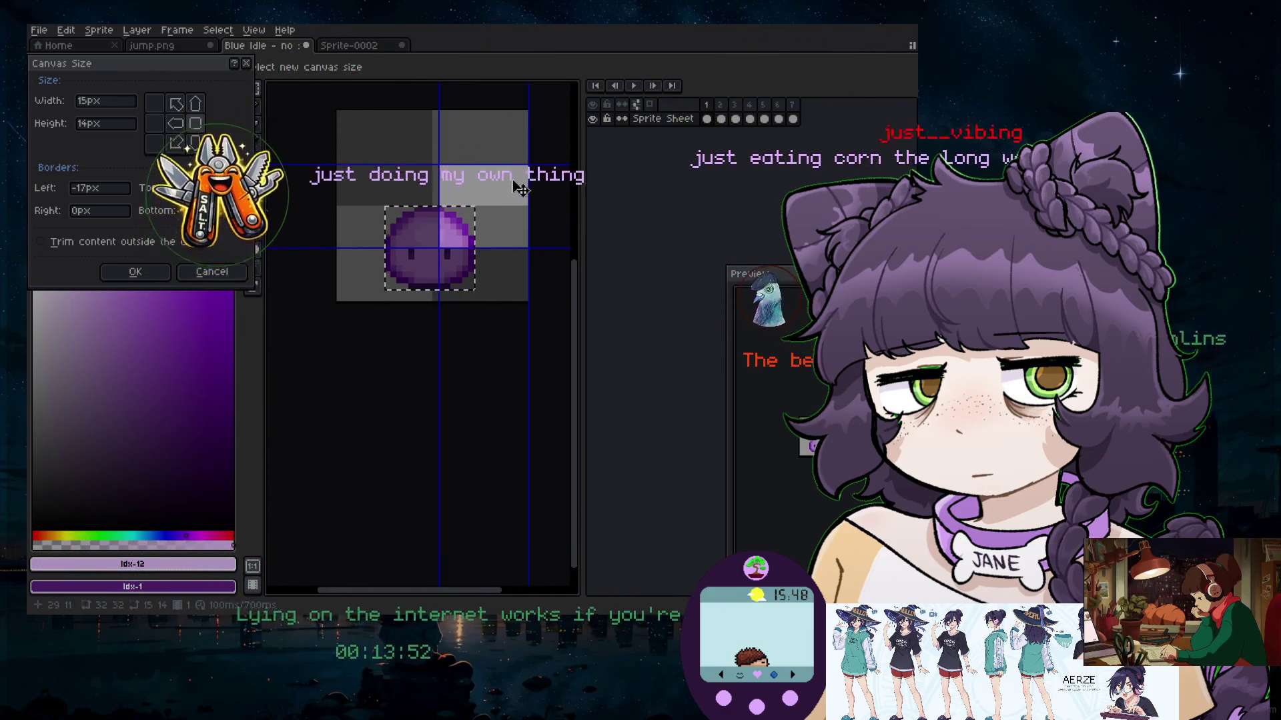
left_click_drag(520, 190, 479, 219)
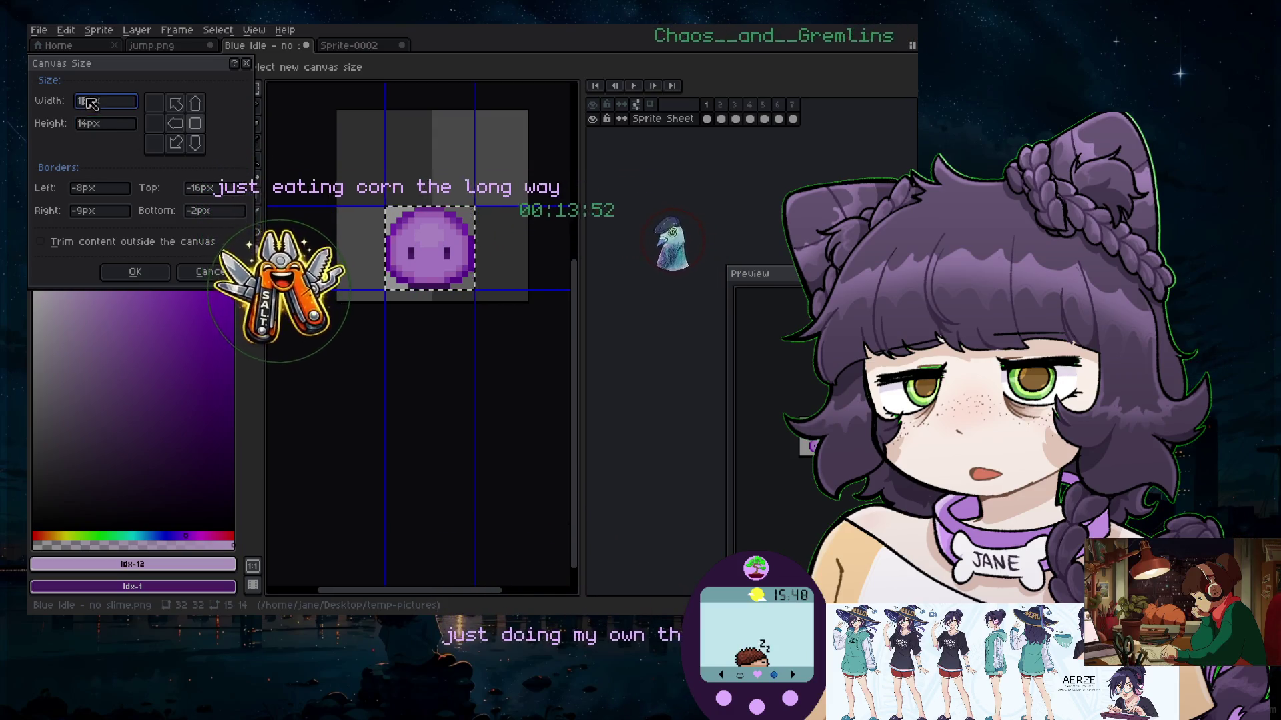
Step: Set canvas width and height to 16 px, frame the slime, and apply
type("16")
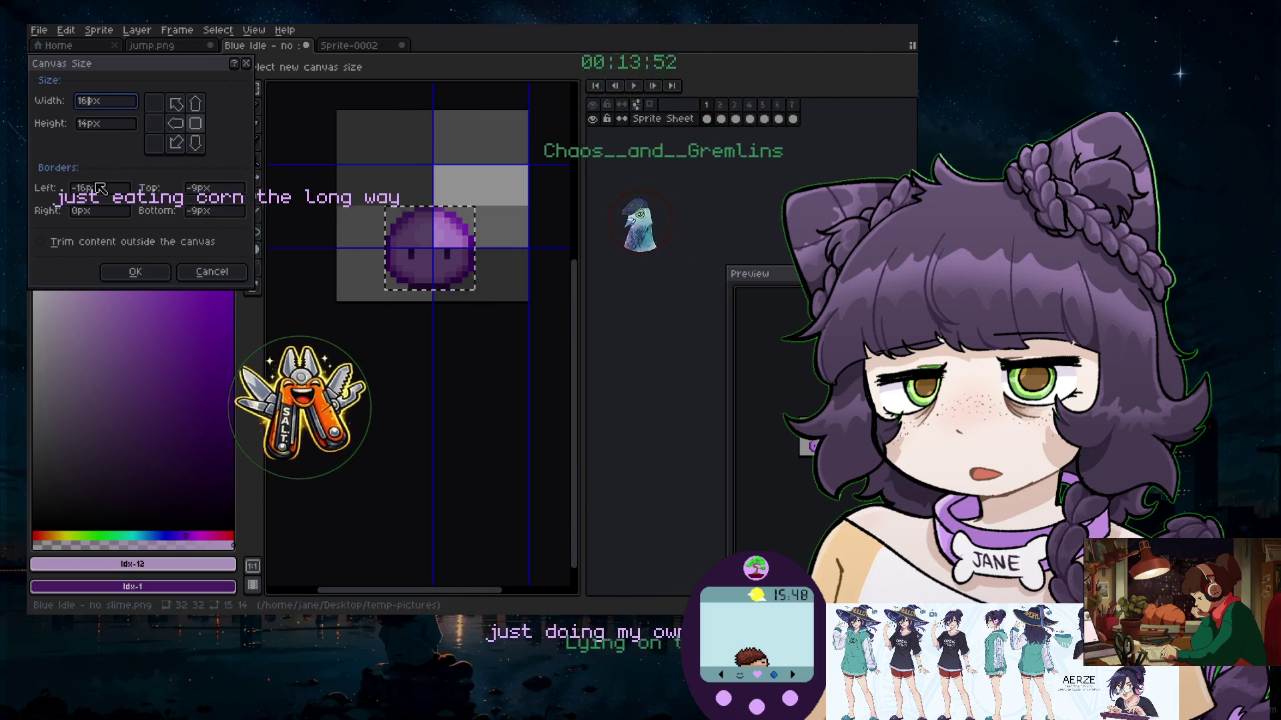
key("Tab")
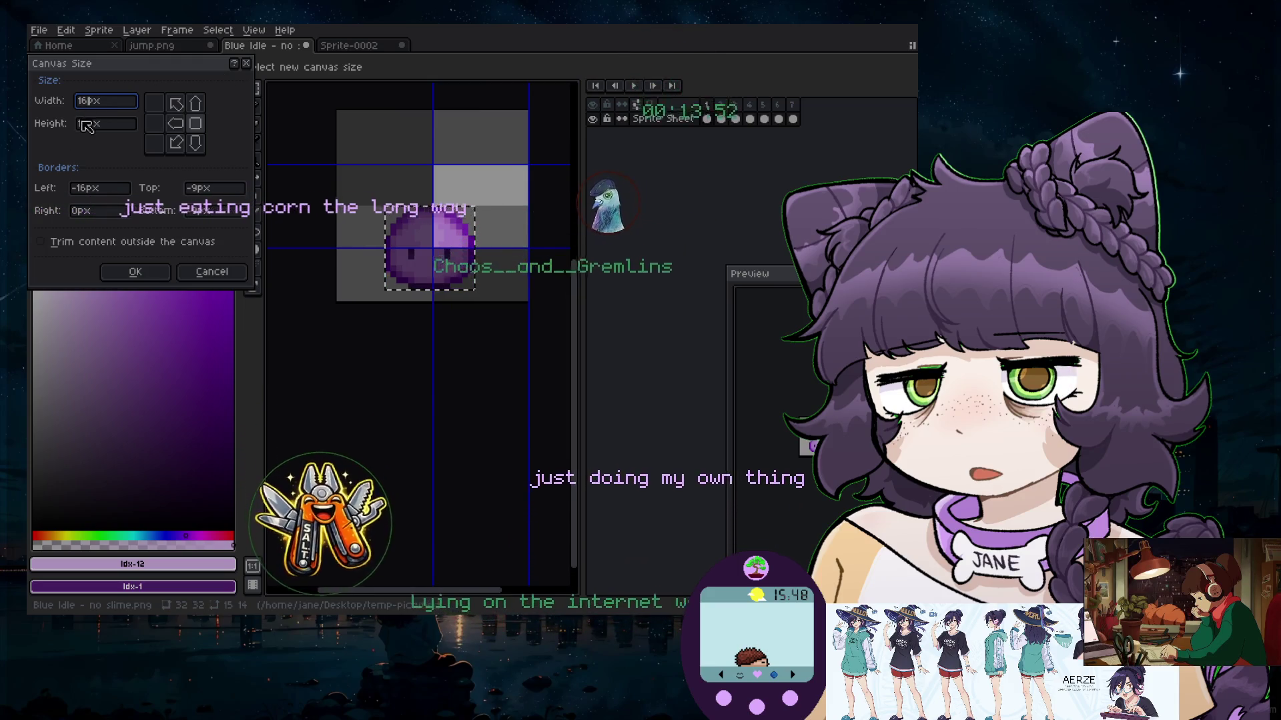
type("16")
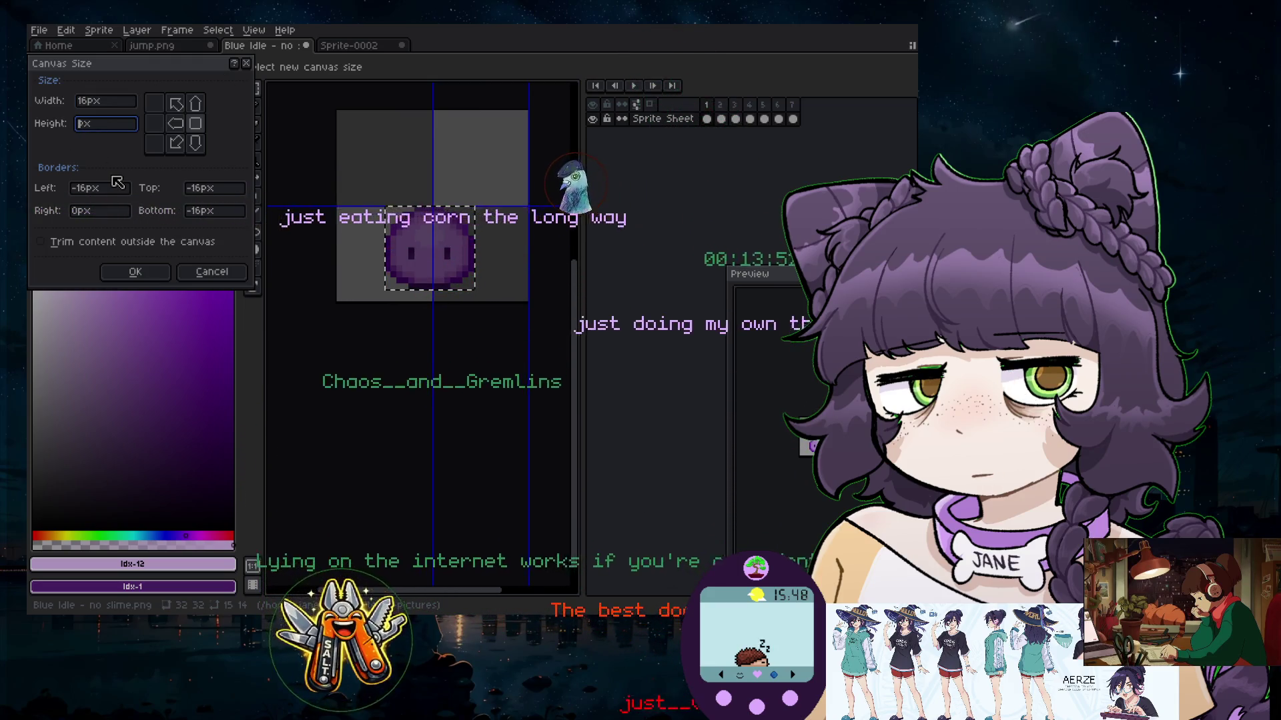
mouse_move(455, 205)
left_mouse_down()
mouse_move(413, 247)
mouse_move(450, 269)
left_mouse_up()
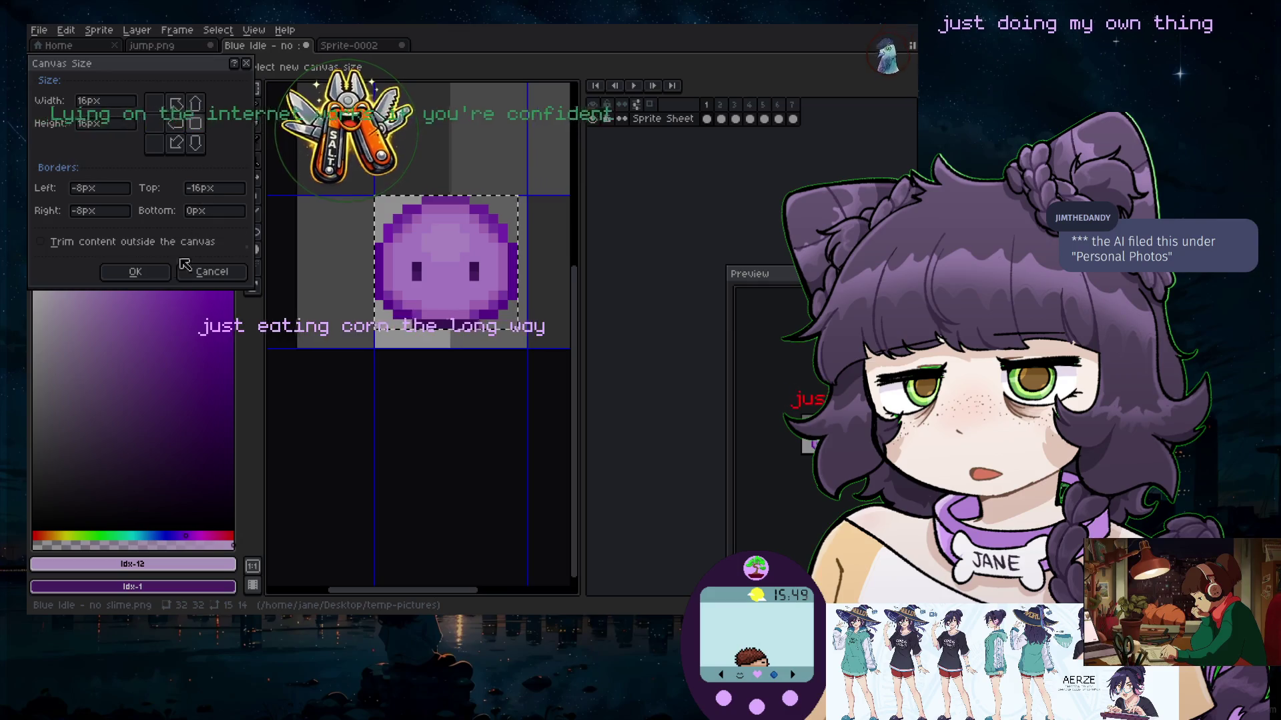
left_click(141, 270)
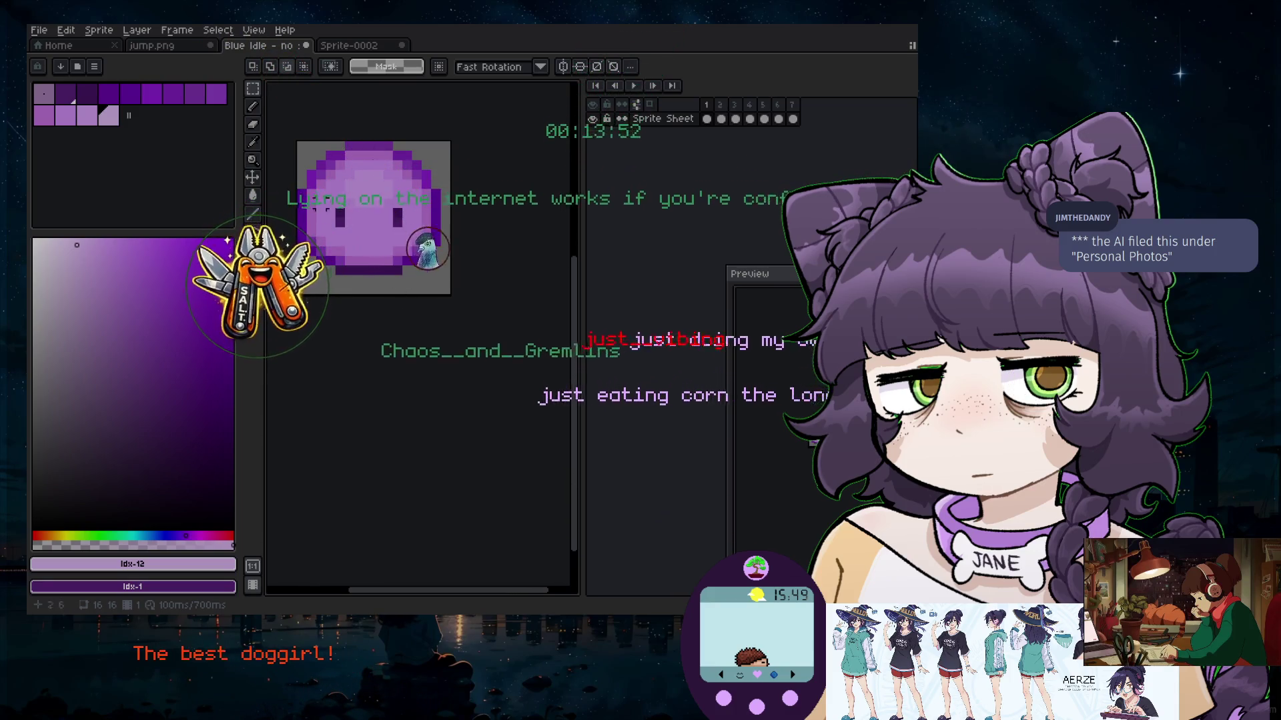
left_click(99, 30)
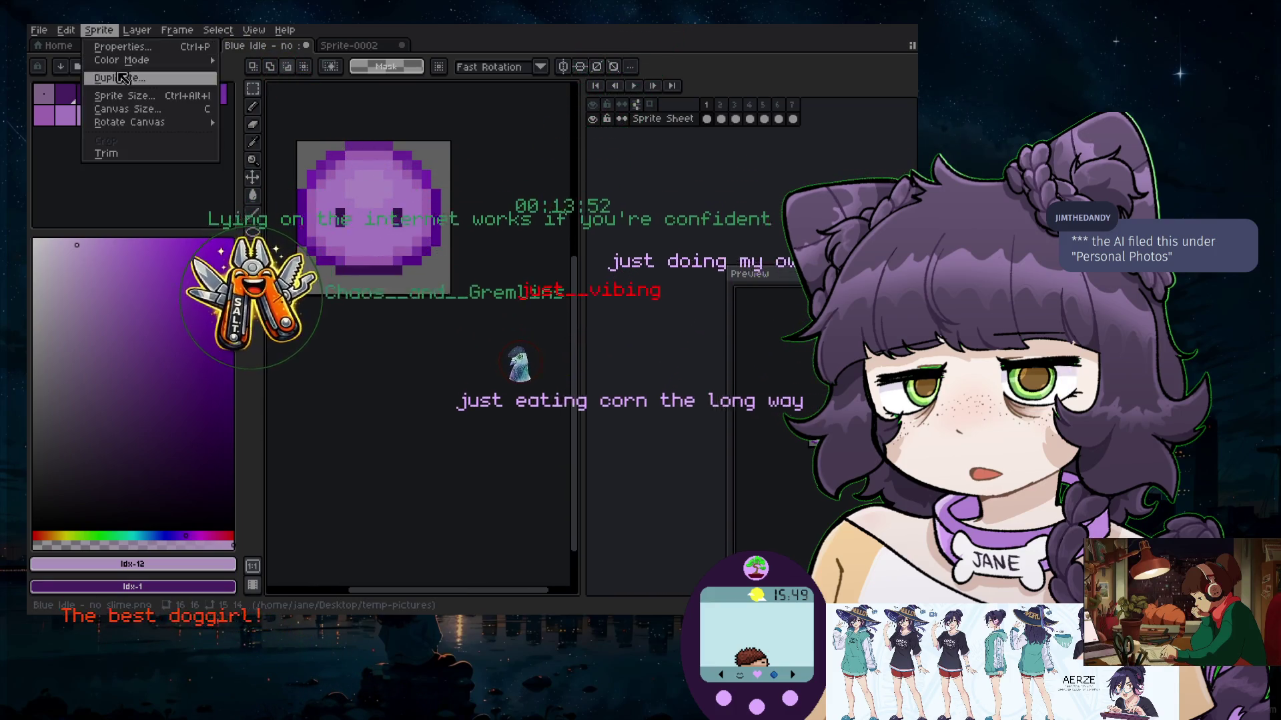
Step: Resize the canvas to 15×14 px and check the slime on frames 4, 5 and 7
left_click(155, 109)
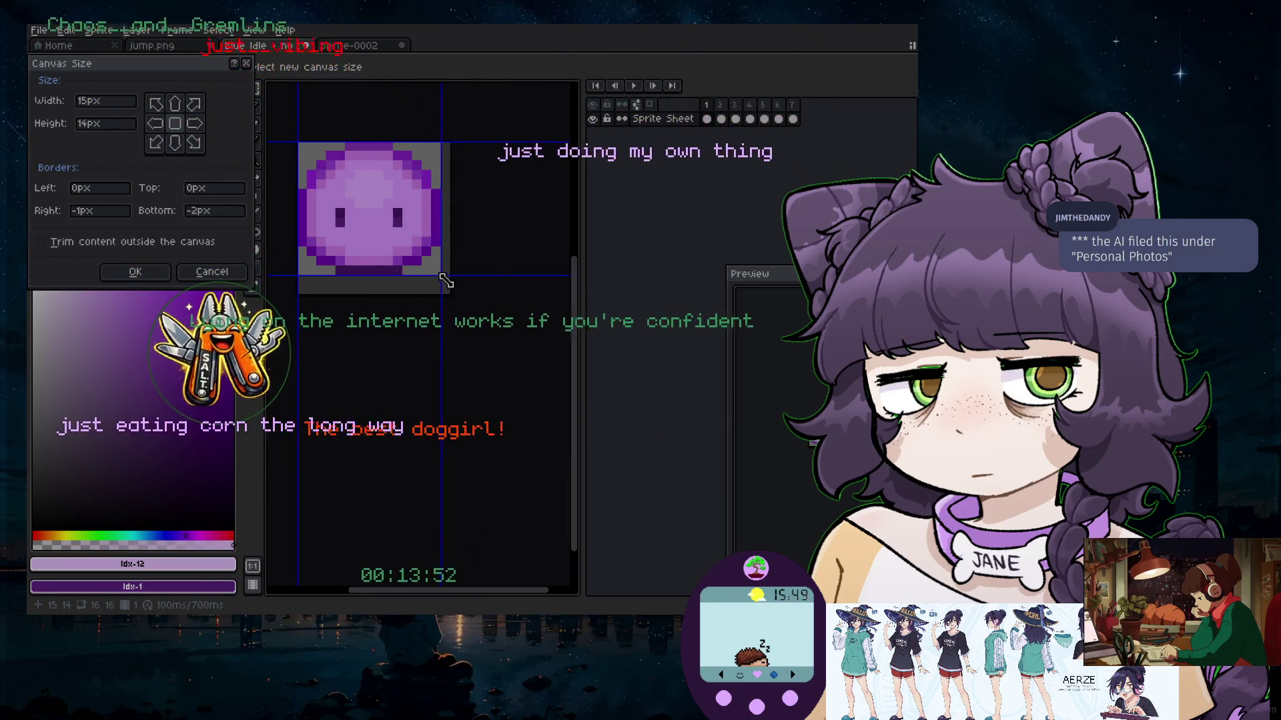
key("Return")
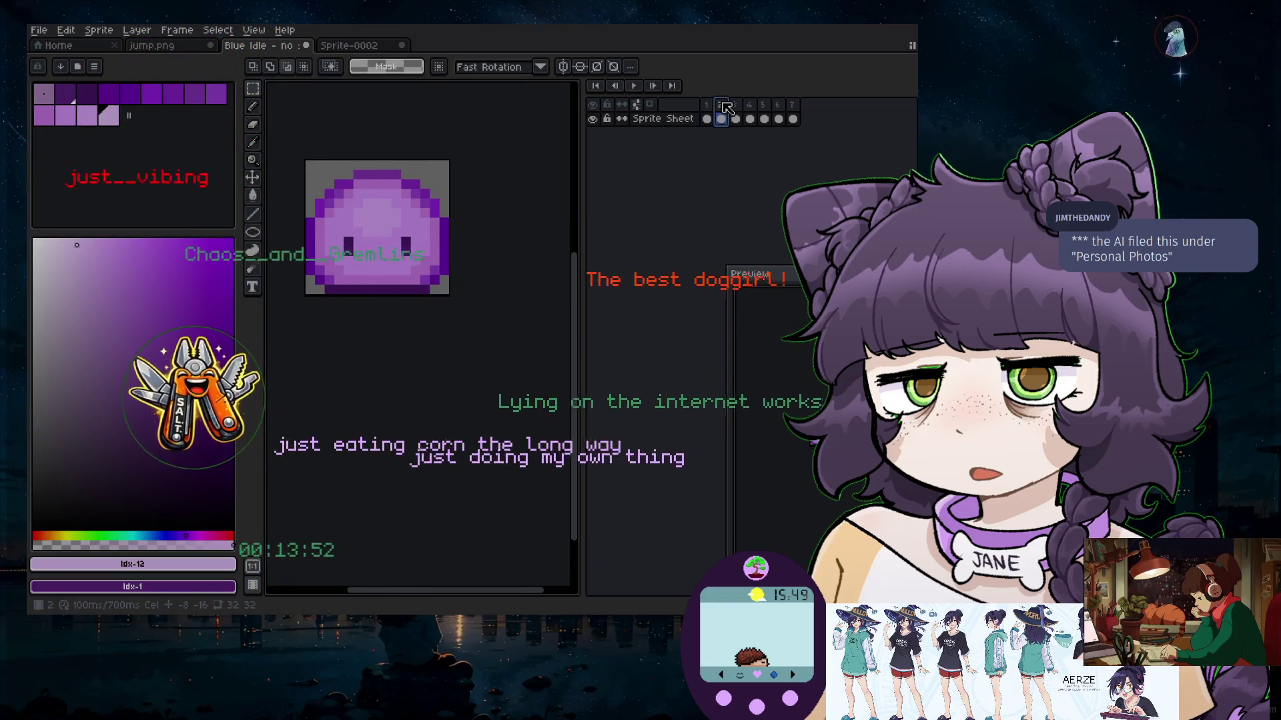
left_click(750, 114)
left_click(765, 116)
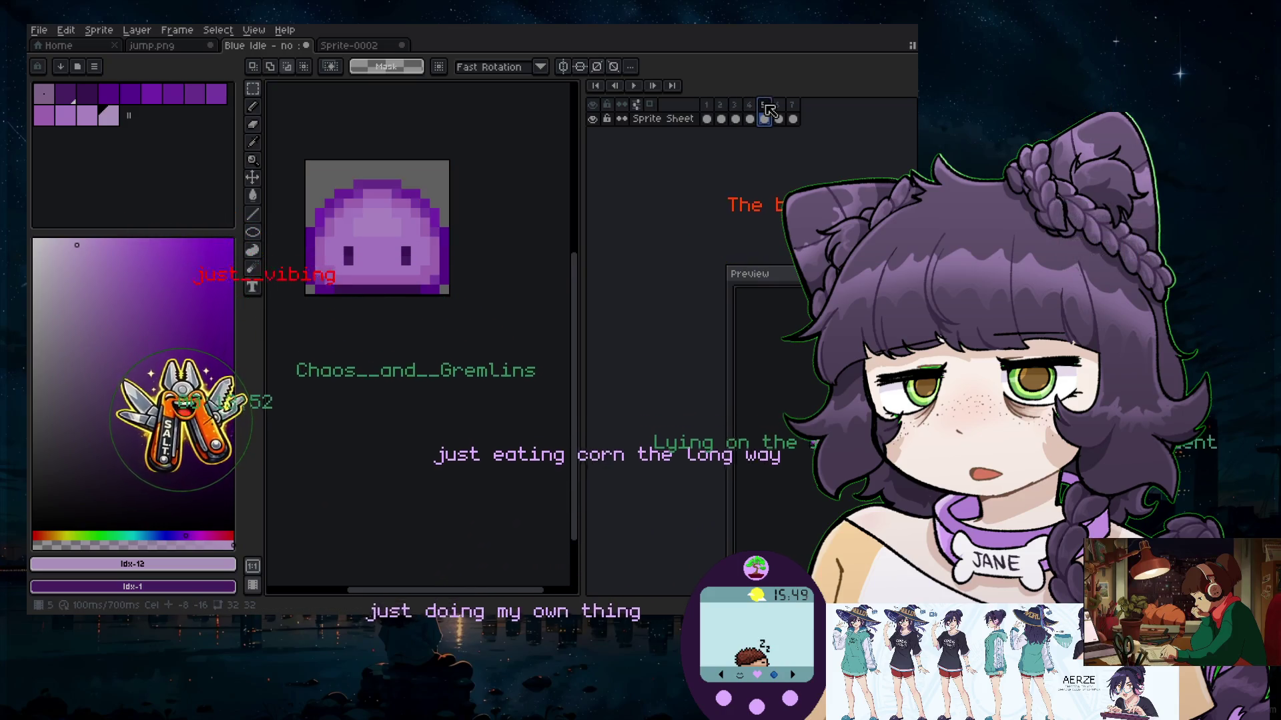
left_click(778, 105)
left_click(792, 106)
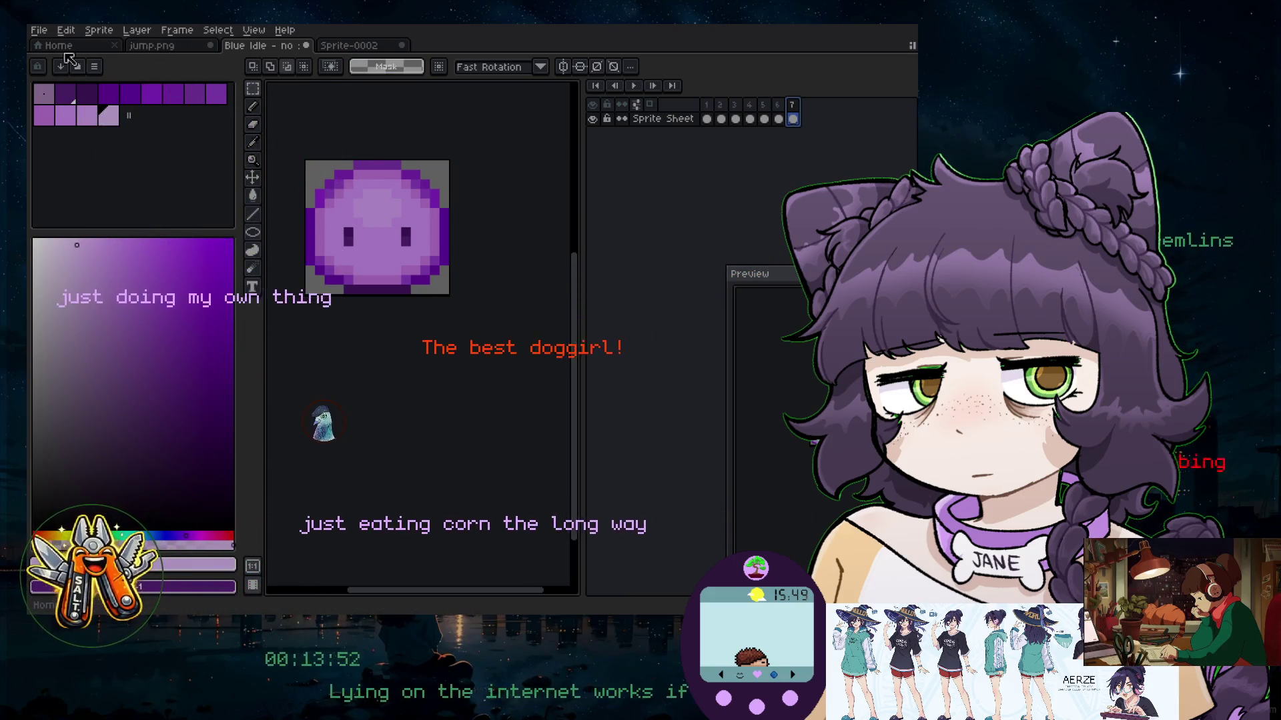
left_click(39, 31)
mouse_move(129, 150)
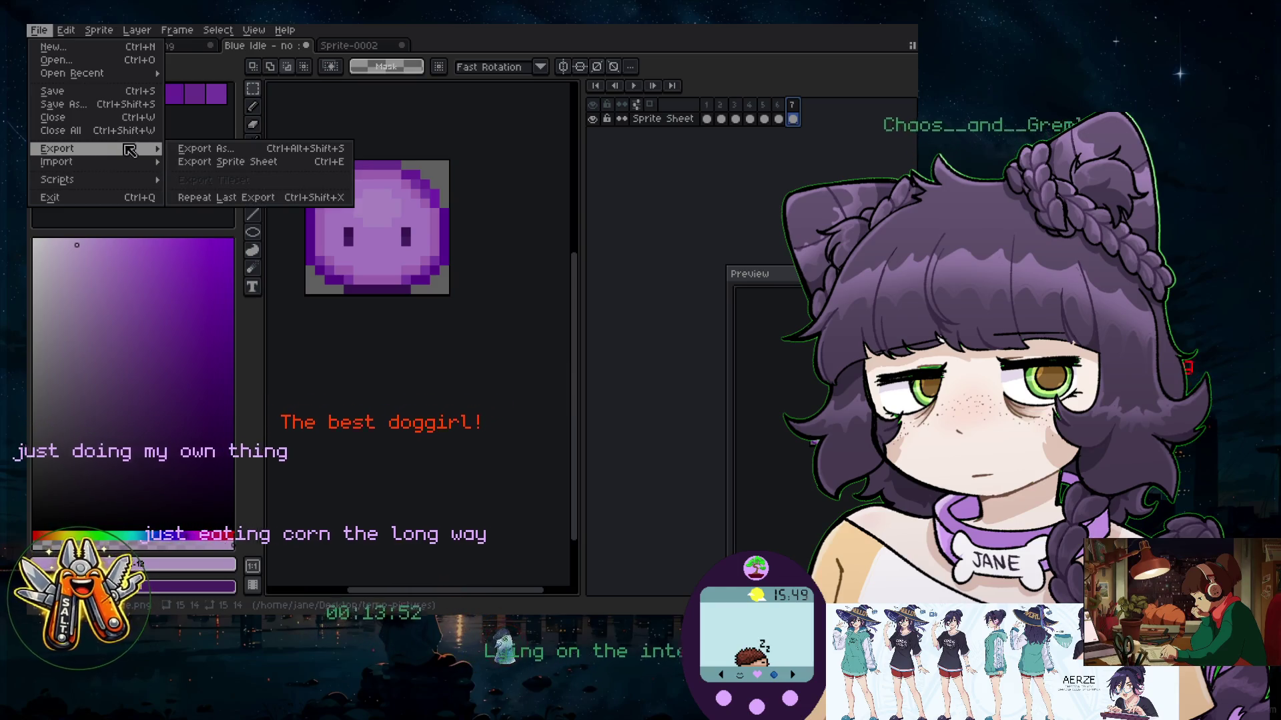
left_click(226, 156)
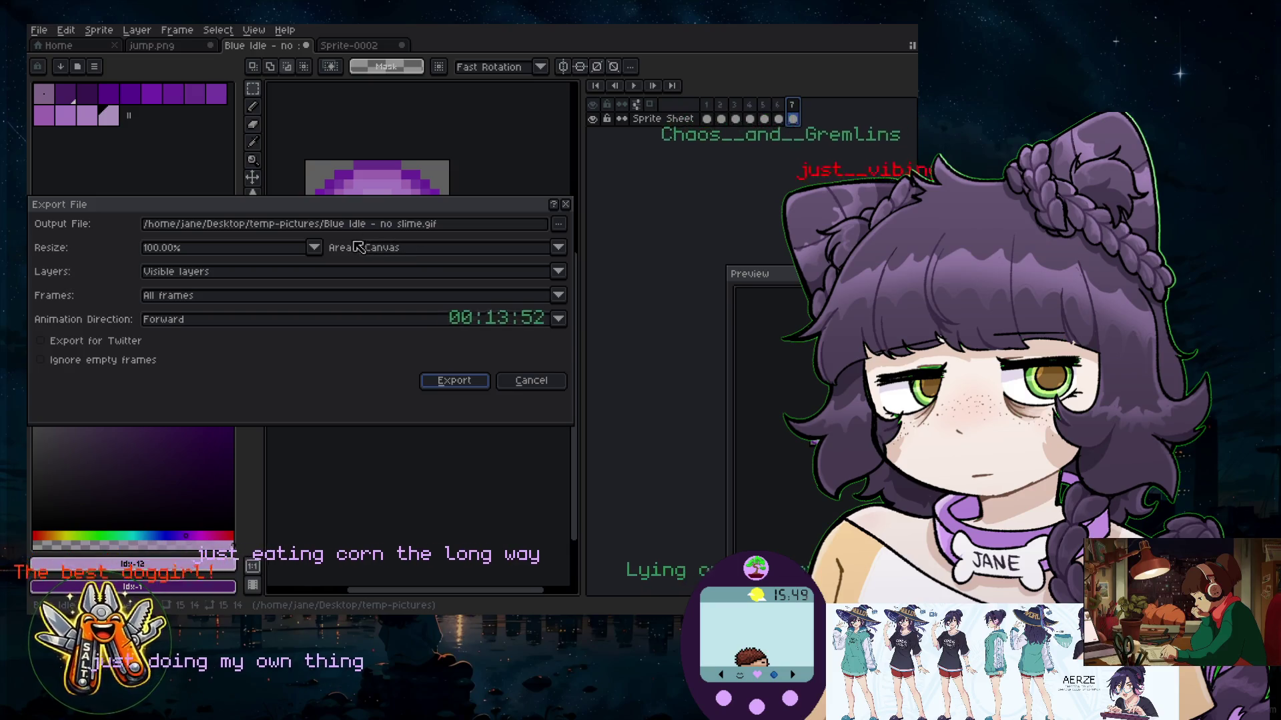
left_click(529, 385)
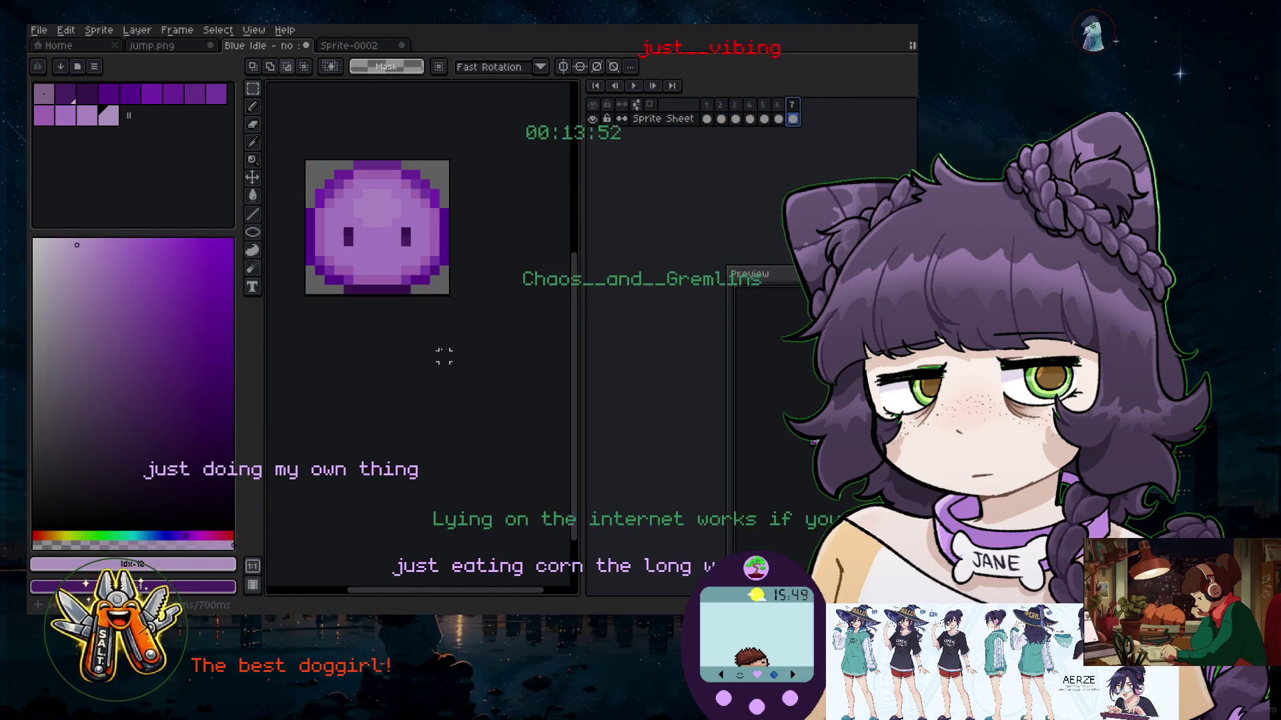
left_click(38, 30)
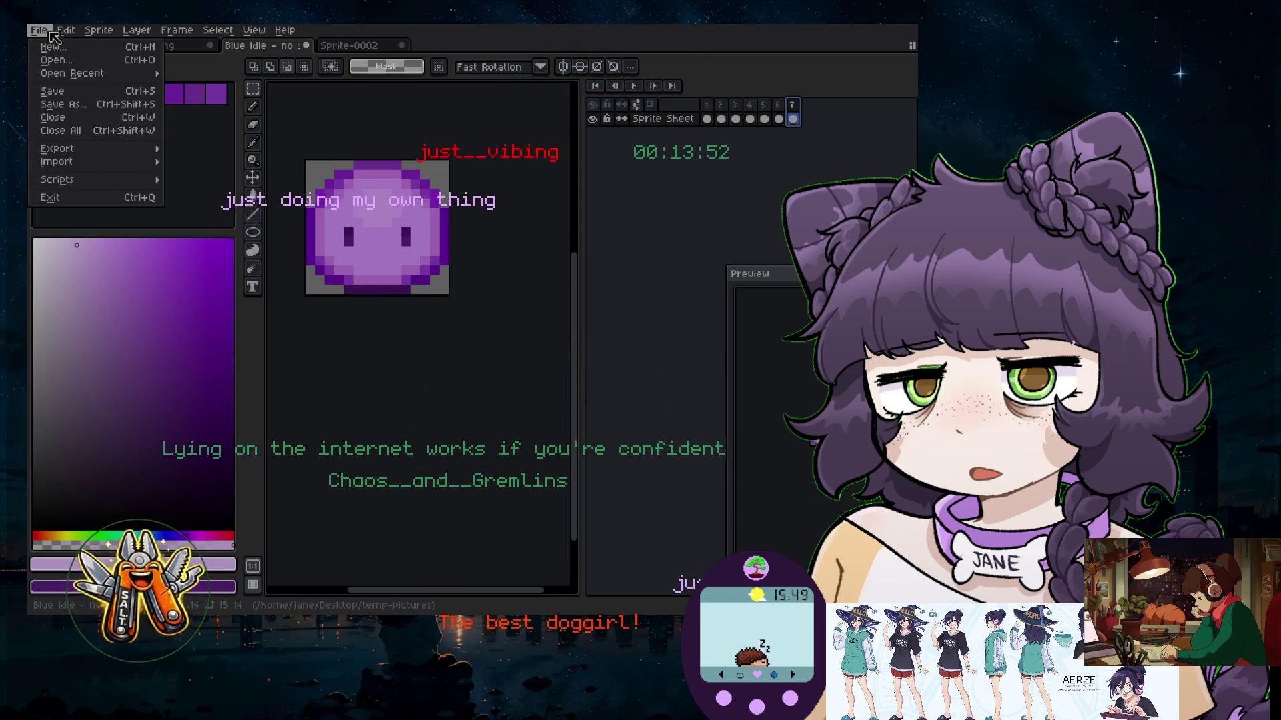
mouse_move(65, 30)
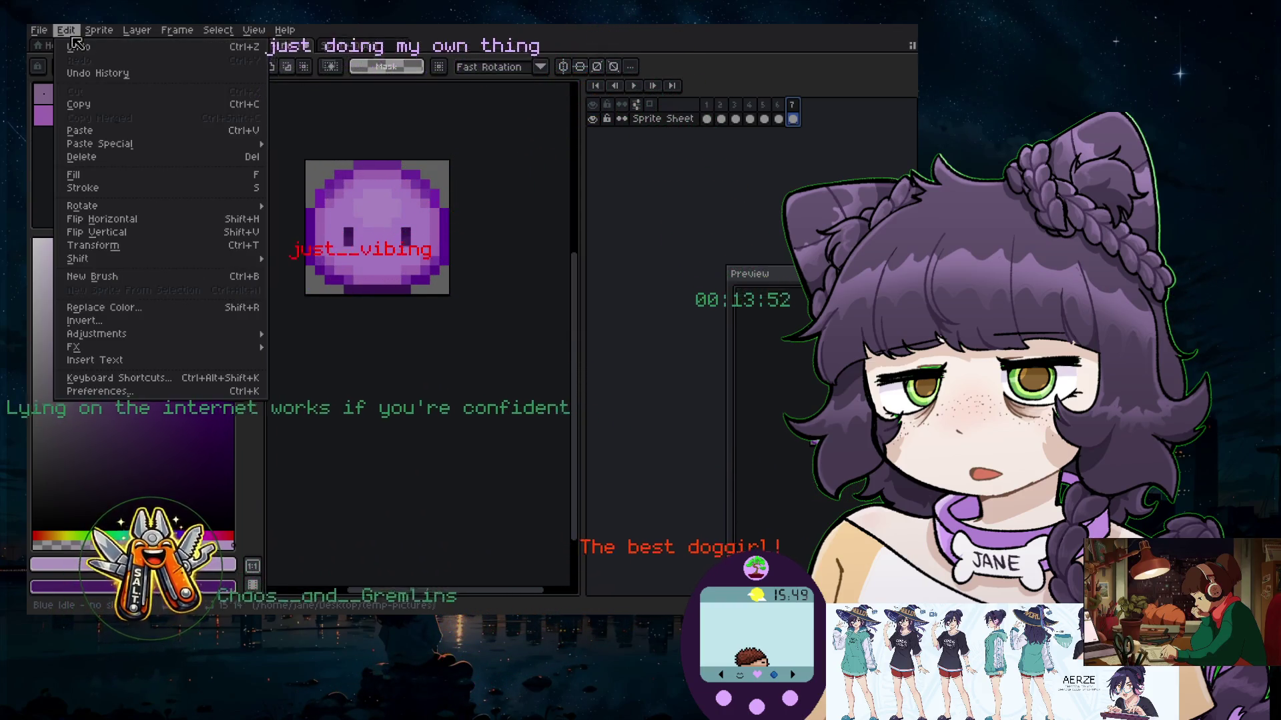
mouse_move(160, 149)
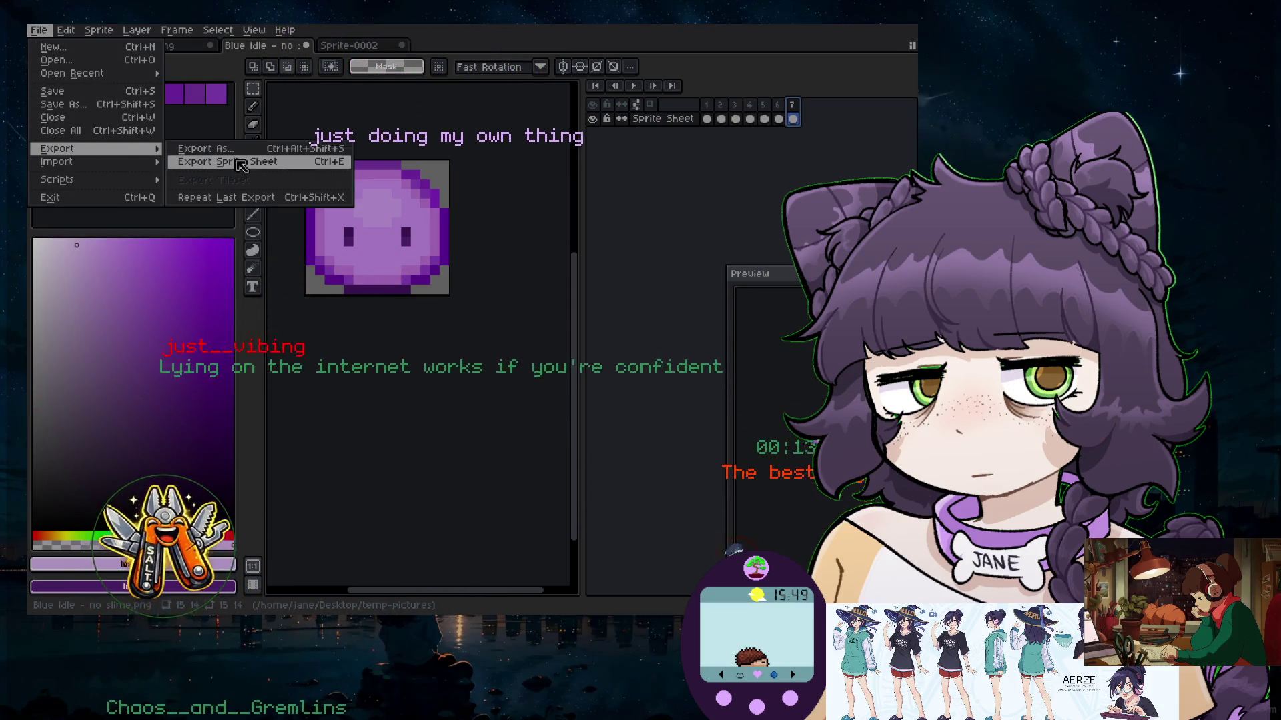
left_click(257, 164)
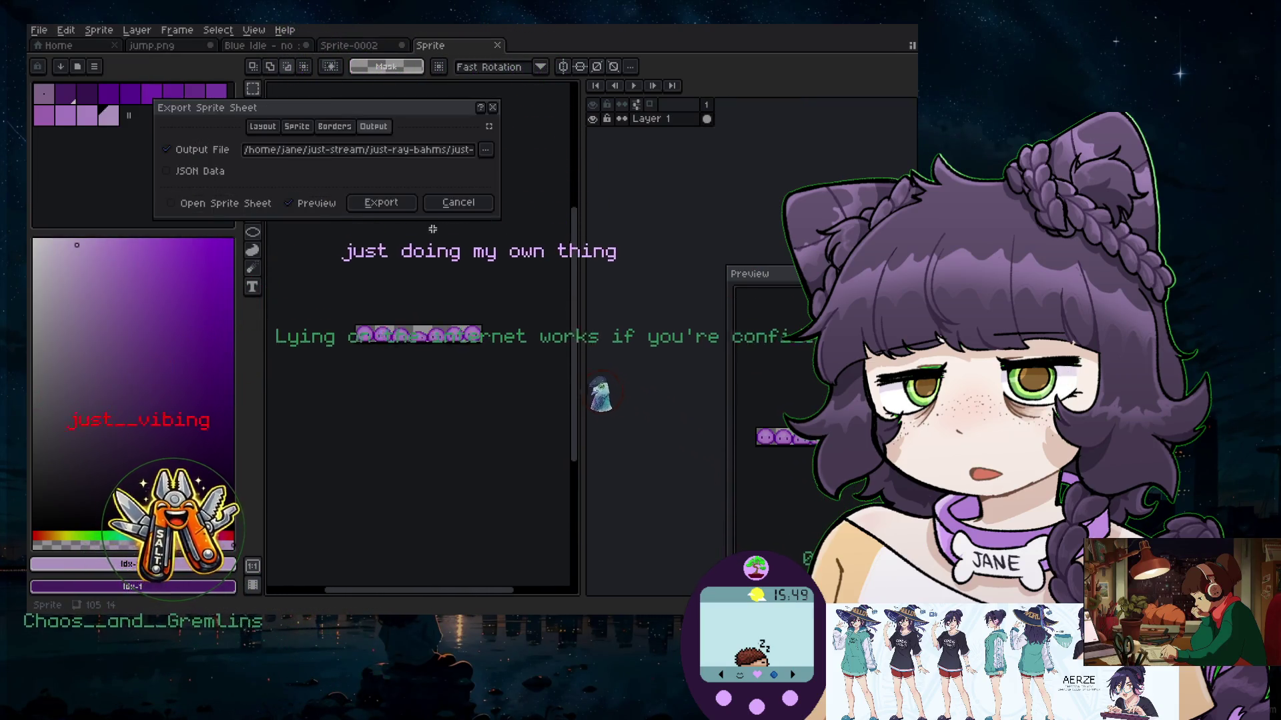
left_click(487, 150)
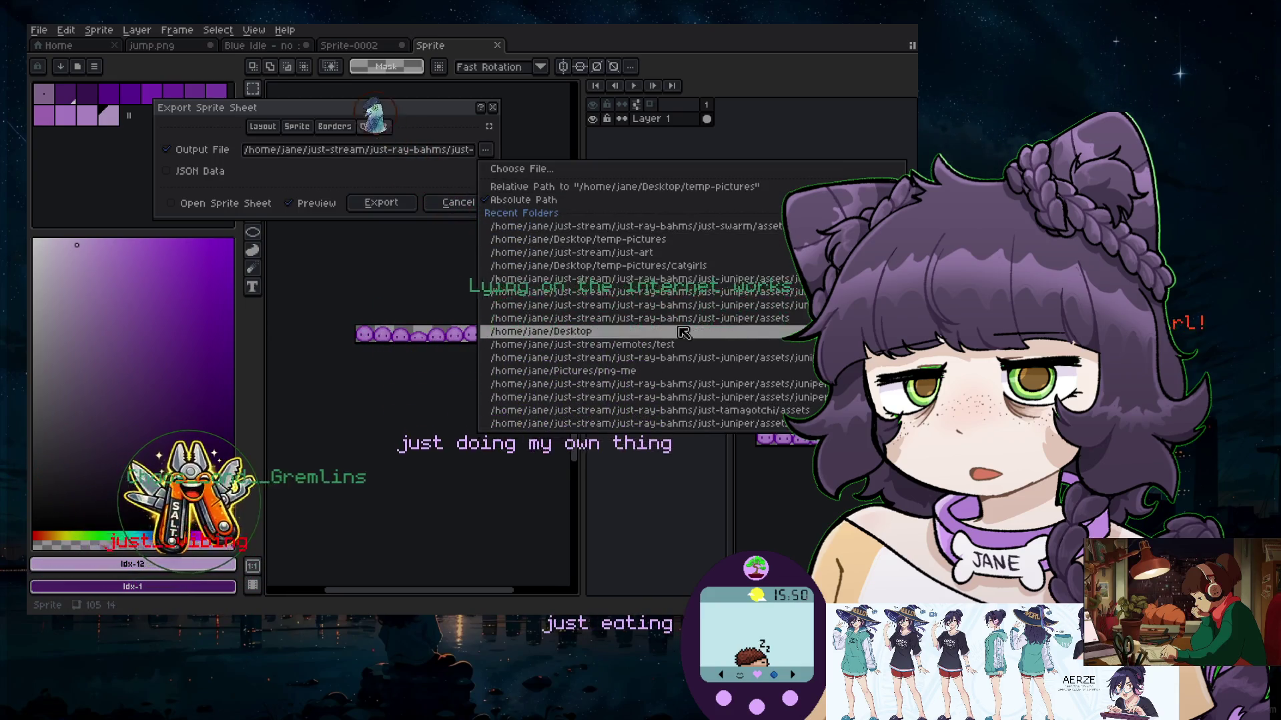
key("Up")
key("Up")
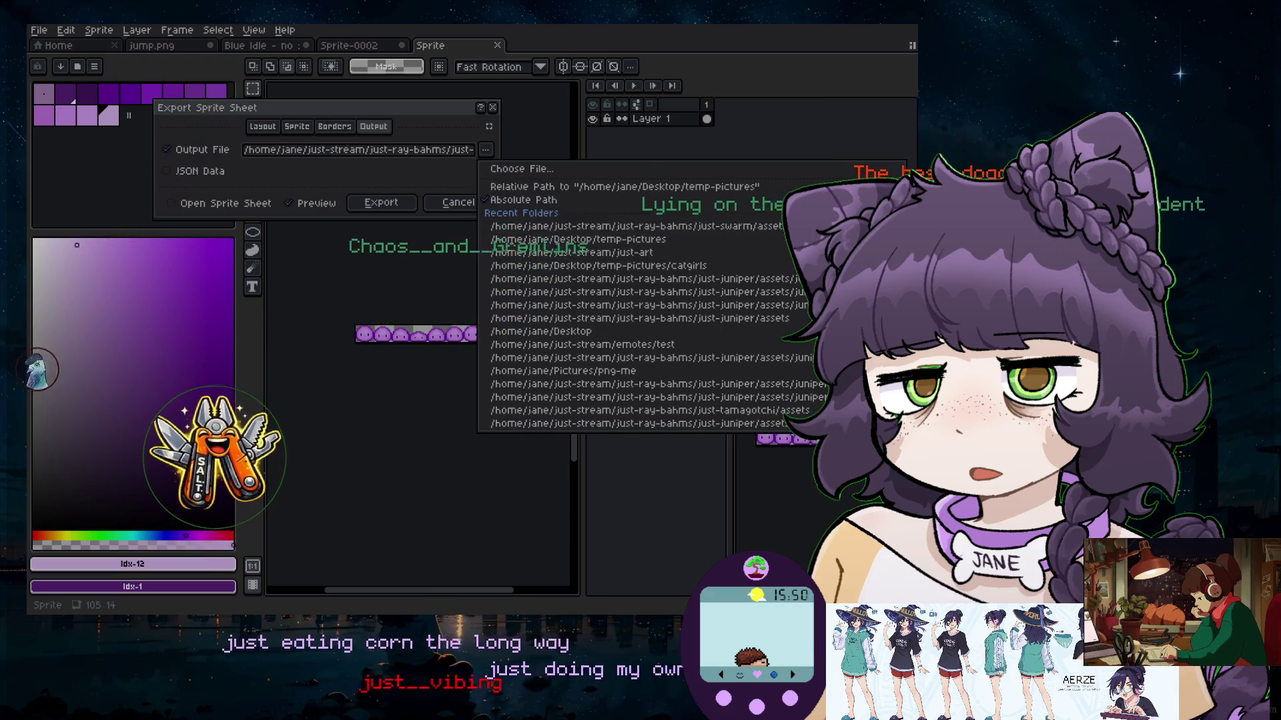
key("Escape")
left_click(453, 150)
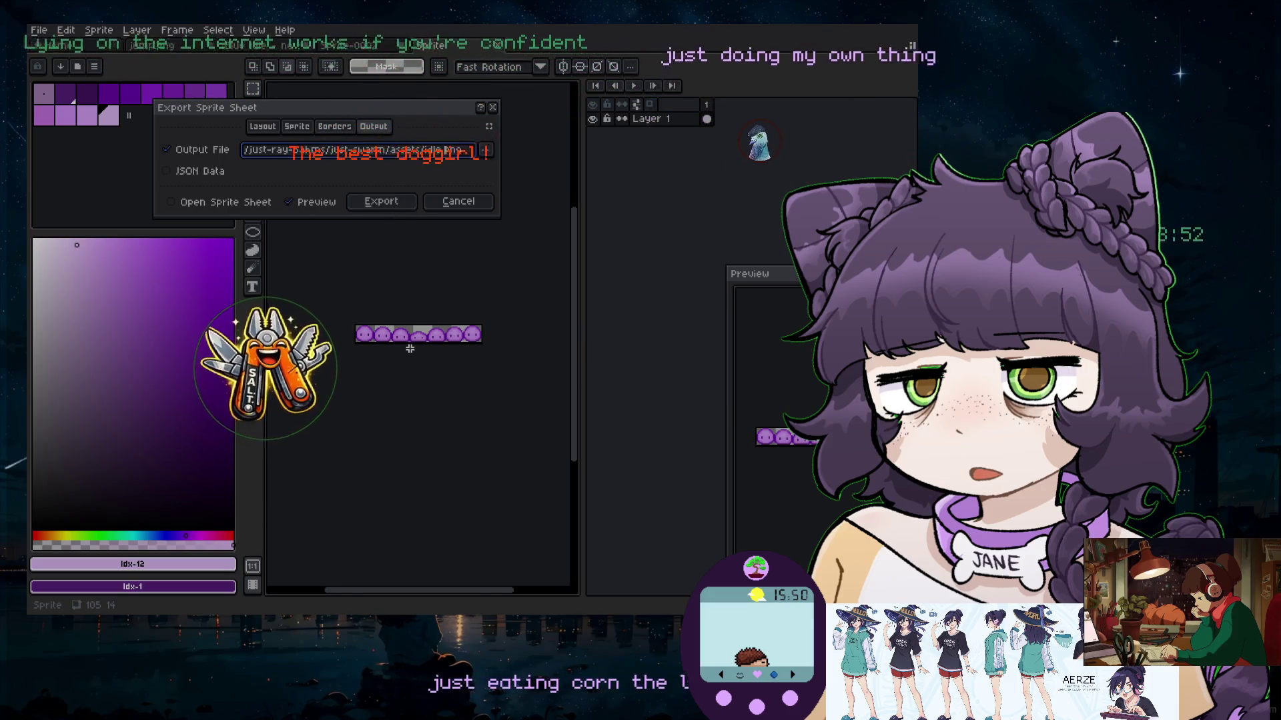
scroll(409, 348, "up", 3)
left_click(458, 202)
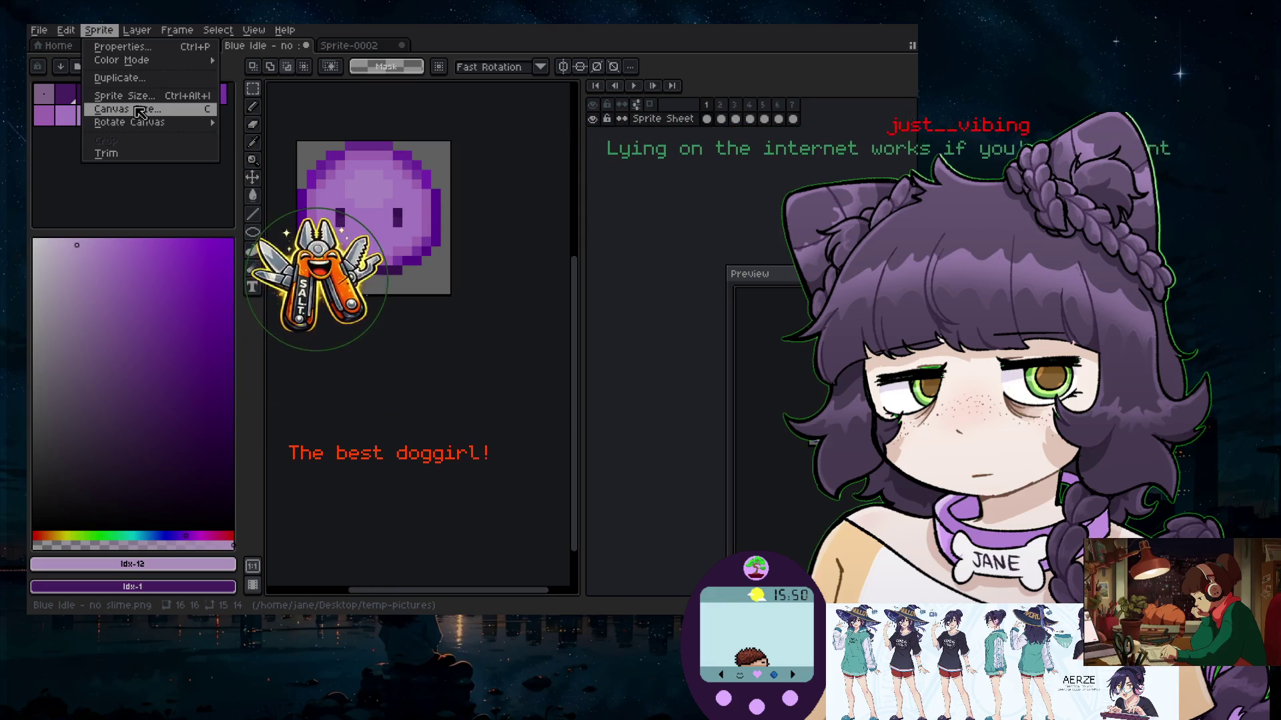
Step: Apply a 17×17 px canvas size and preview the resized slime's animation frames
left_click(140, 110)
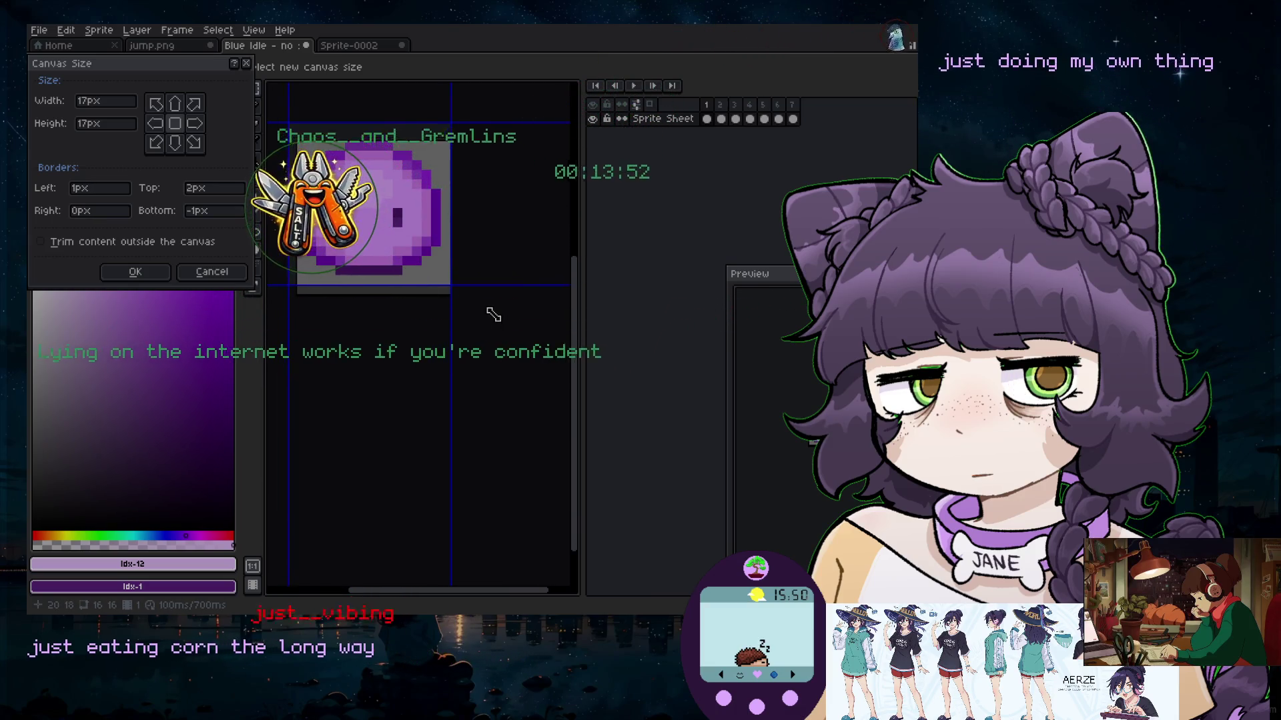
left_click(136, 274)
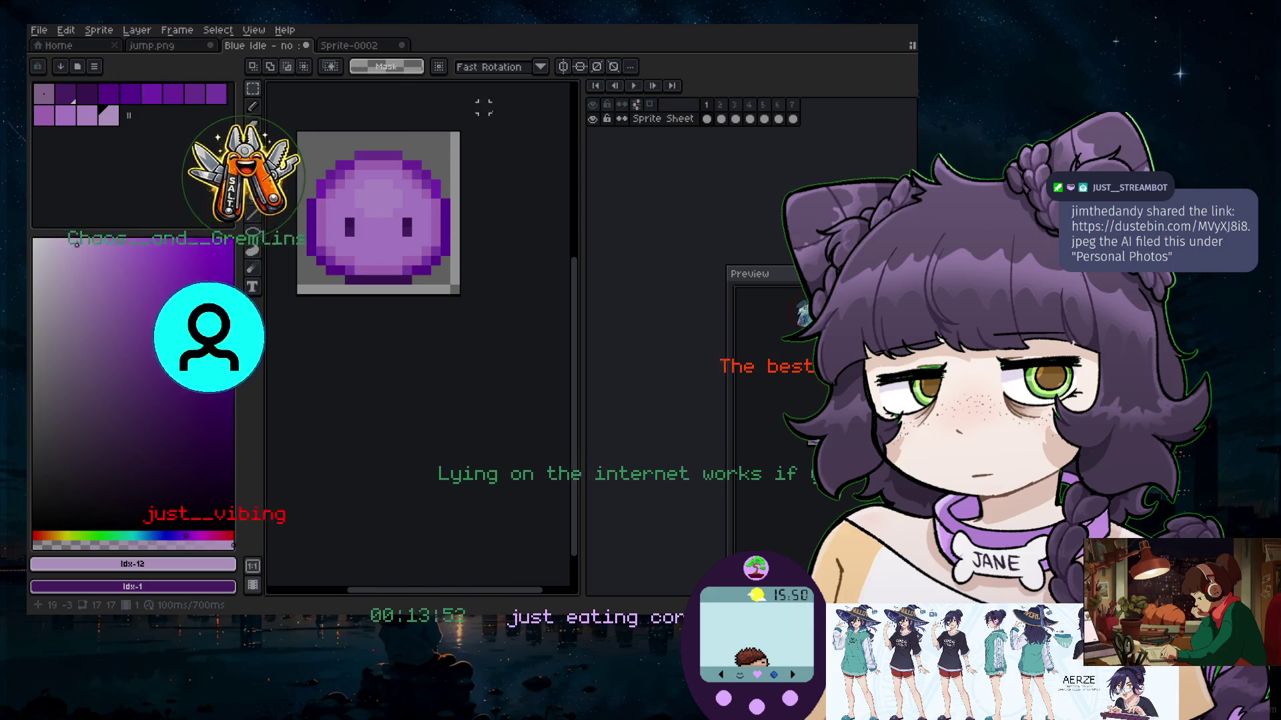
left_click(634, 85)
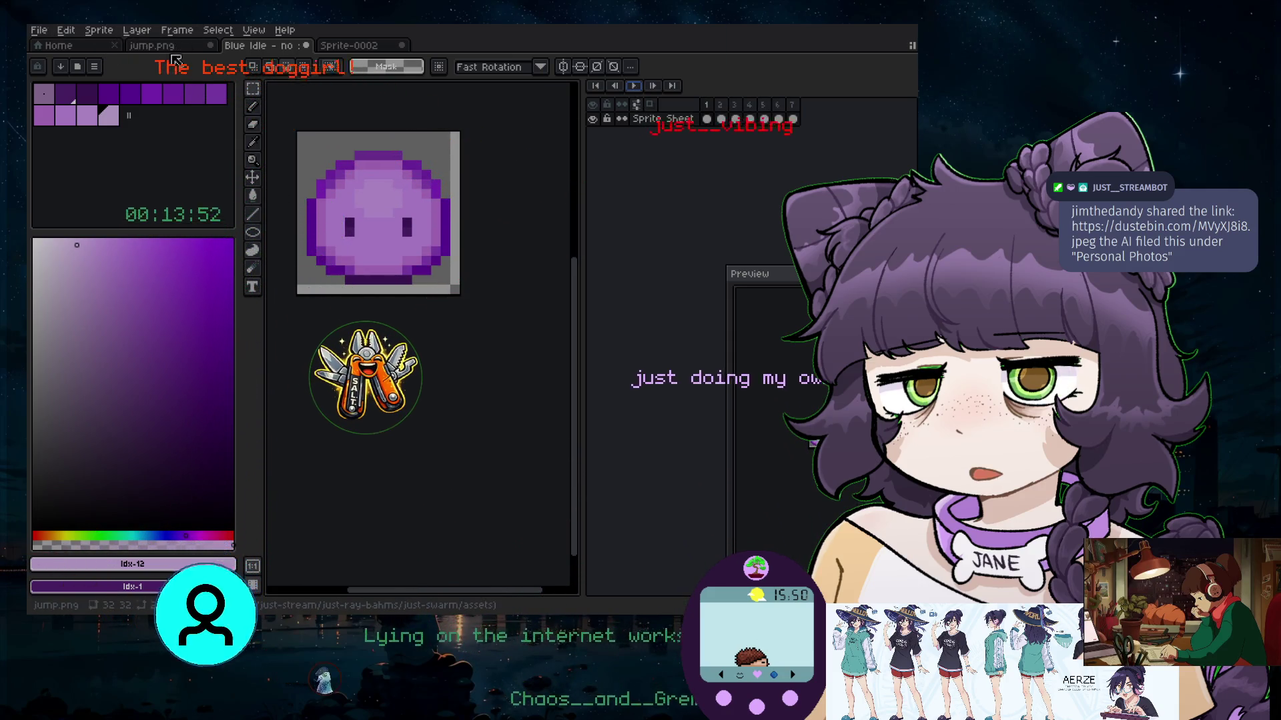
left_click(39, 30)
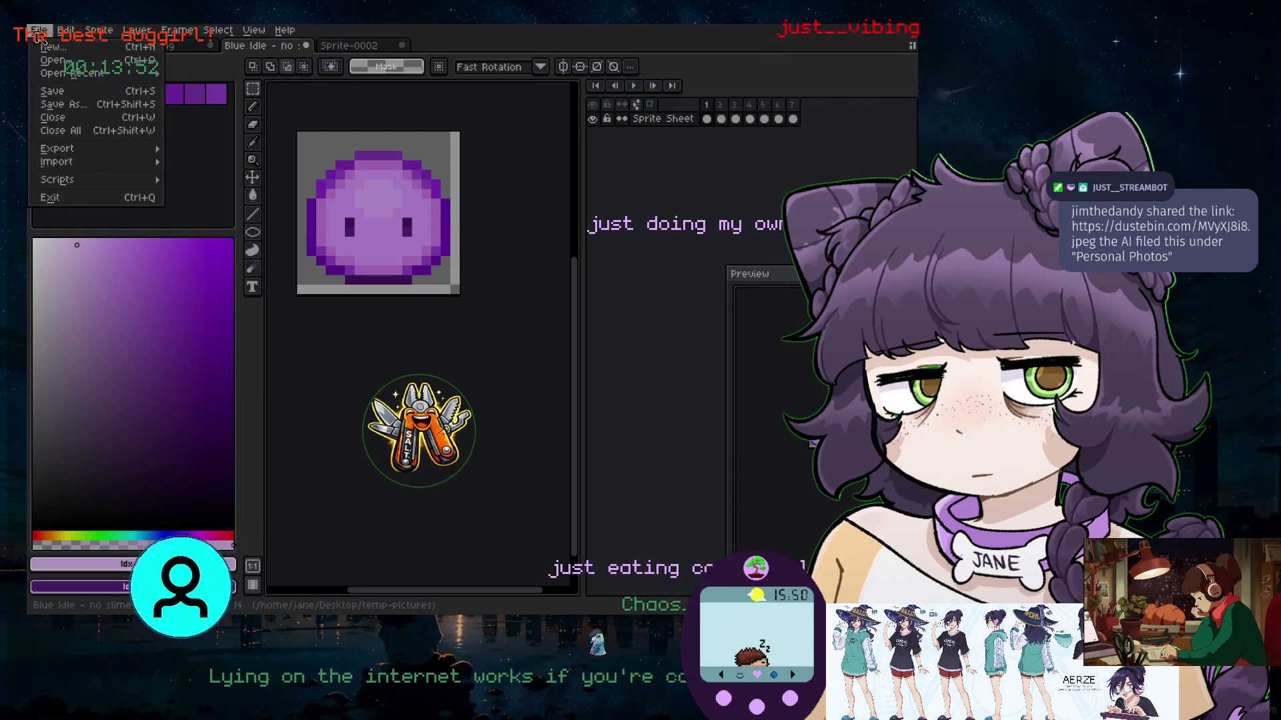
Step: Export the slime sprite sheet to just-swarm/assets/idle.png, overwriting the existing file
mouse_move(142, 148)
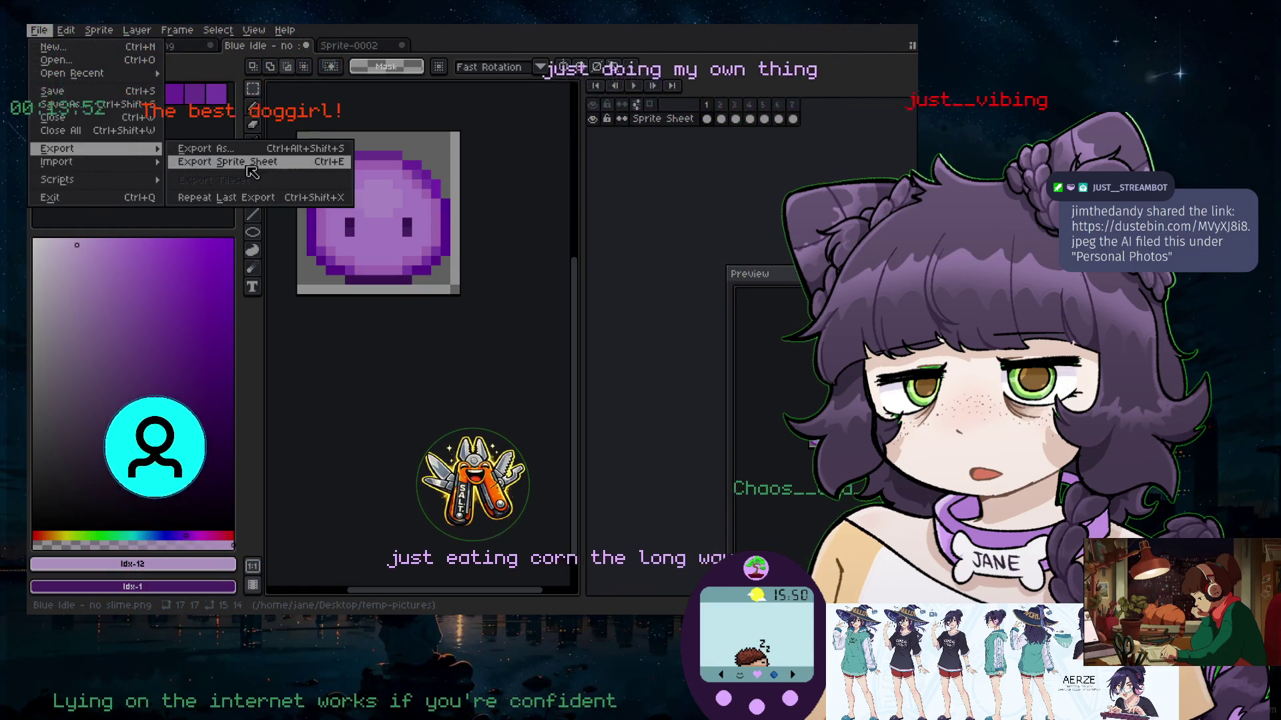
left_click(227, 162)
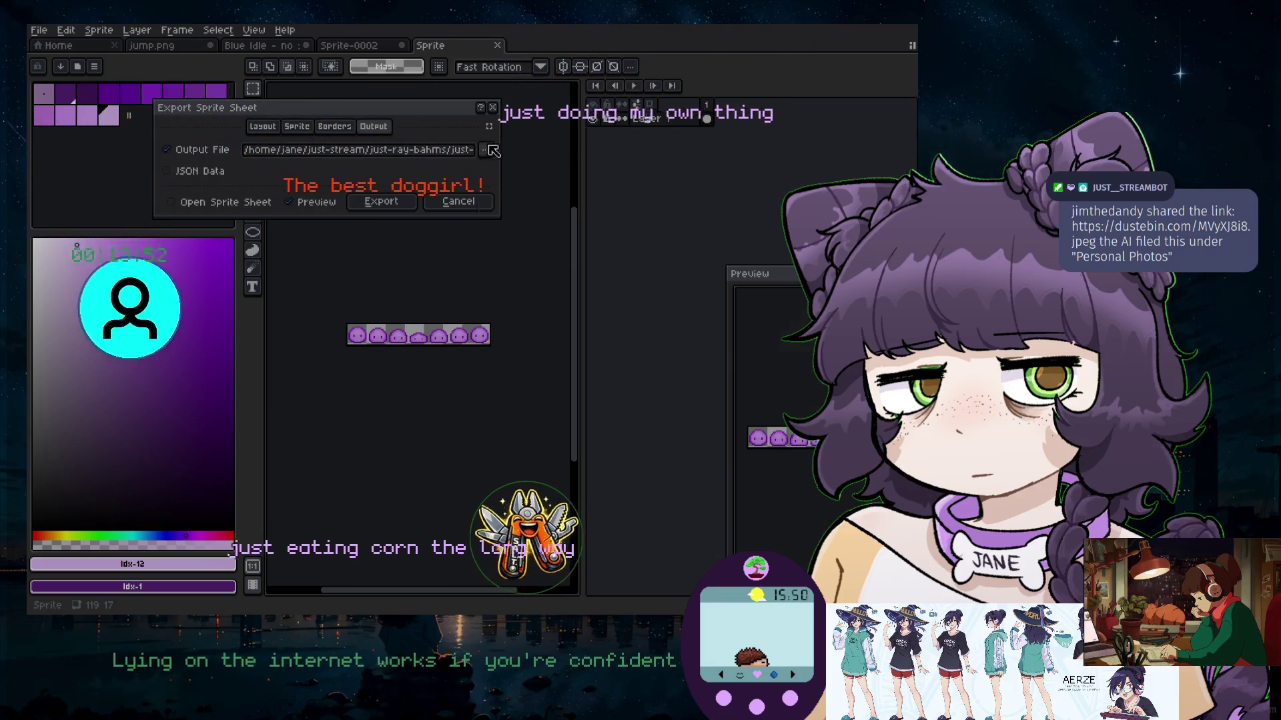
left_click(485, 149)
left_click(667, 227)
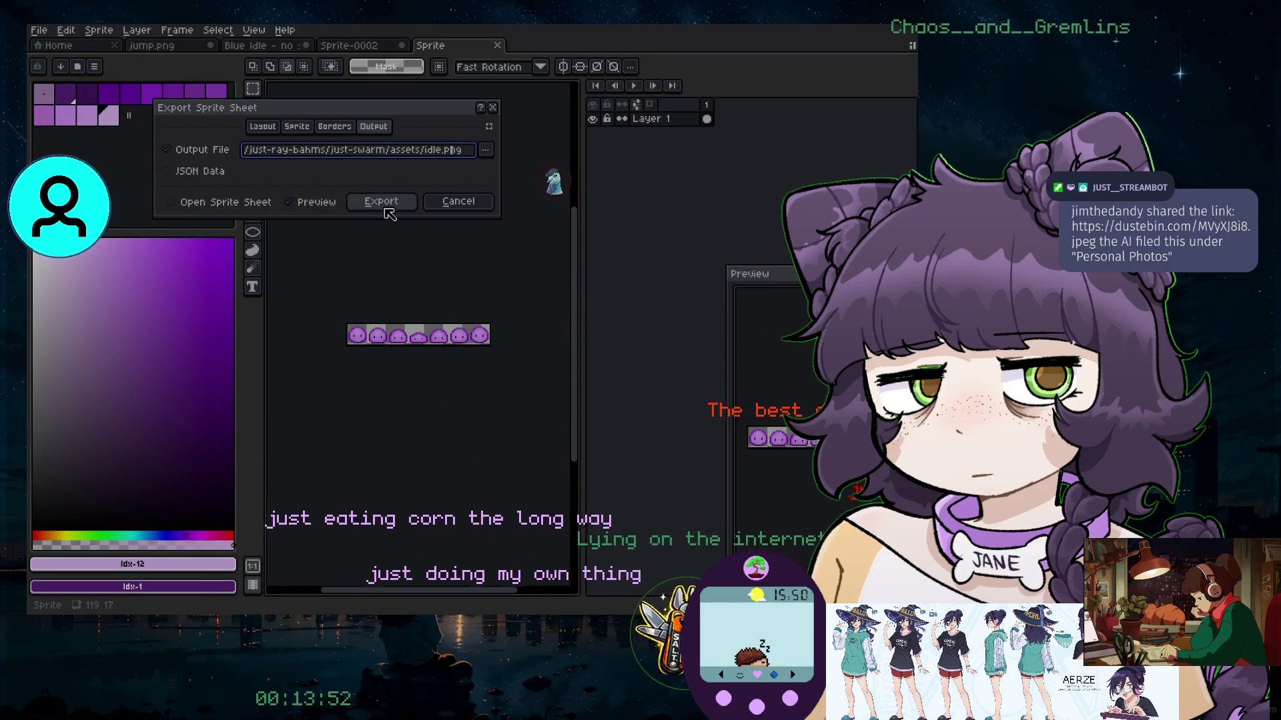
left_click(383, 202)
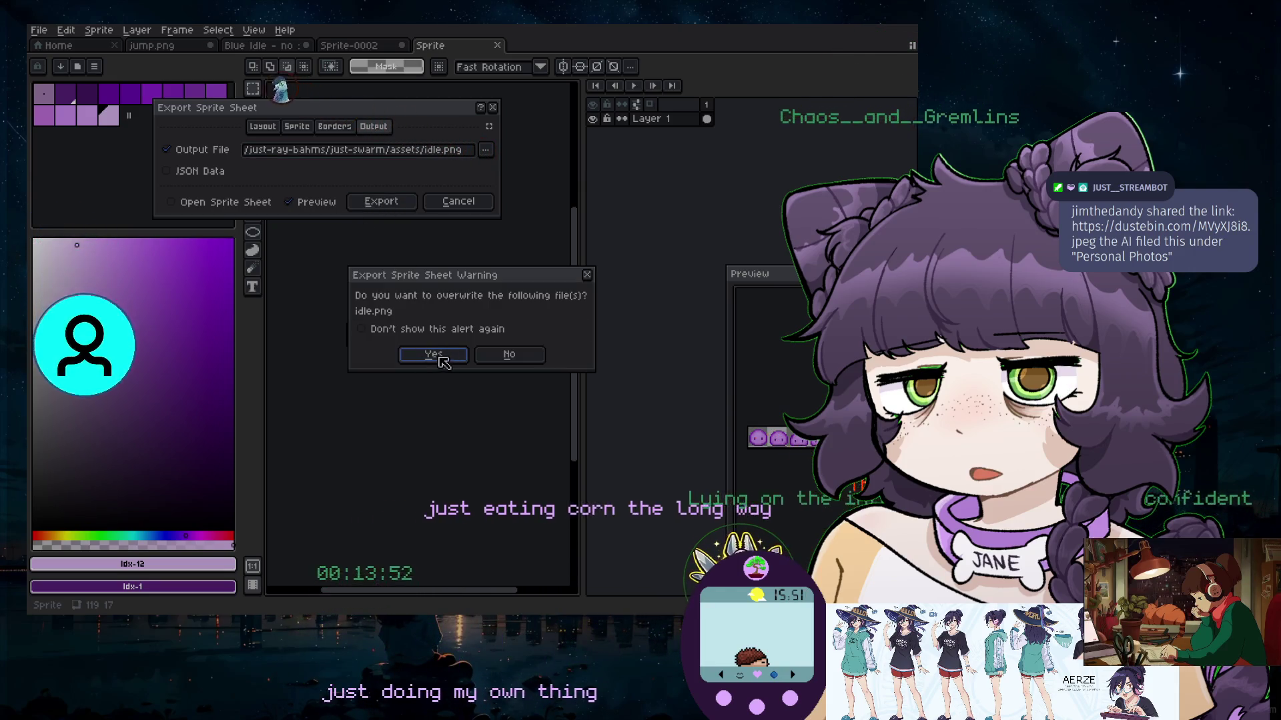
left_click(435, 355)
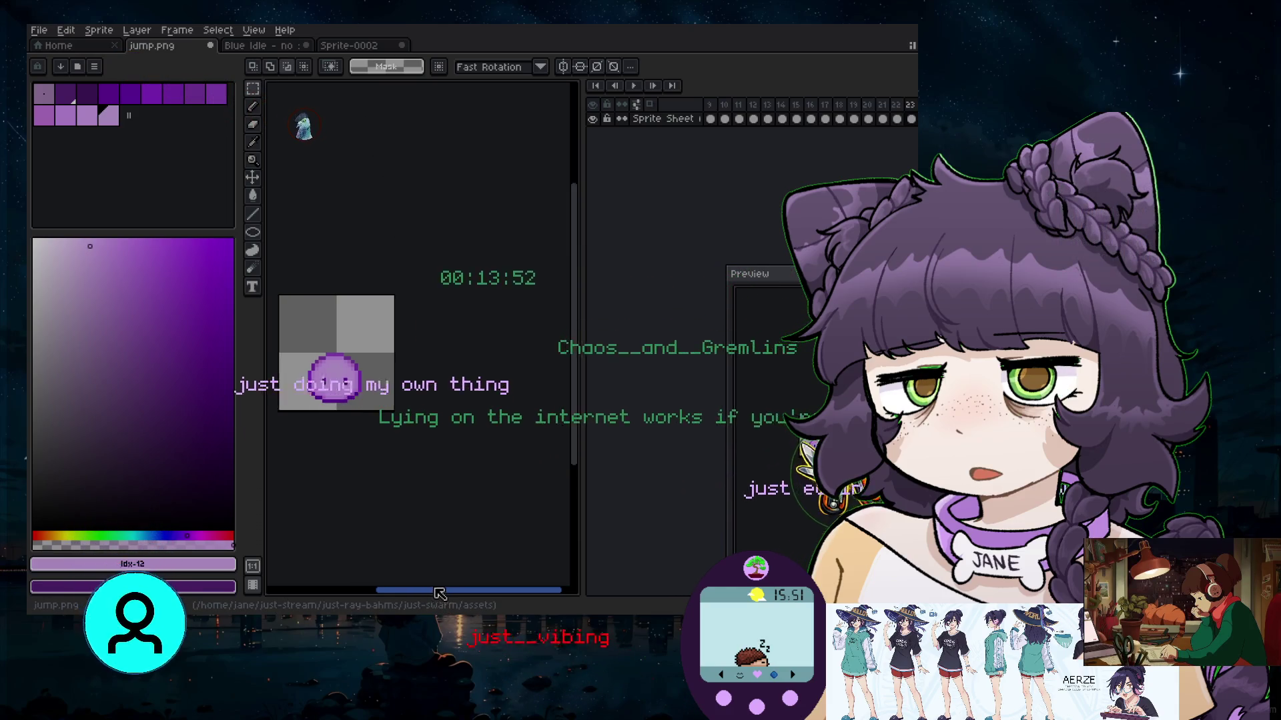
Step: Pan the jump.png canvas and play its animation in the timeline
left_click_drag(444, 604, 380, 603)
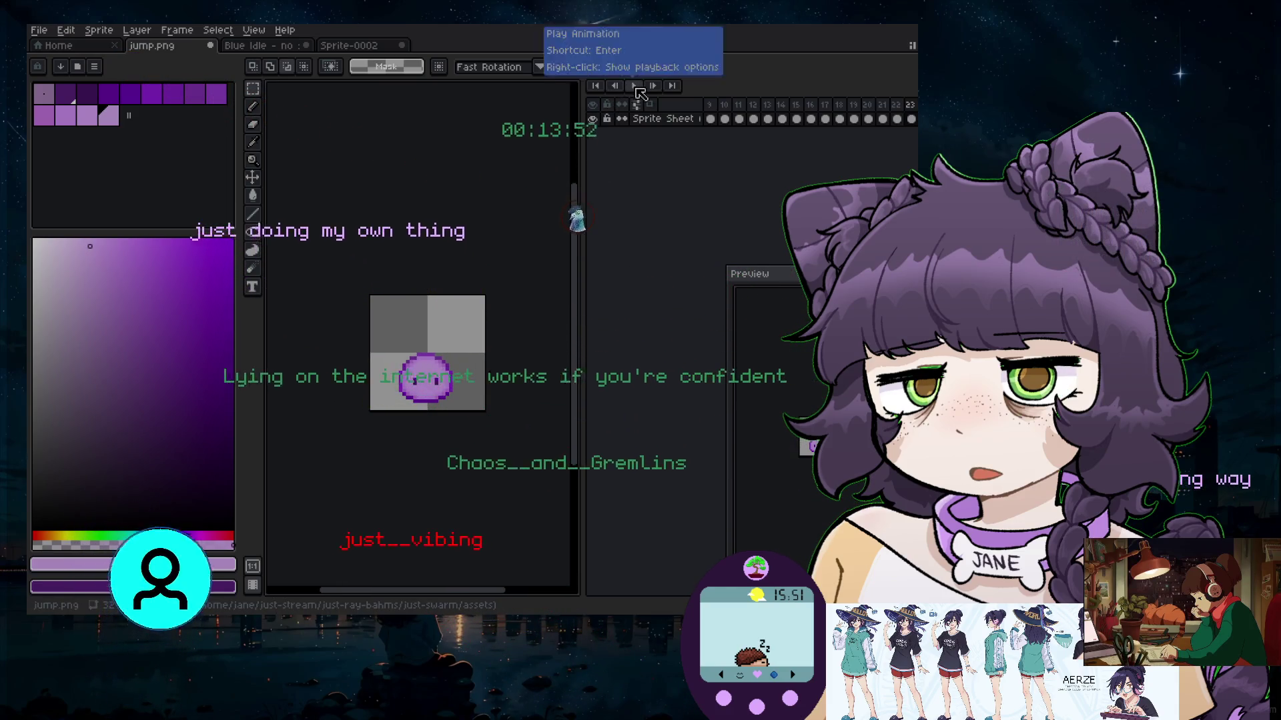
left_click(634, 85)
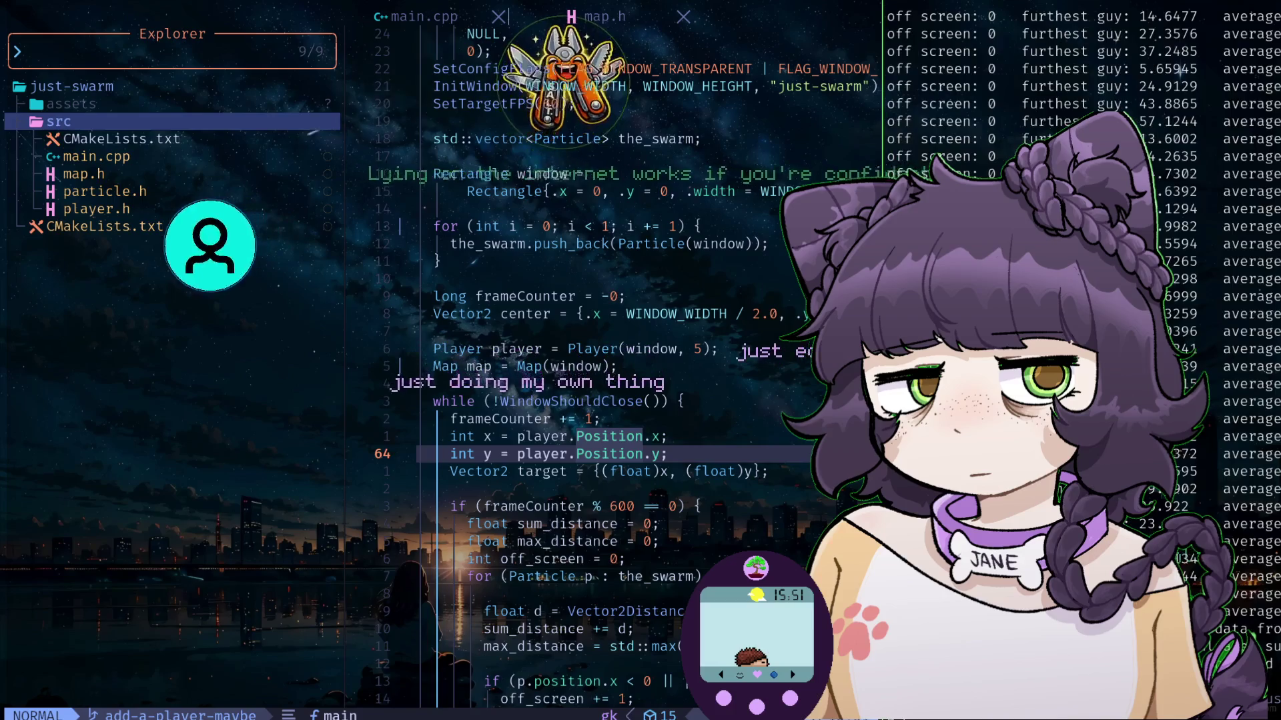
Step: Move up through main.cpp's setup code, then open player.h from the file tree and hide the tree
left_click(420, 332)
key("space")
key("e")
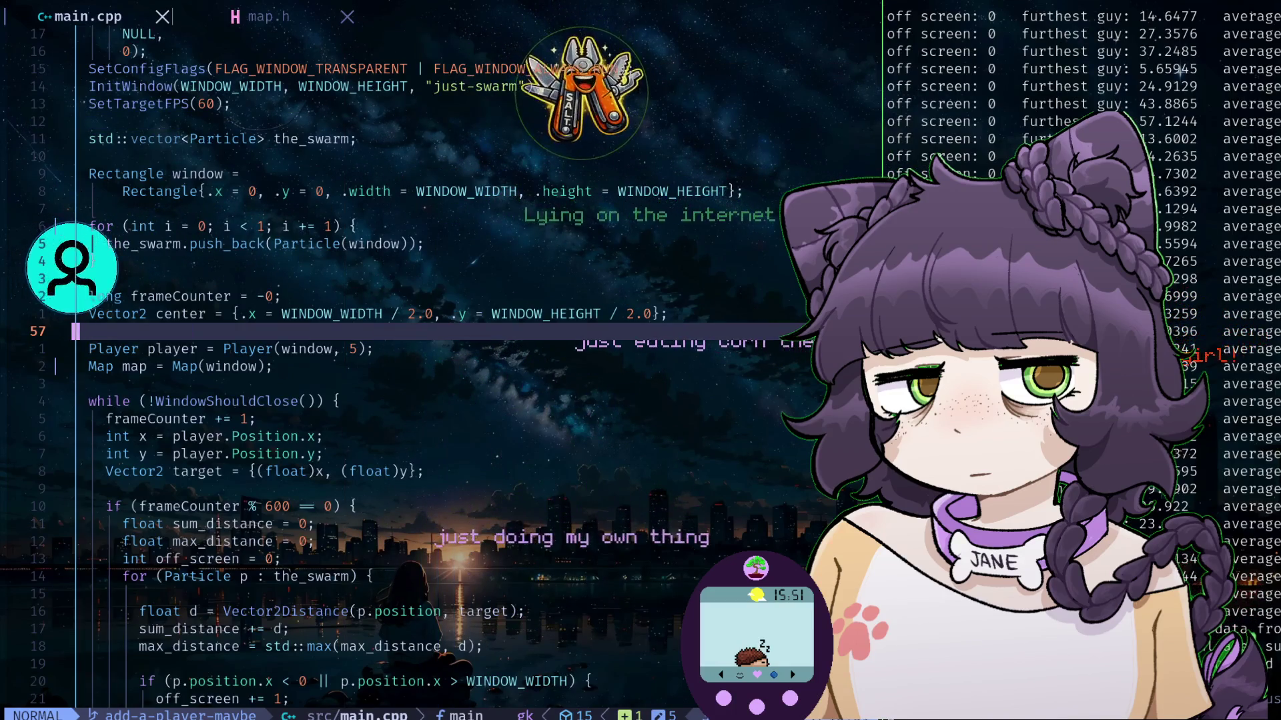
key("k")
key("k")
key("k")
key("k")
key("k")
key("k")
key("k")
key("k")
key("k")
key("k")
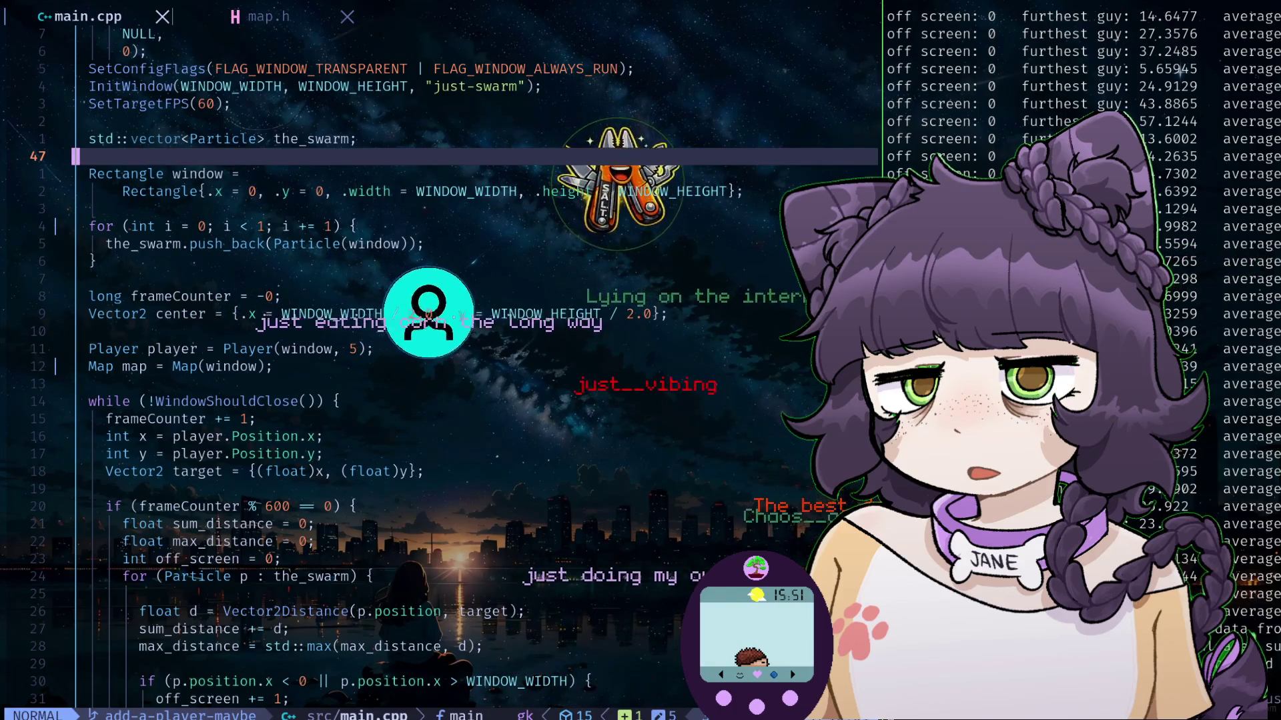
key("space")
key("e")
key("j")
key("j")
key("j")
key("Return")
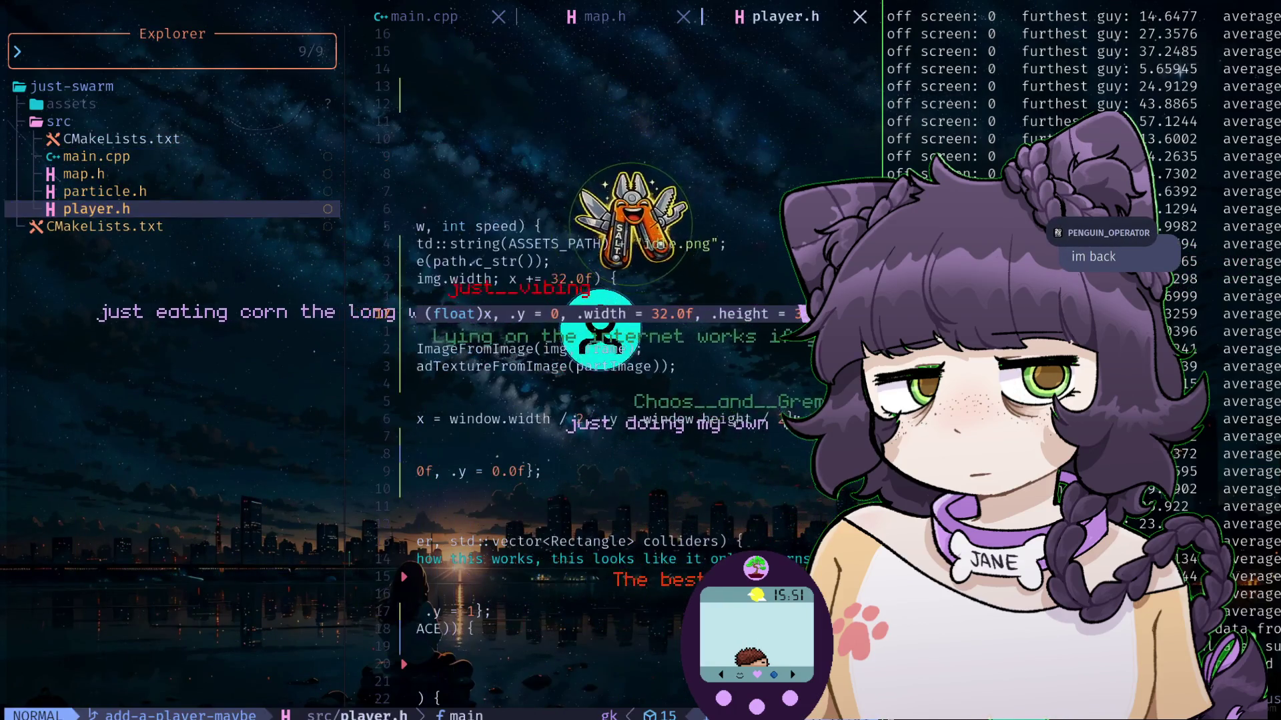
key("space")
key("e")
Step: Go to the 32.0f step value in player.h's frame-slicing for loop
key("0")
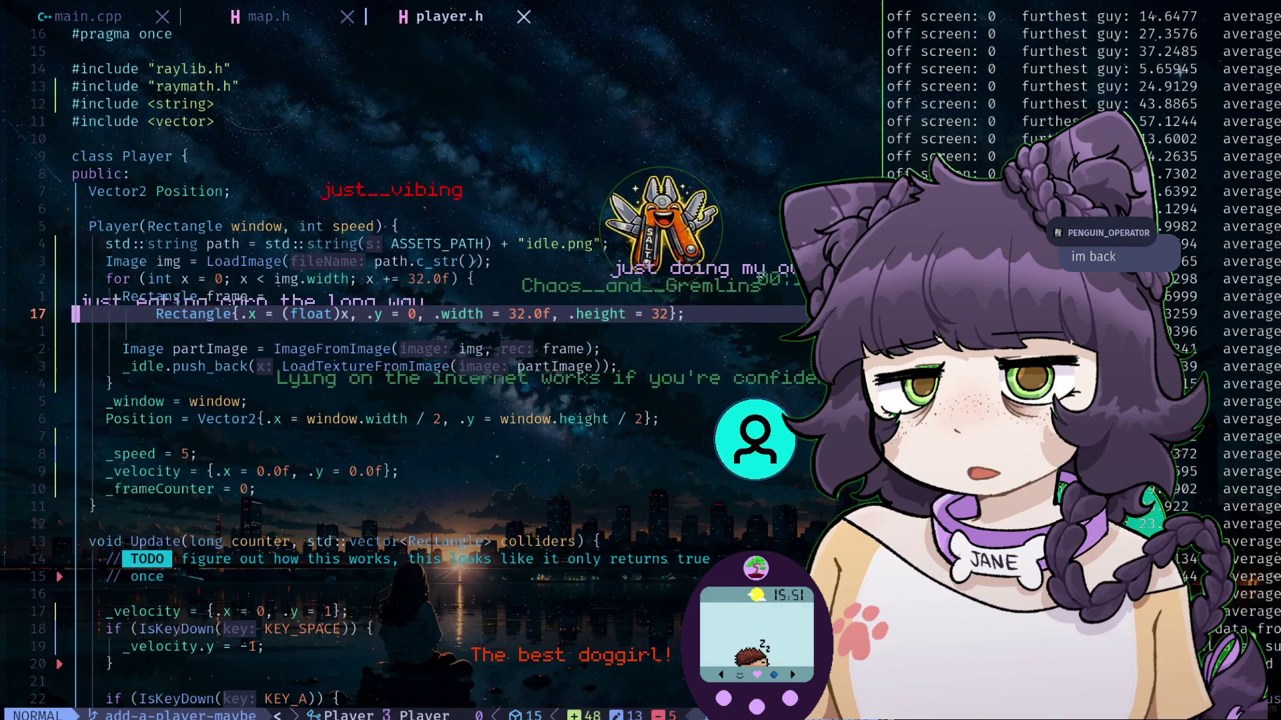
key("k")
key("k")
key("k")
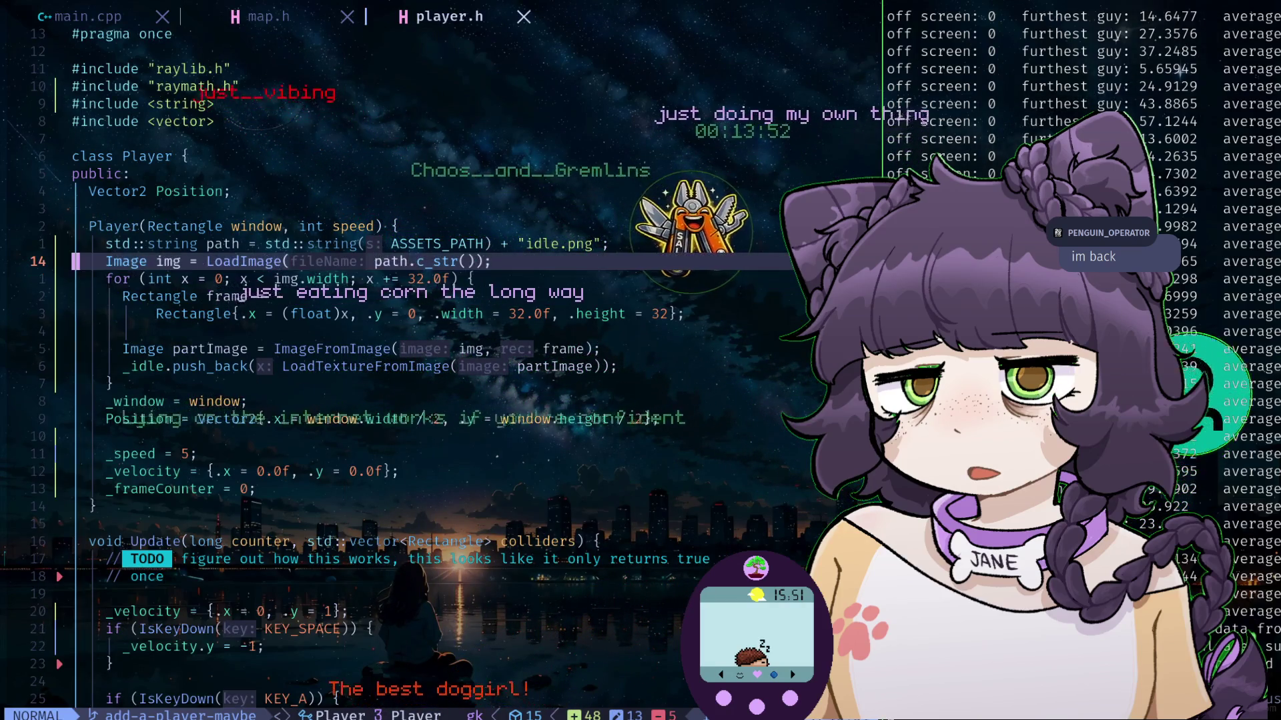
key("j")
key("$")
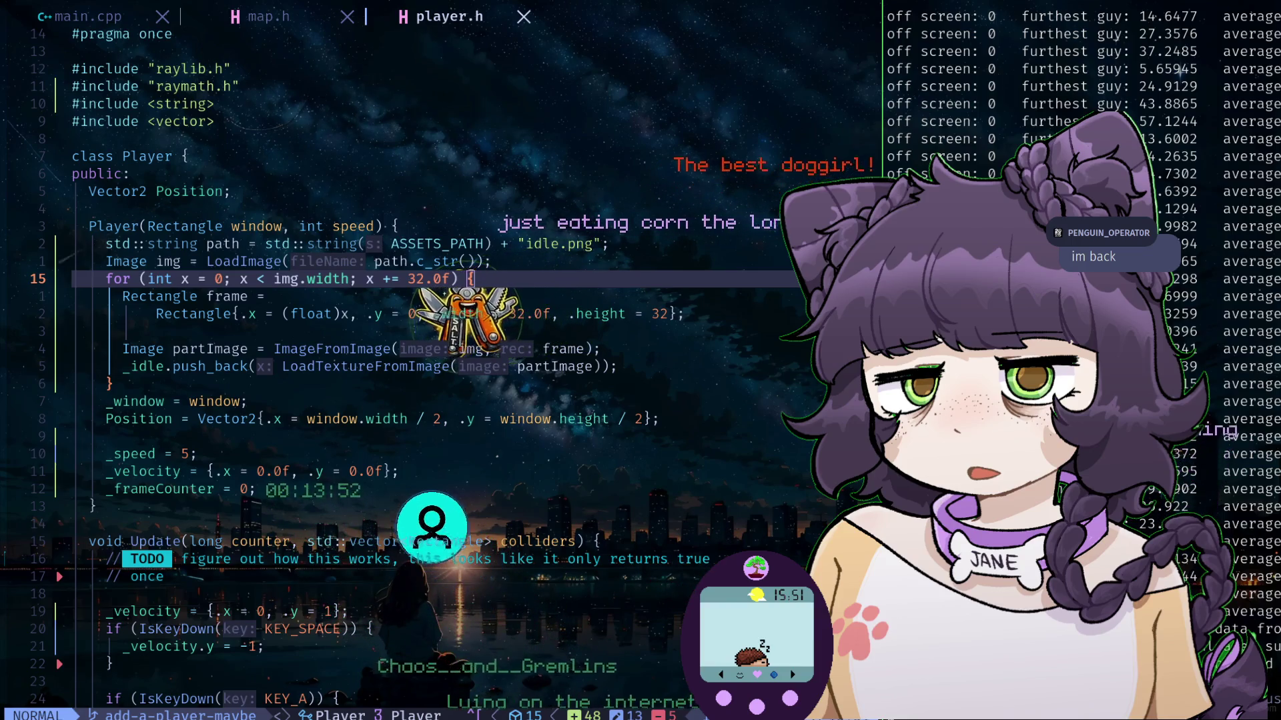
left_click(411, 279)
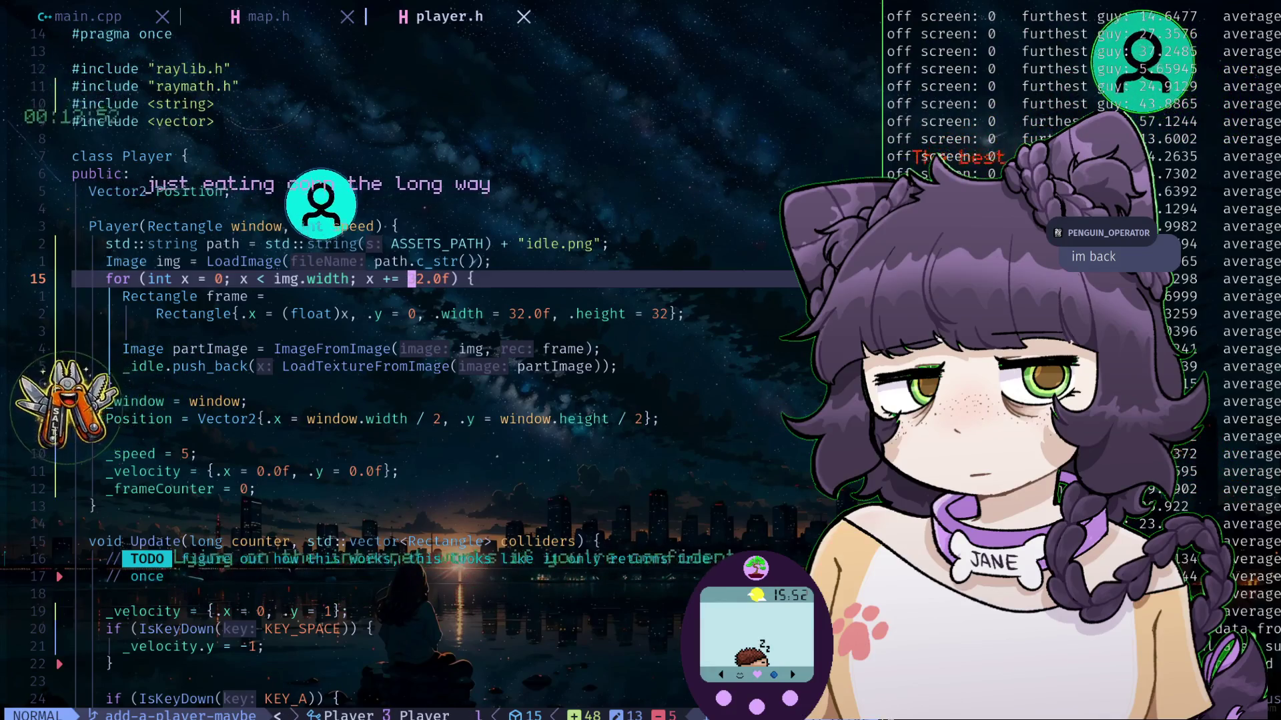
Step: Set the idle frame step and frame width to 17, and clear the frame height value
type("cw17")
key("Escape")
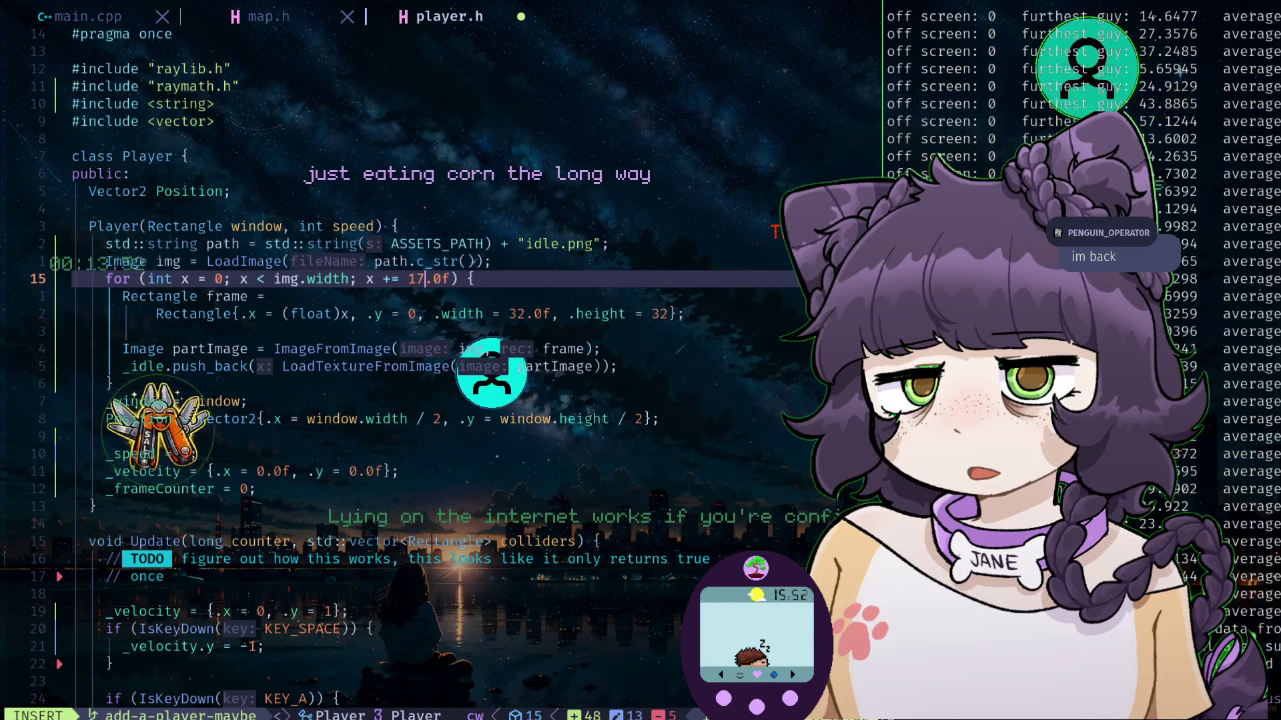
key("j")
key("j")
key("w")
key("w")
key("w")
type("cw")
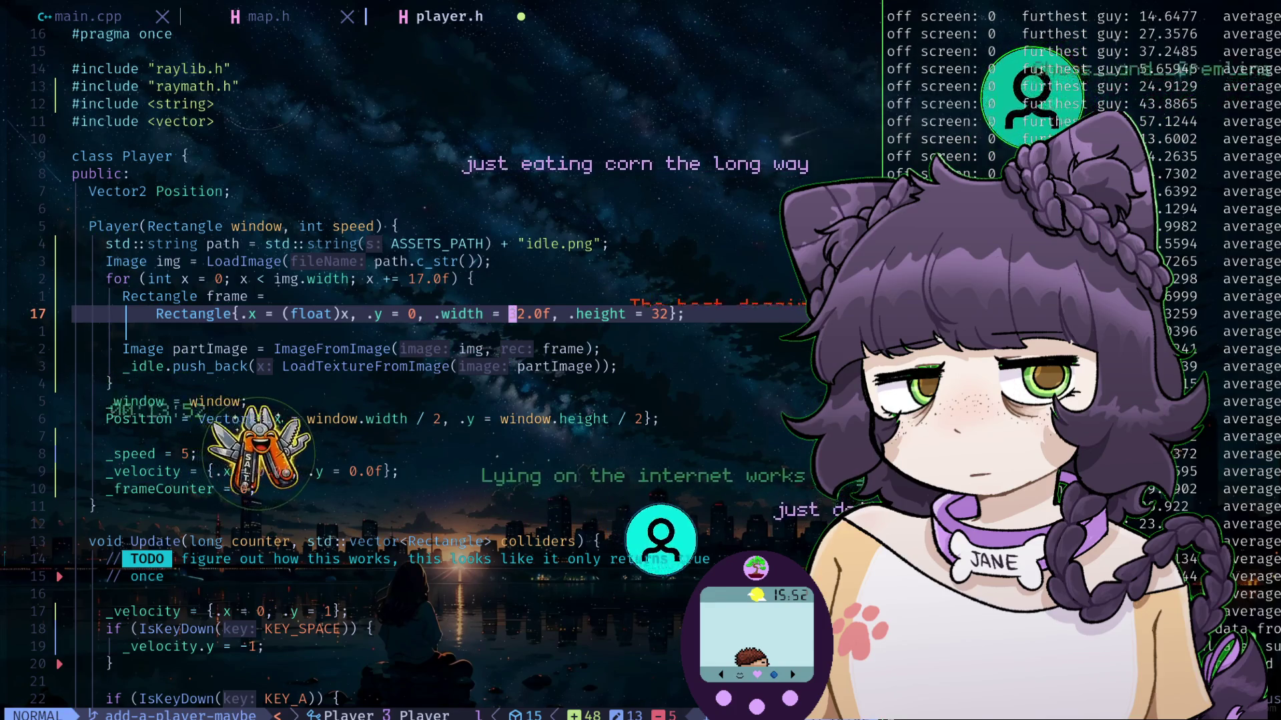
type("17")
key("Escape")
key("w")
key("w")
key("w")
key("c")
key("w")
Step: Save player.h, clear the old log from the terminal, and return to the editor
key("Escape")
type(":w")
key("Return")
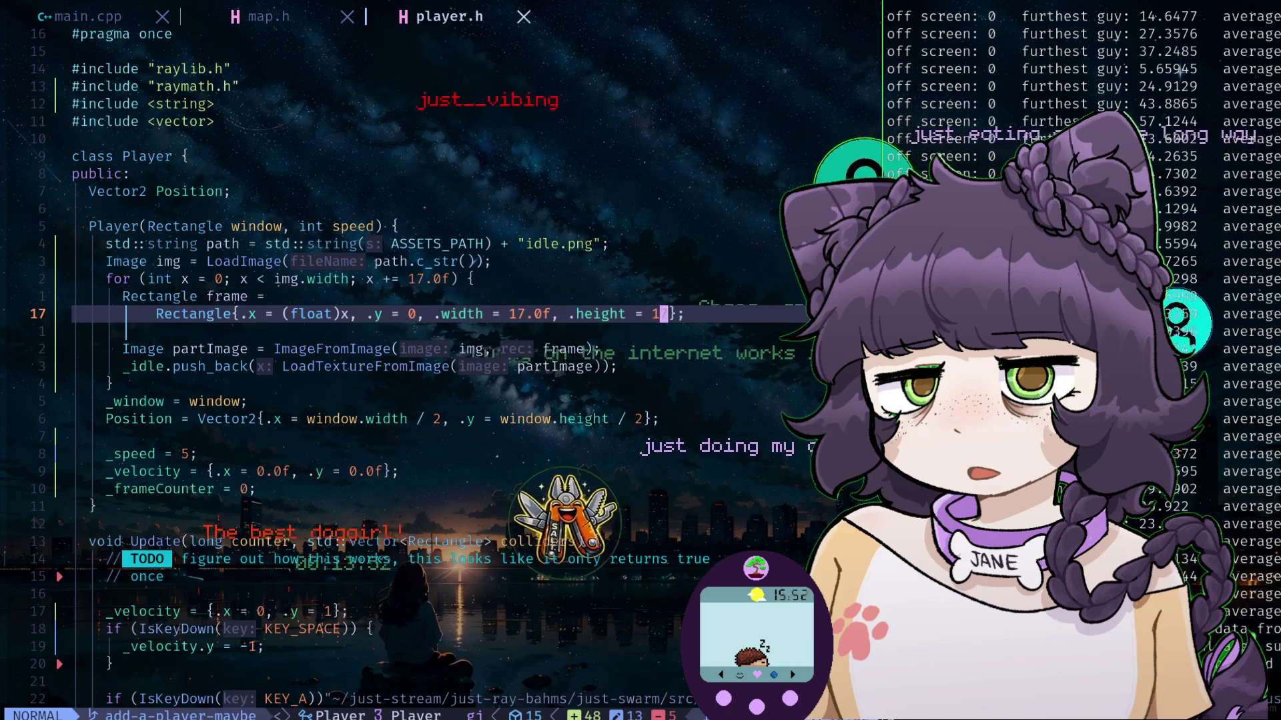
key("j")
key("j")
key("j")
key("j")
key("j")
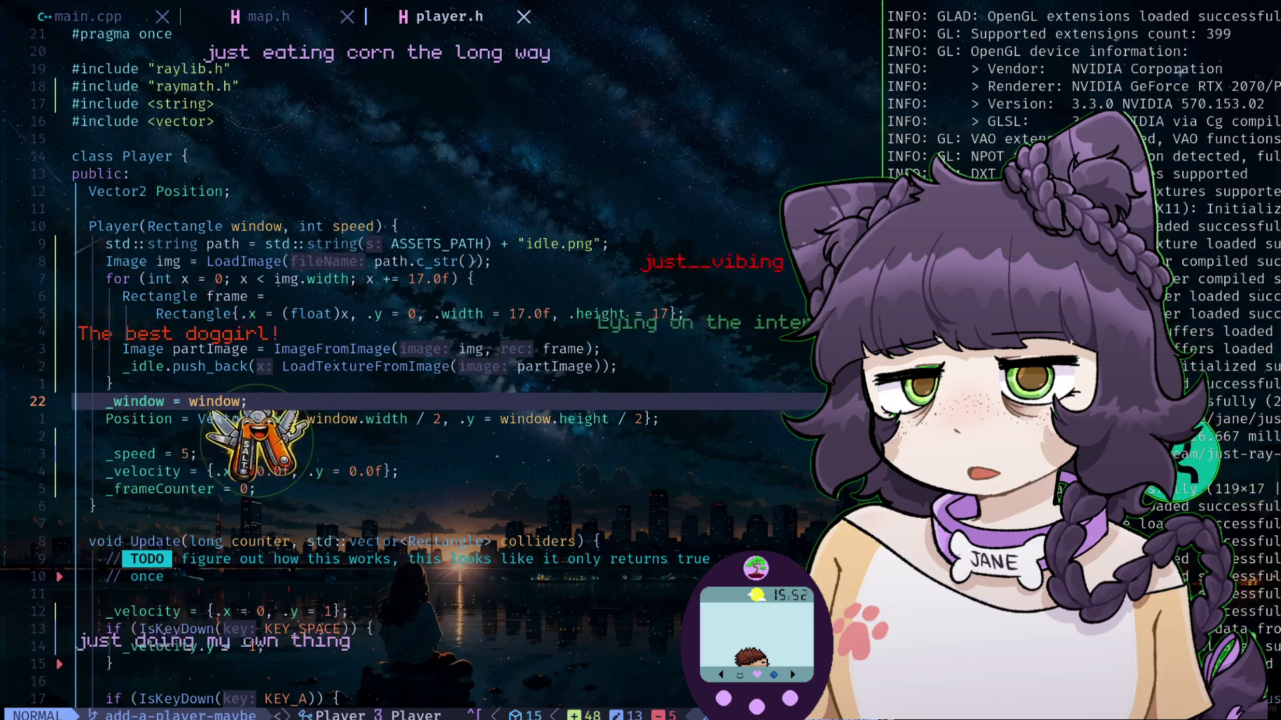
key("ctrl+l")
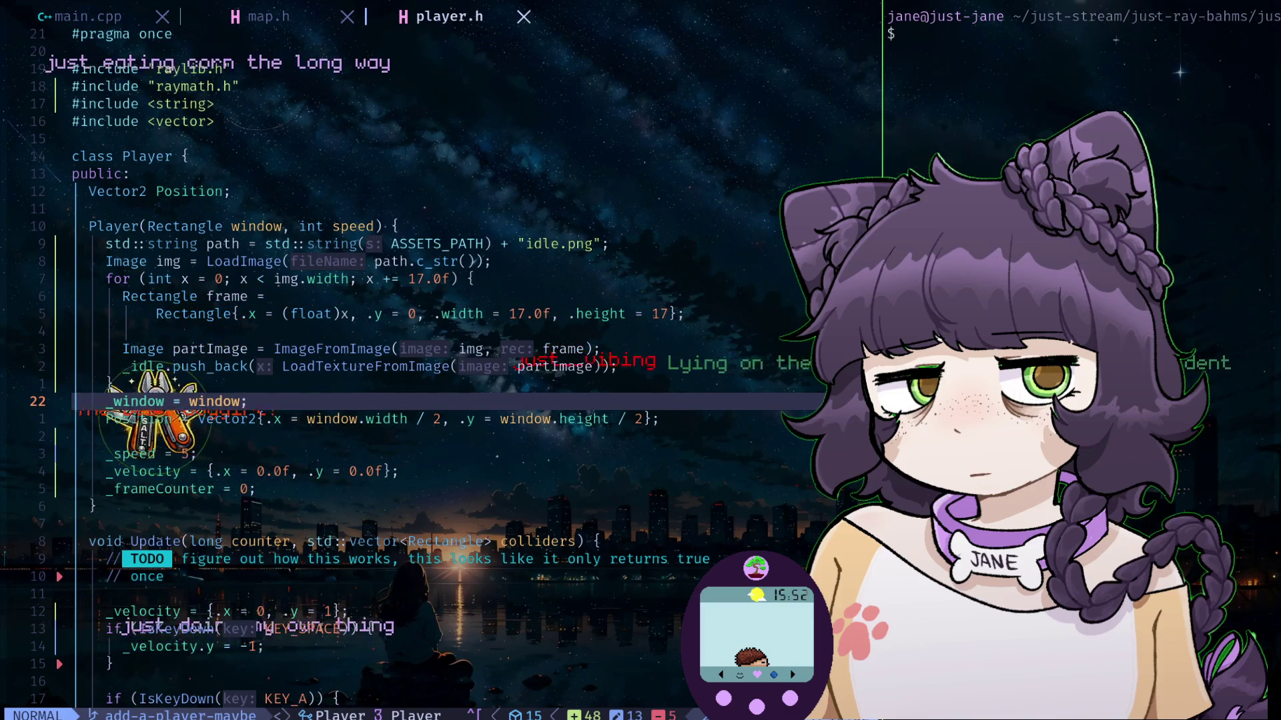
left_click(470, 419)
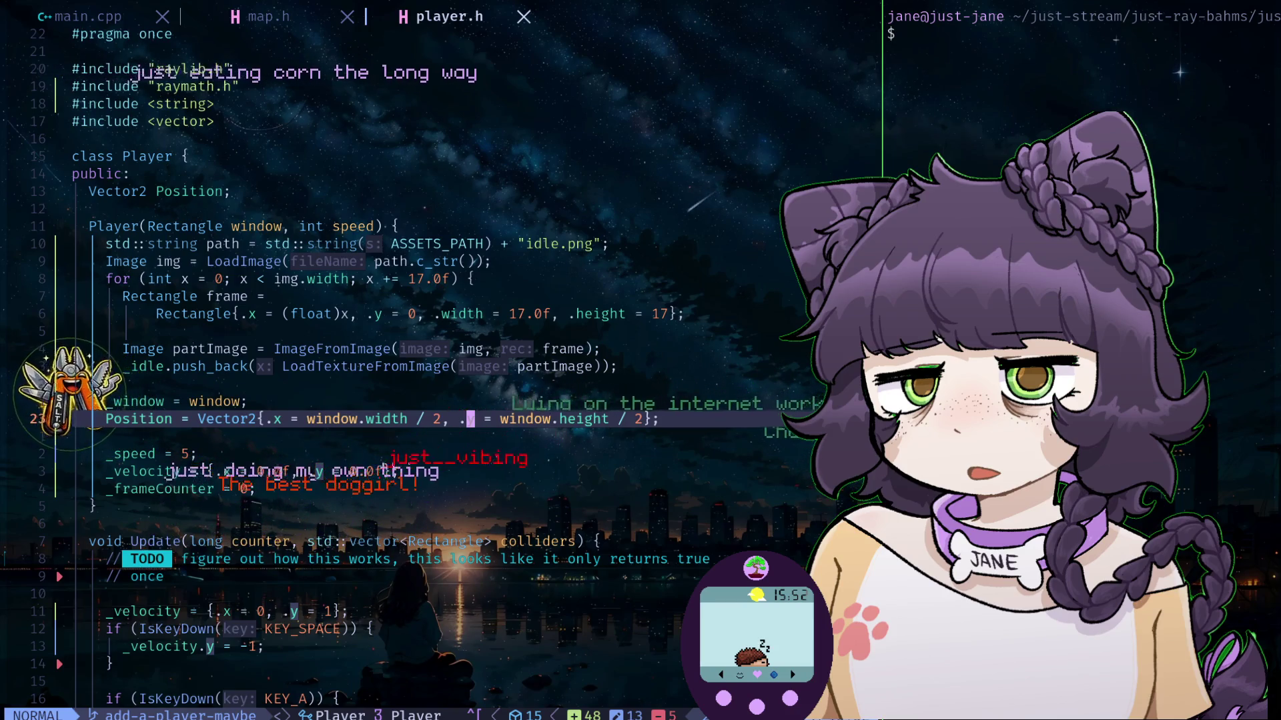
Step: Scroll through Update's collision code down to the private members, including Vector2 _velocity
key("j")
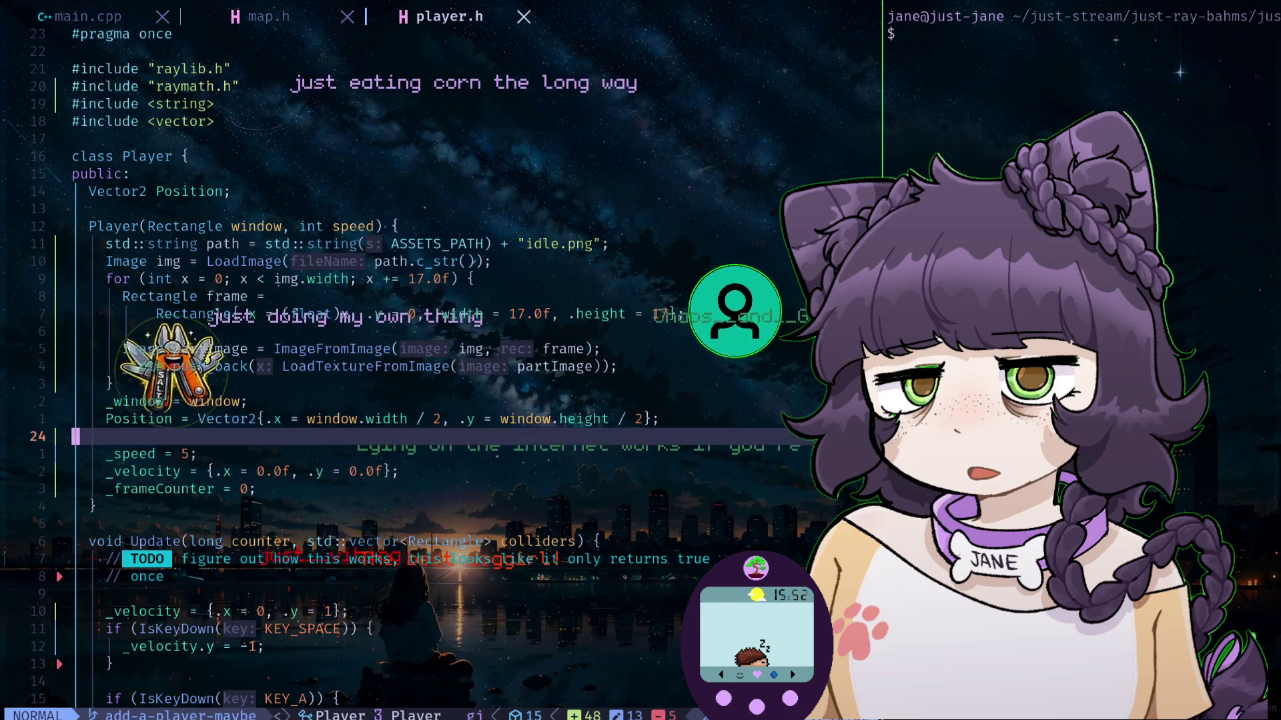
key("j")
key("j")
key("j")
key("j")
key("j")
key("j")
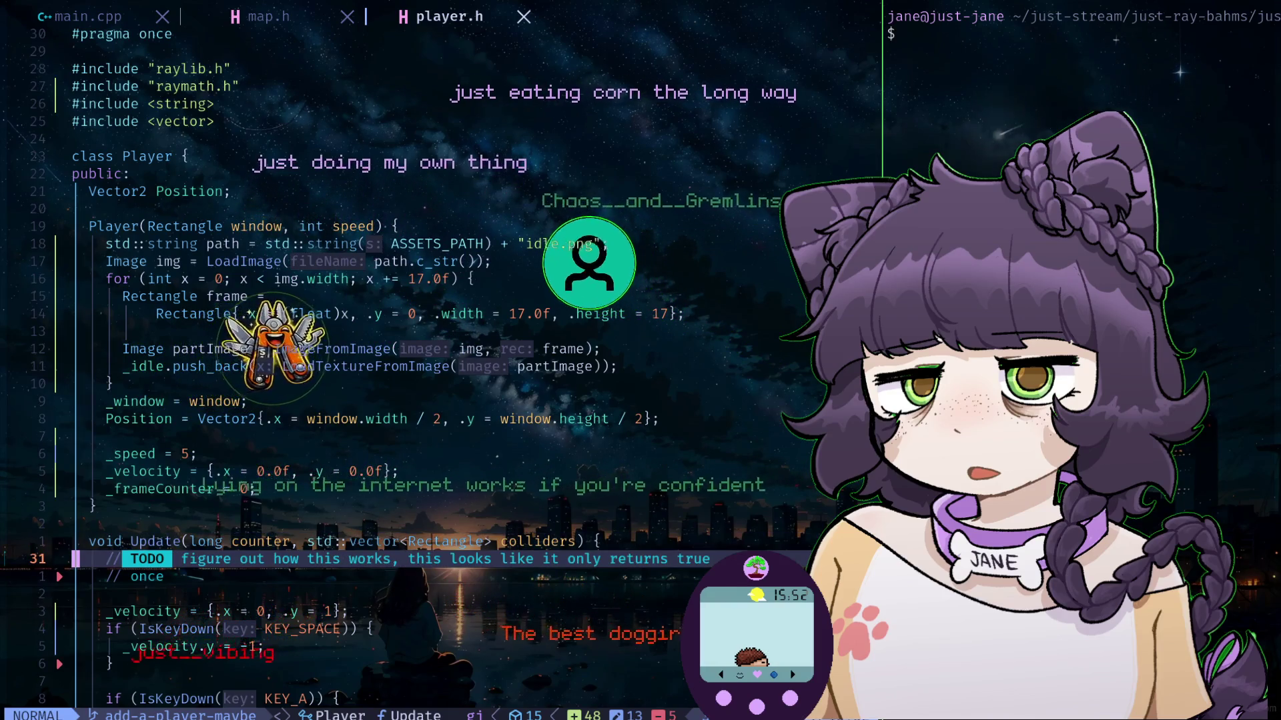
key("j")
key("j")
key("j")
key("j")
key("j")
key("j")
key("j")
key("j")
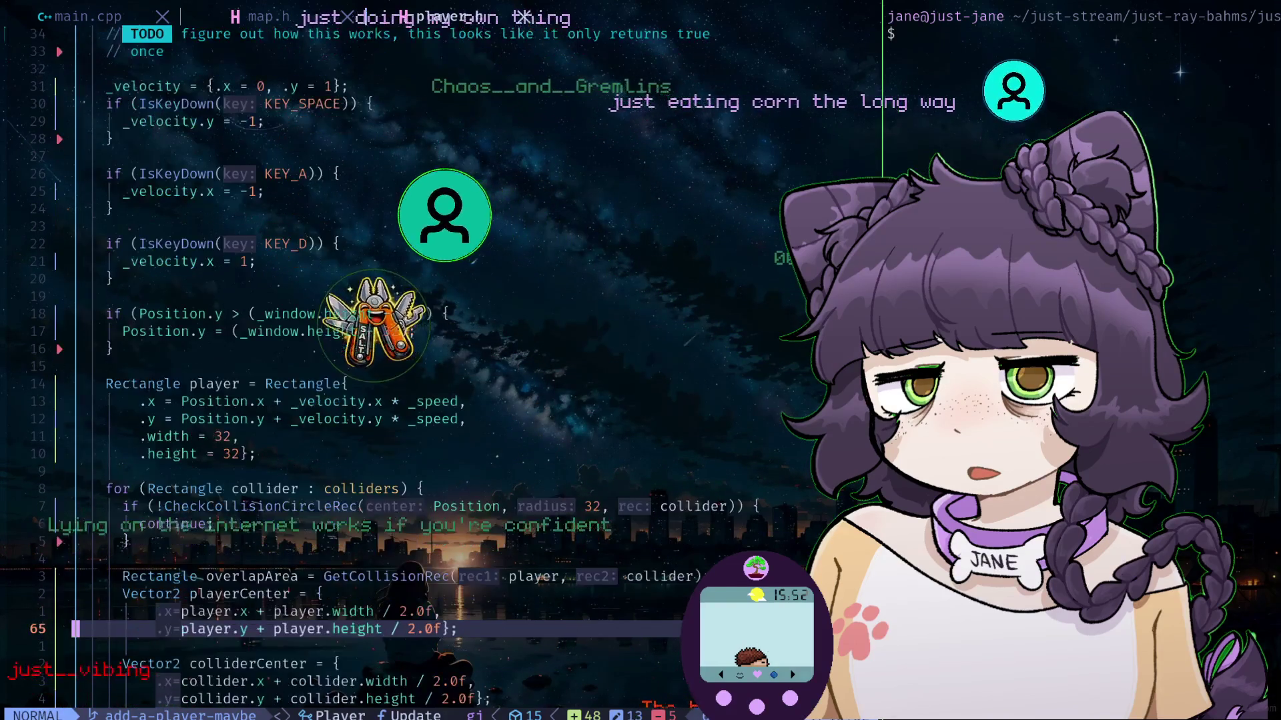
key("j")
key("j")
key("j")
key("j")
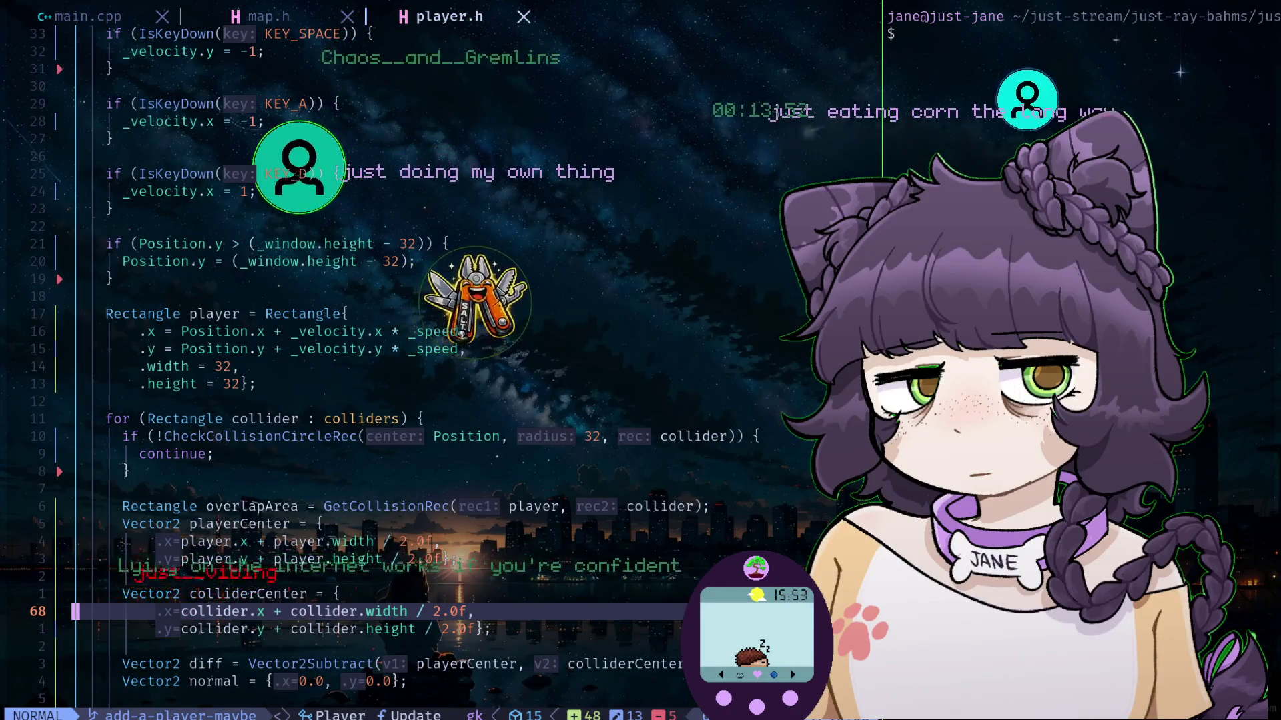
key("k")
key("k")
key("k")
key("k")
key("k")
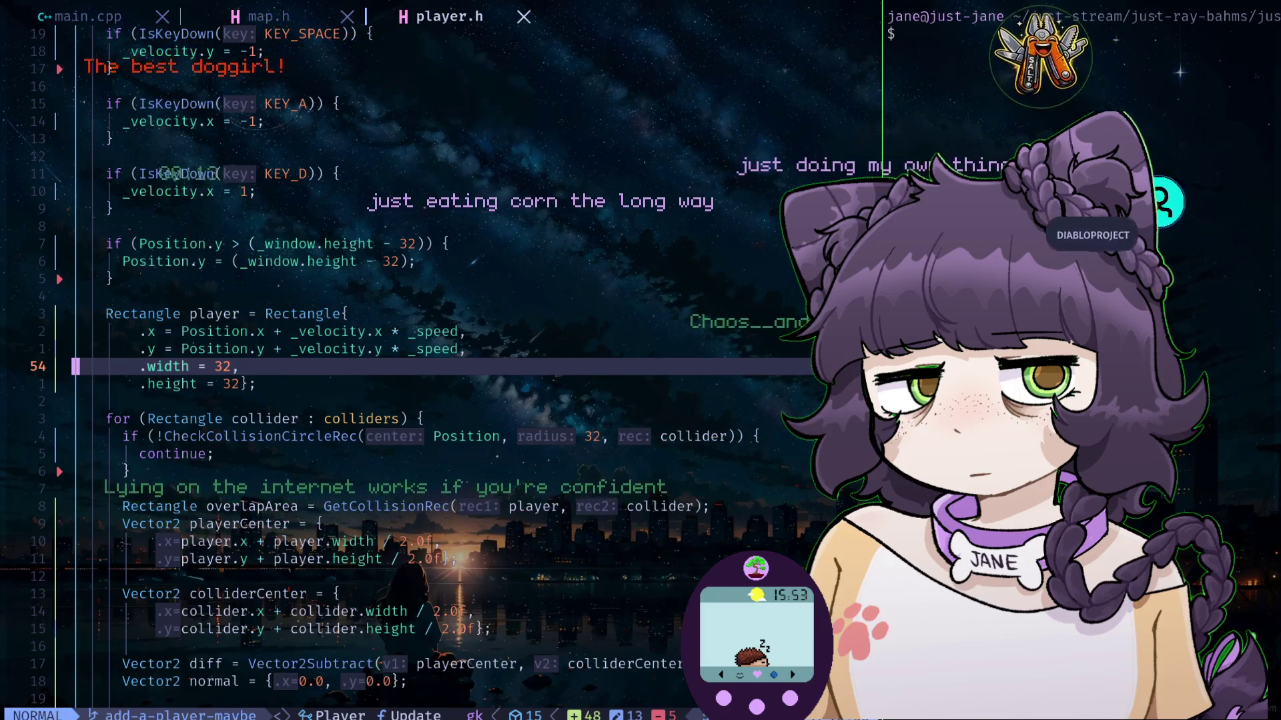
key("j")
key("j")
key("j")
key("j")
key("j")
key("j")
key("j")
key("j")
key("j")
key("j")
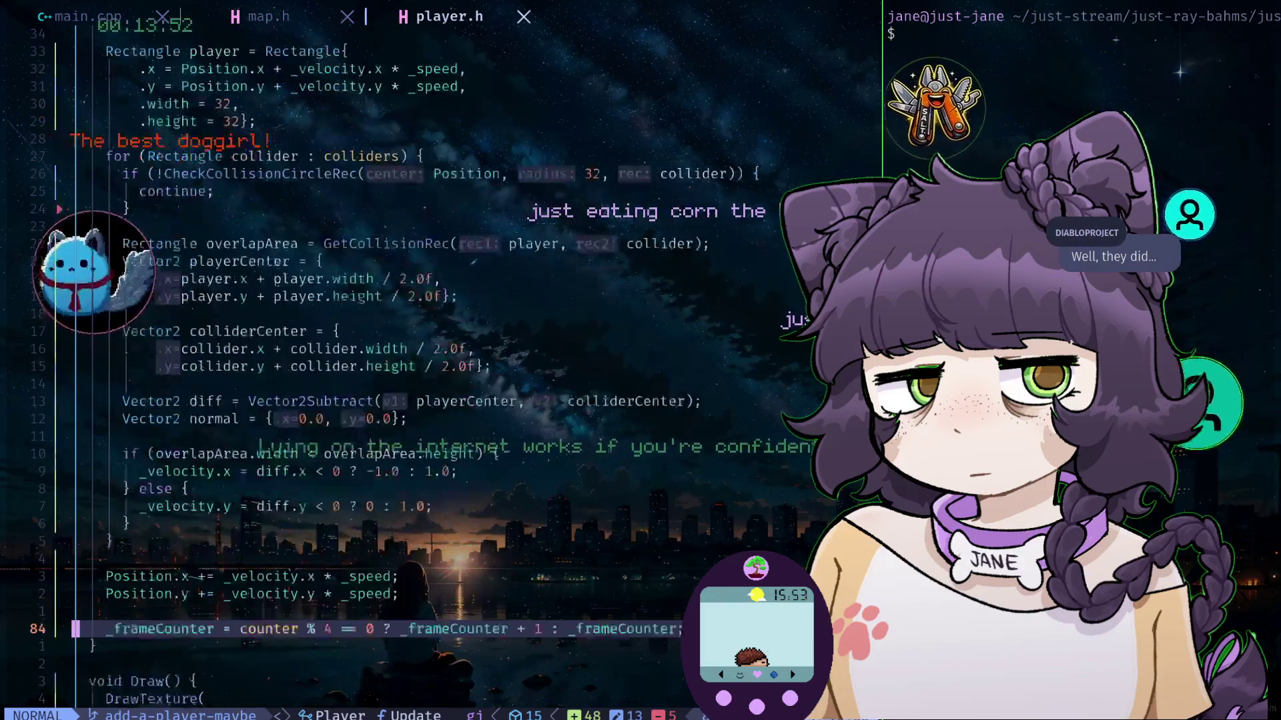
key("j")
key("j")
key("j")
key("j")
key("j")
key("j")
key("k")
key("k")
key("k")
key("k")
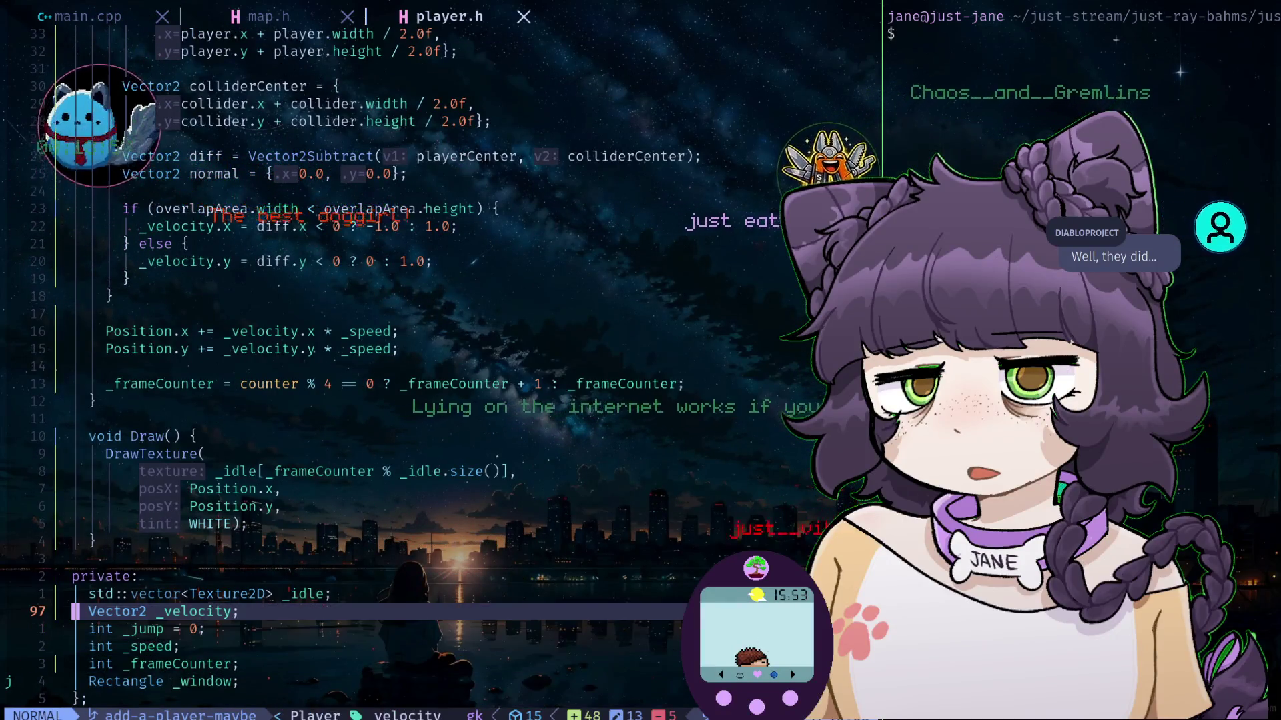
Step: Duplicate the _velocity member as a new Vector2 _size member and save player.h
key("p")
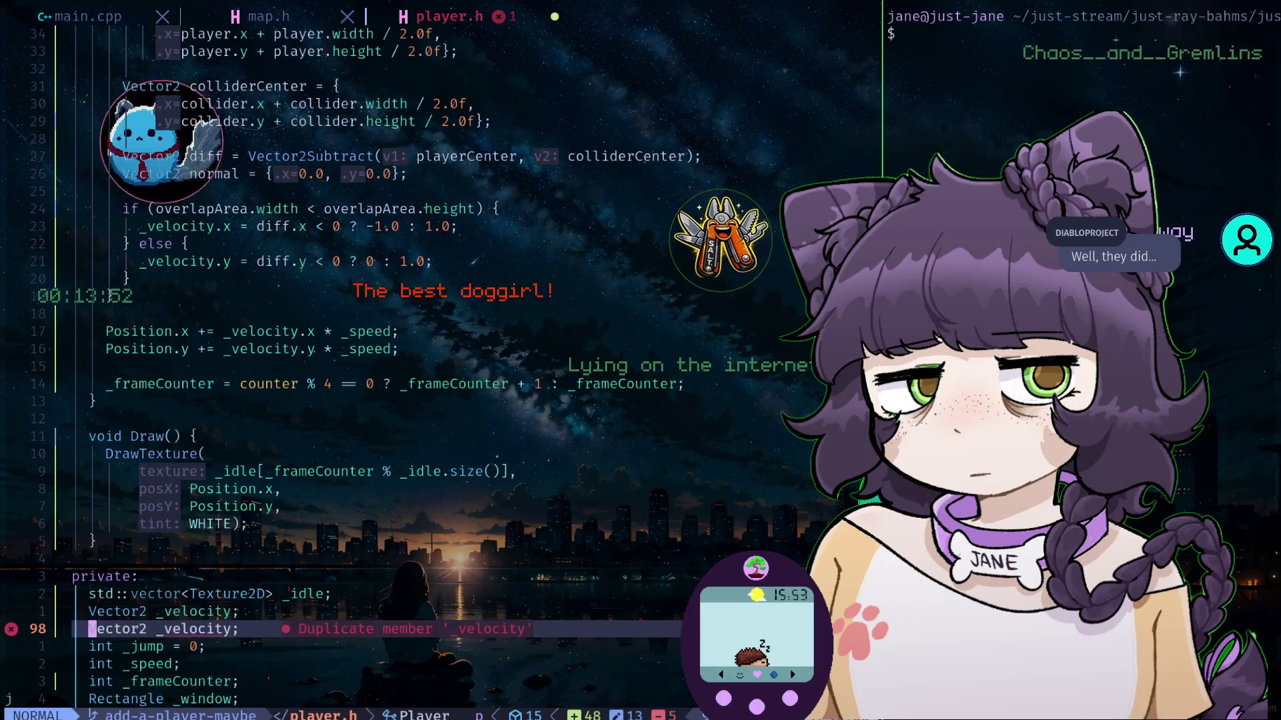
key("l")
key("l")
key("l")
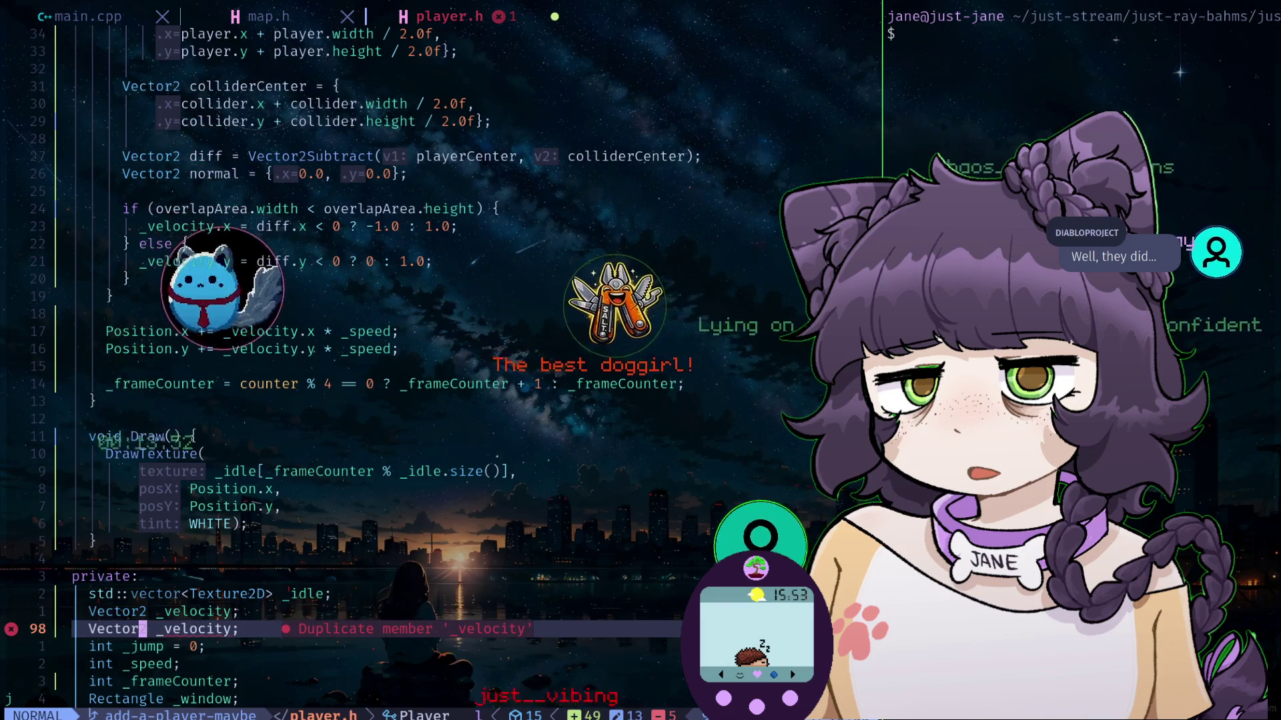
type("wcw_")
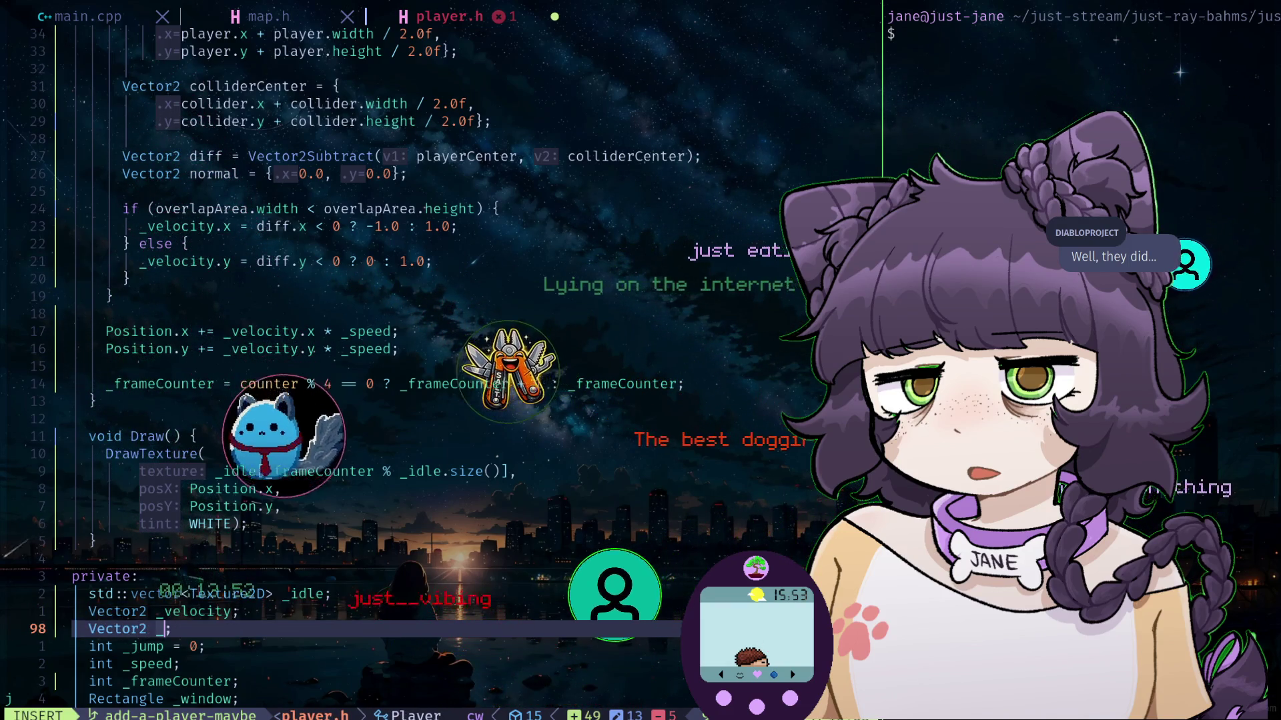
type("size")
key("Escape")
key("k")
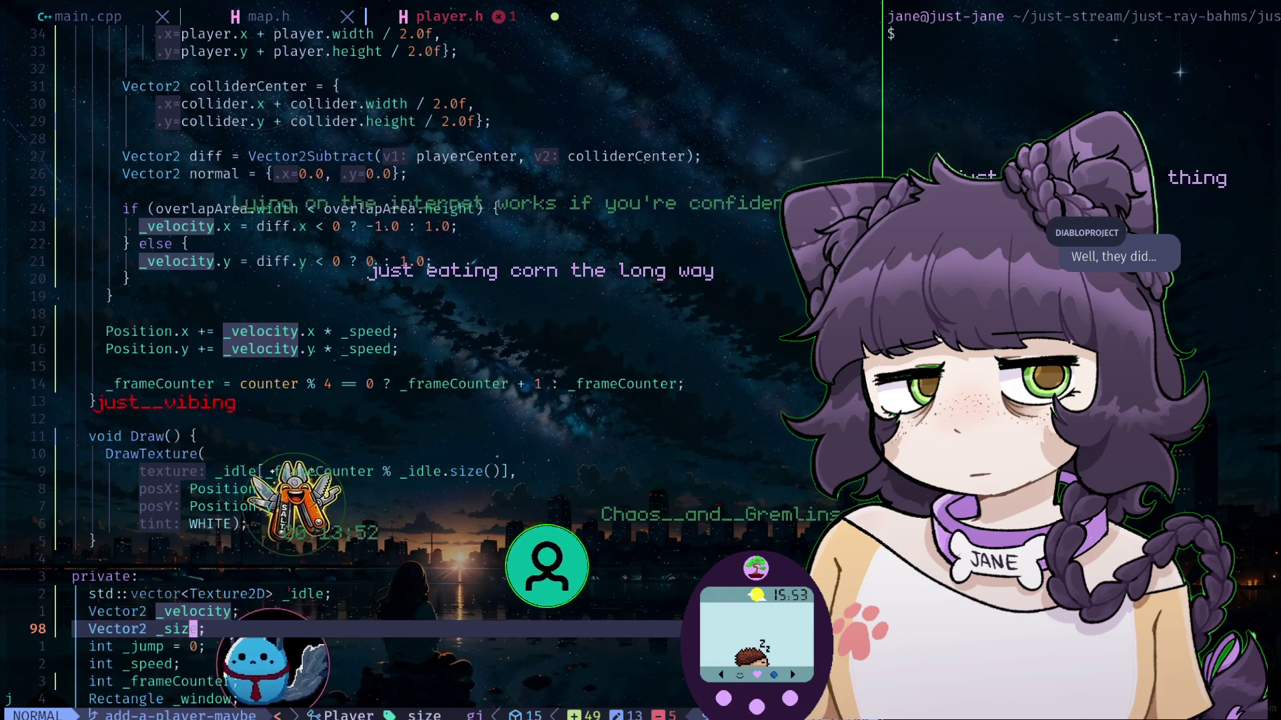
key("j")
key("j")
type(":w")
key("Return")
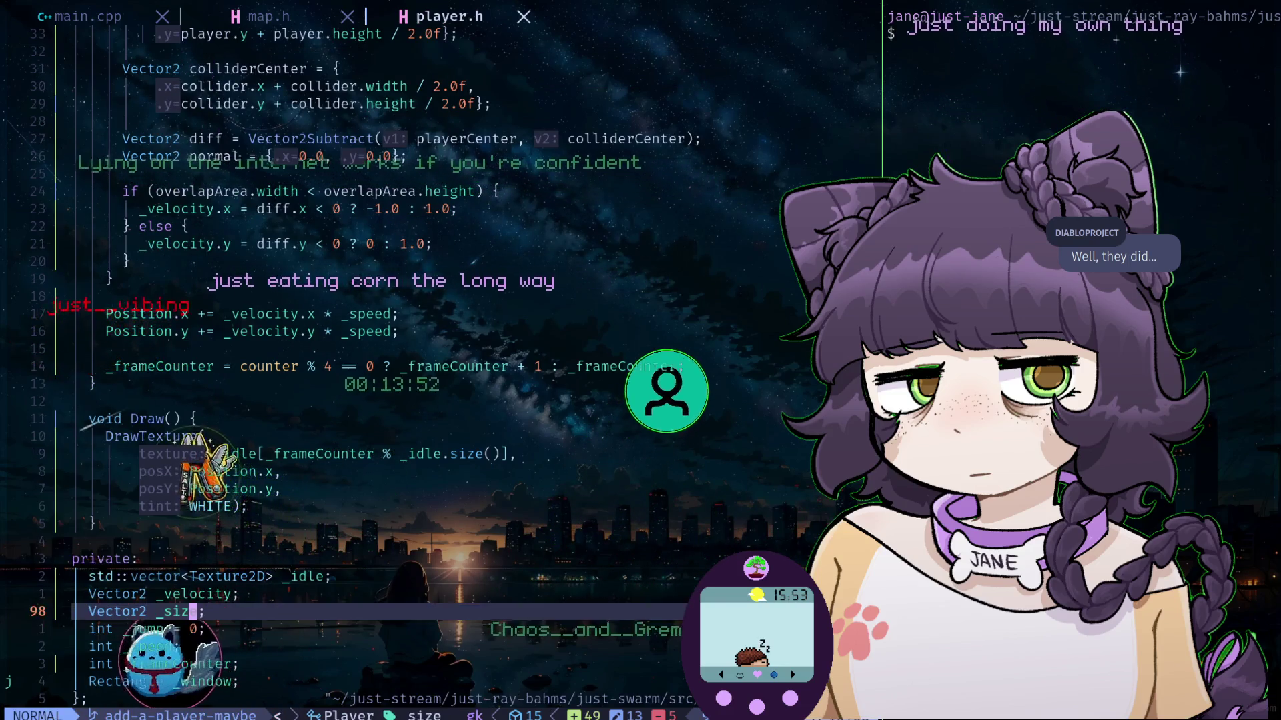
Step: Add a _size initialization of {.x = 17, .y = 17} in the Player constructor and save
key("g")
key("g")
key("braceright")
key("braceright")
key("j")
key("j")
key("j")
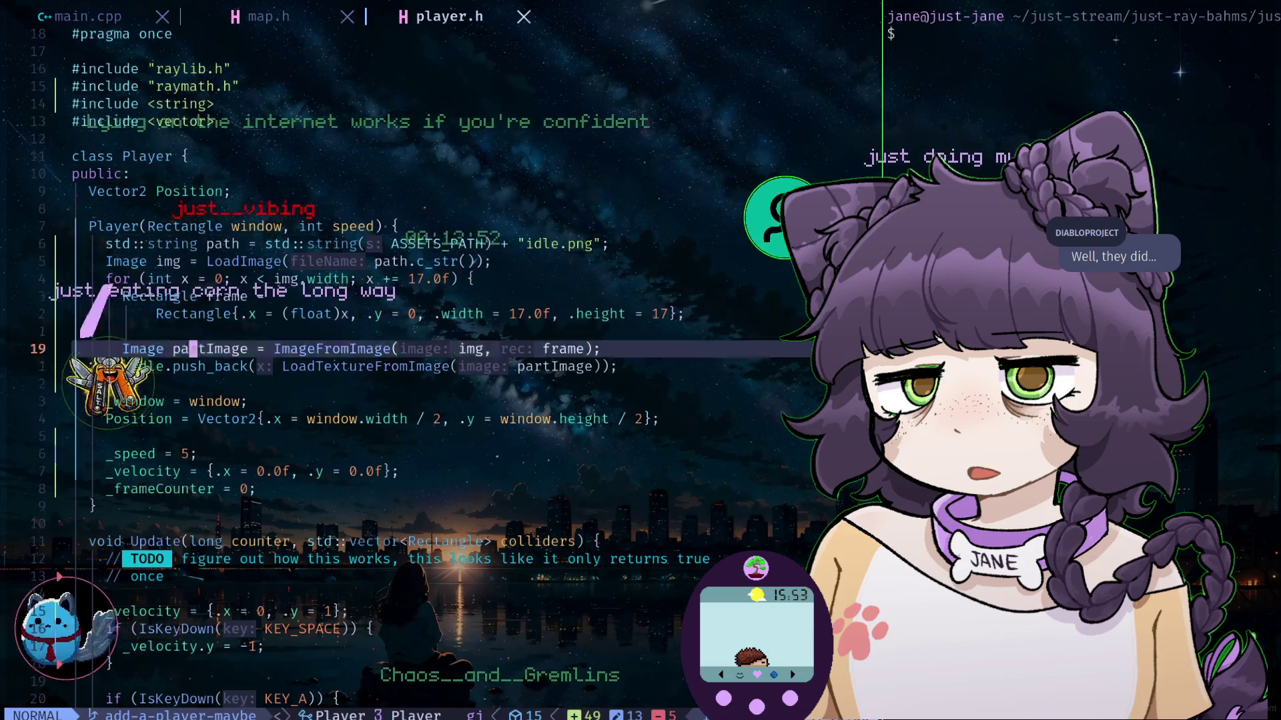
key("j")
key("j")
key("j")
key("j")
key("y")
key("y")
type("p")
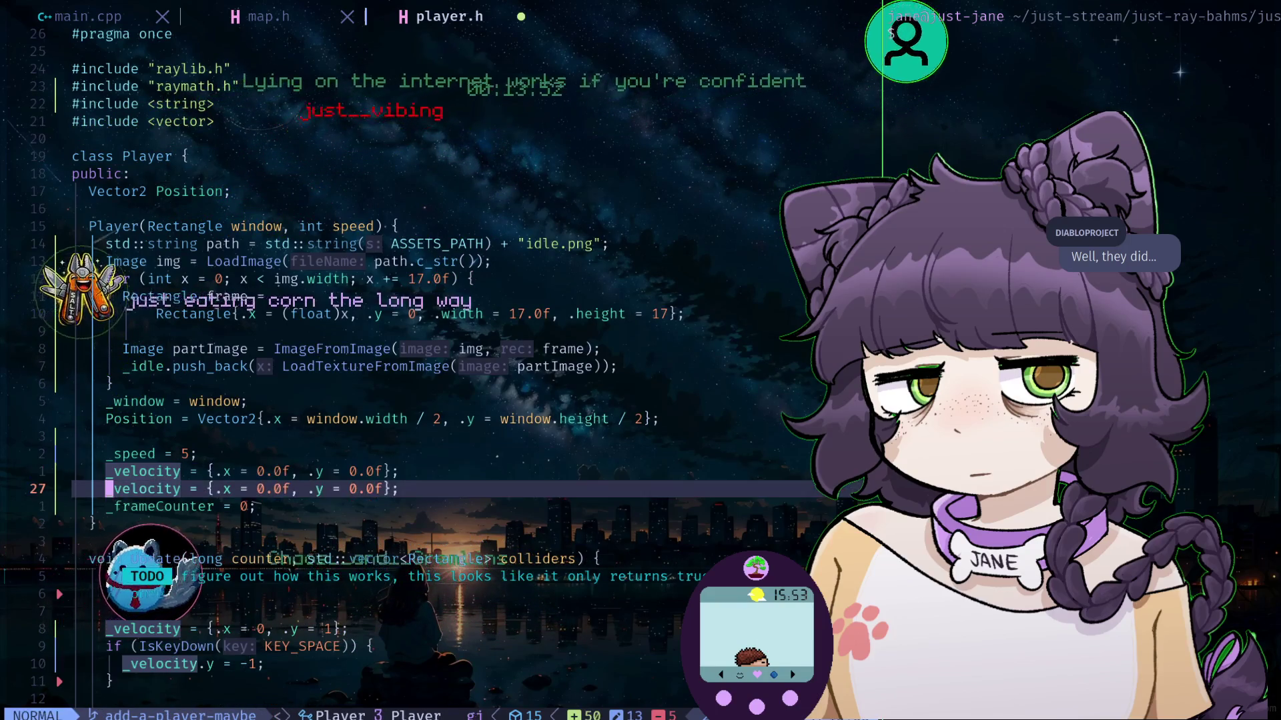
type("cw_size")
key("Escape")
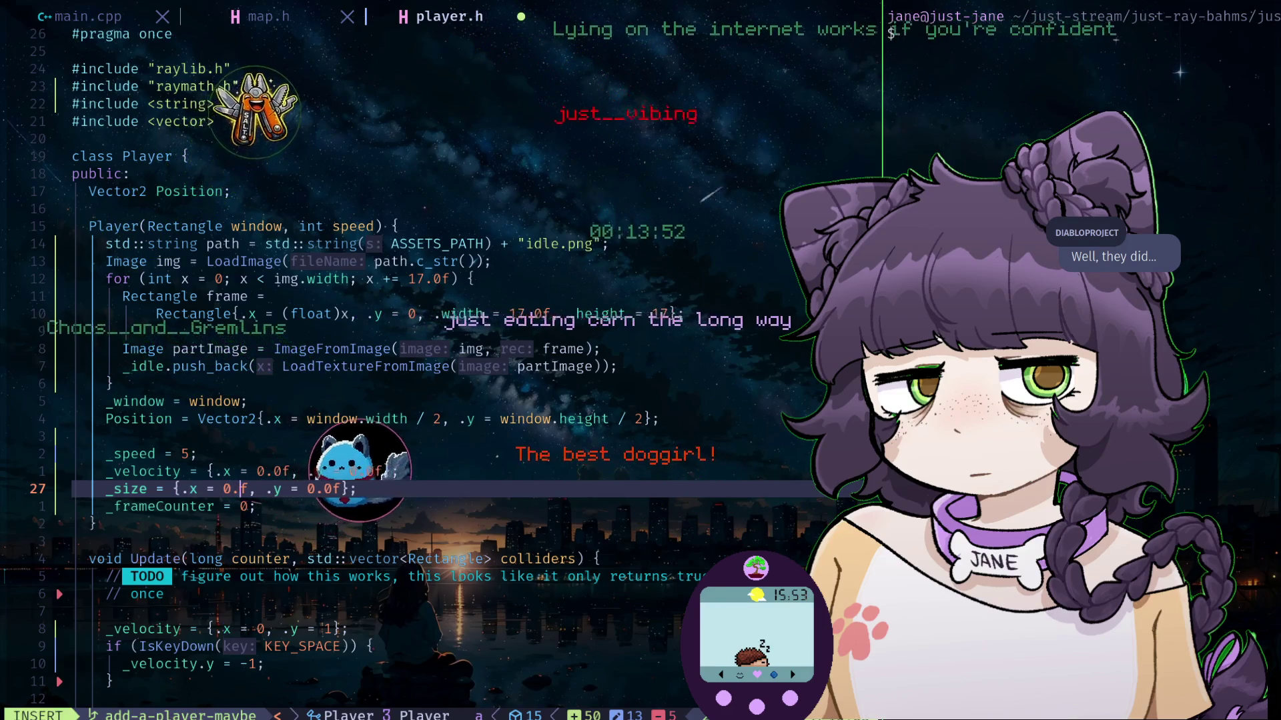
type("17")
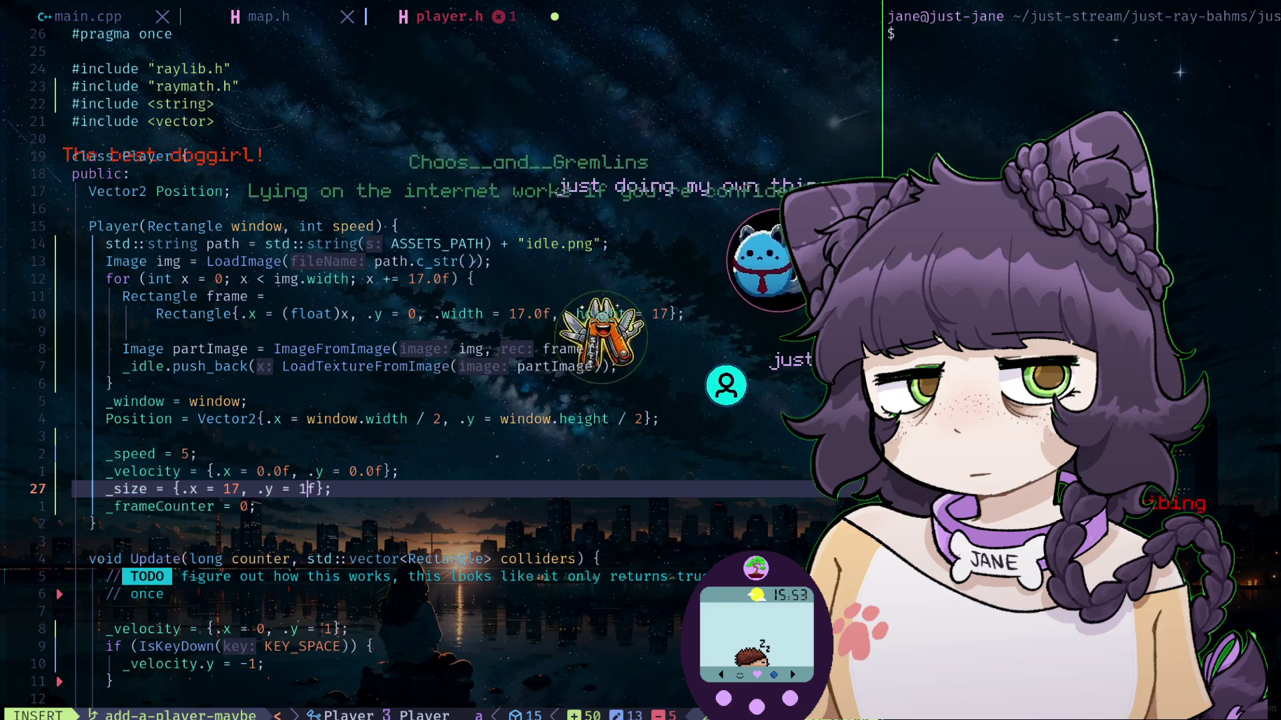
key("Escape")
key("Escape")
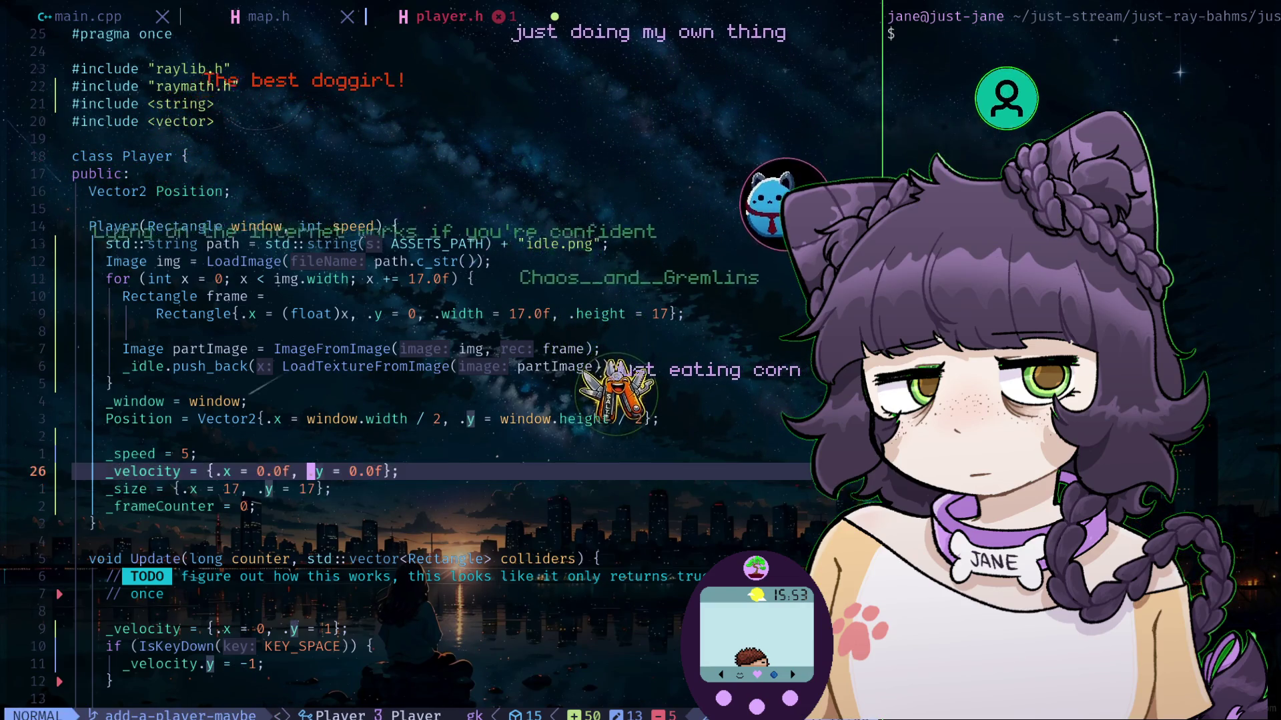
type(":w")
key("Return")
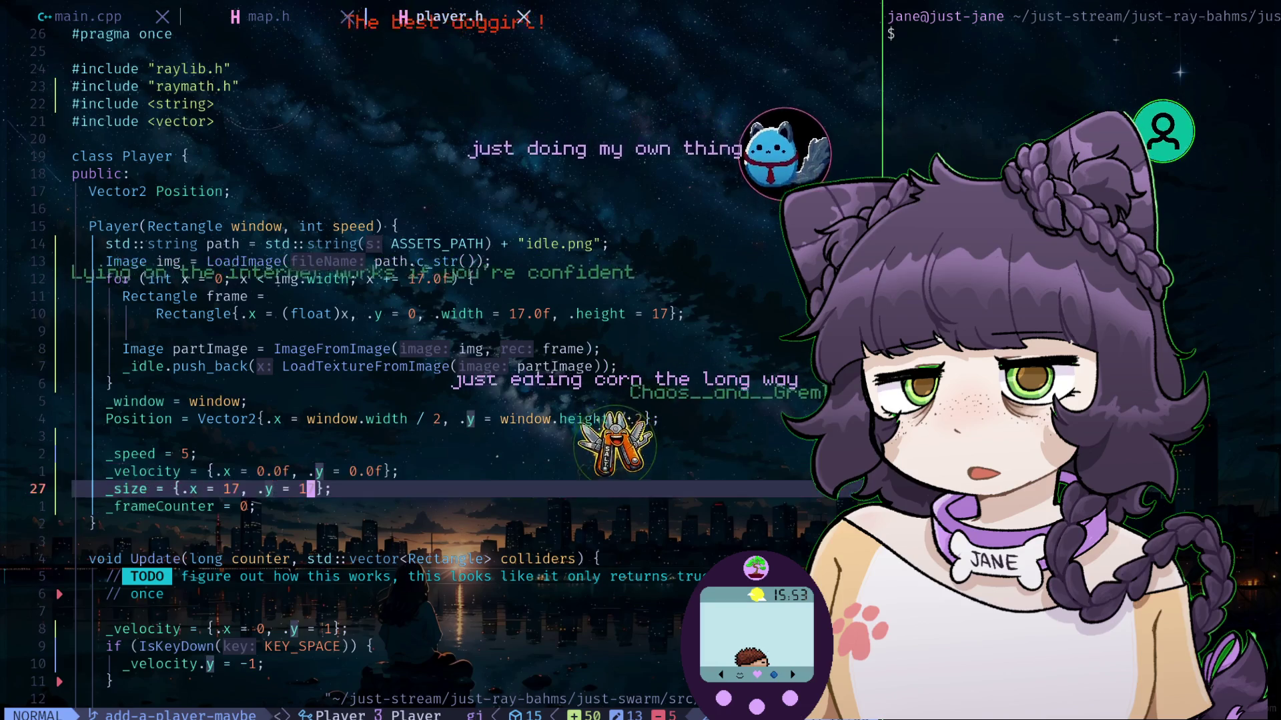
Step: Move the _size initialization line to the top of the Player constructor
key("k")
key("j")
key("d")
key("d")
key("k")
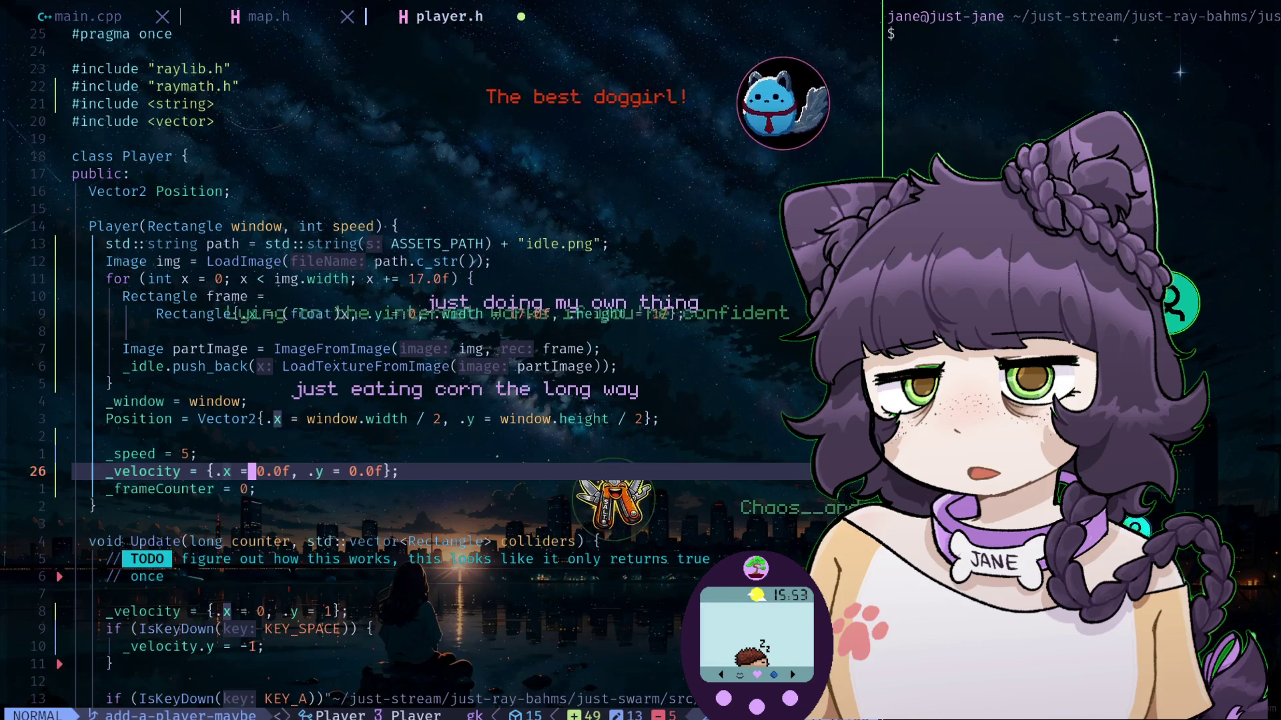
key("k")
key("k")
key("k")
key("k")
key("k")
key("k")
key("k")
key("k")
key("p")
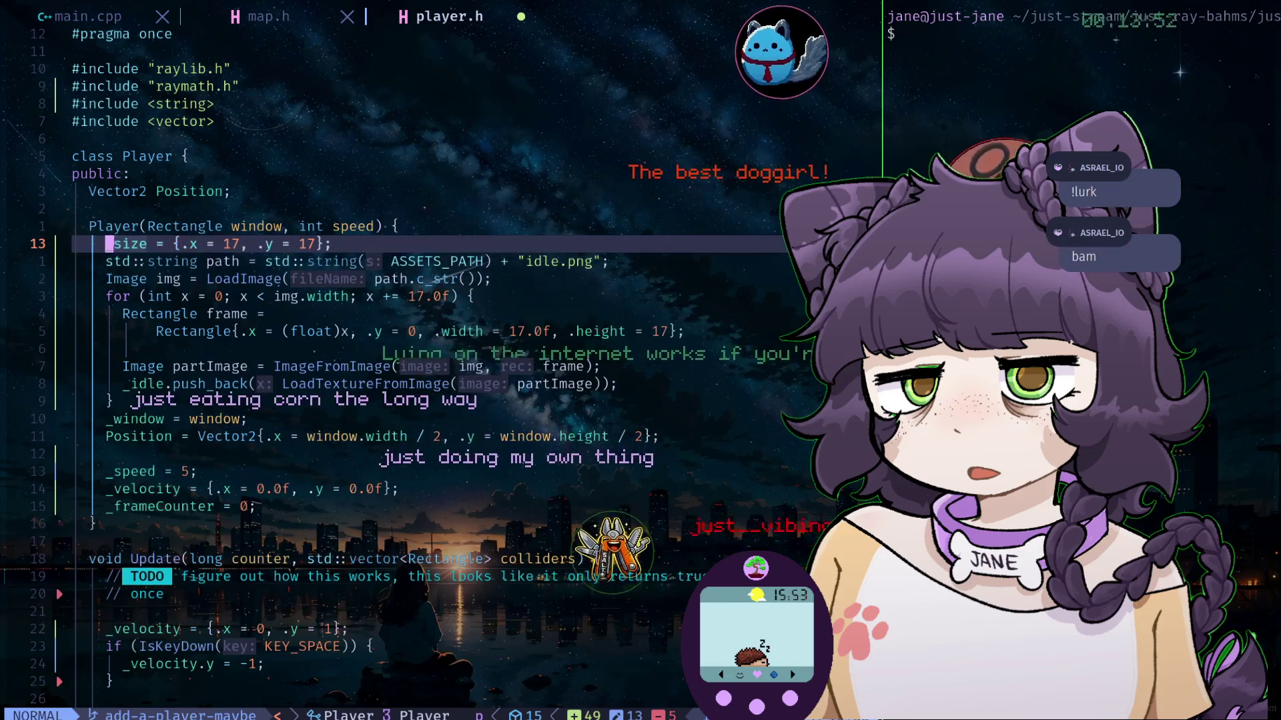
key("j")
key("j")
key("j")
key("j")
key("j")
Step: Make the frame Rectangle use _size.x and _size.y instead of 17, then save
key("f")
key("braceright")
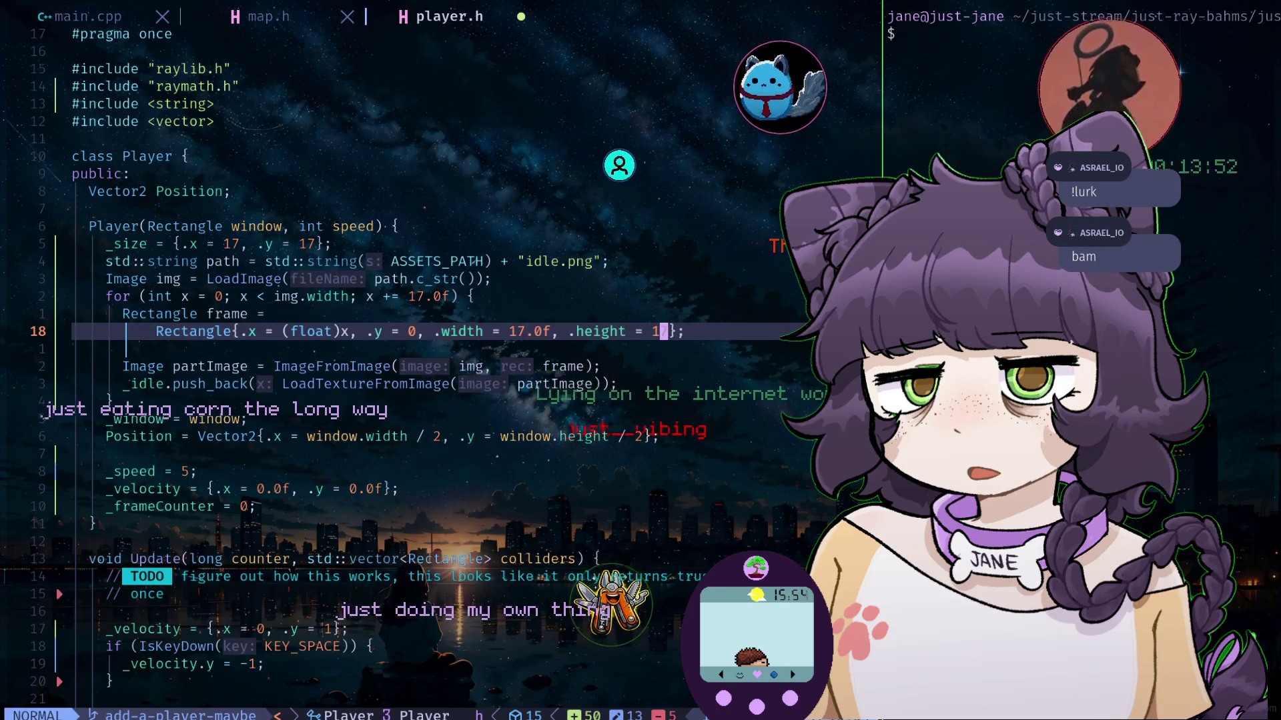
key("s")
type("_si")
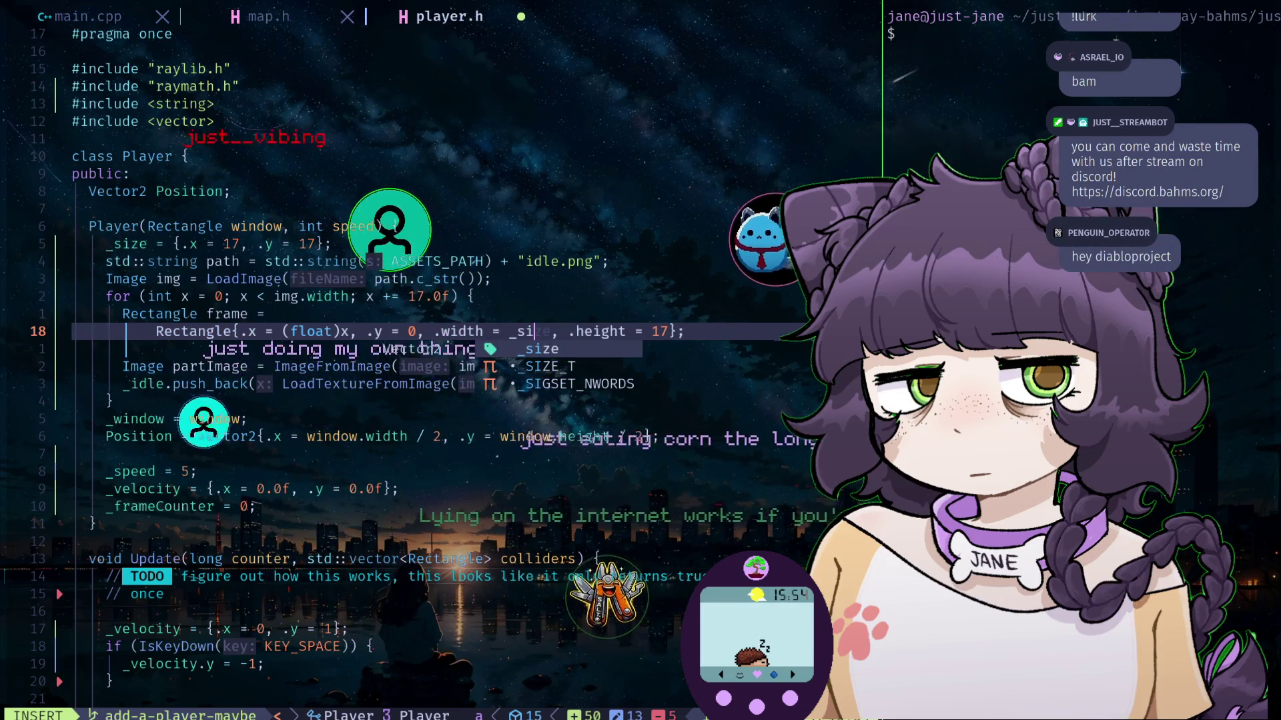
type("zea")
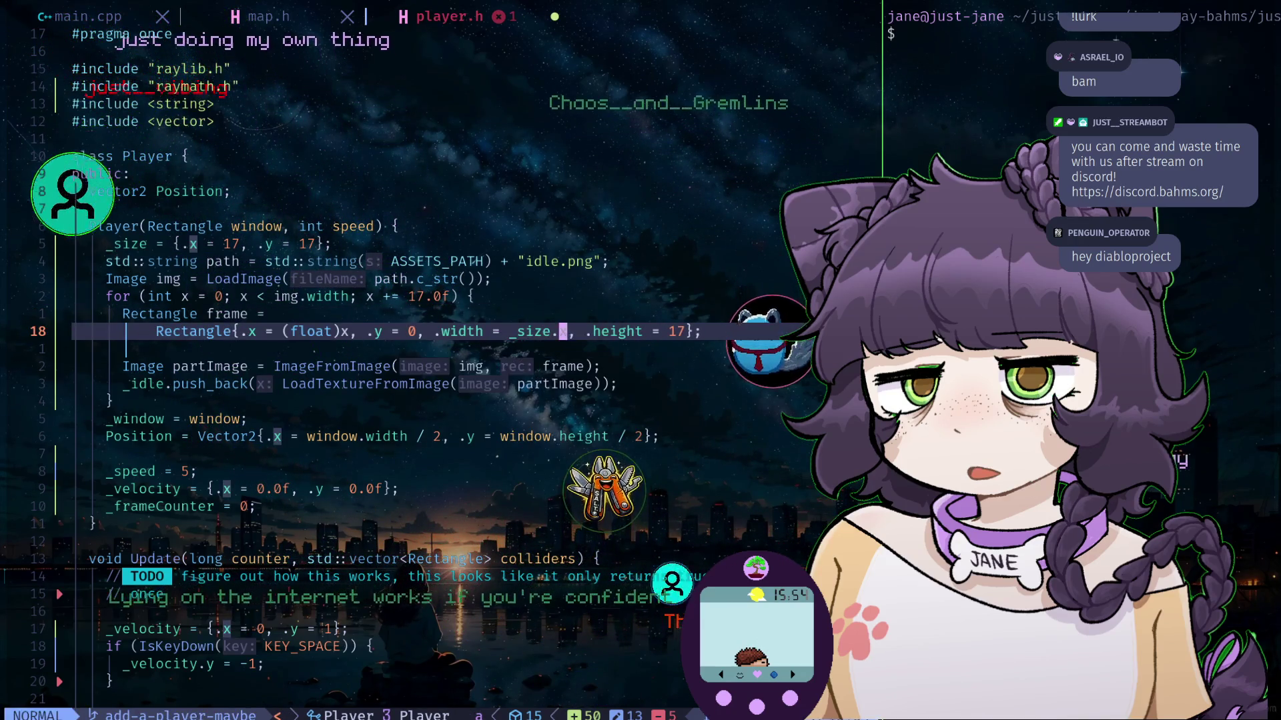
type("gi")
type("i")
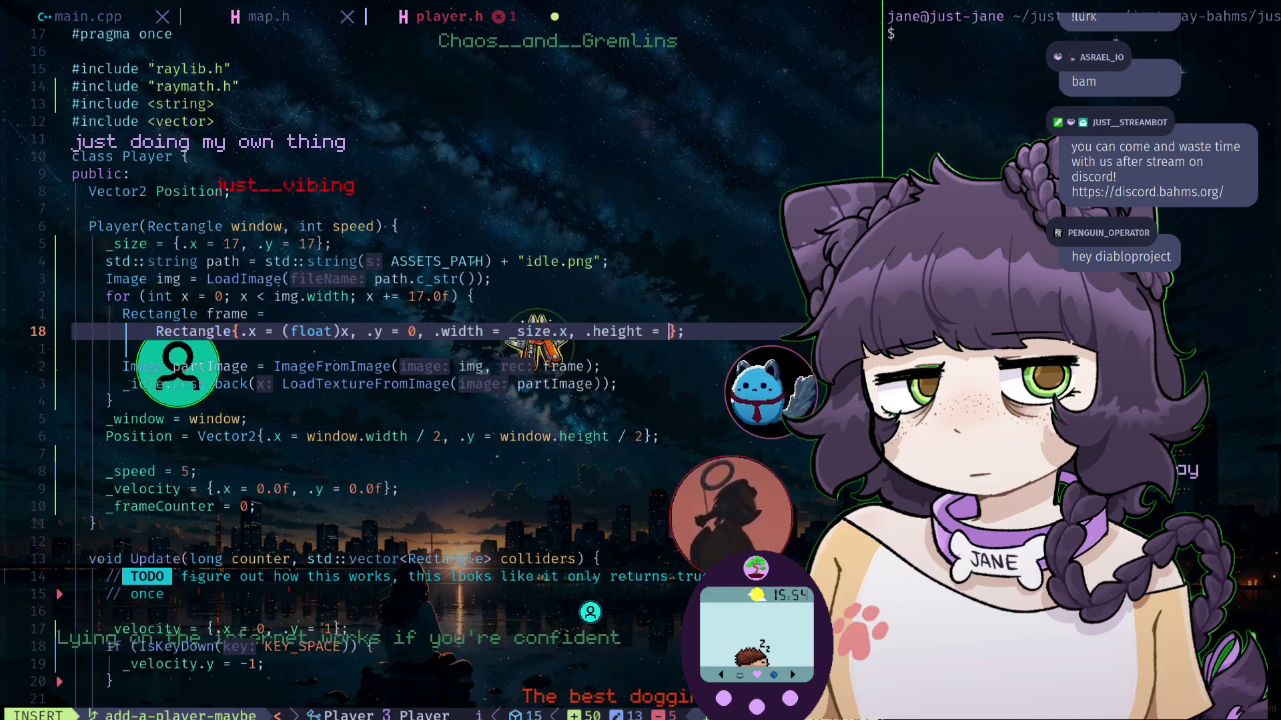
type("_si")
type("ze.y")
key("Escape")
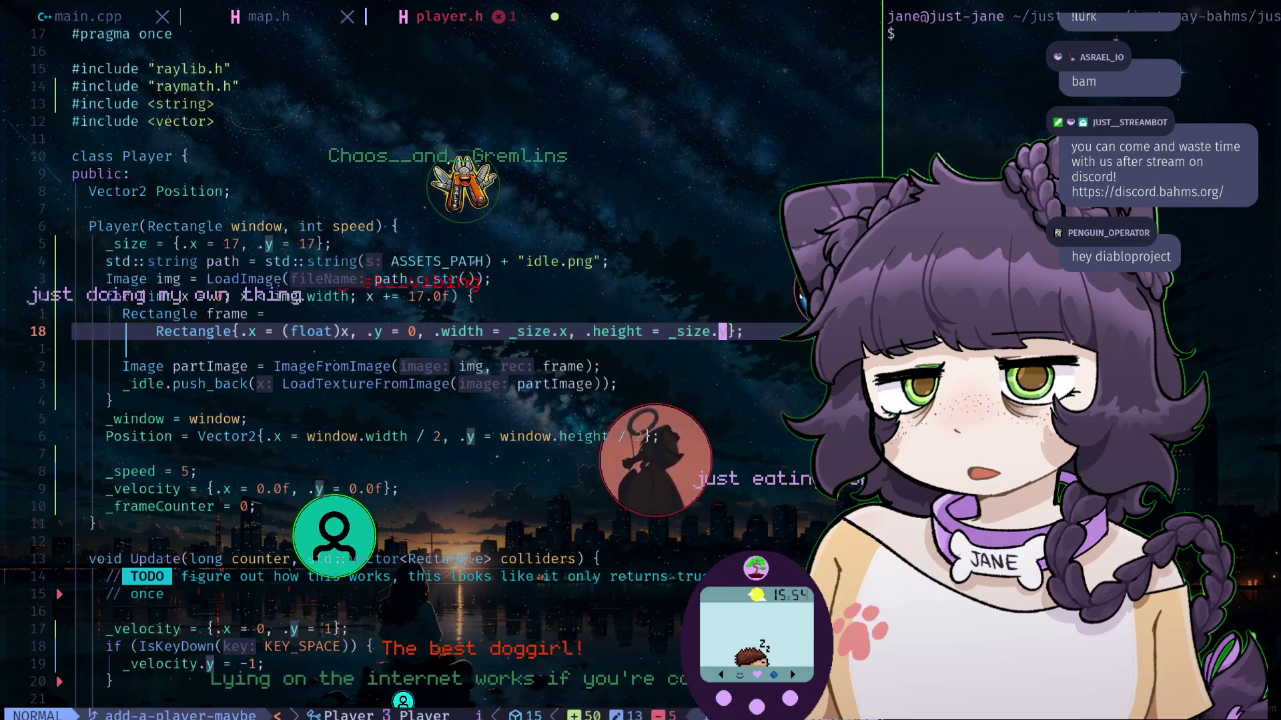
type(":w")
key("Return")
Step: Replace the hardcoded 32 in the floor clamp check with _size.y
key("j")
key("j")
key("j")
key("j")
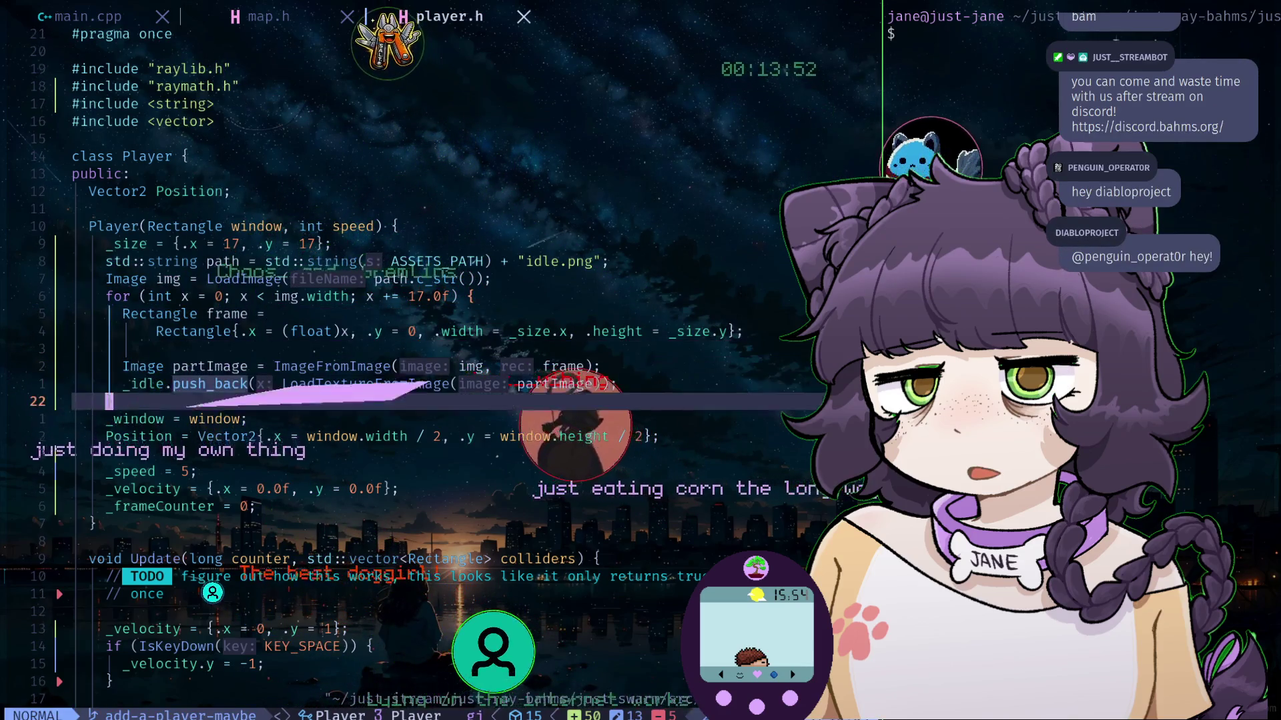
key("j")
key("j")
key("j")
key("j")
key("j")
key("j")
key("j")
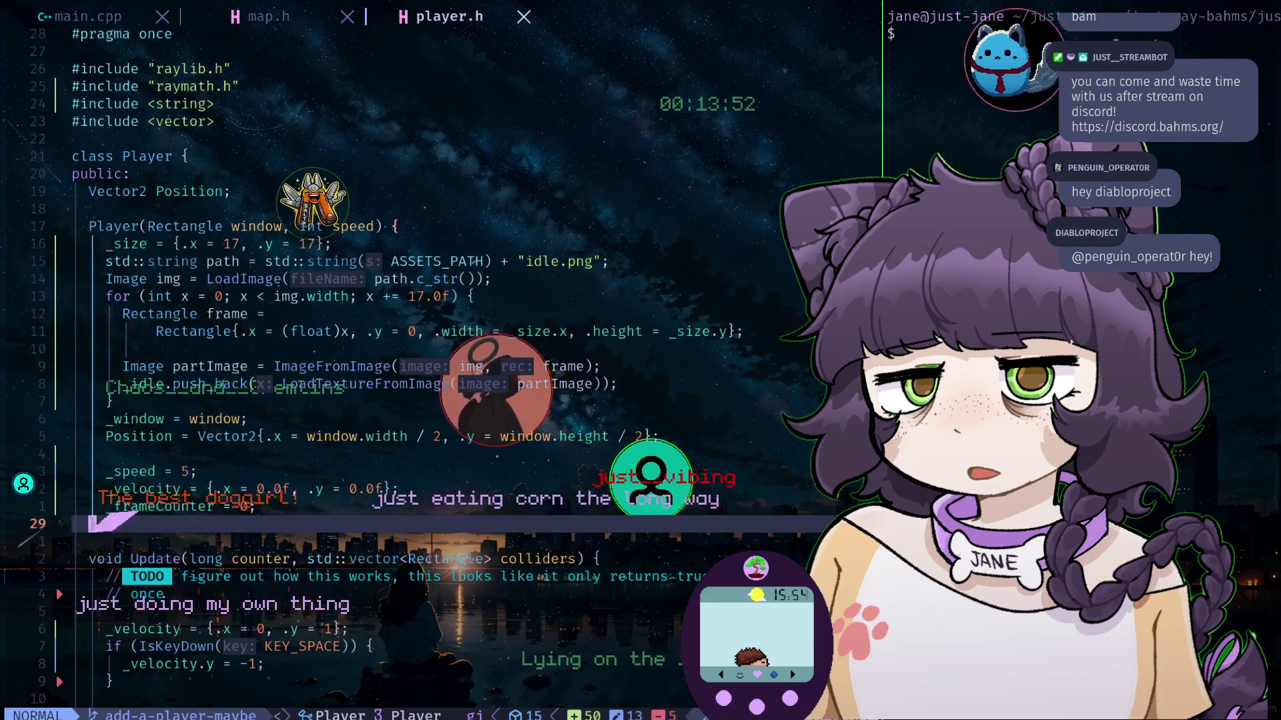
key("j")
key("j")
key("j")
key("j")
key("j")
key("j")
key("j")
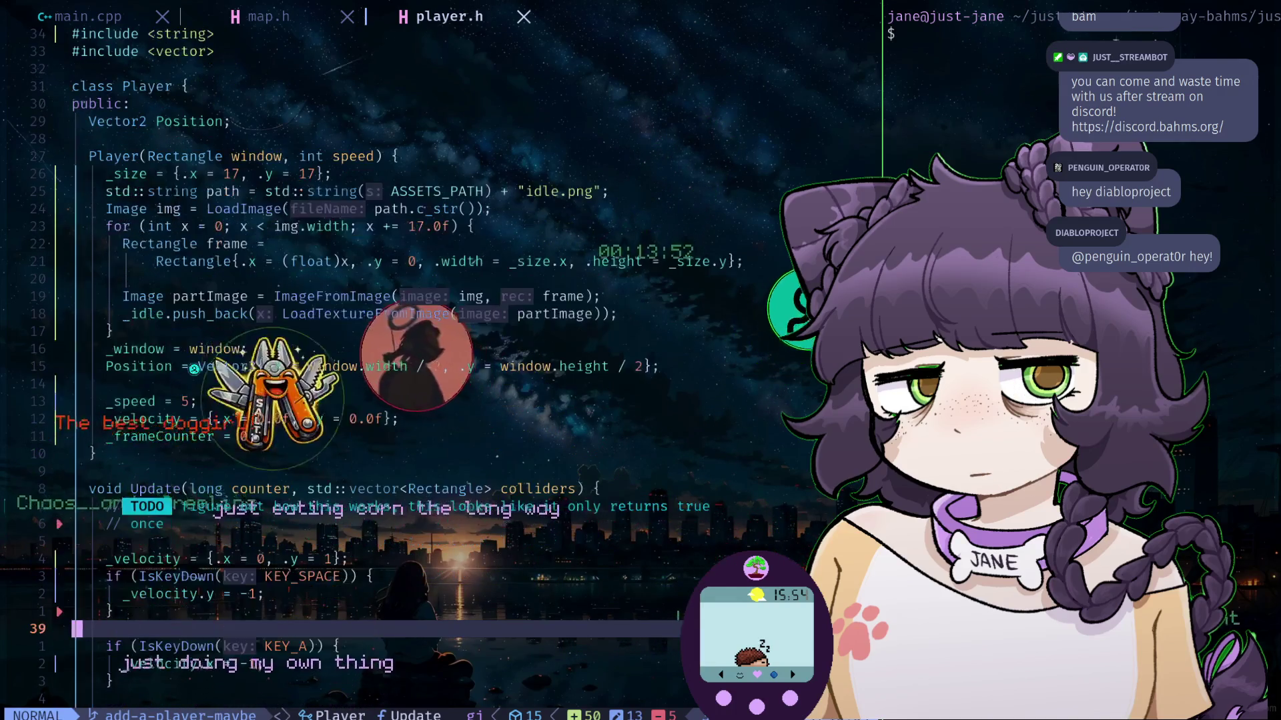
key("j")
key("j")
key("j")
key("j")
key("j")
key("j")
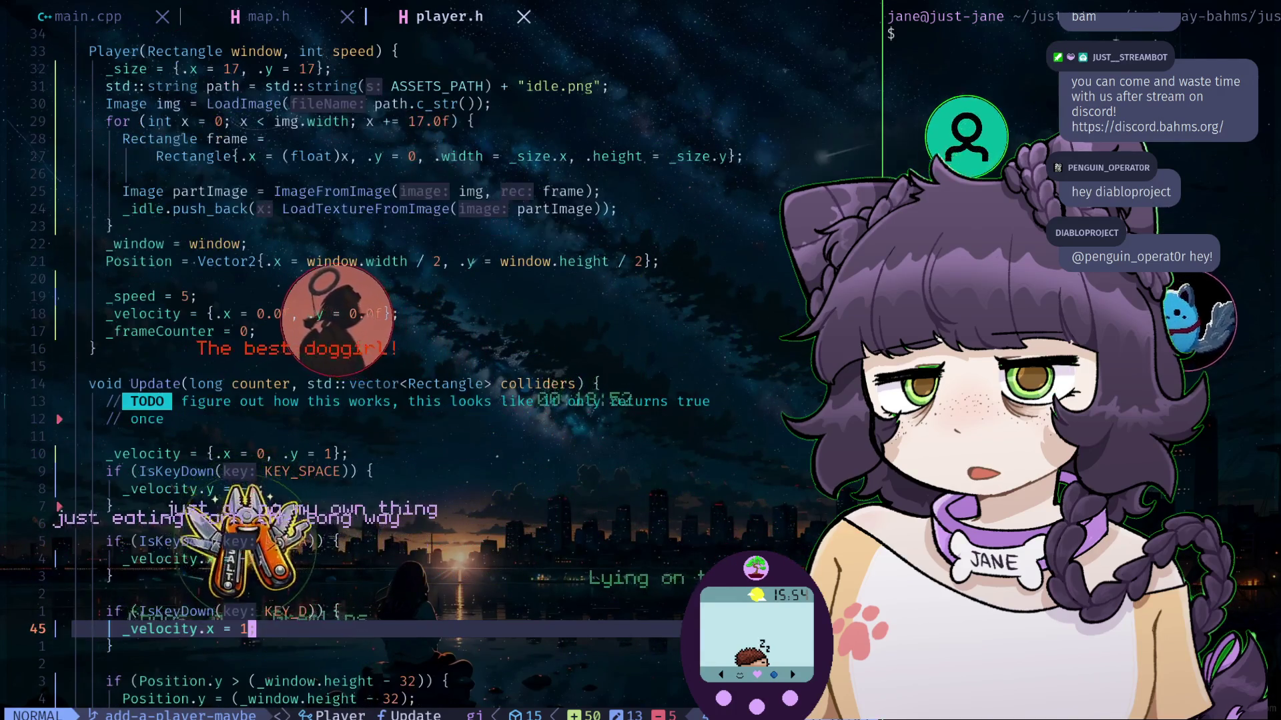
key("j")
key("j")
key("j")
key("j")
key("j")
key("j")
key("k")
key("k")
key("k")
key("k")
key("k")
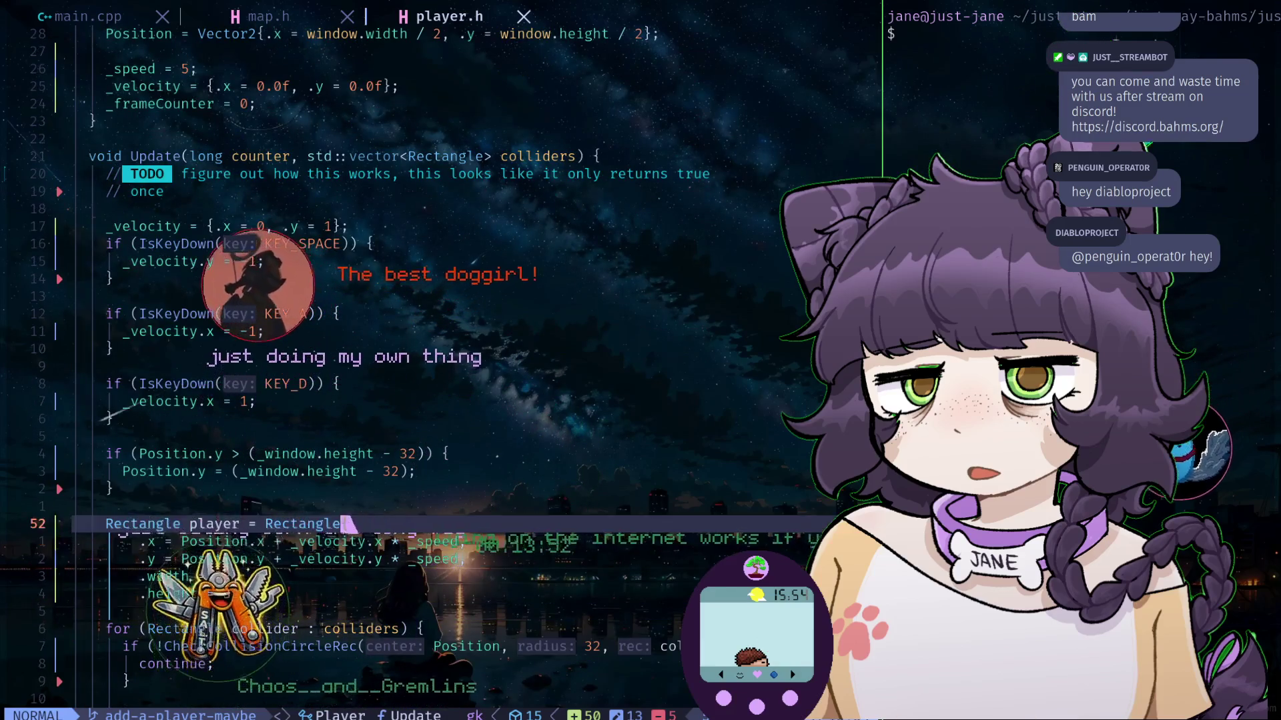
key("k")
key("k")
key("k")
key("k")
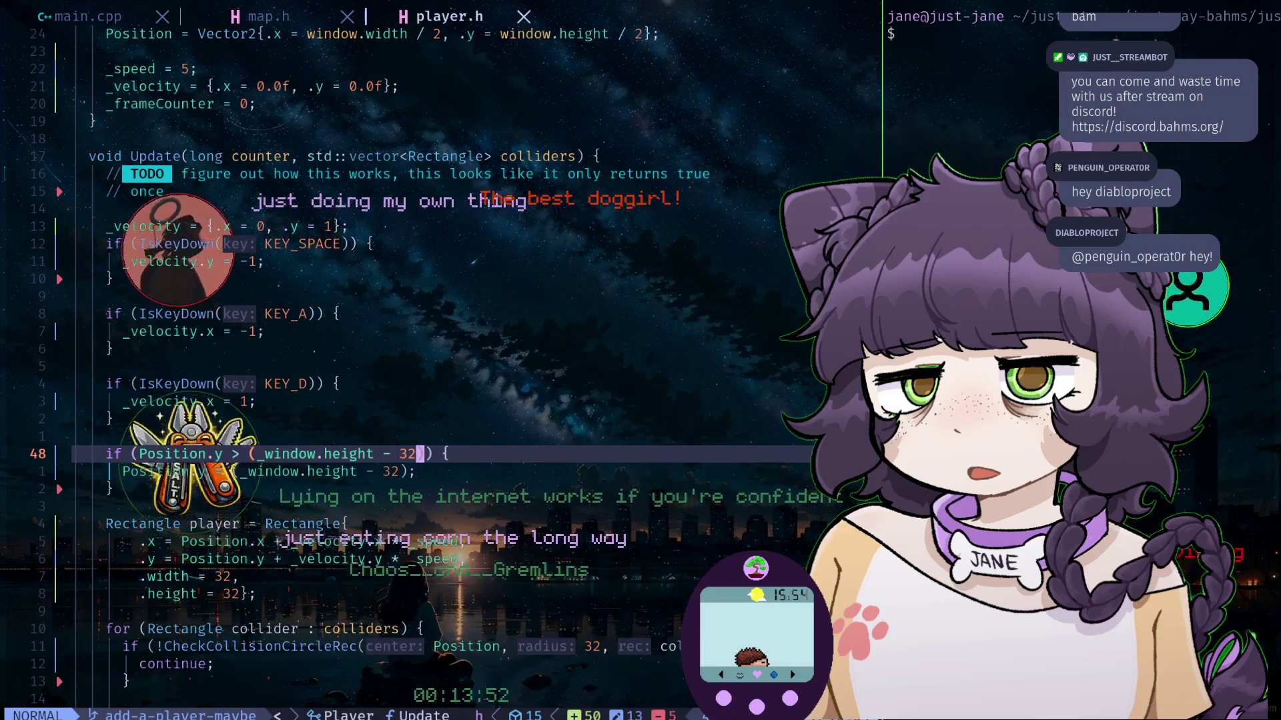
type("ciw_si")
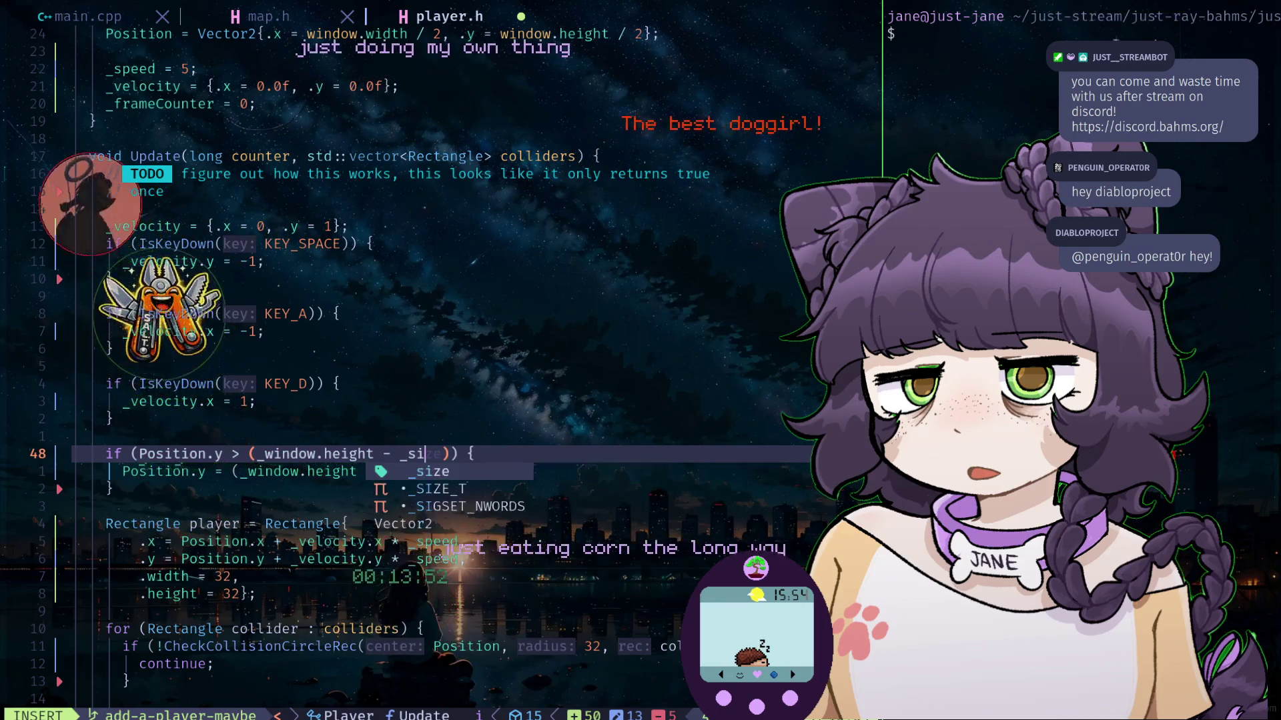
type("ze.y")
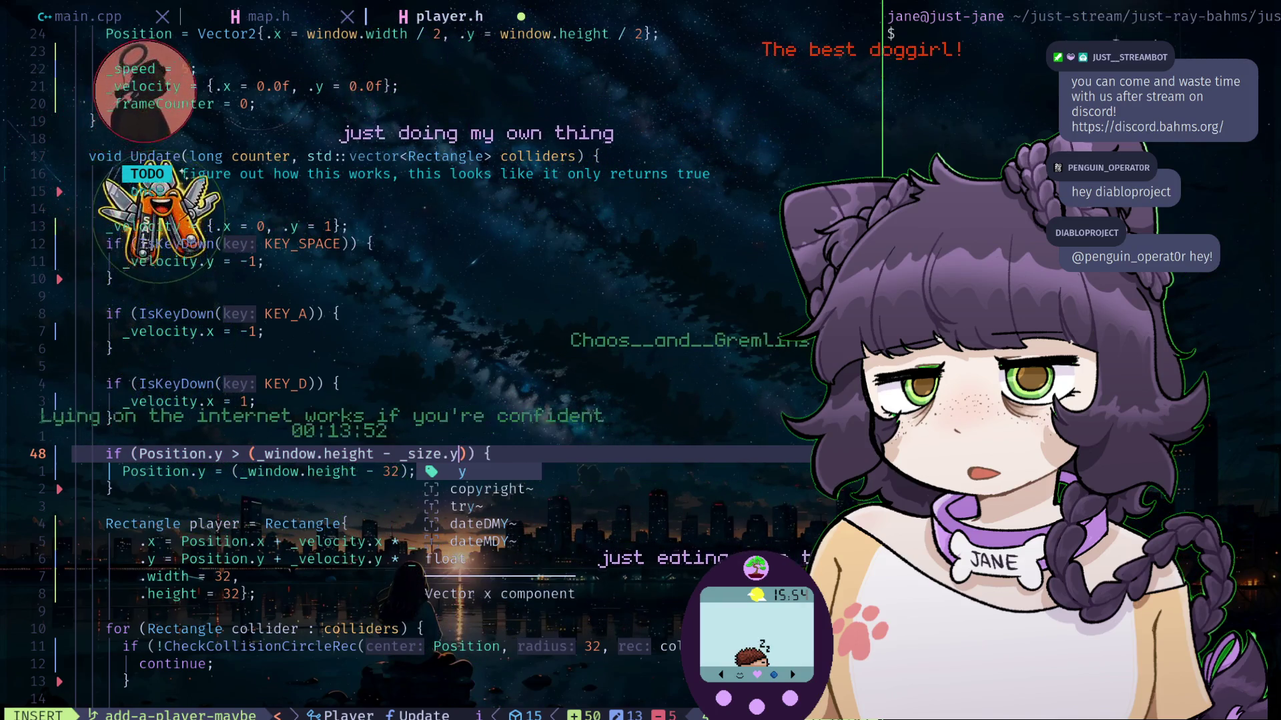
type("k")
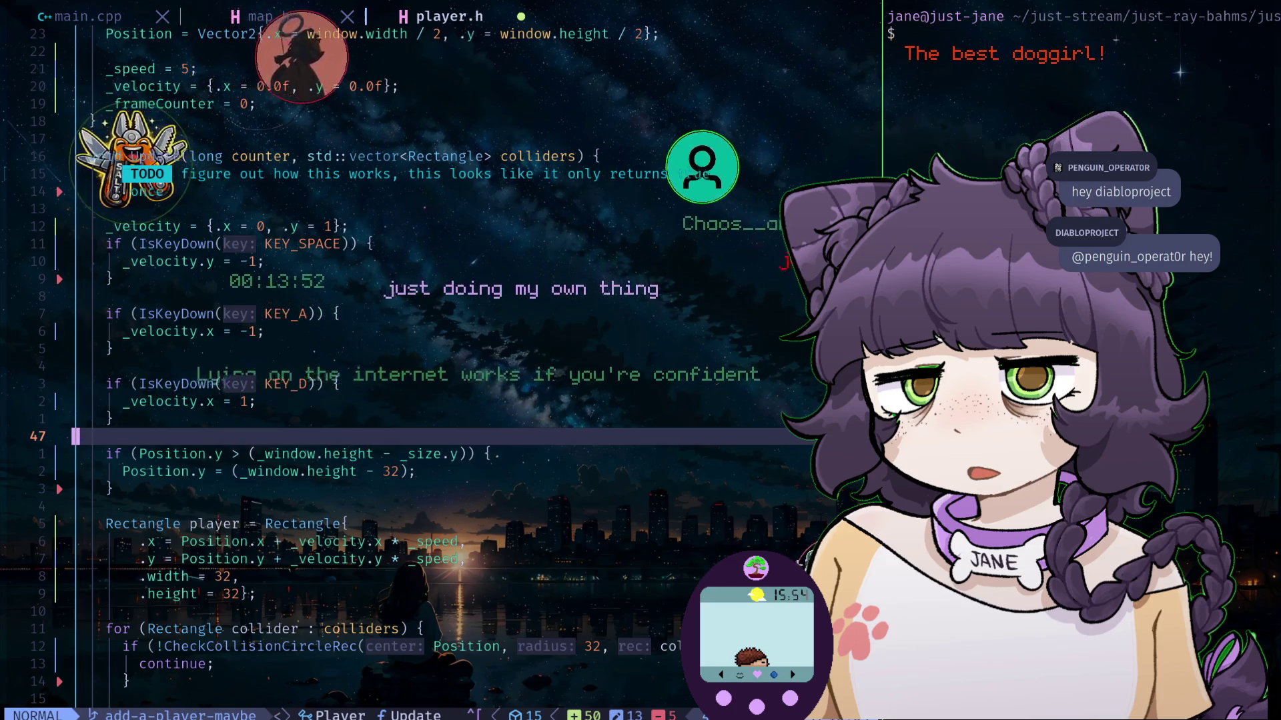
key("j")
key("j")
type("caw")
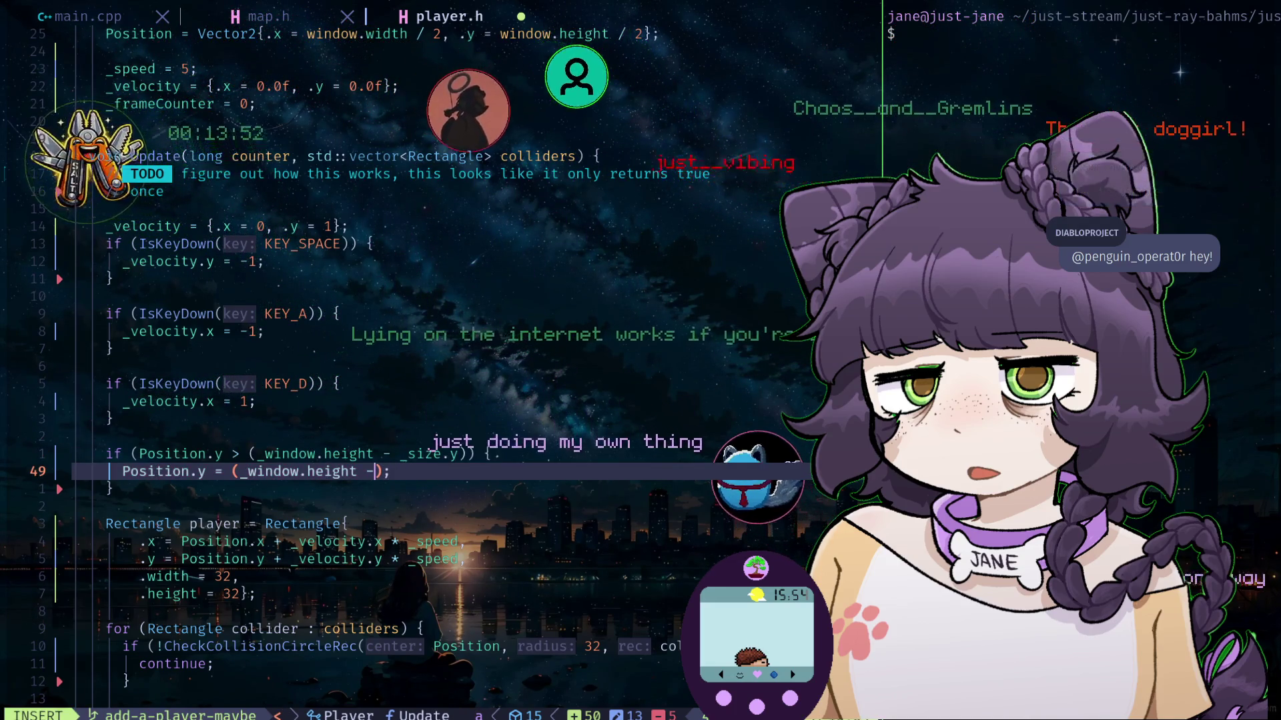
type(" _size.")
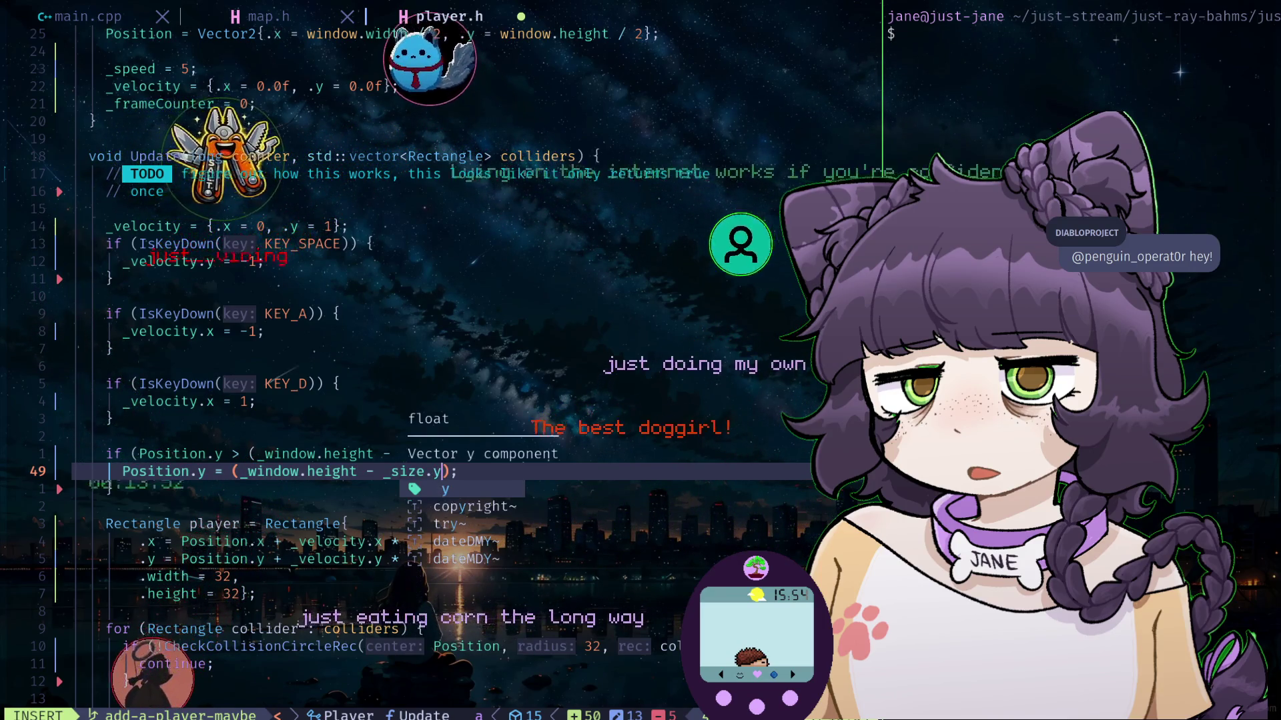
type("y")
key("Escape")
key("j")
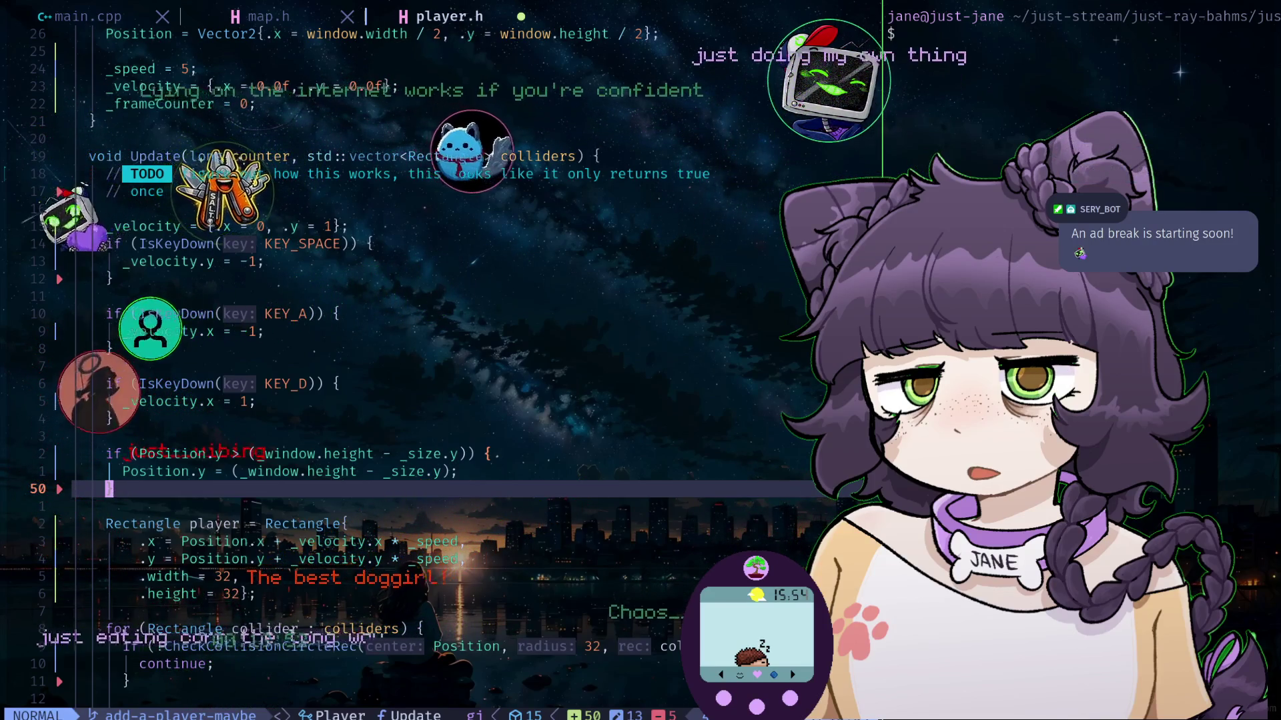
Step: Size the player collision Rectangle with _size.x width and _size.y height instead of 32
left_click(437, 541)
key("j")
key("j")
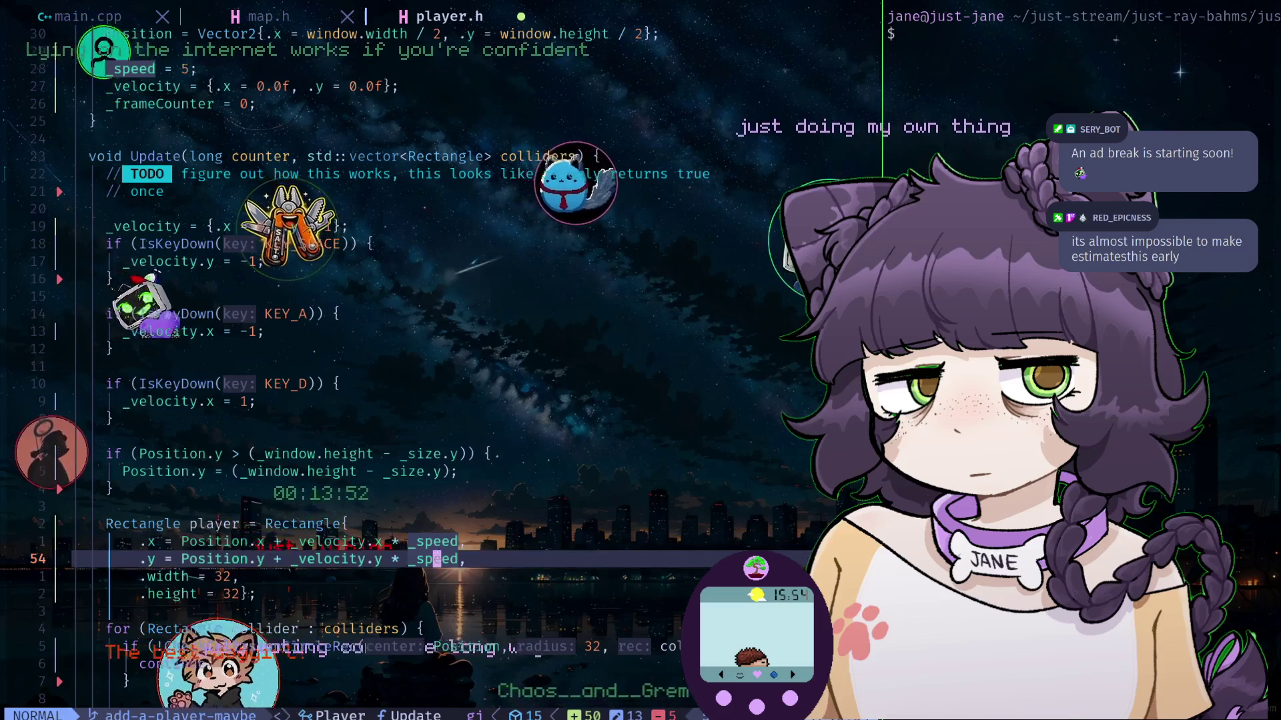
key("b")
key("c")
key("w")
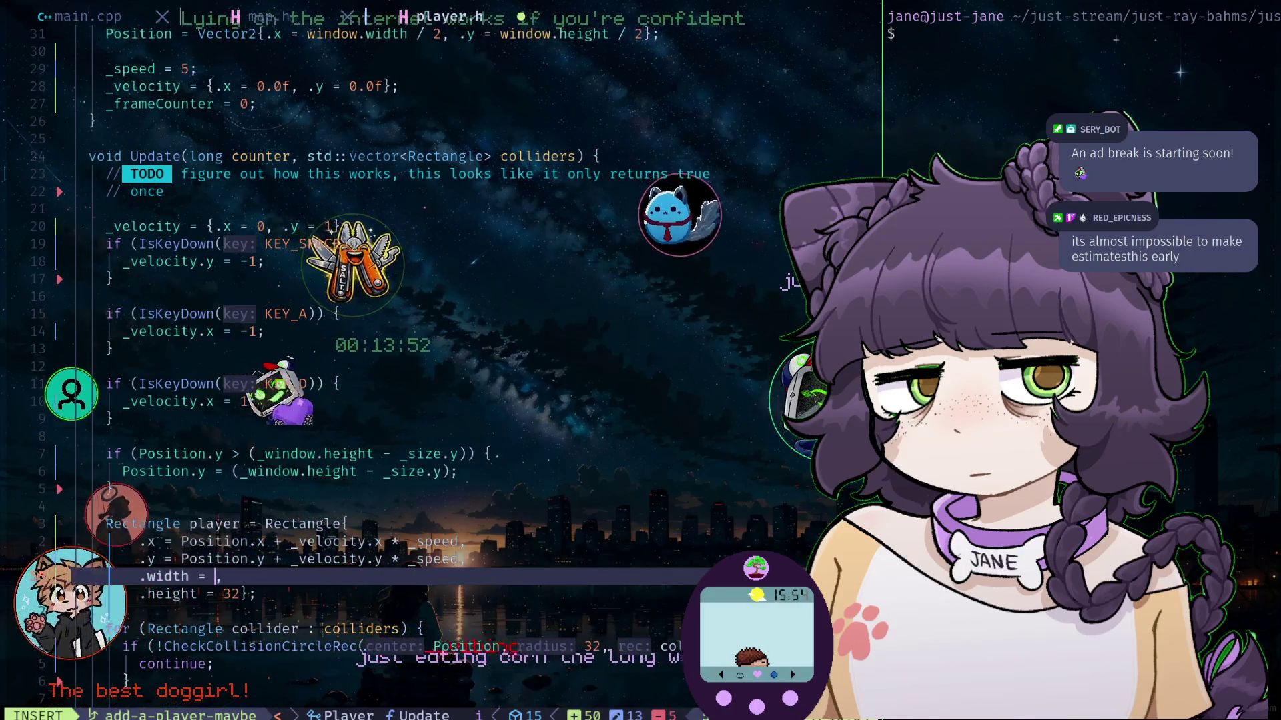
type("_size.x")
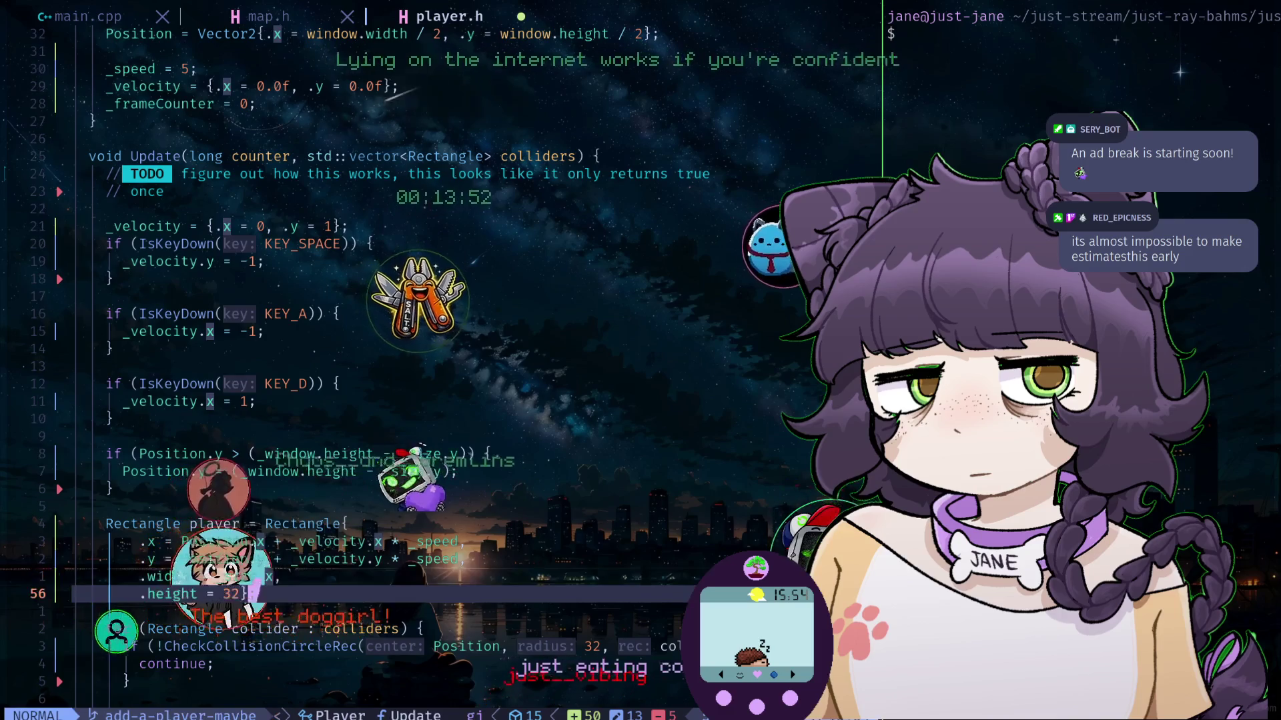
key("Escape")
key("j")
key("b")
key("c")
key("w")
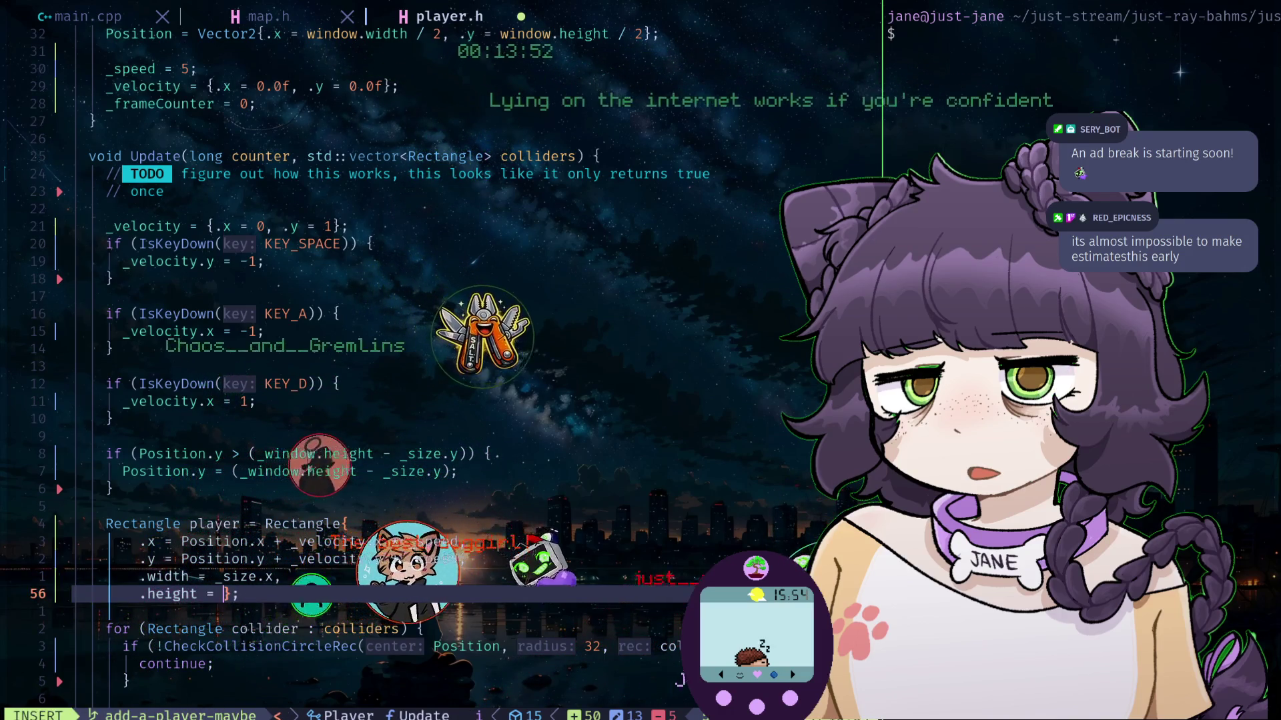
type("_size.y")
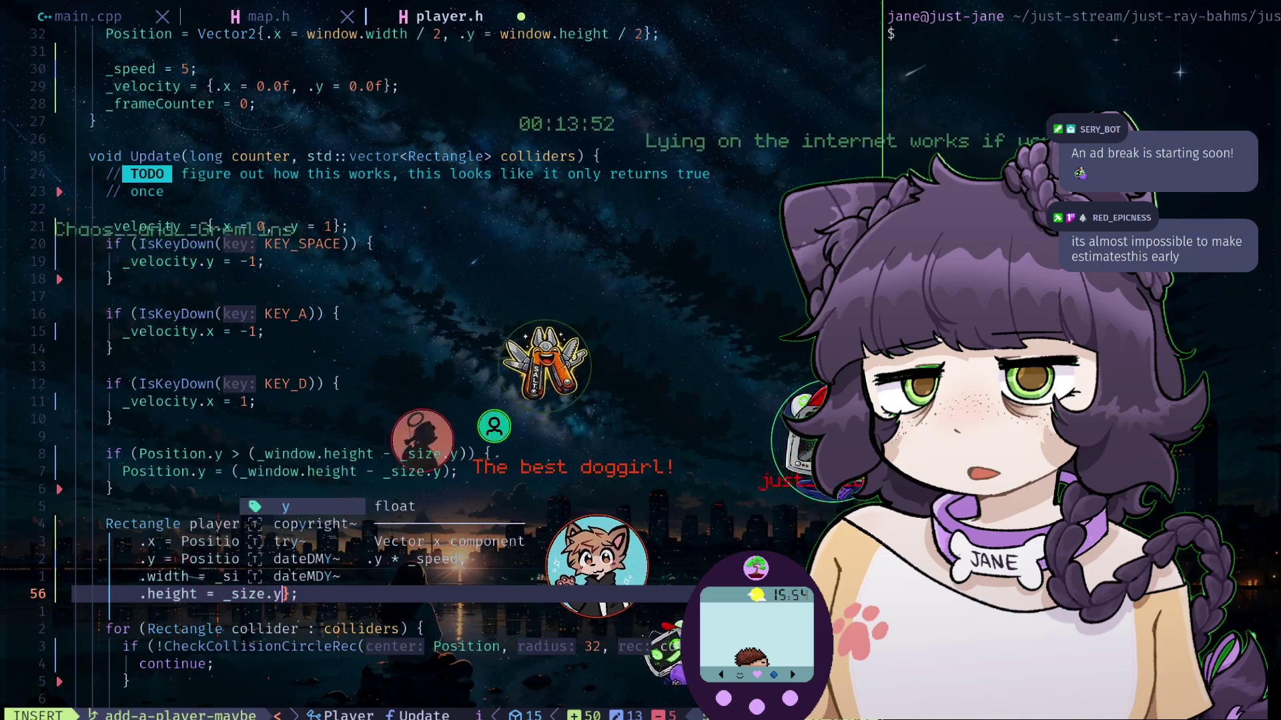
key("Escape")
Step: Review the collider loop and member variables, ending on the player center height term
left_click(270, 628)
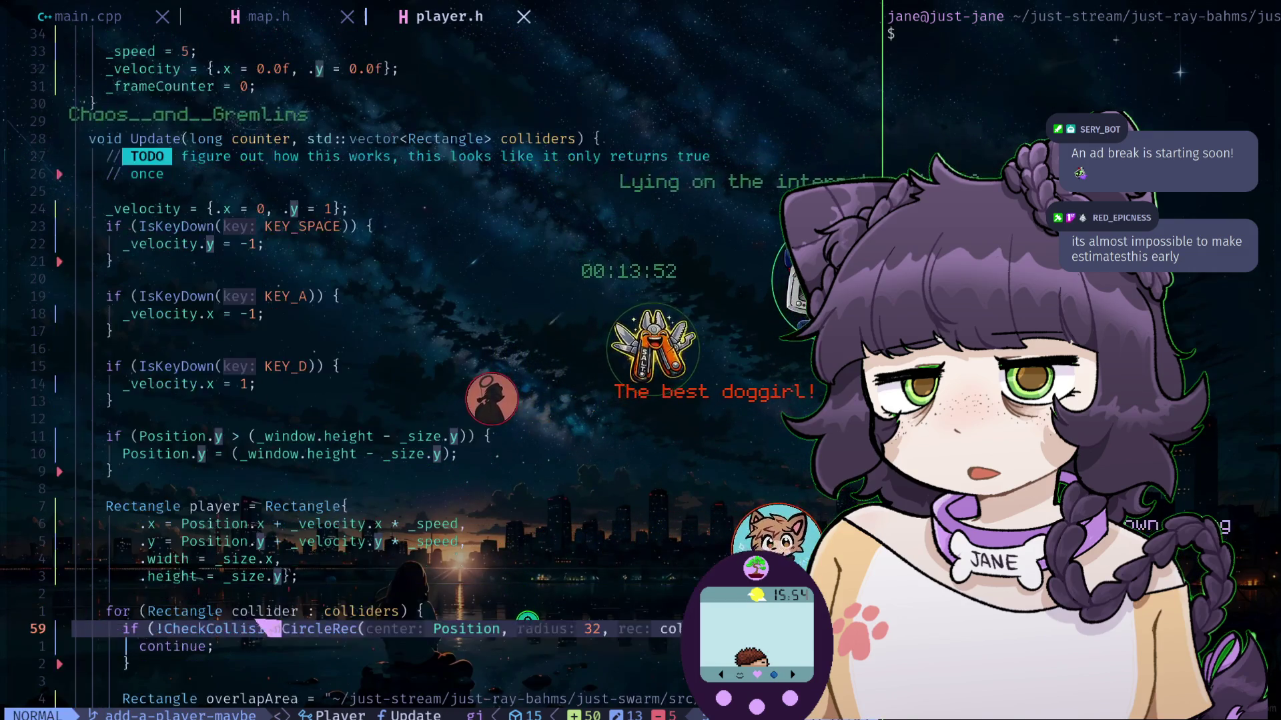
key("j")
key("j")
key("j")
key("j")
key("j")
key("j")
key("j")
key("j")
key("j")
key("j")
key("j")
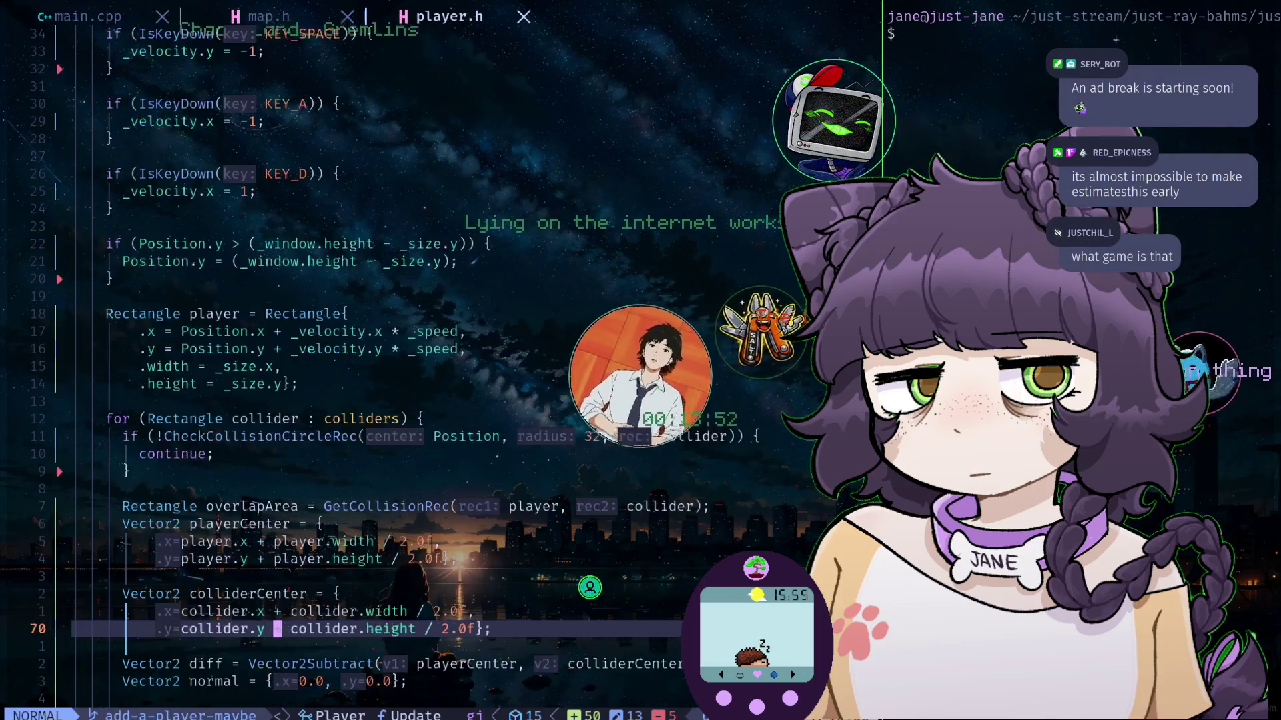
key("j")
key("j")
key("j")
key("j")
key("j")
key("j")
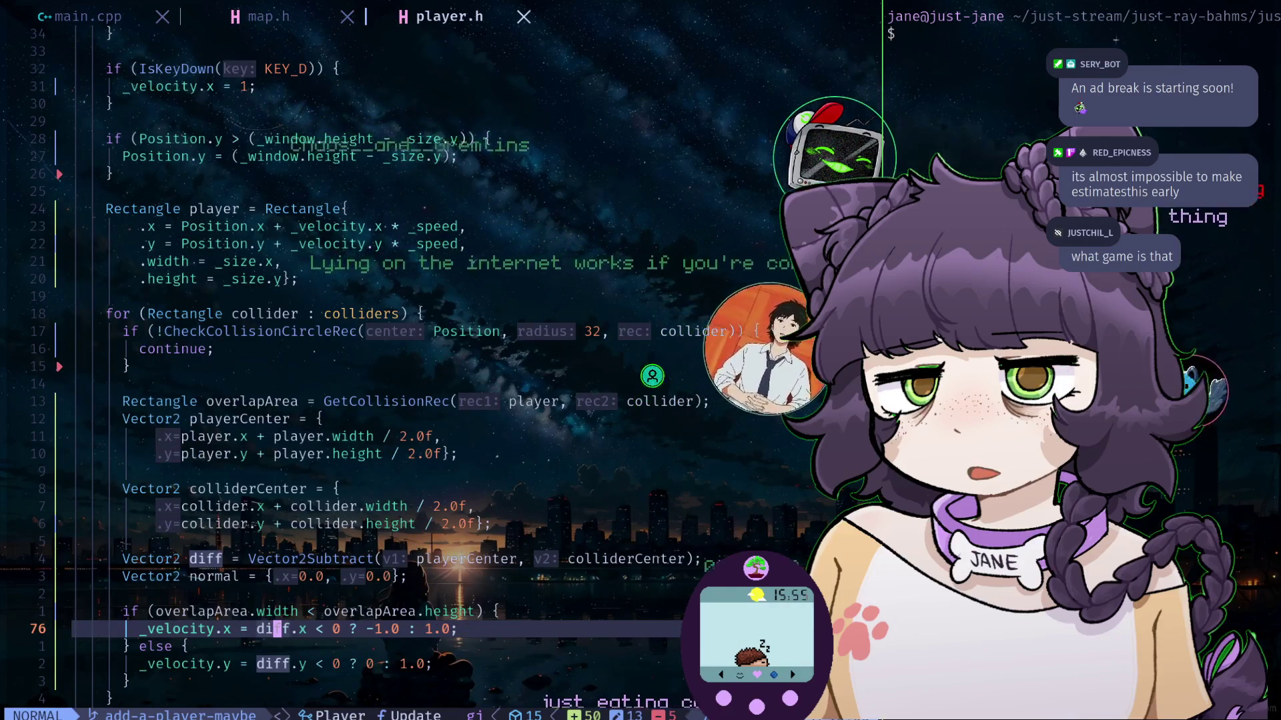
key("k")
key("k")
key("k")
key("k")
key("k")
key("k")
key("k")
key("k")
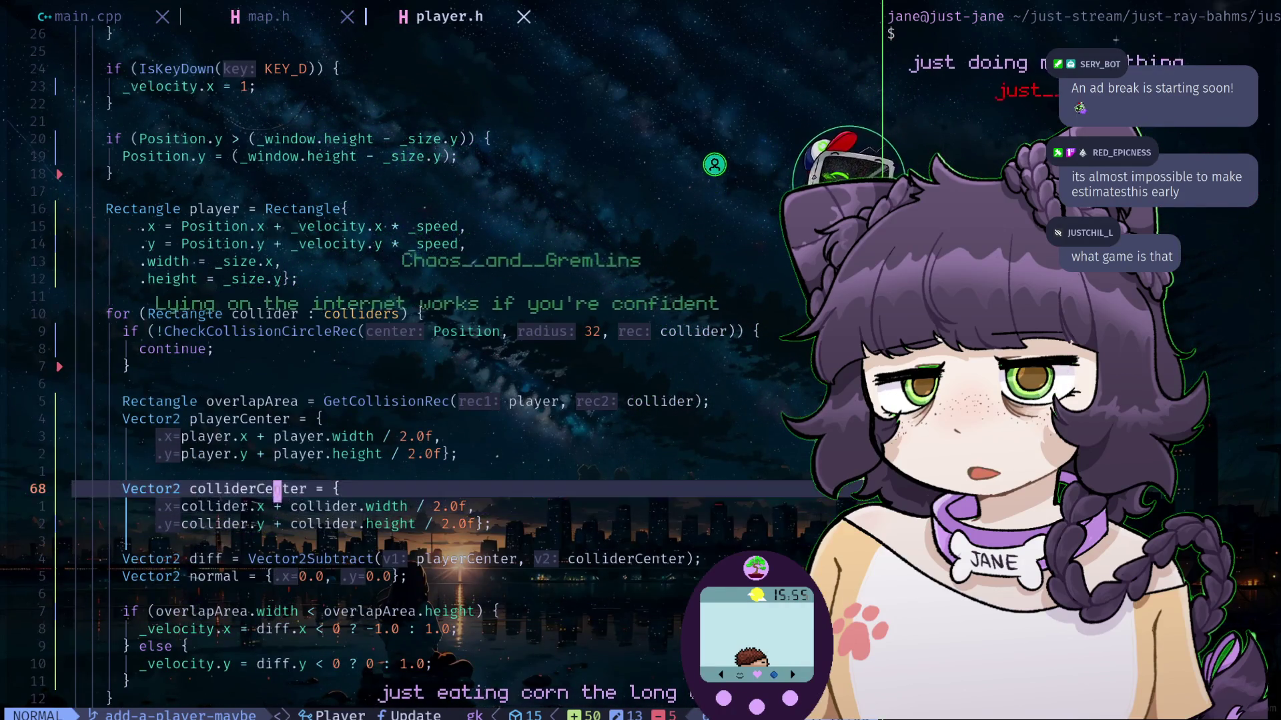
key("k")
key("k")
key("k")
key("k")
key("k")
key("k")
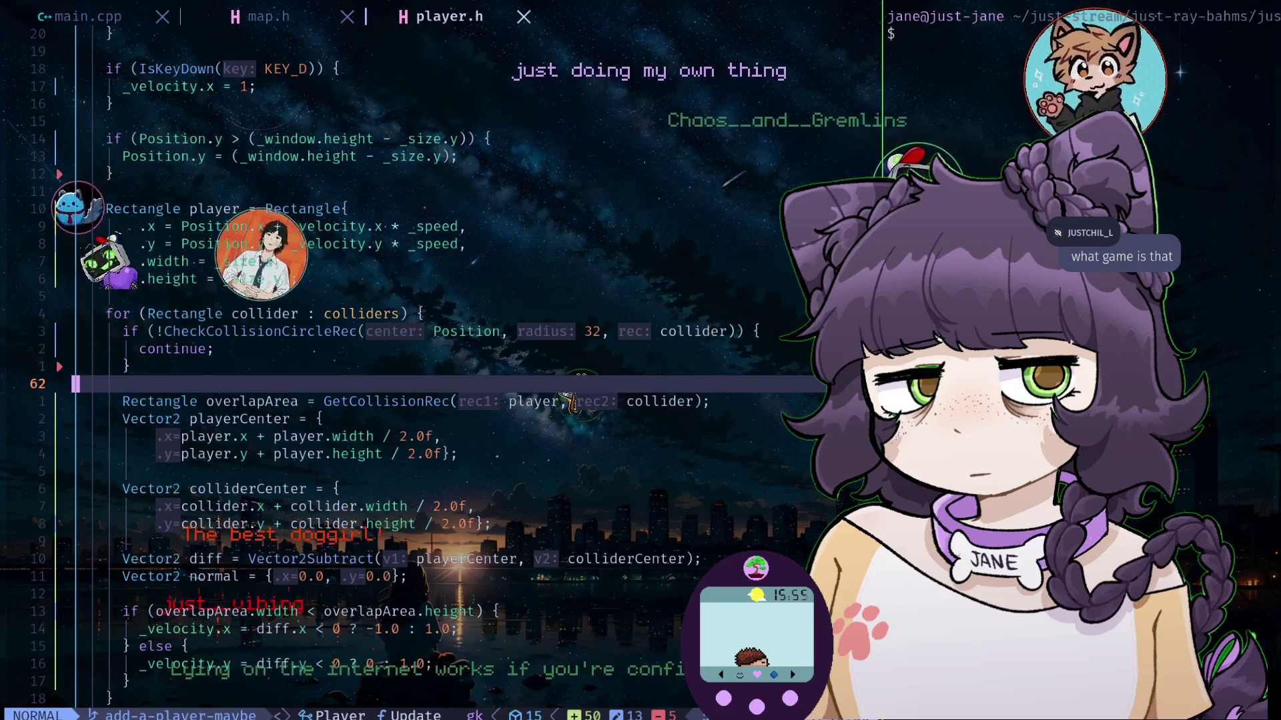
key("j")
key("j")
key("j")
key("j")
key("j")
key("j")
key("j")
key("j")
key("j")
key("j")
key("j")
key("j")
key("j")
key("j")
key("j")
key("j")
key("j")
key("j")
key("j")
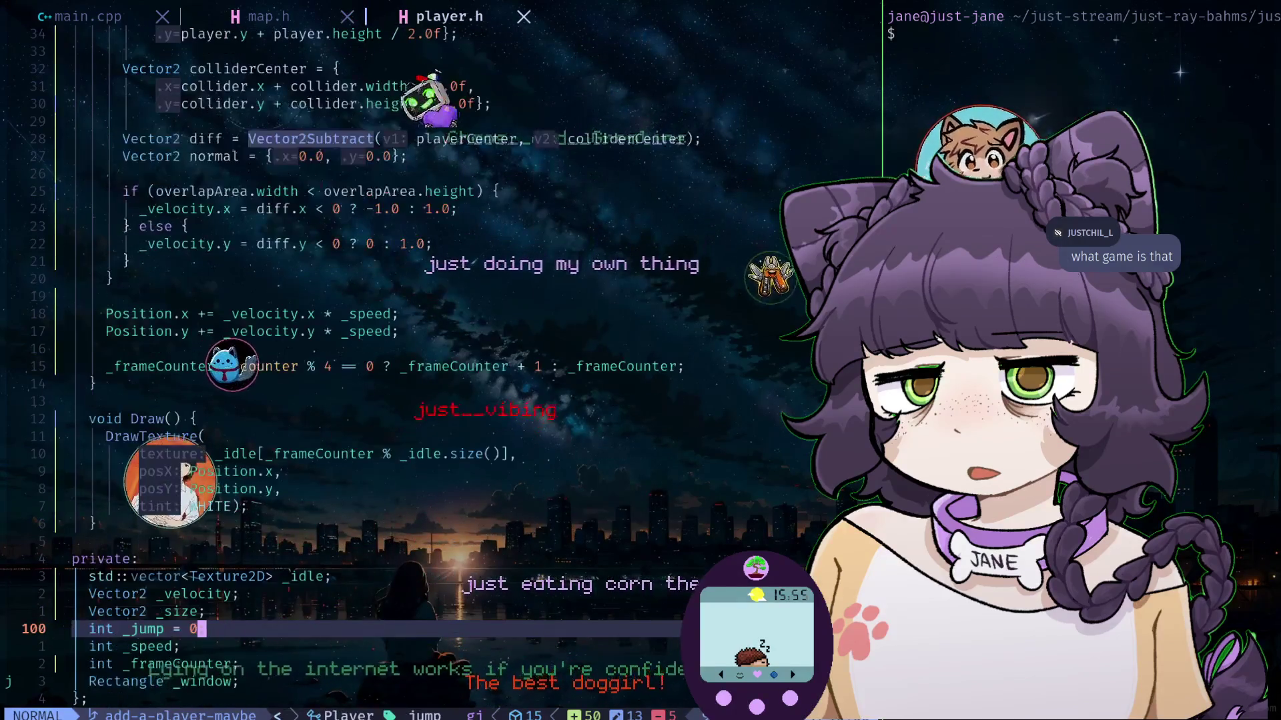
key("j")
key("j")
key("j")
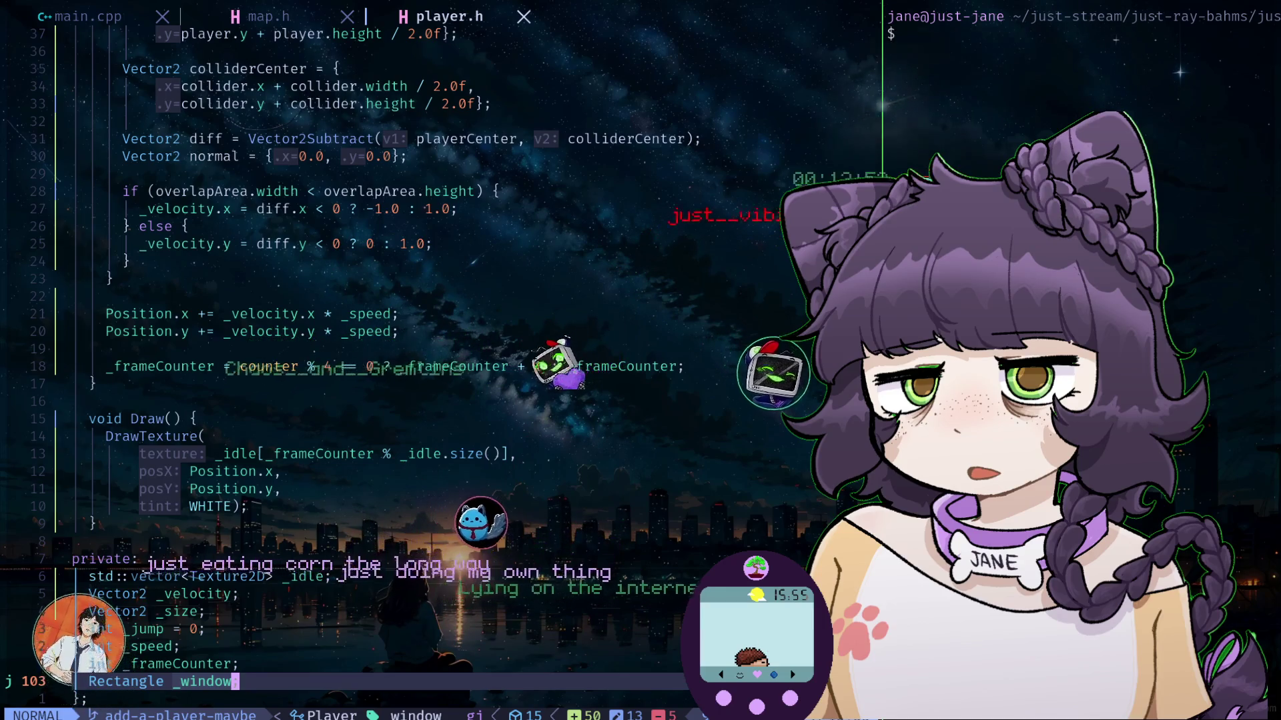
key("k")
key("k")
key("k")
key("k")
key("k")
key("k")
key("k")
key("k")
key("k")
key("k")
key("k")
key("k")
key("k")
key("k")
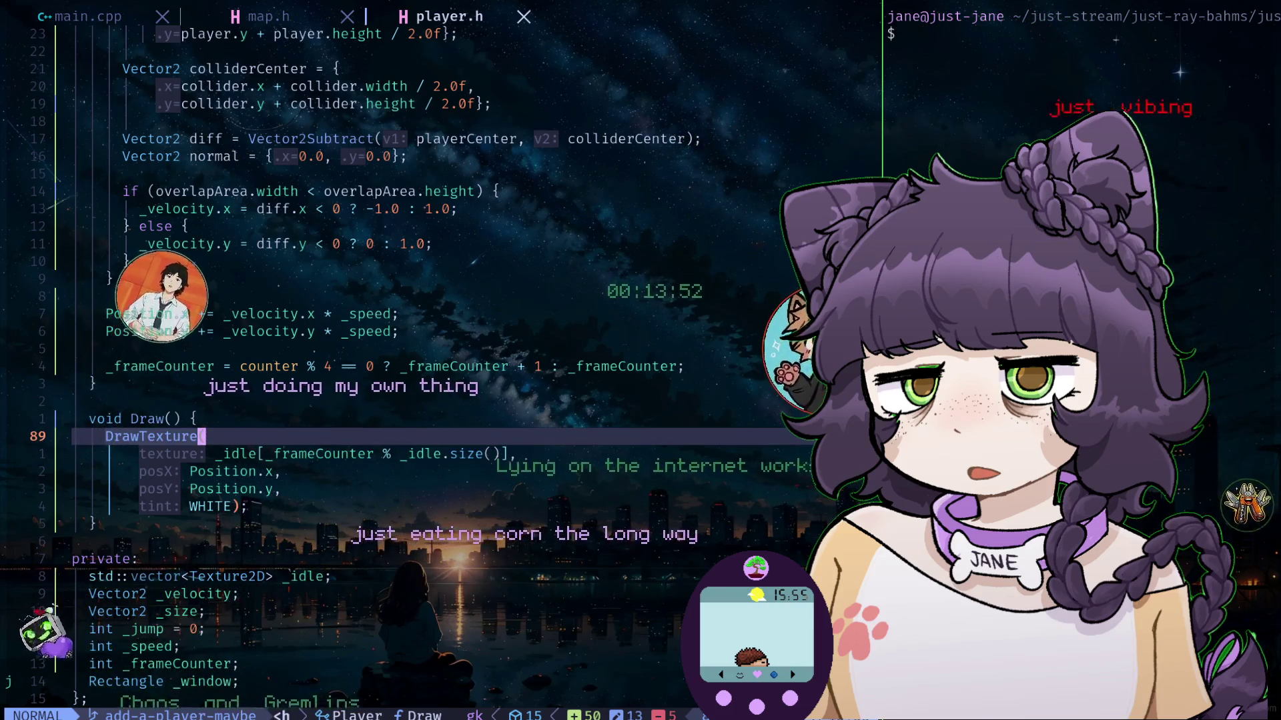
key("k")
key("k")
key("k")
key("k")
key("k")
key("k")
key("k")
key("k")
key("k")
key("k")
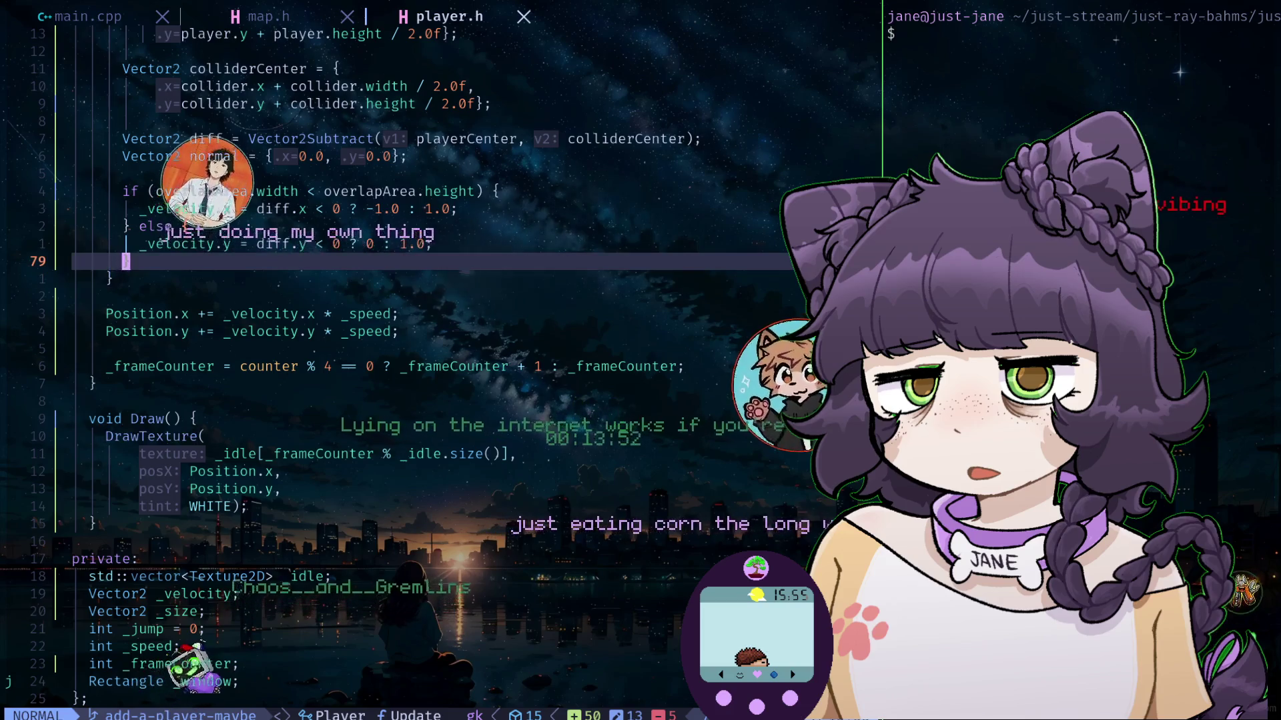
key("k")
key("k")
key("k")
key("k")
key("k")
key("k")
key("k")
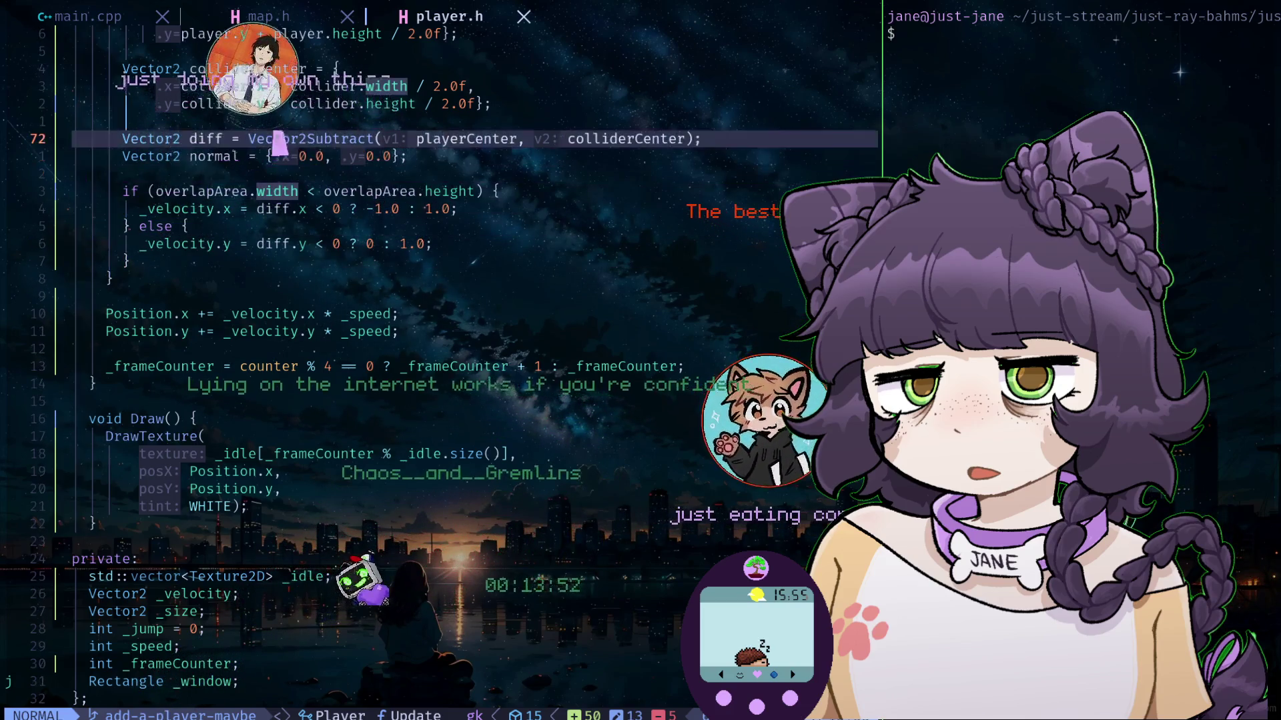
key("k")
key("k")
key("k")
key("k")
key("k")
key("k")
key("k")
key("k")
key("k")
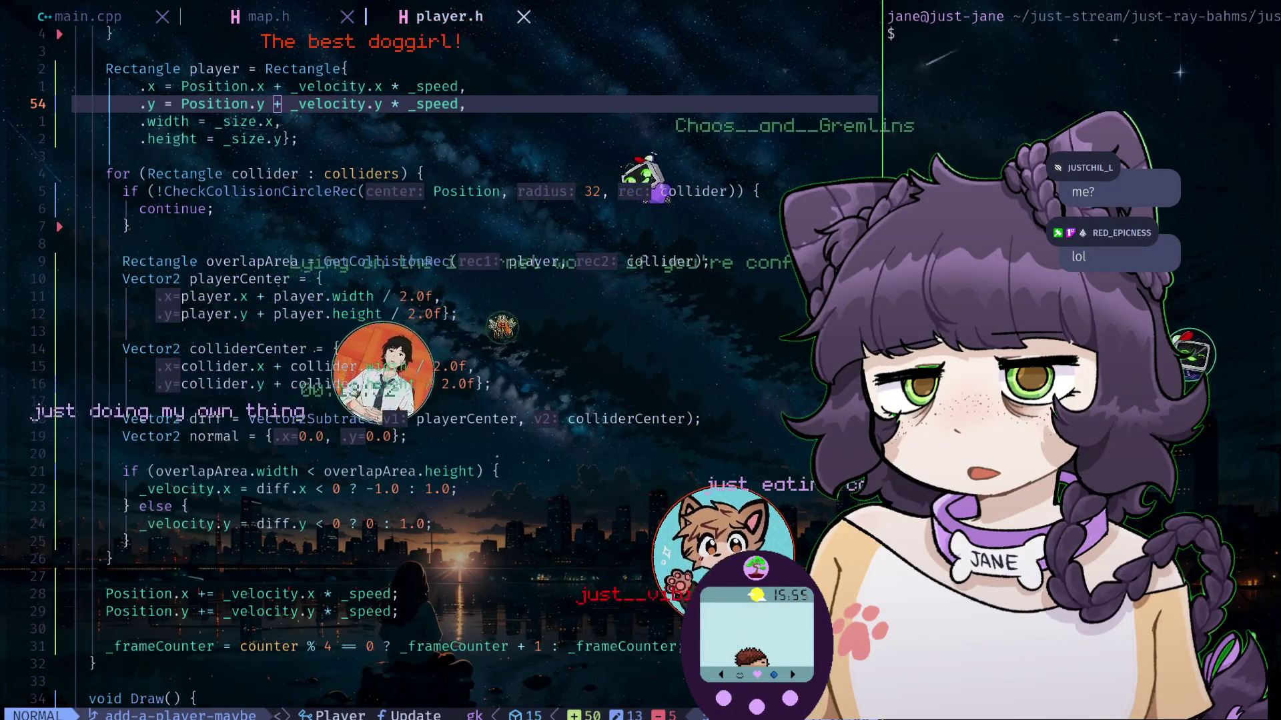
left_click(353, 313)
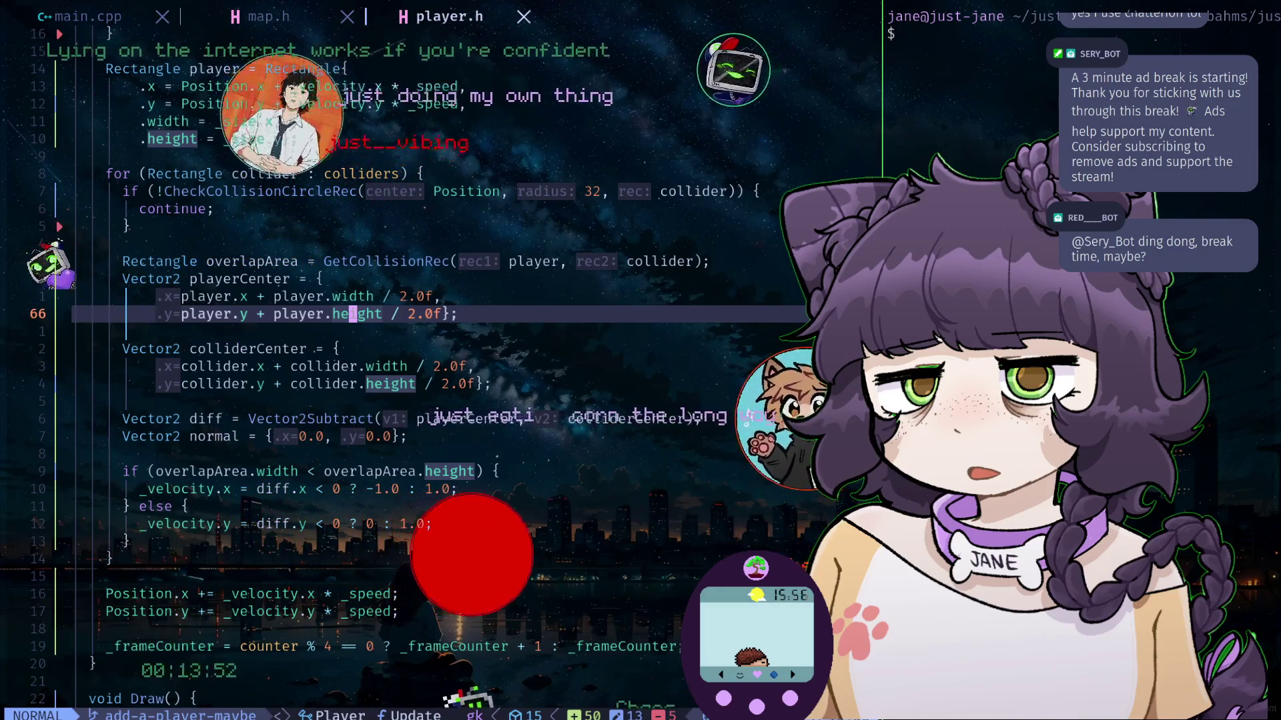
Step: Restore the jump edits, then cut the three-line window-height bounds check and its blank line
key("u")
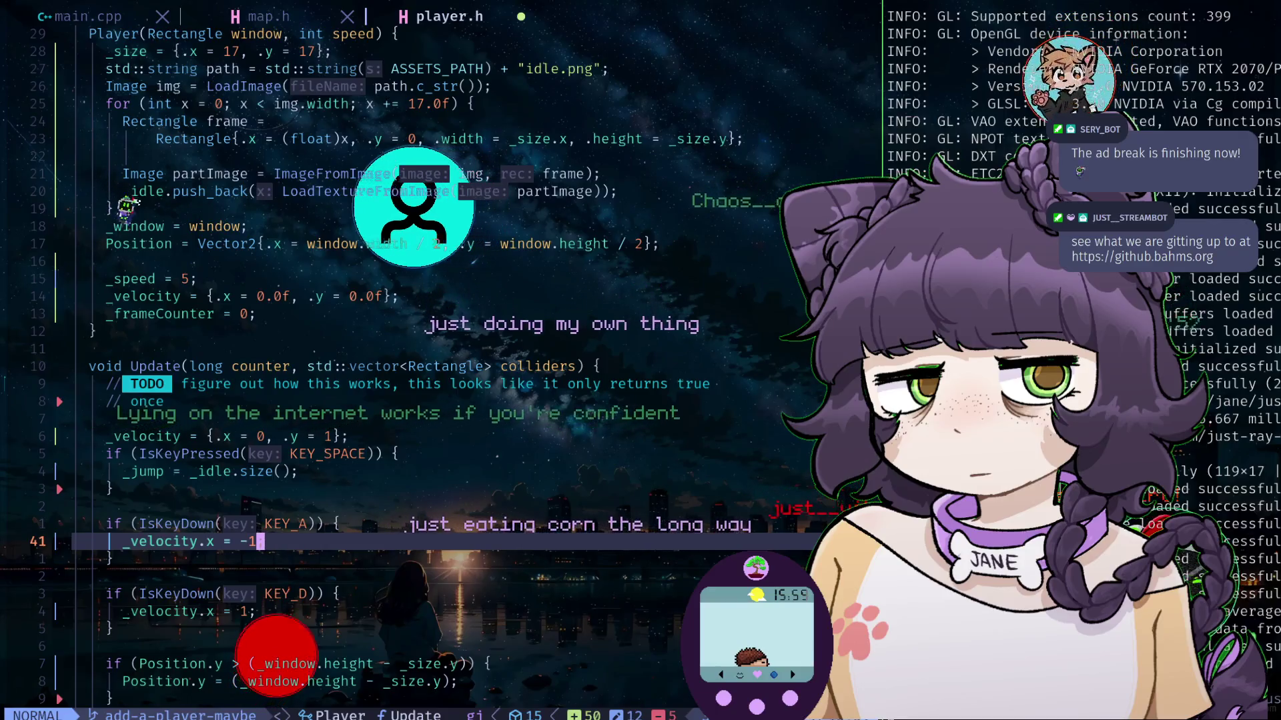
key("u")
key("u")
key("u")
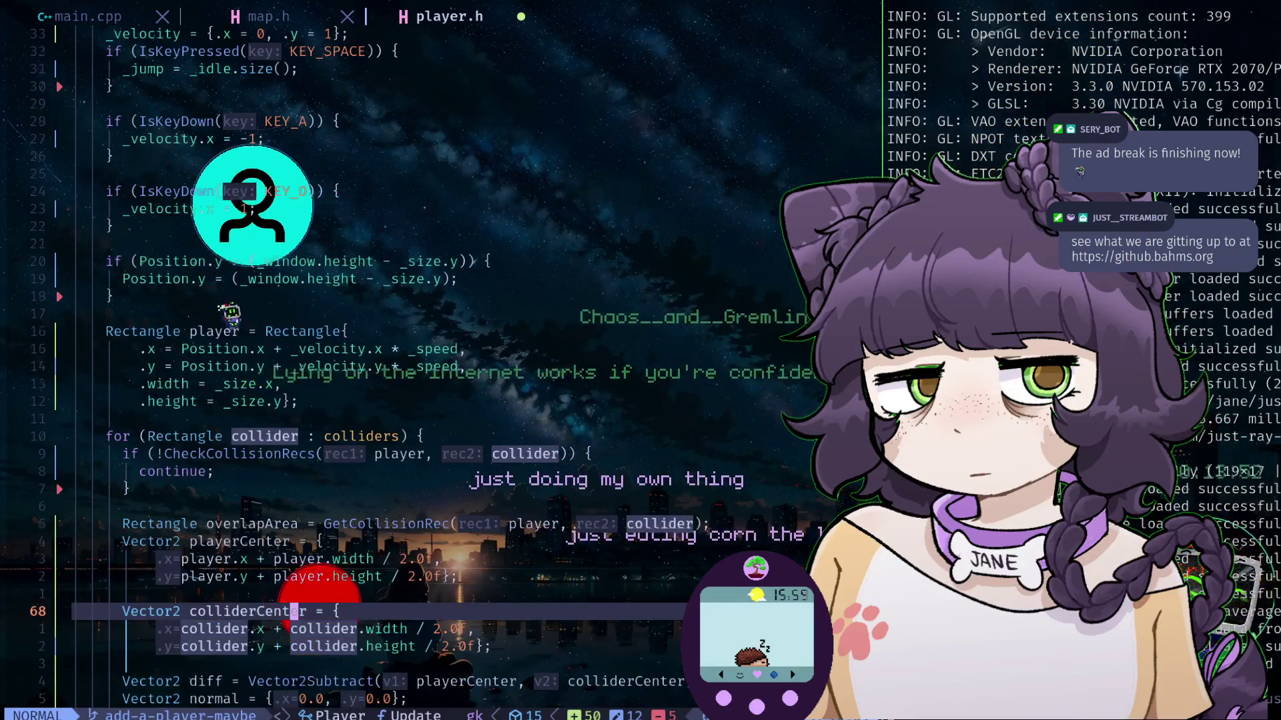
key("k")
key("k")
key("k")
key("k")
key("k")
key("k")
key("k")
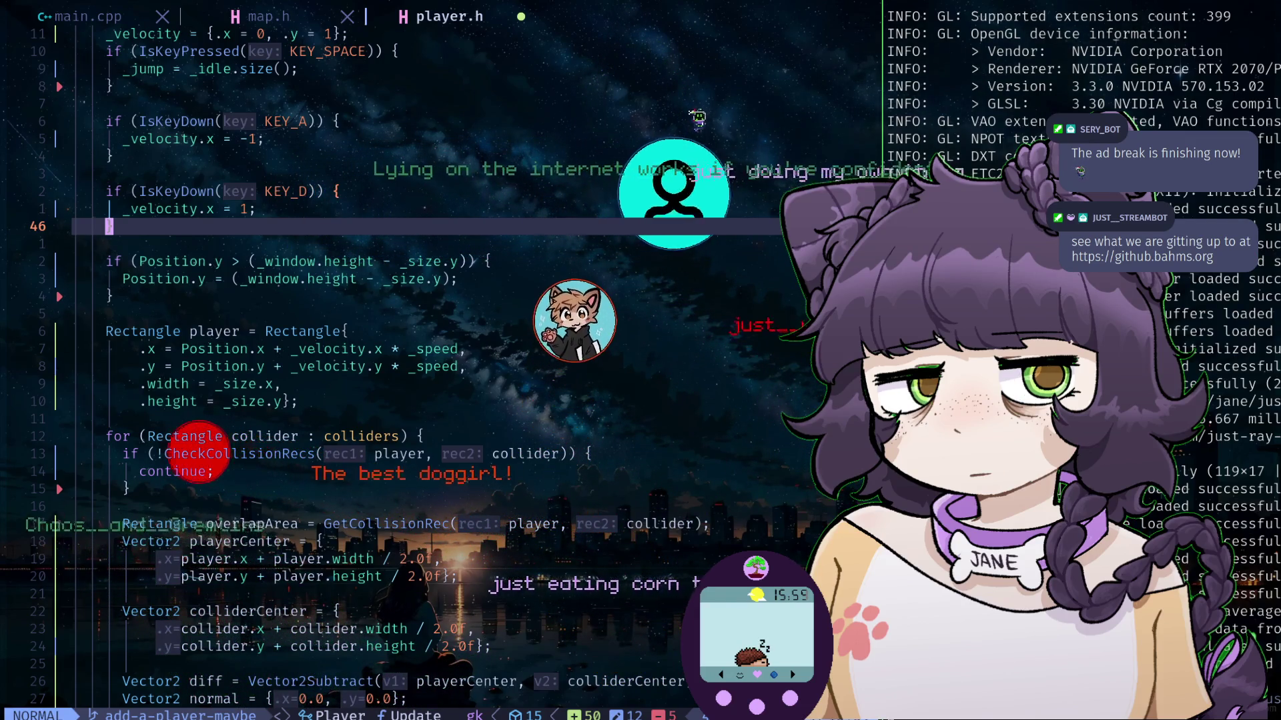
key("j")
key("j")
key("f")
key("d")
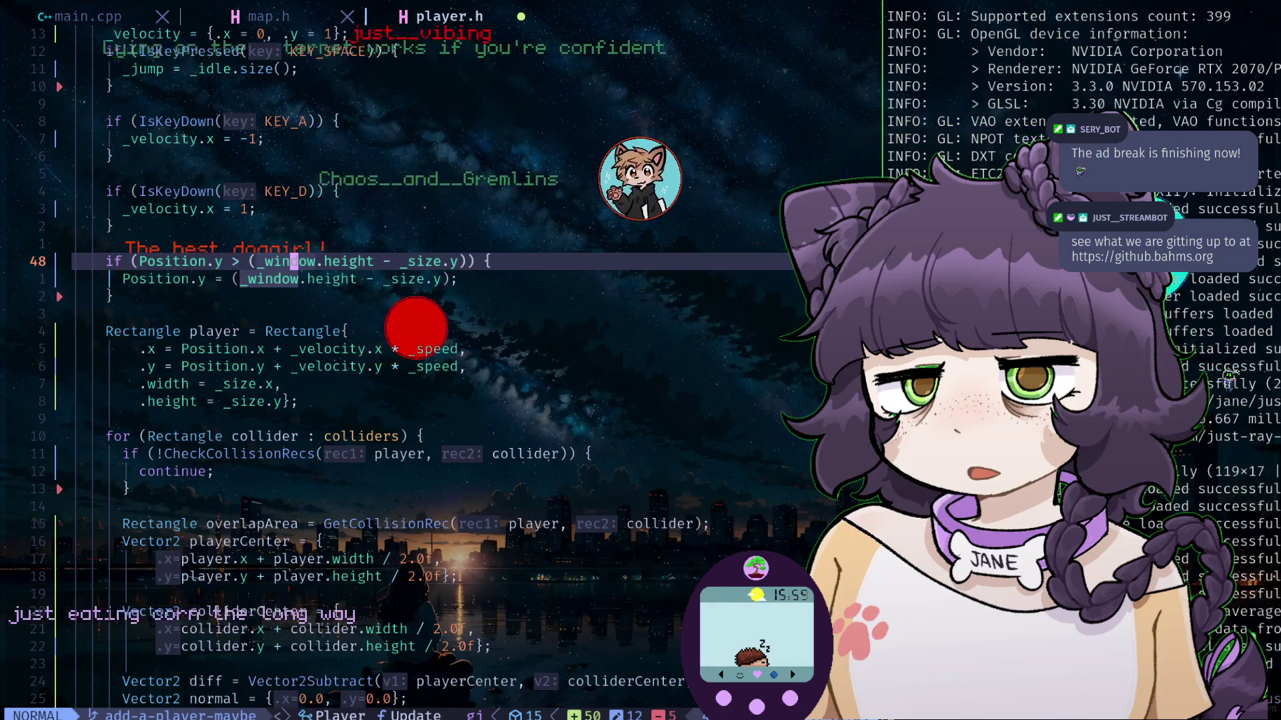
key("3")
key("d")
key("d")
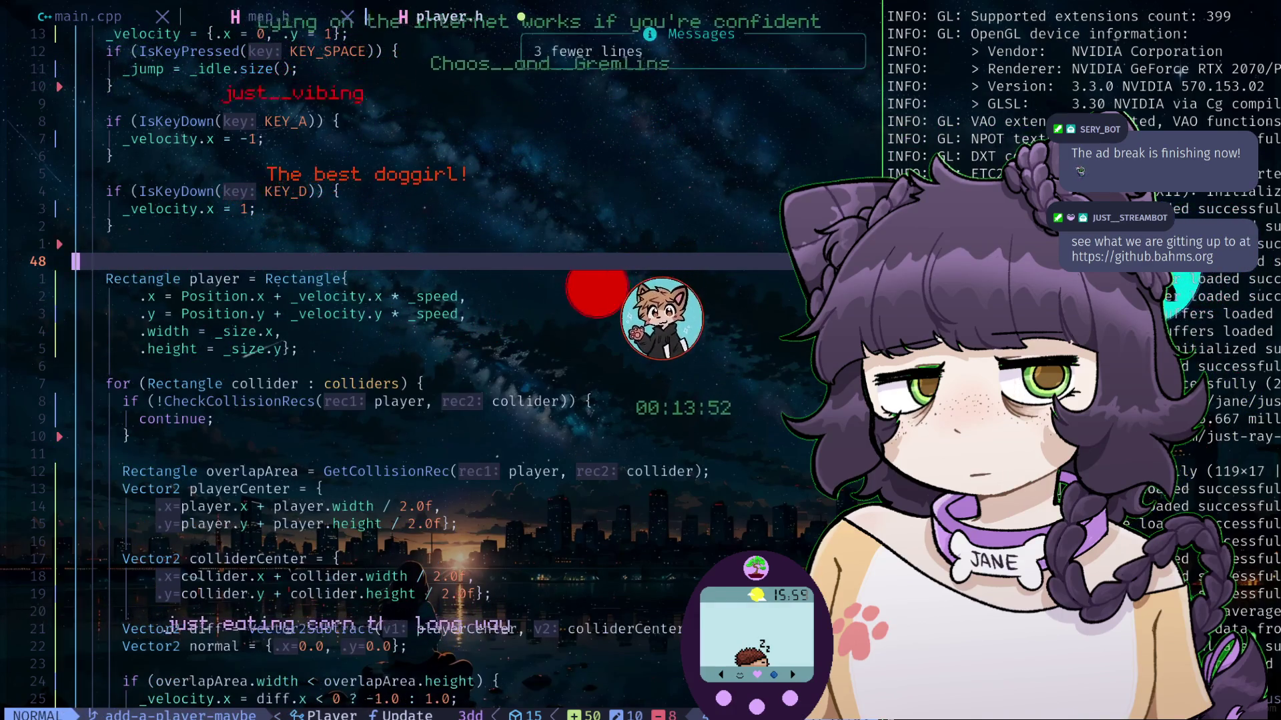
key("k")
key("d")
key("d")
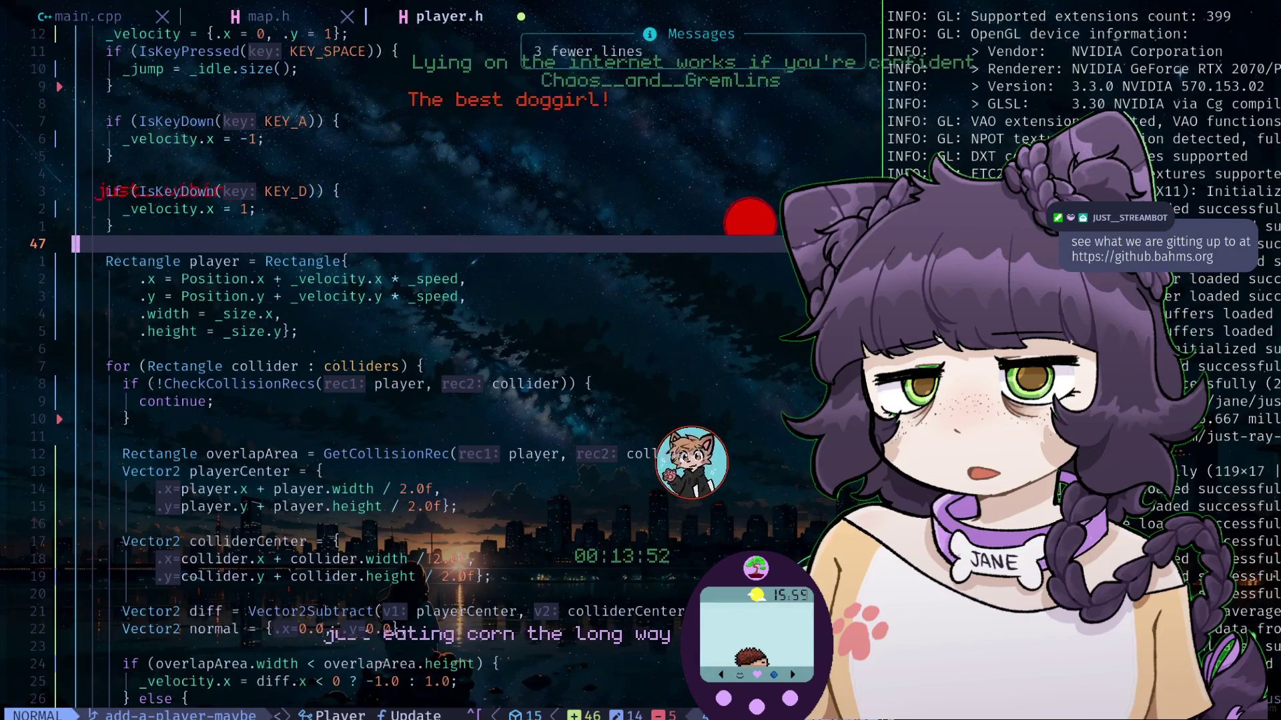
Step: Fold the collider collision loop into a single line
key("j")
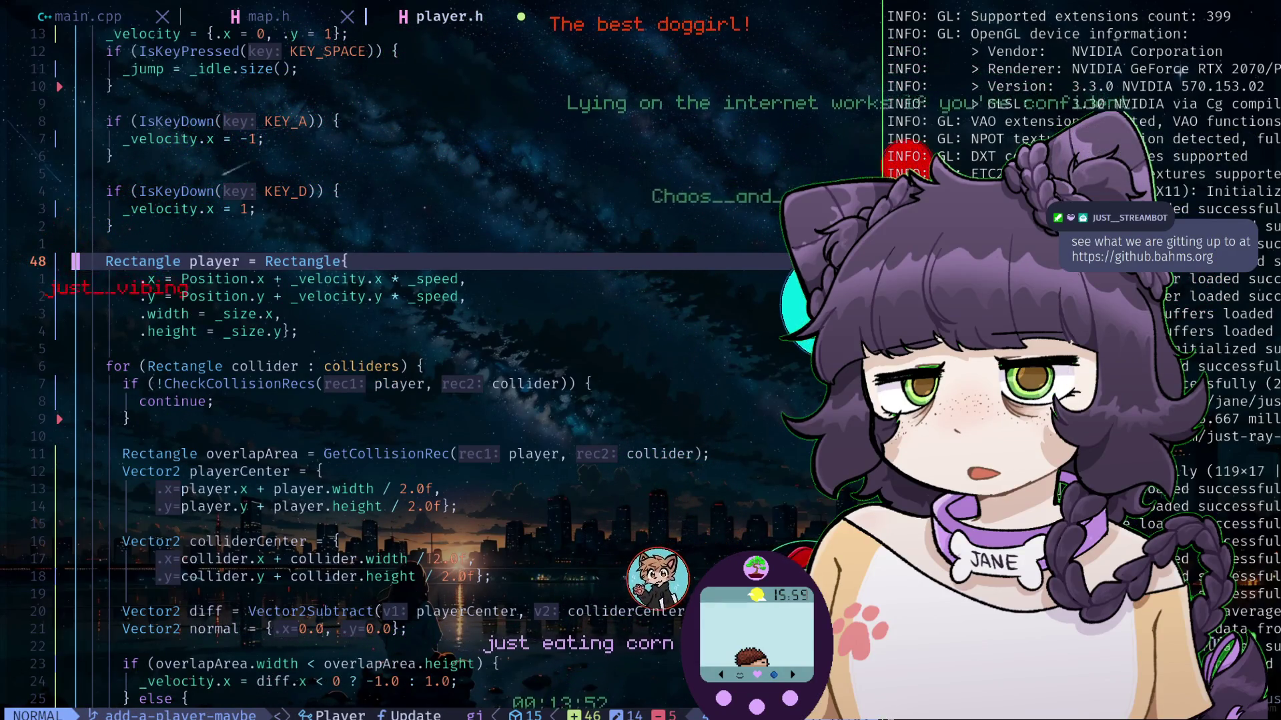
key("j")
key("j")
key("j")
key("j")
key("j")
key("j")
key("k")
key("k")
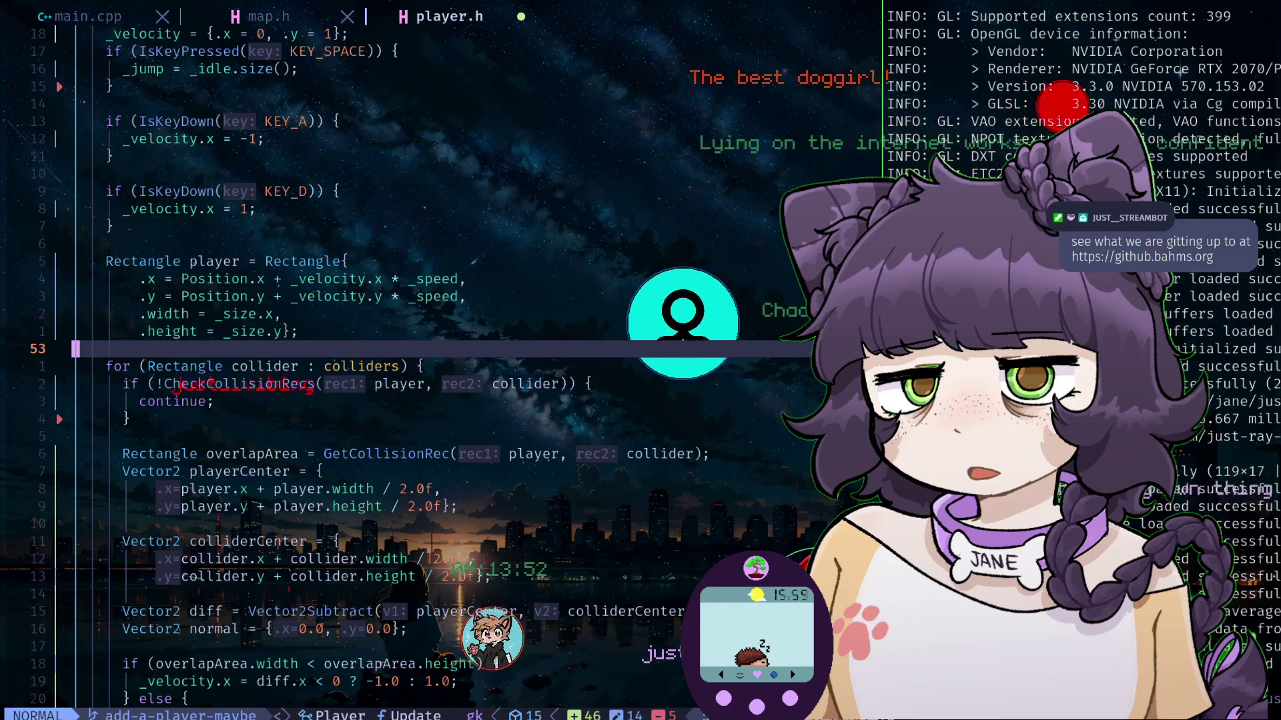
key("z")
key("Escape")
key("j")
key("z")
key("c")
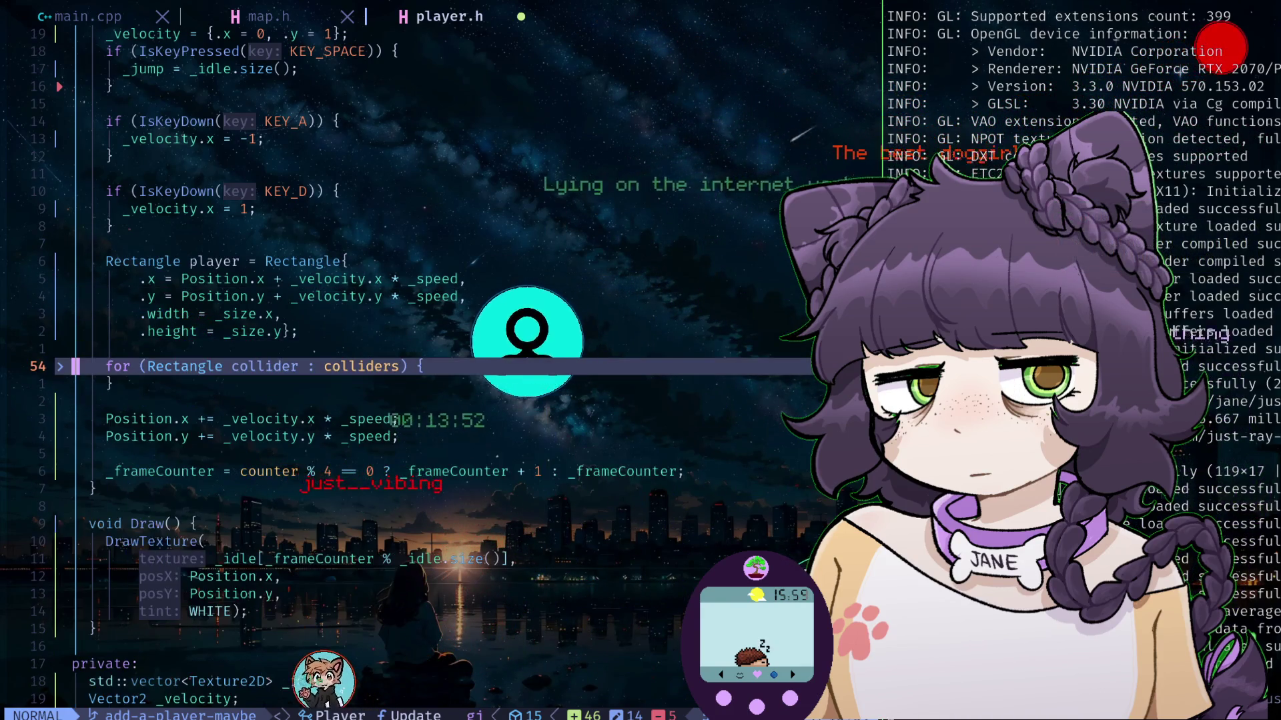
key("j")
key("j")
key("j")
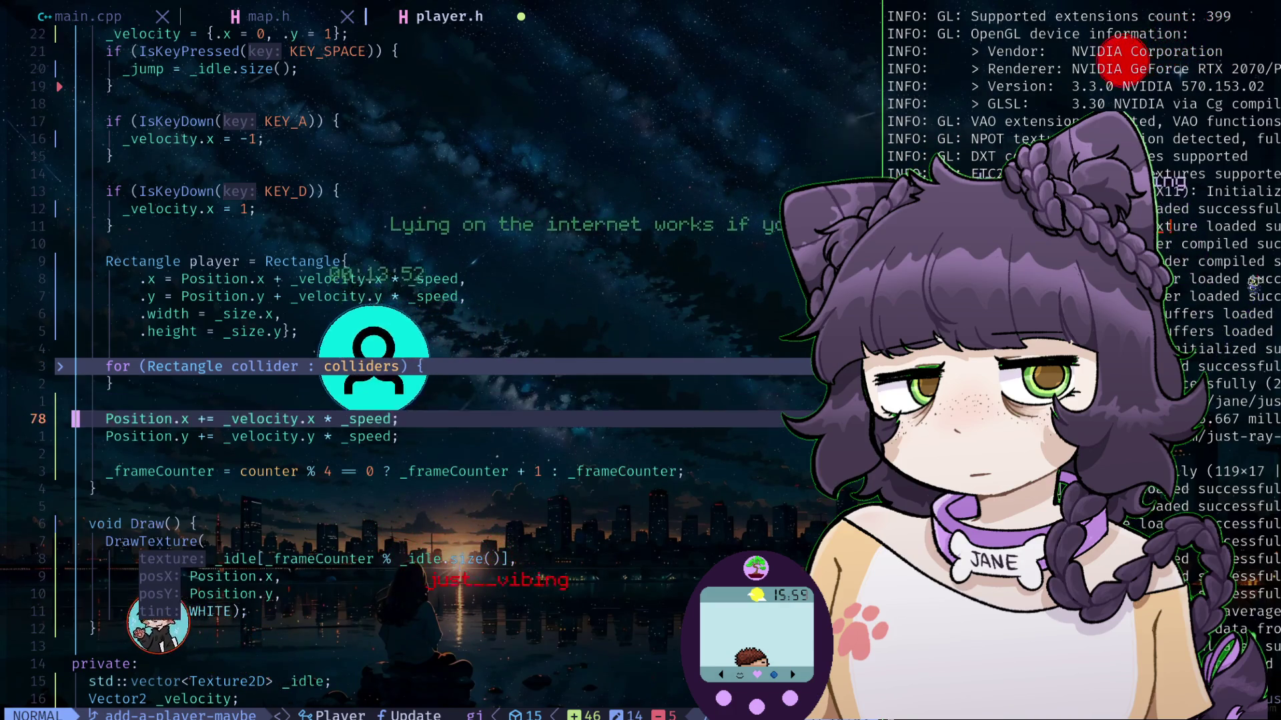
key("j")
key("j")
left_click(106, 243)
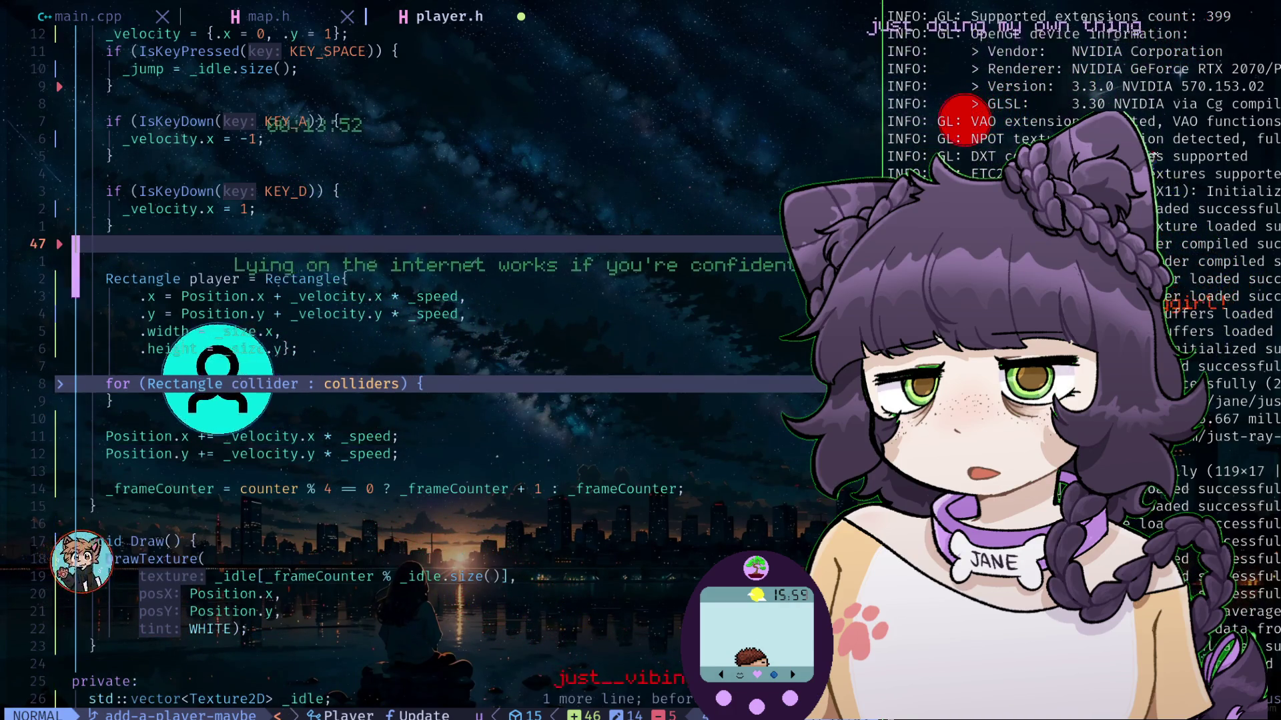
Step: Paste the window-height bounds check below the Position.y update
key("p")
key("3")
key("d")
key("d")
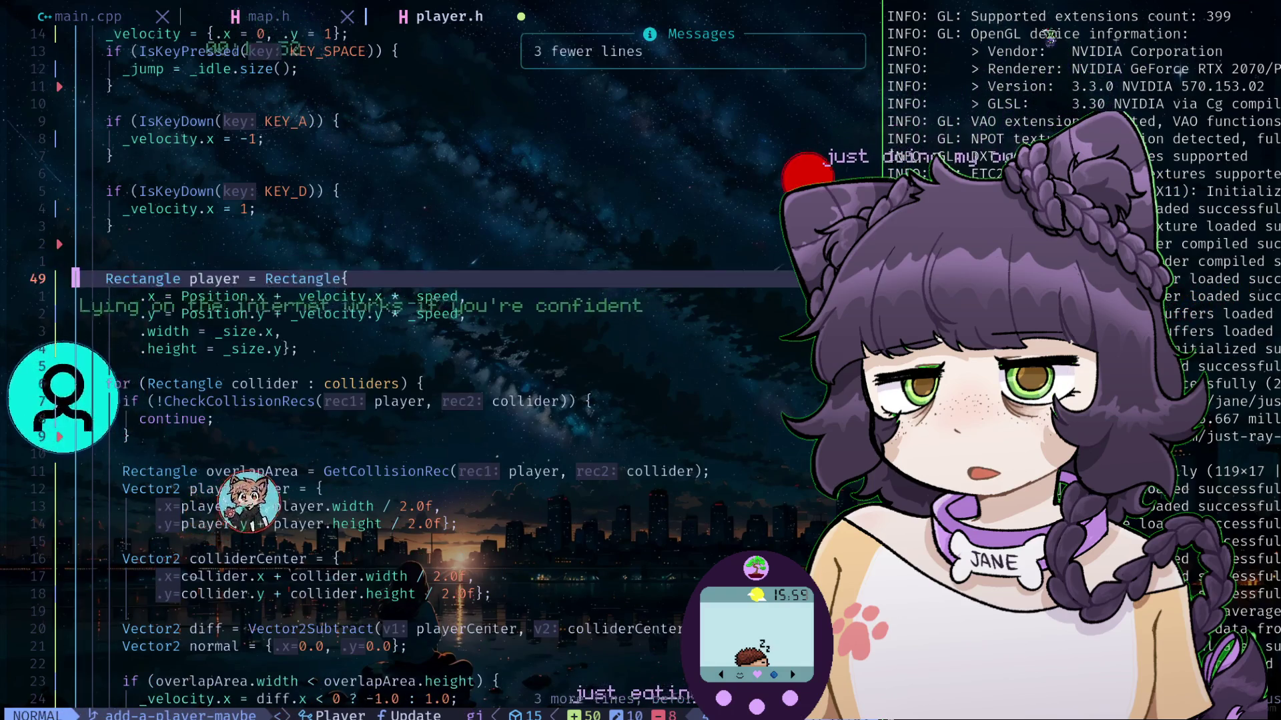
key("j")
key("j")
key("j")
key("j")
key("j")
key("j")
key("j")
key("j")
key("j")
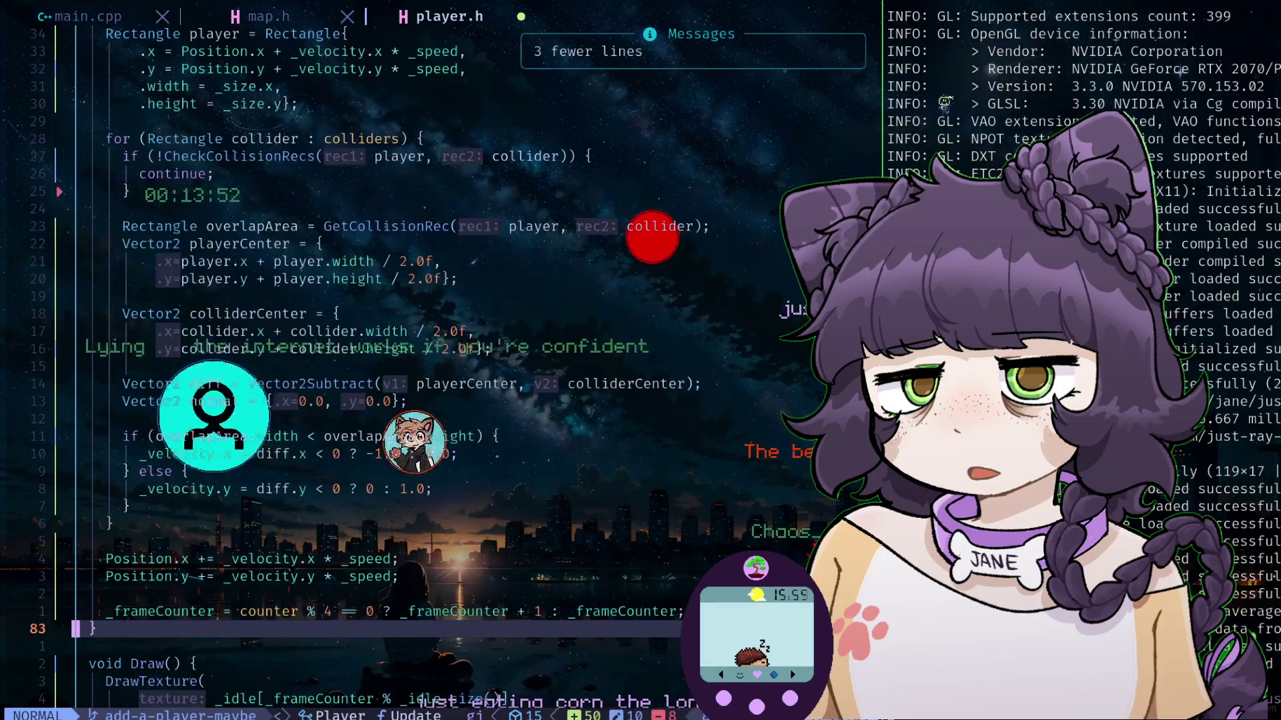
key("k")
key("k")
key("j")
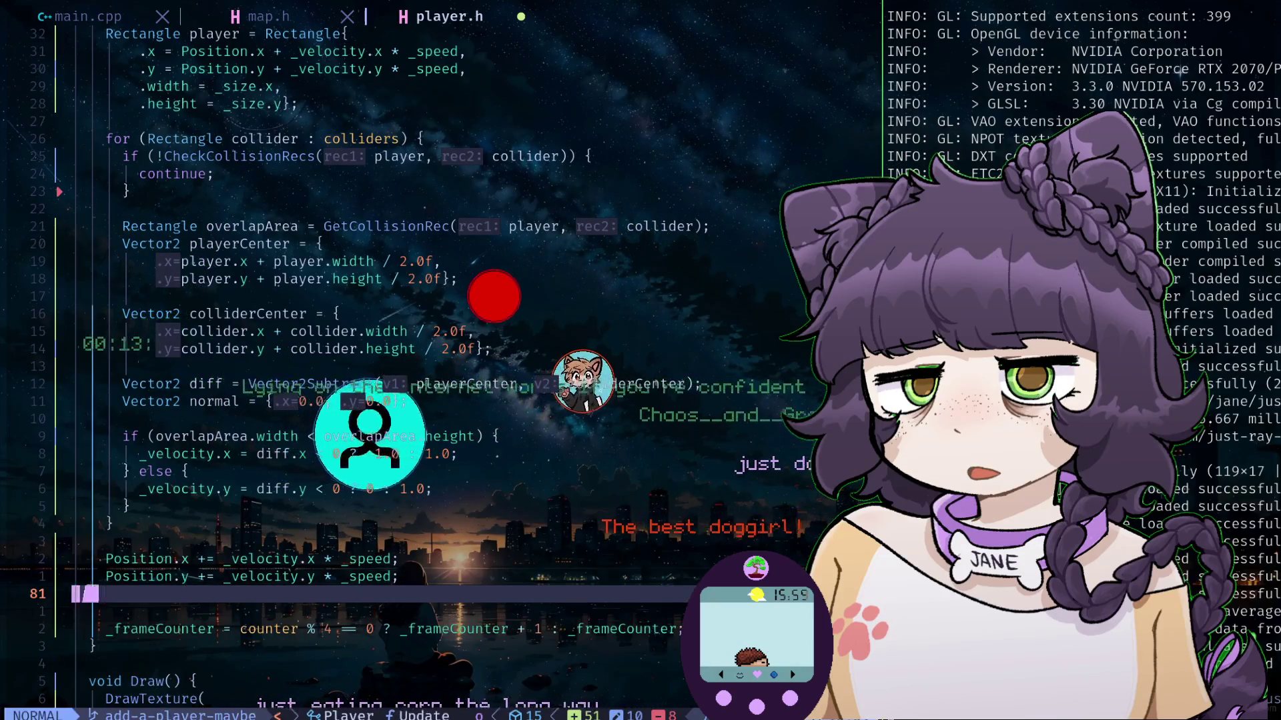
key("p")
key("k")
key("k")
key("k")
Step: Return to the end of the KEY_D right-movement block
key("k")
key("k")
key("k")
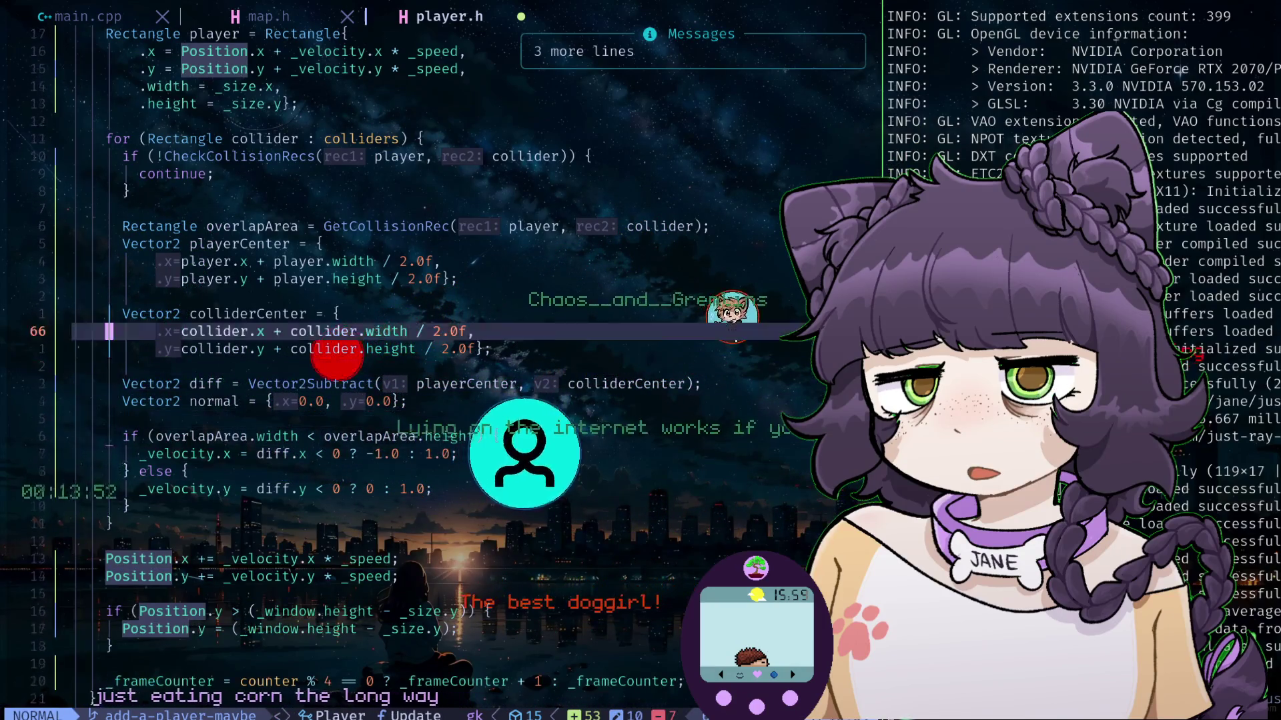
key("k")
key("k")
key("k")
key("k")
key("k")
key("k")
key("k")
key("k")
key("k")
key("j")
key("j")
key("j")
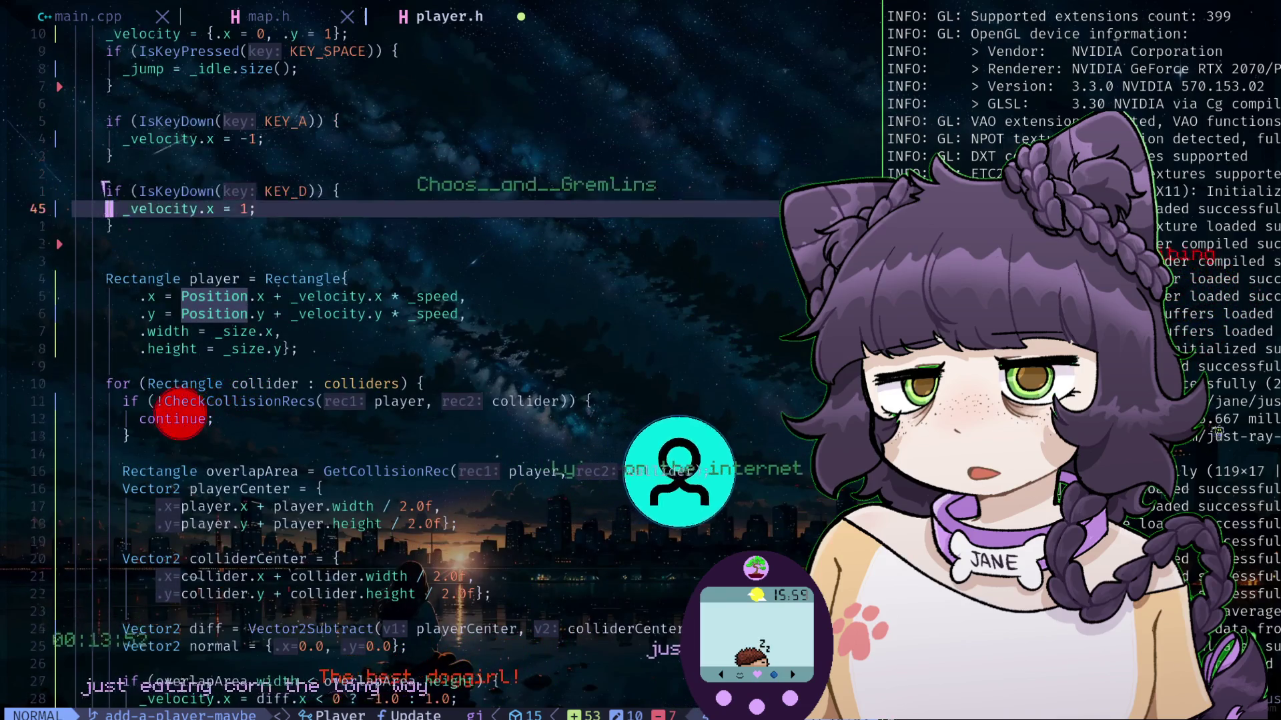
key("j")
key("j")
key("k")
key("colon")
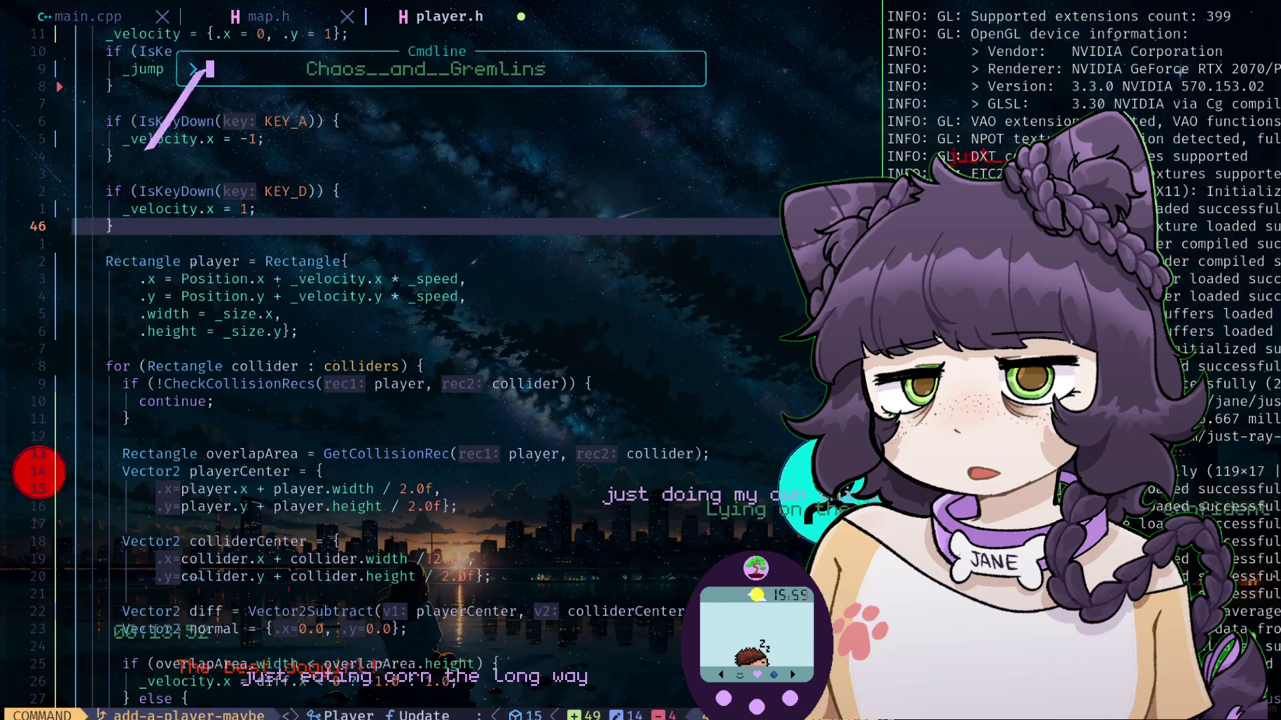
Step: Save, then add an if (_jump > 0) block with _velocity.y = -1 and _jump -= 1 below KEY_D
type("w")
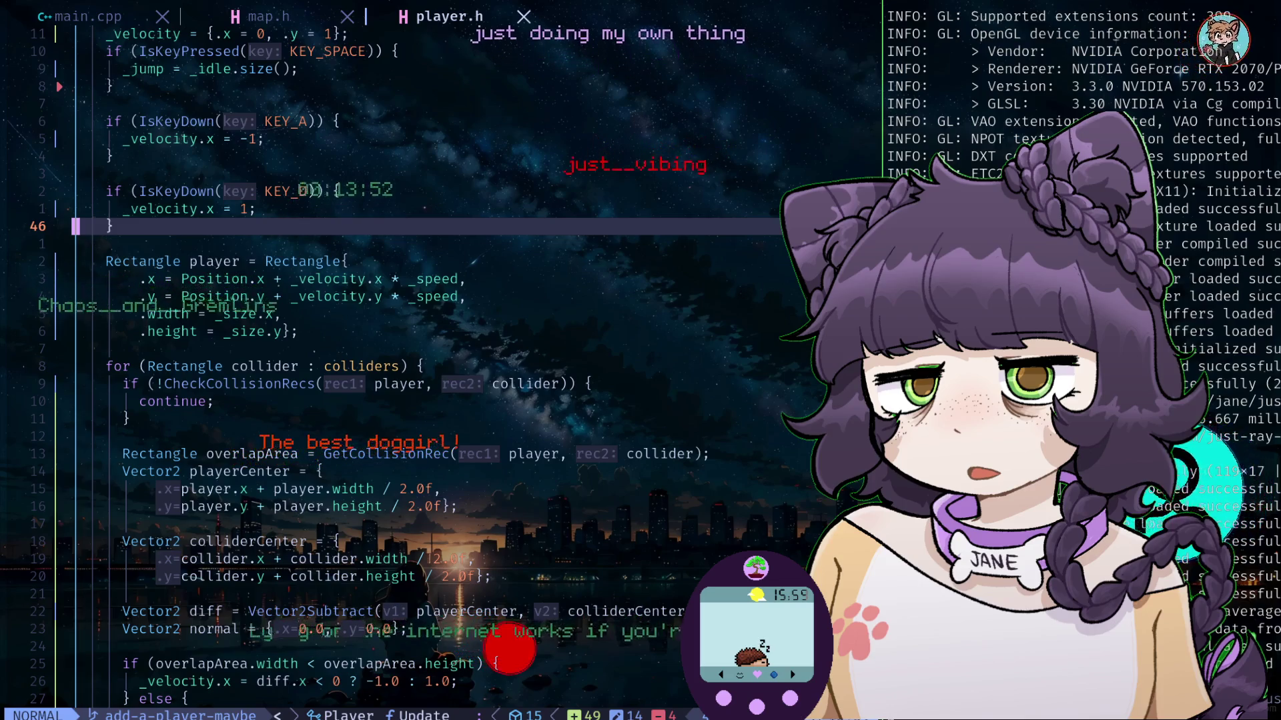
key("o")
key("Return")
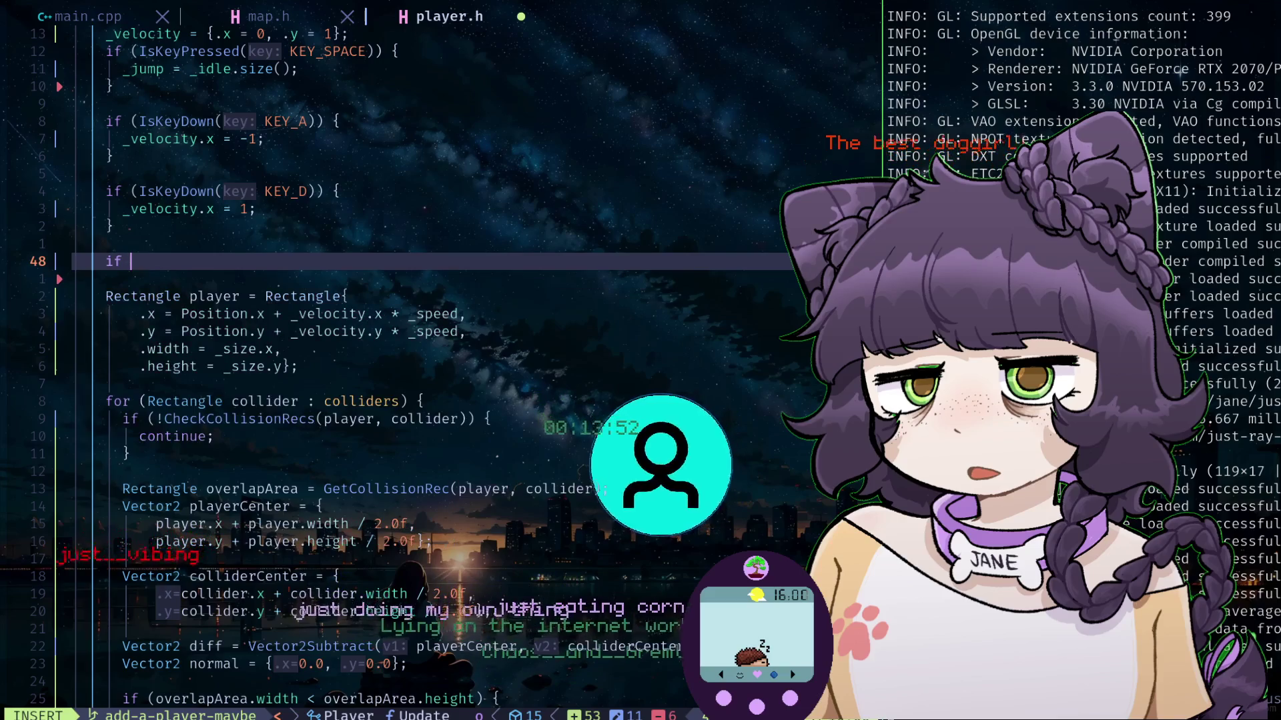
type("if (_jump >")
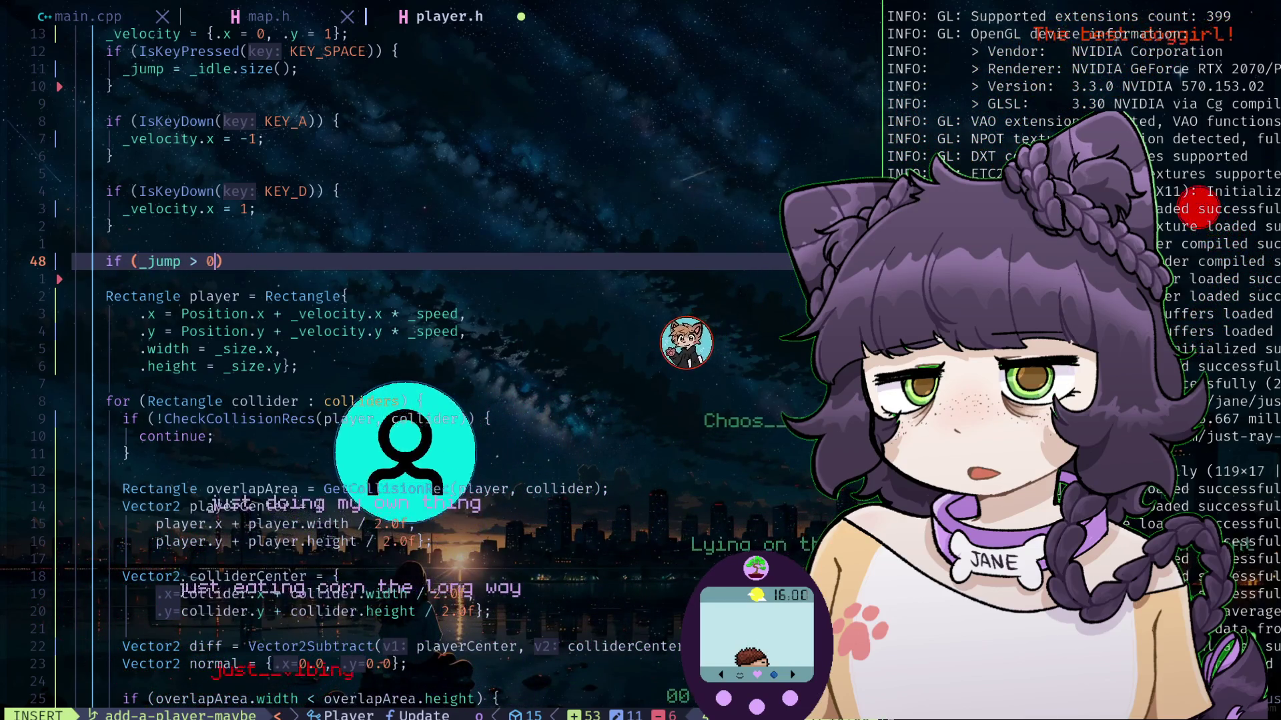
type(" 0) {")
key("Return")
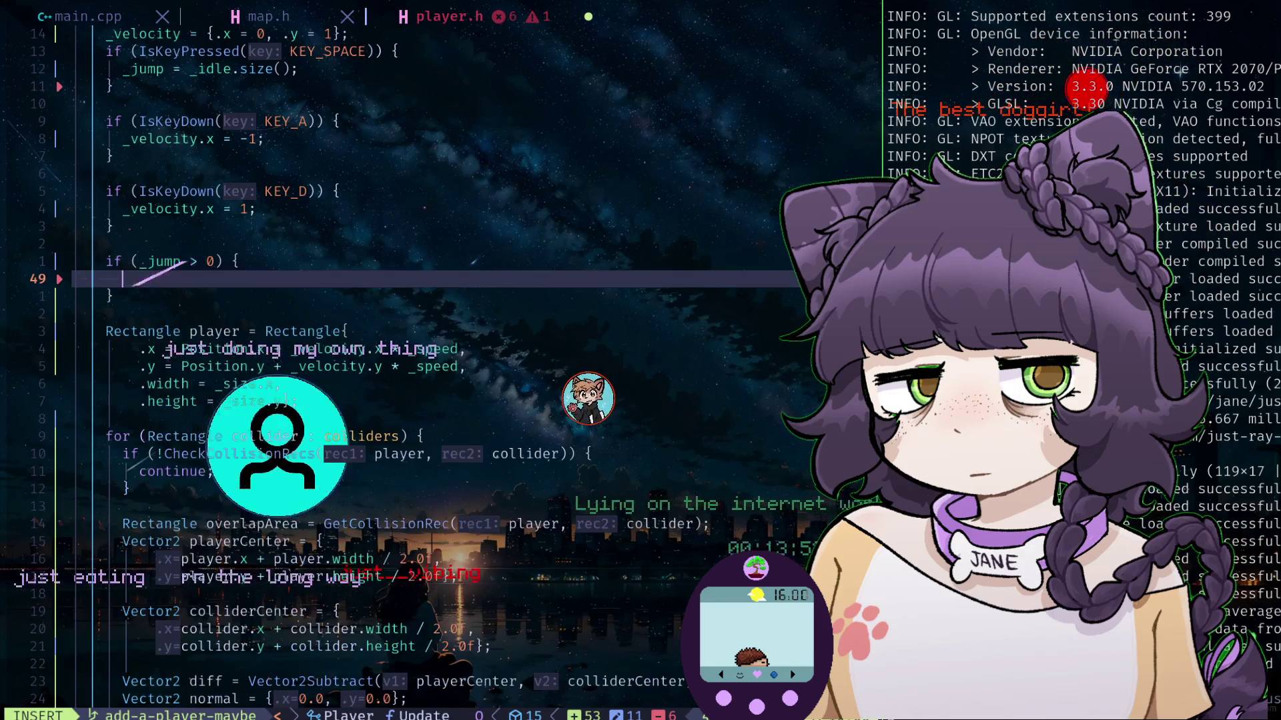
type("_v")
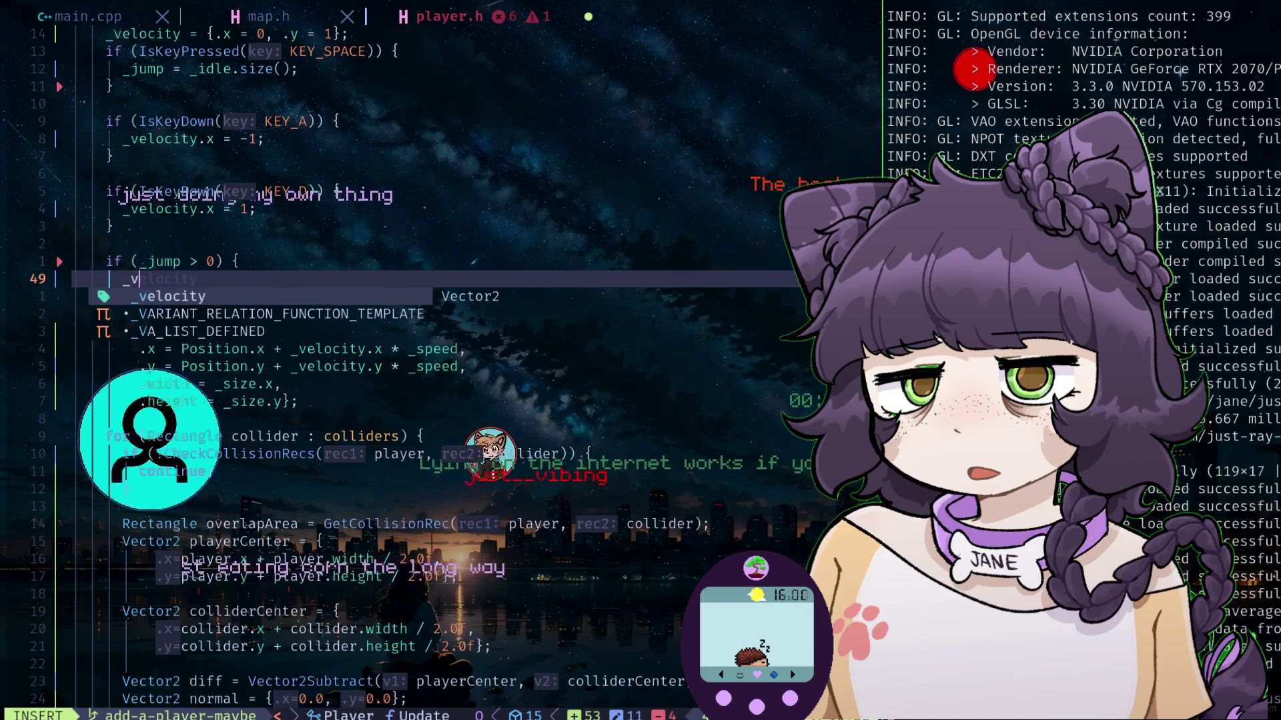
type("elocity =-")
key("BackSpace")
key("BackSpace")
key("BackSpace")
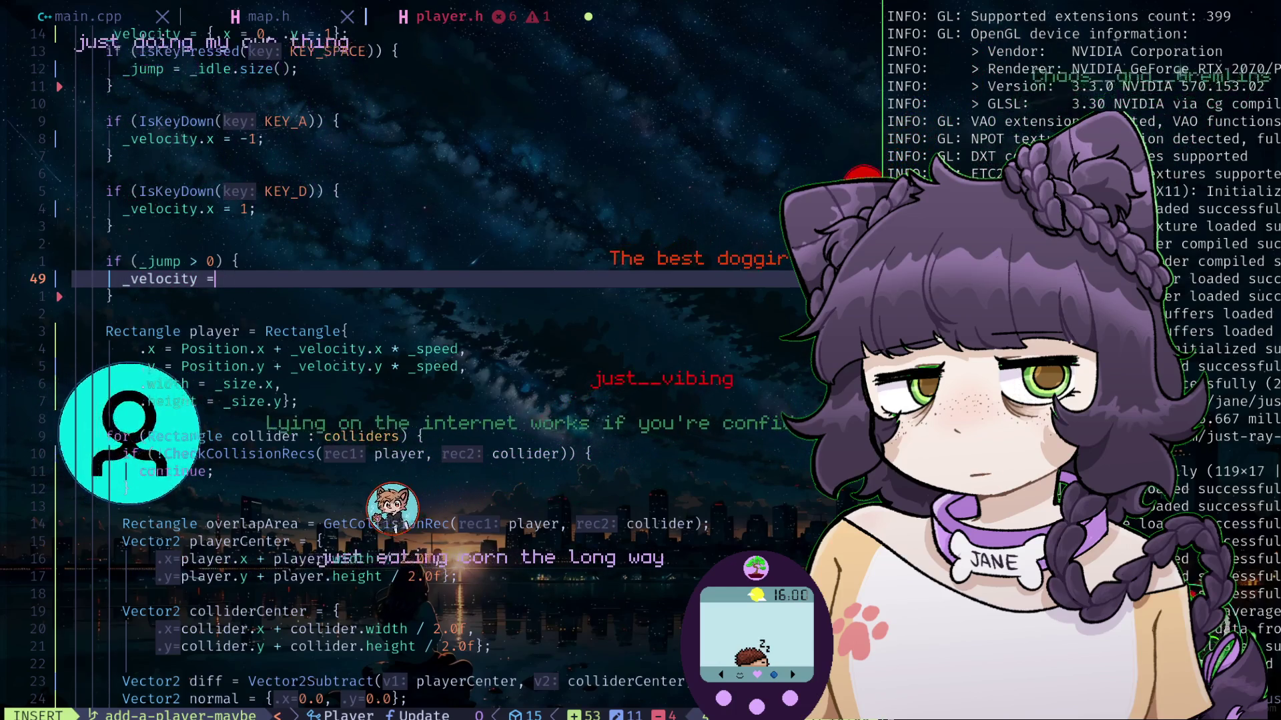
type(".y = ")
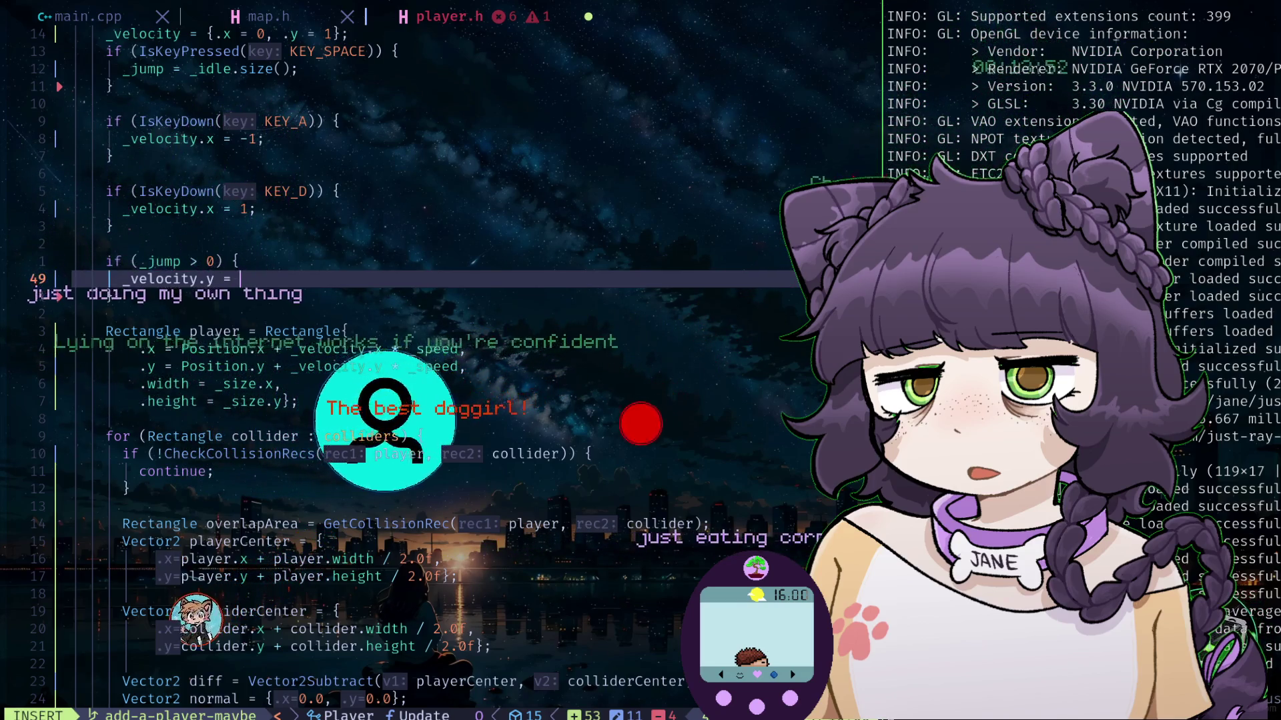
type("-1;")
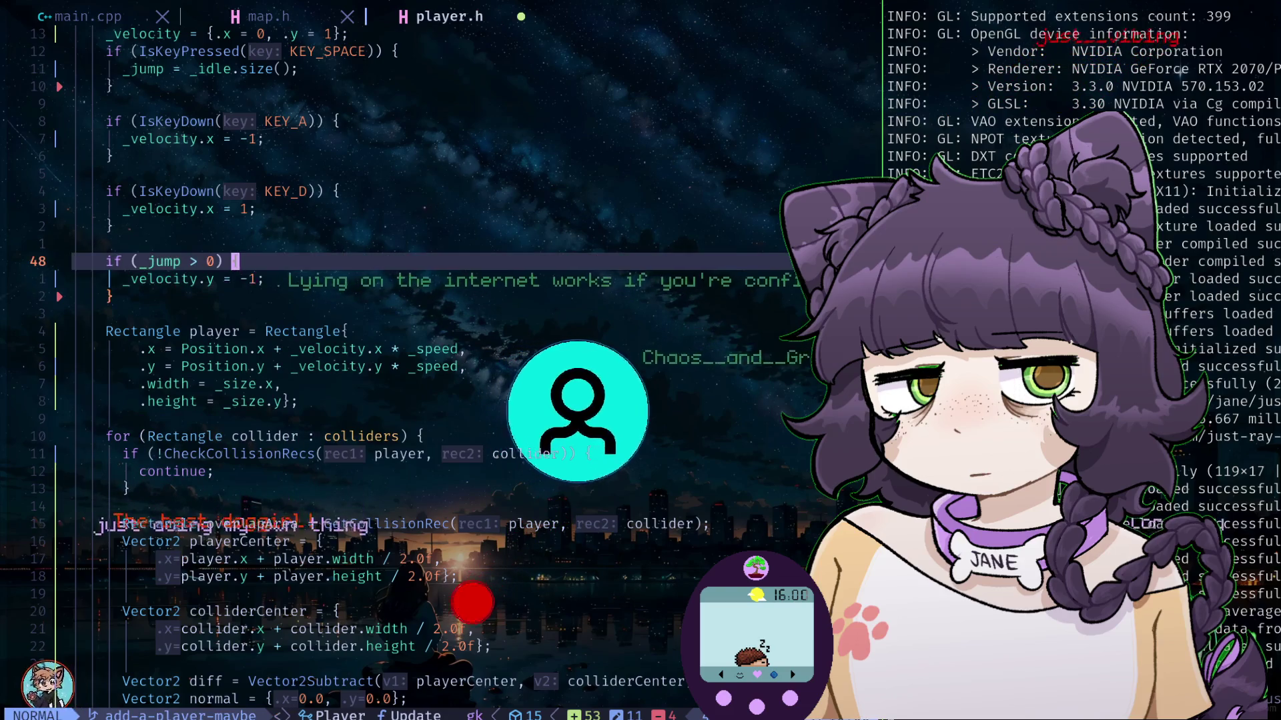
key("Return")
type("_")
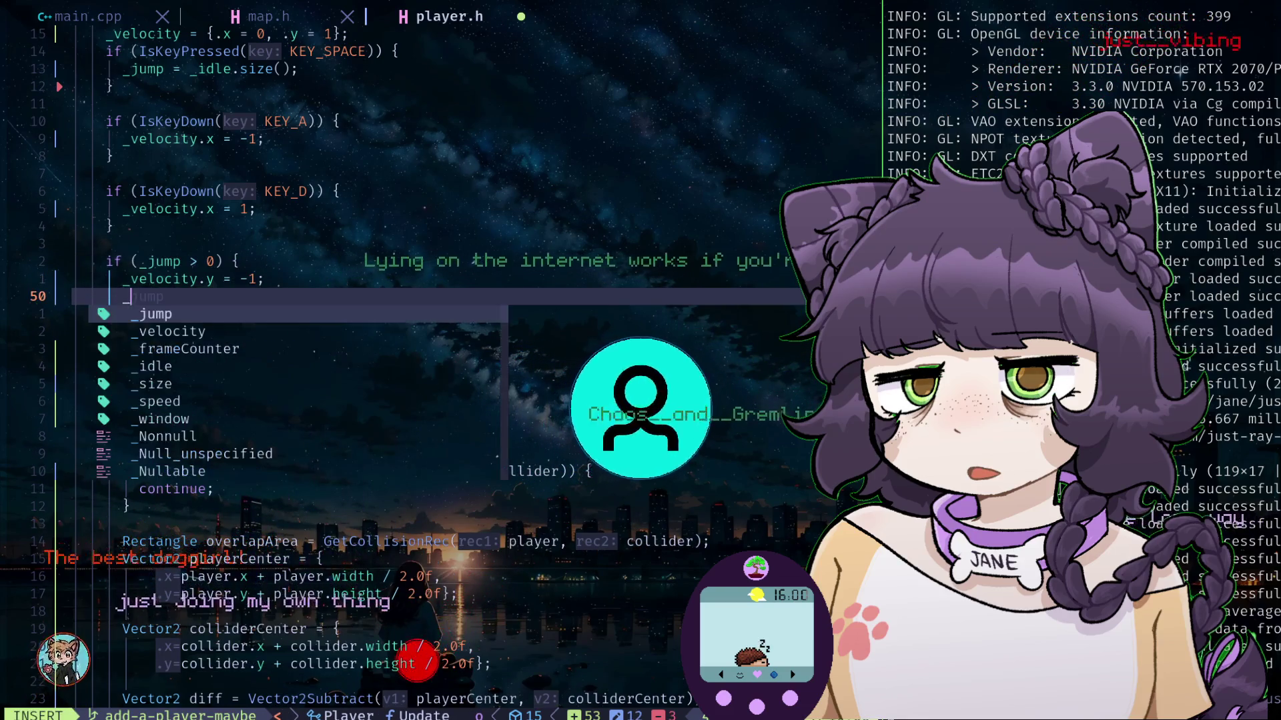
type("jump -")
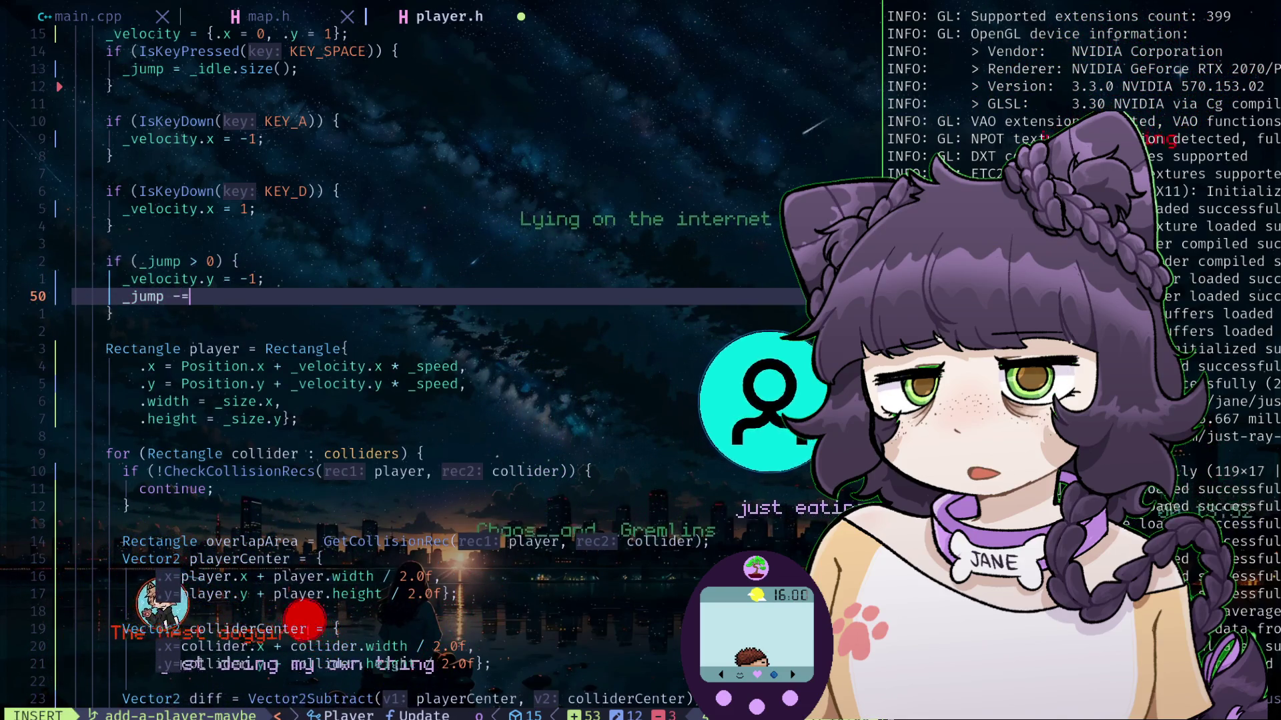
type("= 1;")
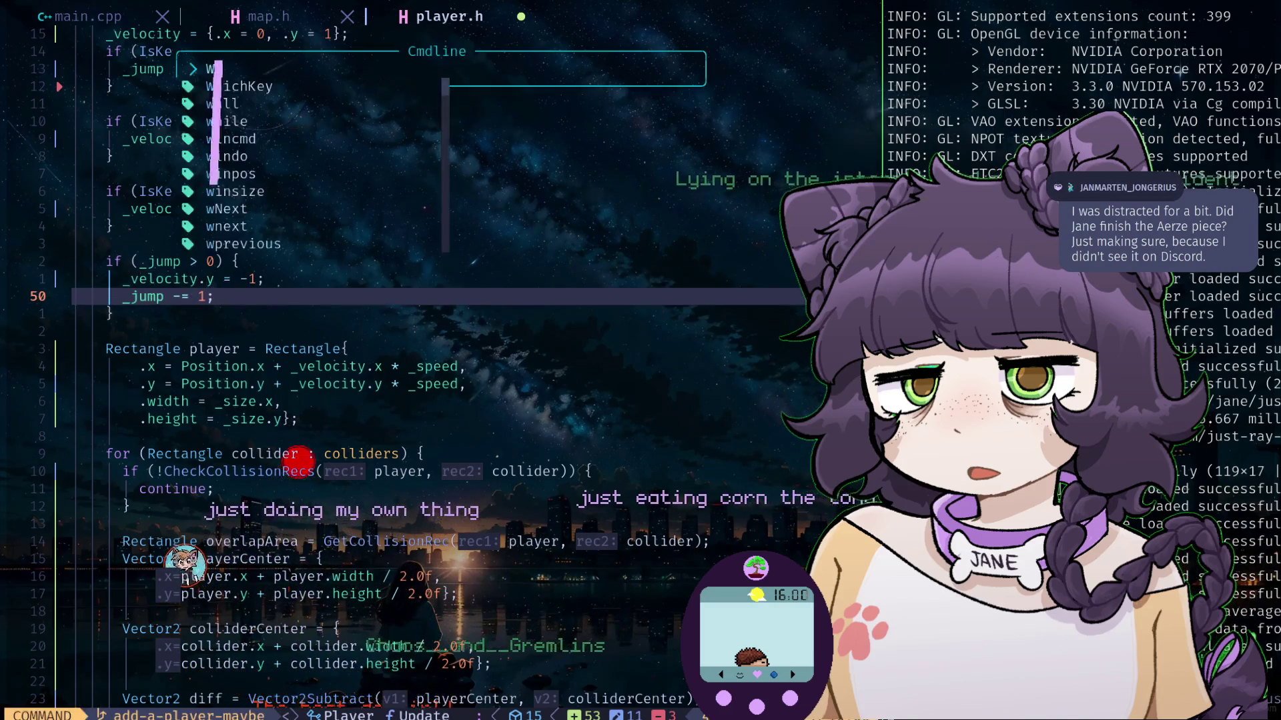
key("Escape")
key("j")
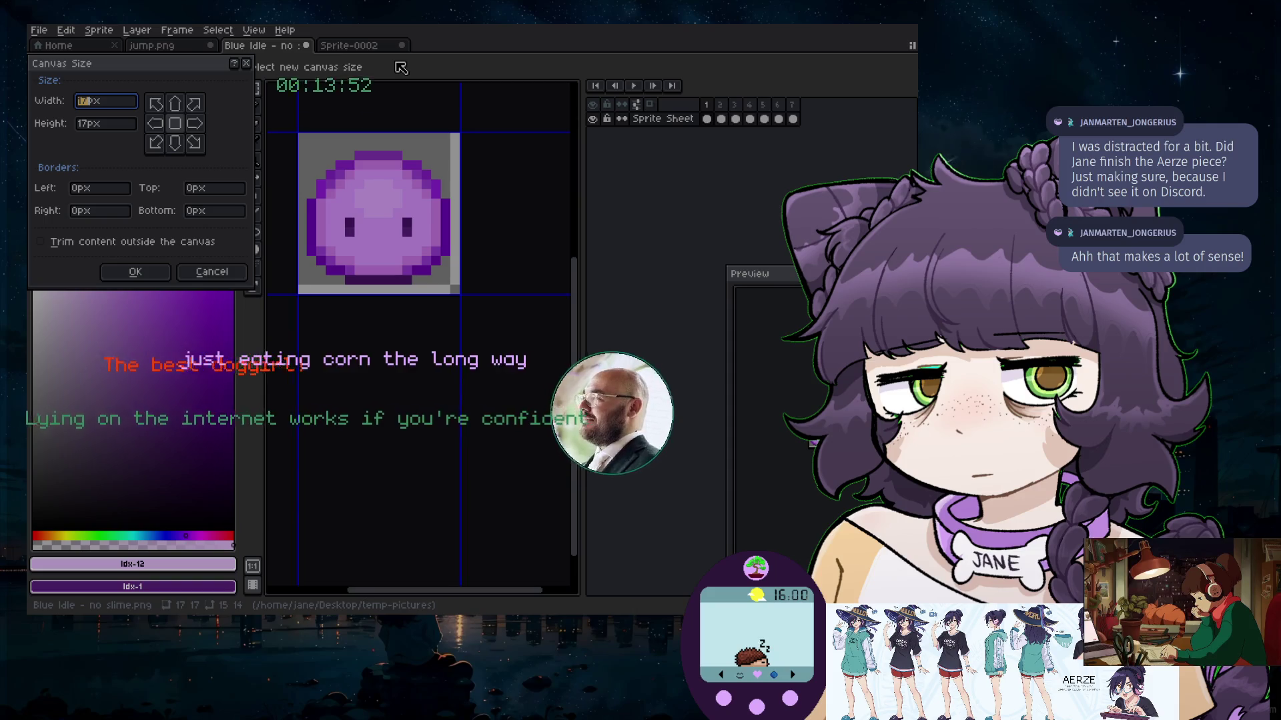
Step: Apply the Blue Idle canvas resize, then zoom and pan around the Sprite-0002 character drawing
left_click(135, 273)
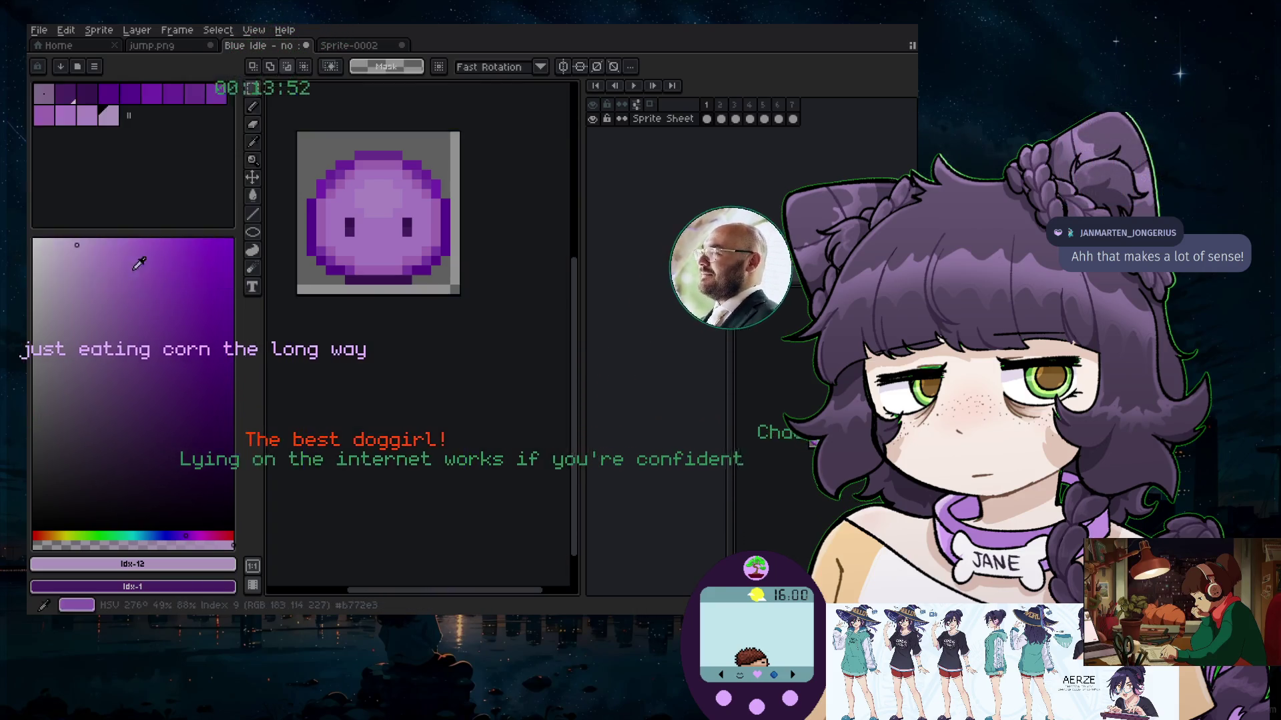
key("ctrl+Tab")
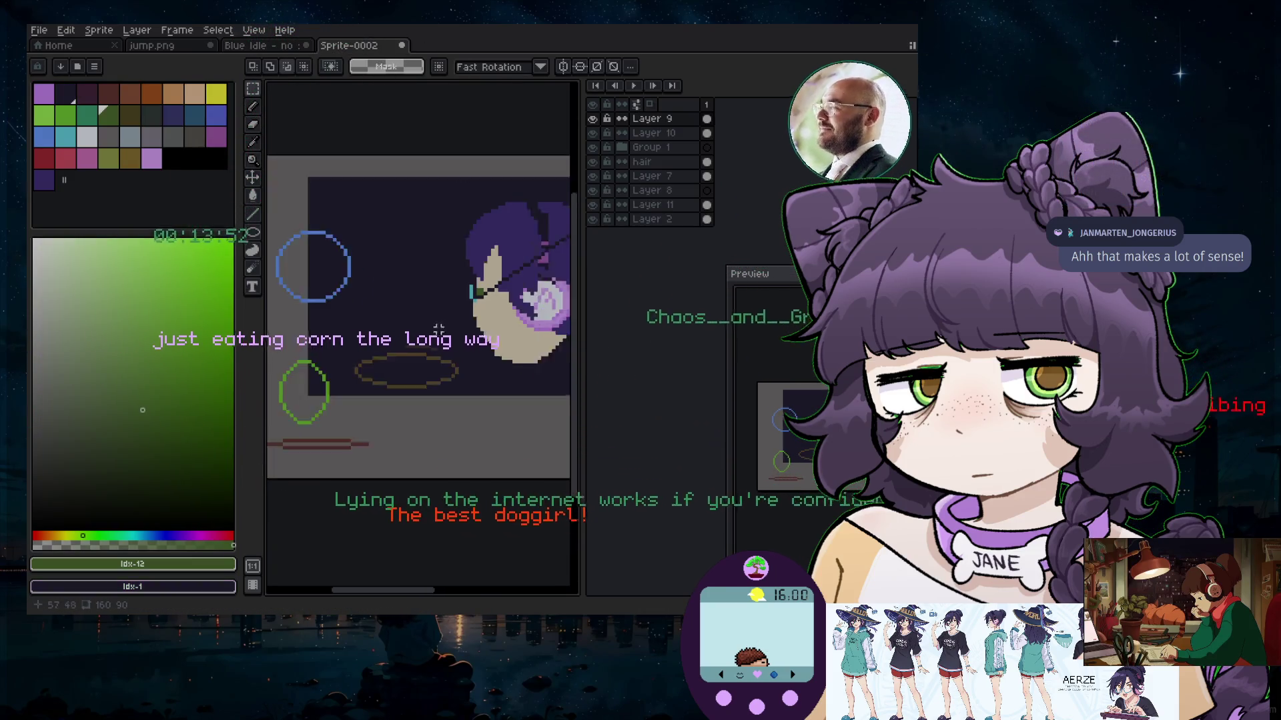
scroll(439, 336, "up", 1)
left_click_drag(401, 591, 423, 590)
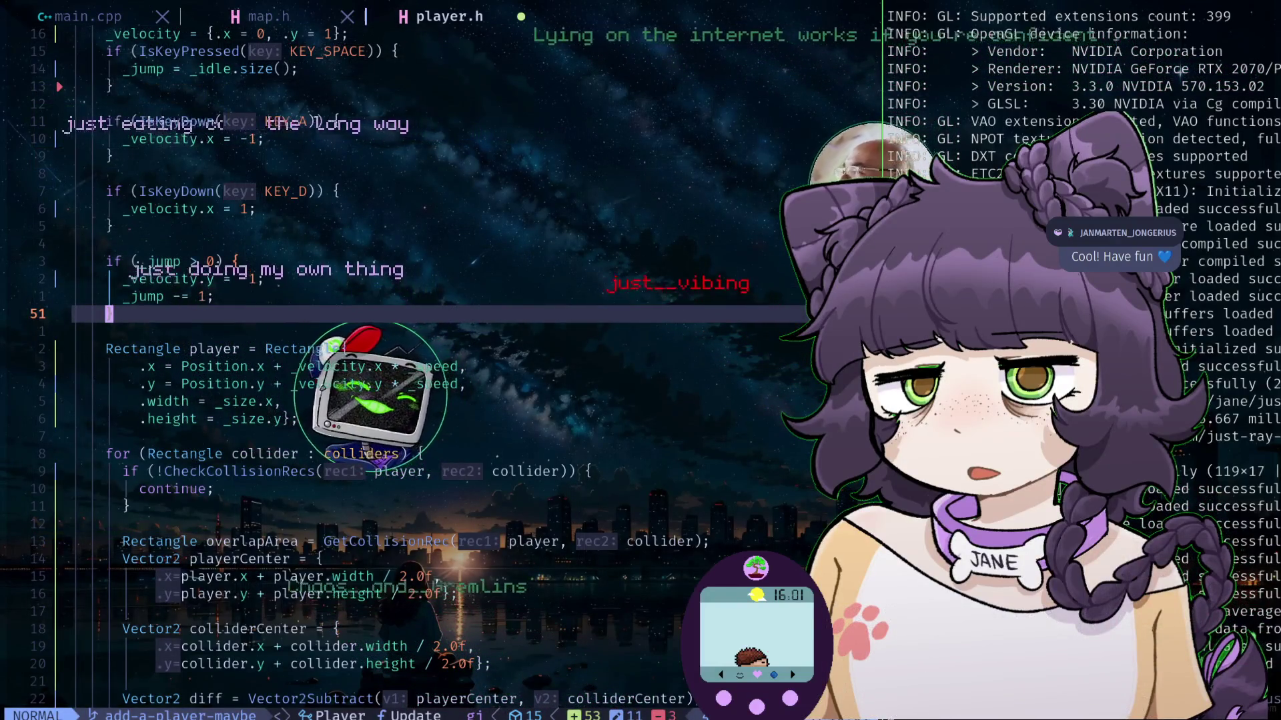
Step: Scroll through player.h to review the else branch of the collision code
scroll(400, 360, "down", 3)
scroll(400, 360, "down", 3)
scroll(400, 360, "down", 3)
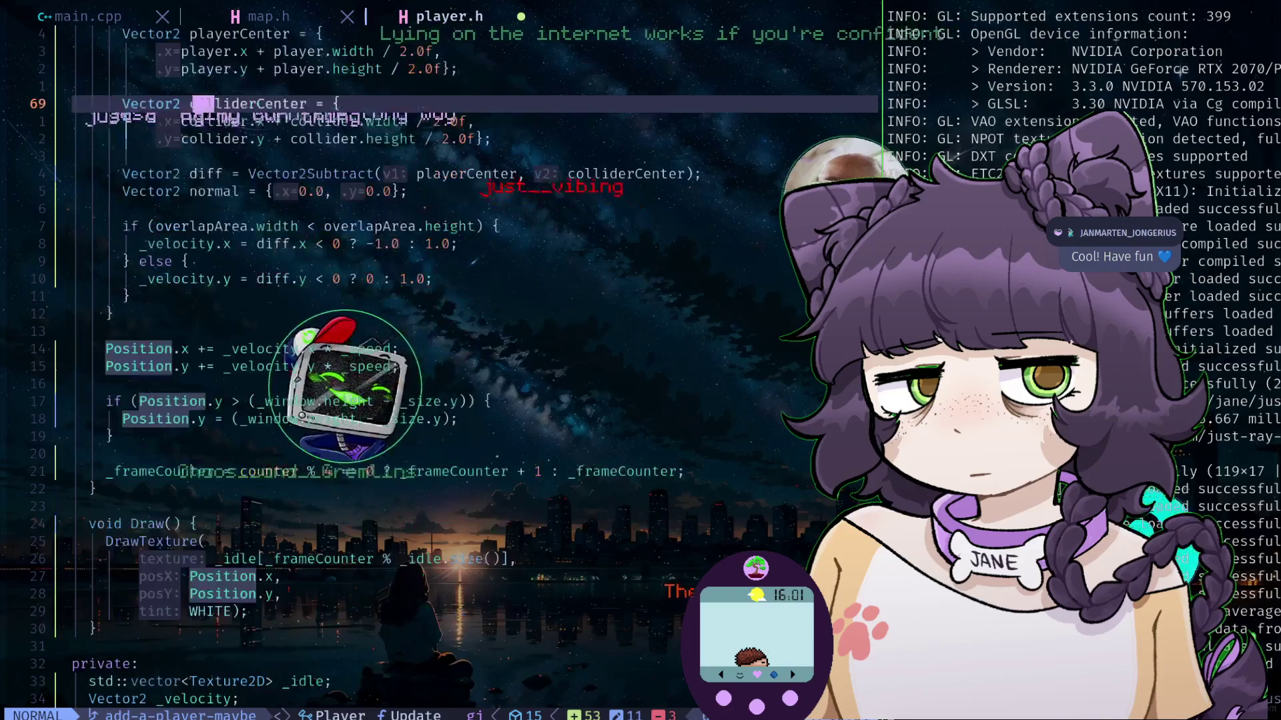
scroll(400, 360, "down", 3)
left_click(185, 208)
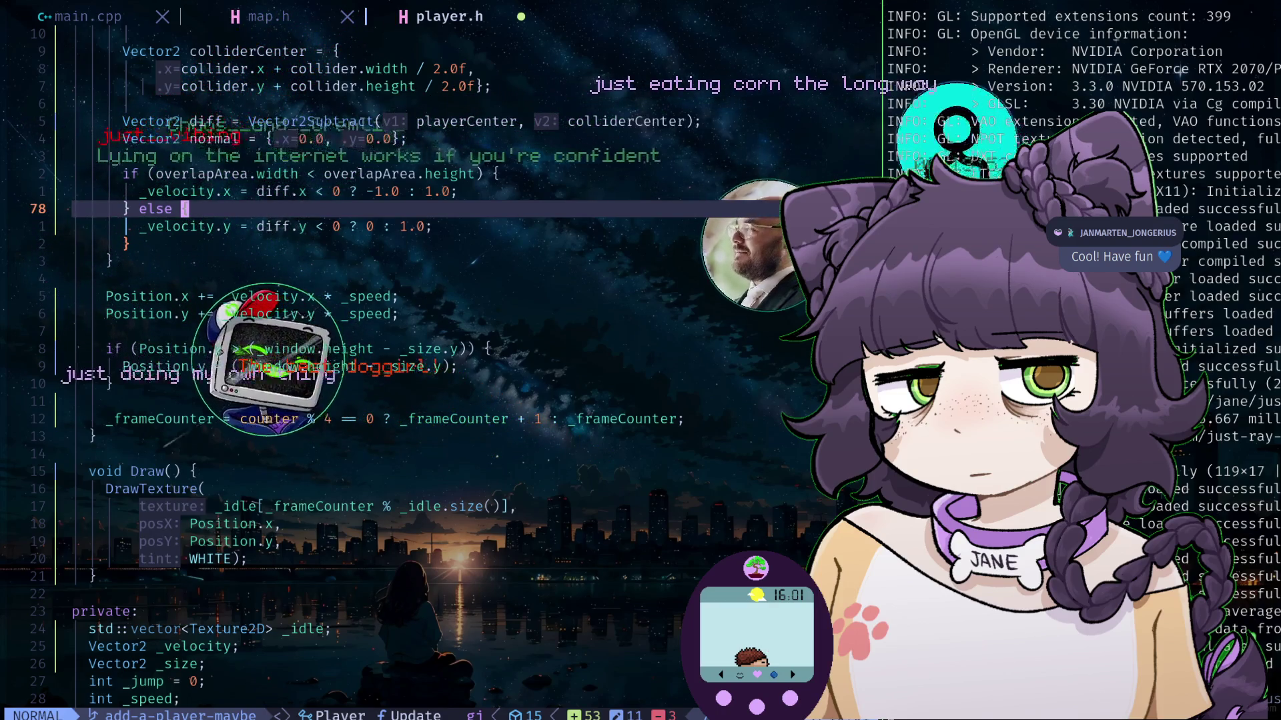
scroll(401, 360, "down", 2)
scroll(401, 360, "down", 1)
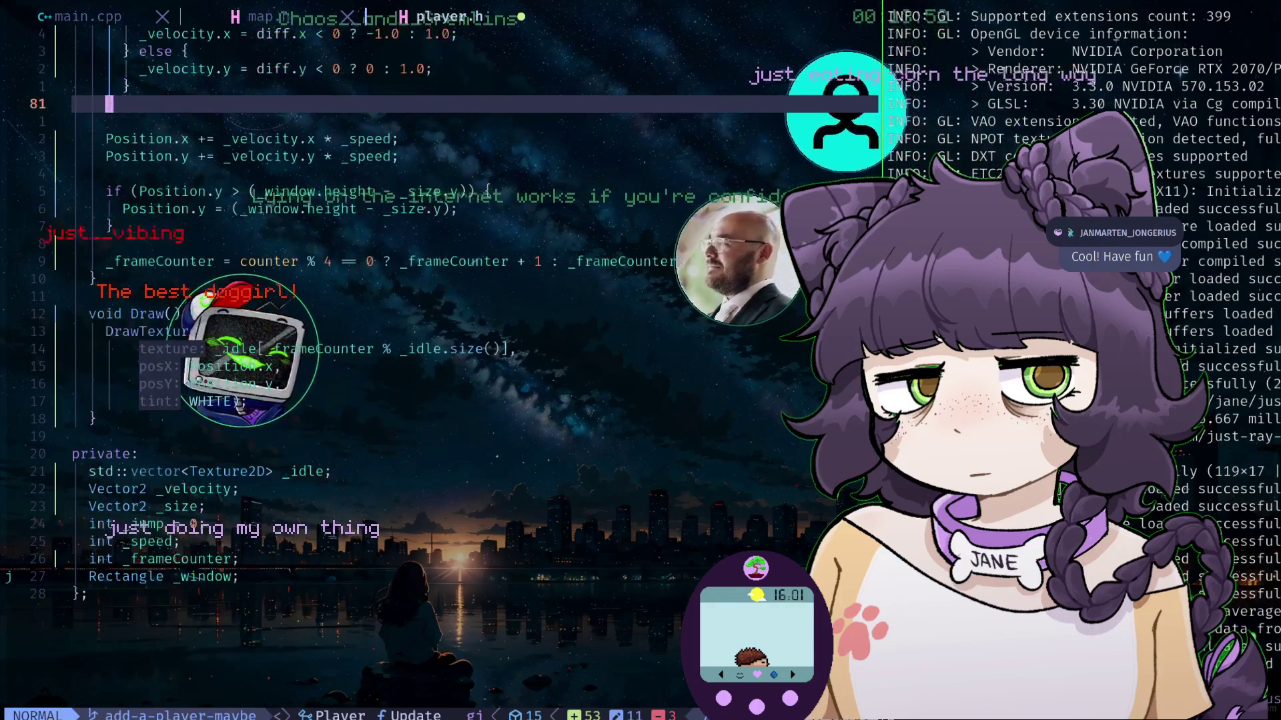
scroll(400, 360, "up", 1)
scroll(400, 360, "up", 1)
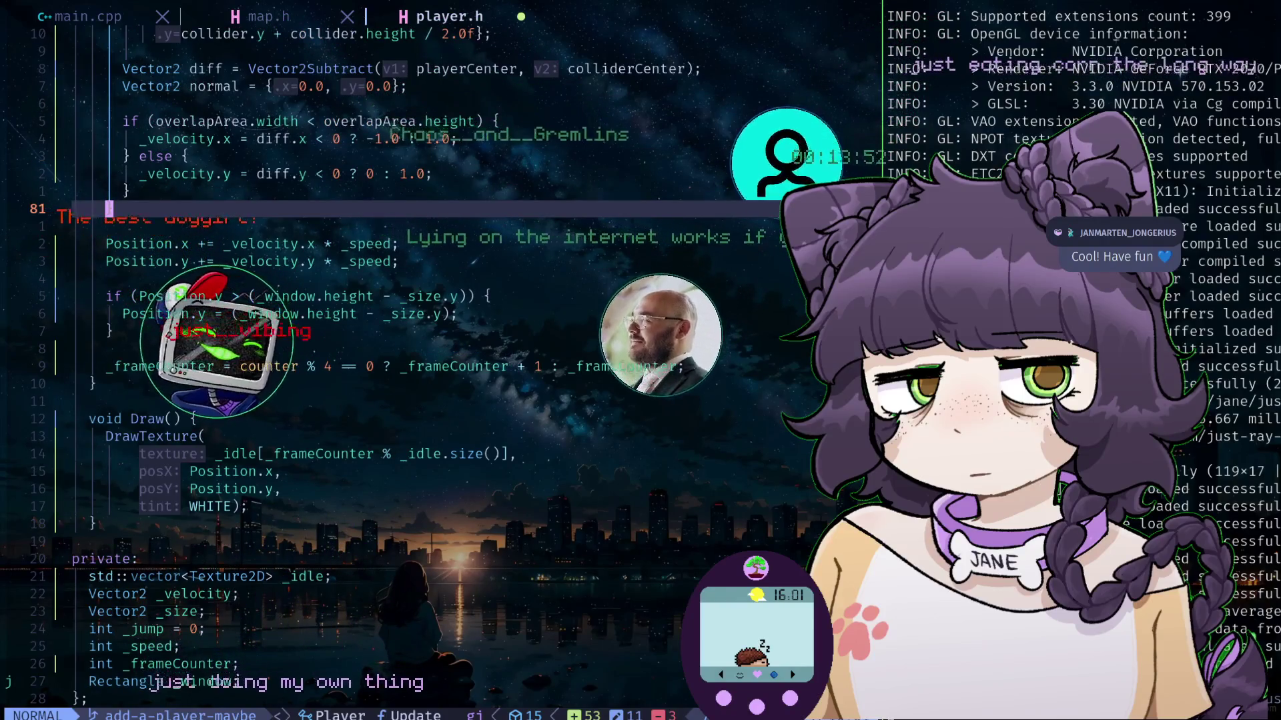
scroll(400, 360, "up", 3)
scroll(401, 360, "up", 3)
scroll(400, 360, "up", 2)
scroll(400, 360, "up", 3)
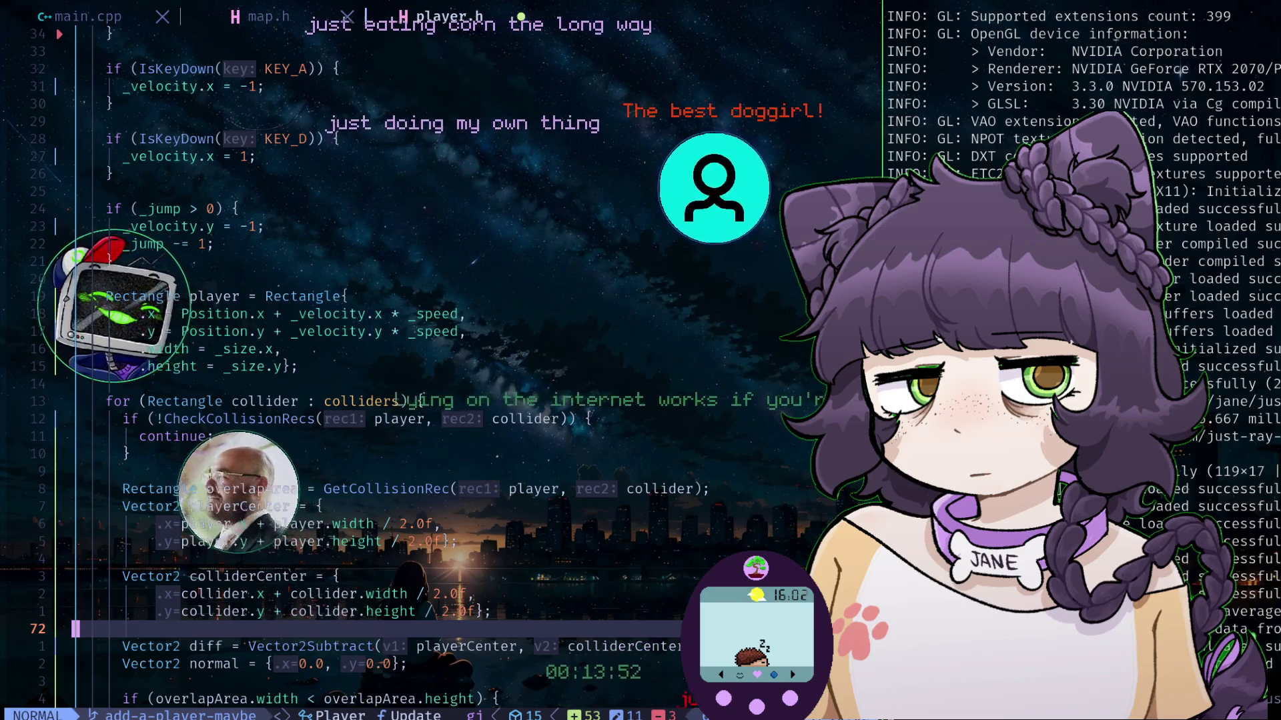
Step: Visually select player.h's _jump and collider check block, then show the project file tree
left_click(201, 209)
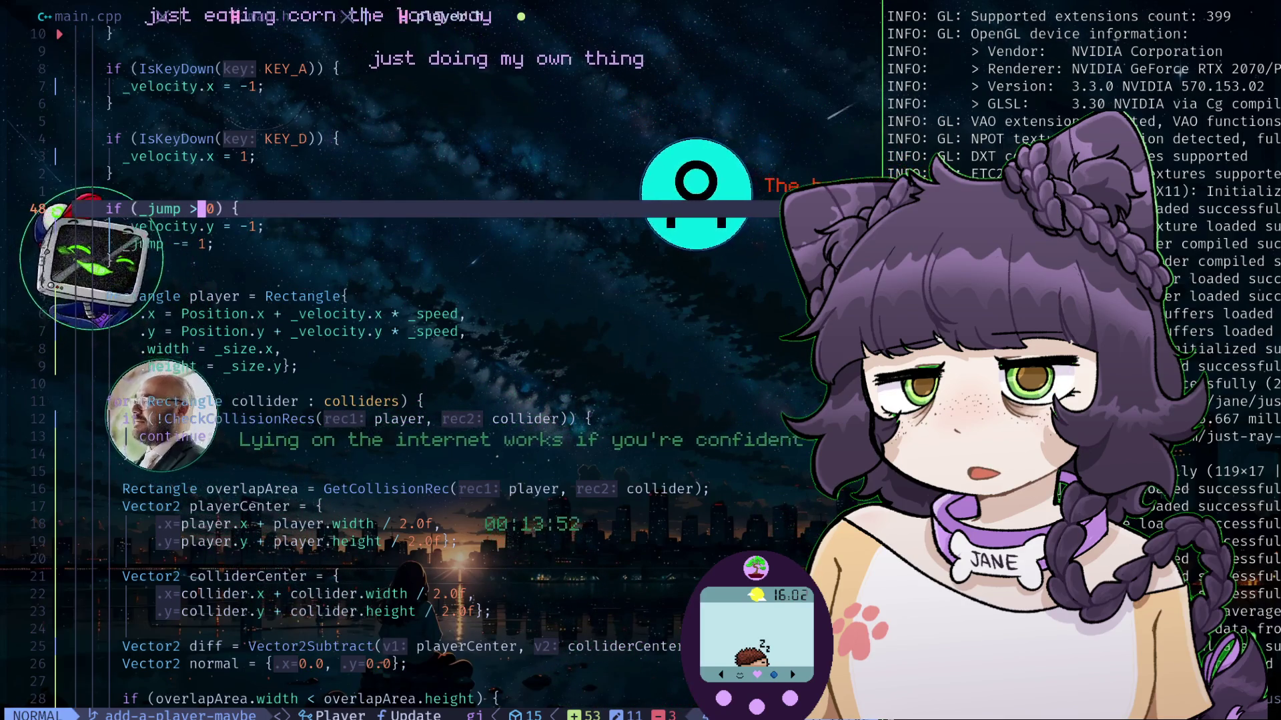
left_click_drag(201, 209, 127, 488)
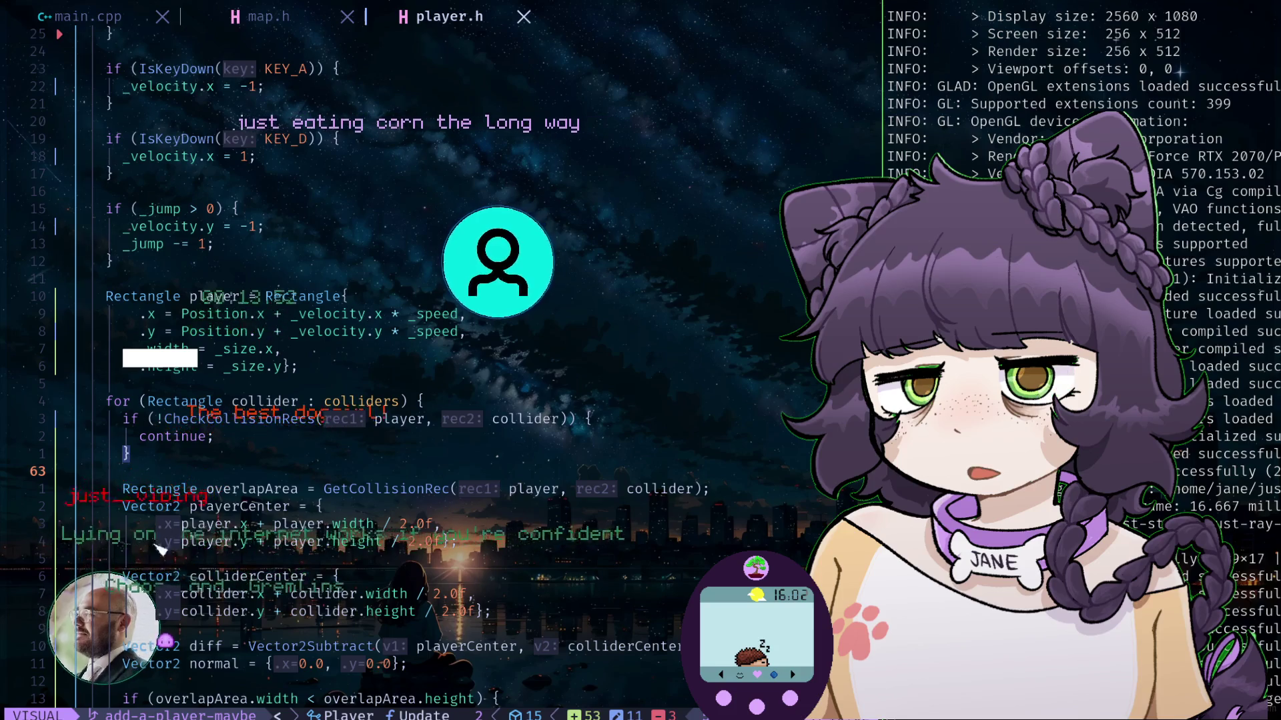
left_click(291, 366)
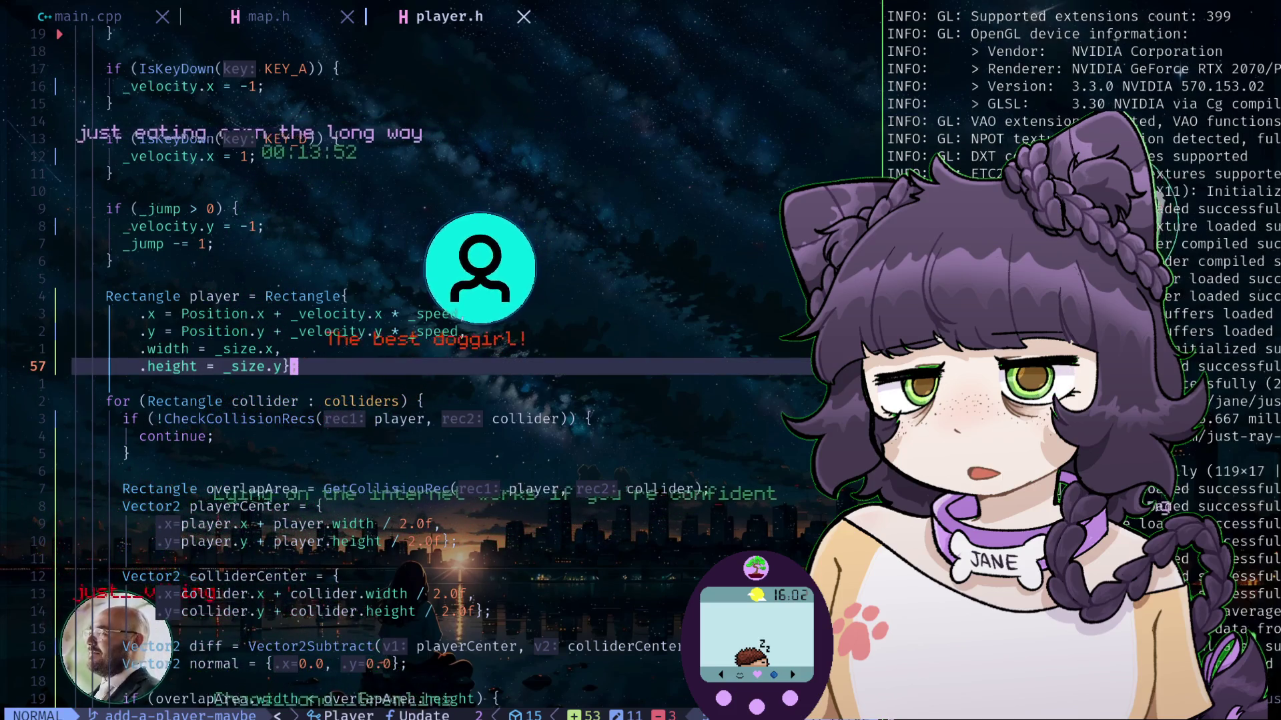
key("j")
key("j")
key("j")
key("j")
key("j")
key("space")
key("e")
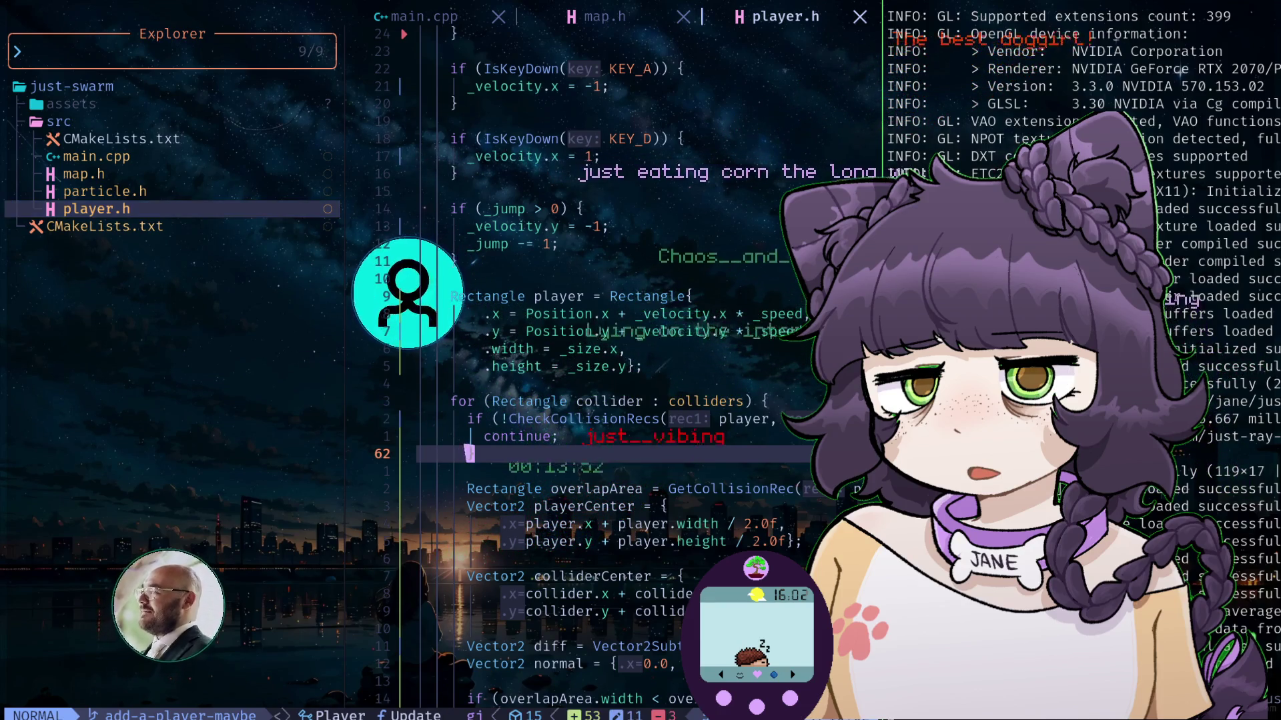
Step: Open map.h and insert a blank line above the constructor's platform push_back call
key("k")
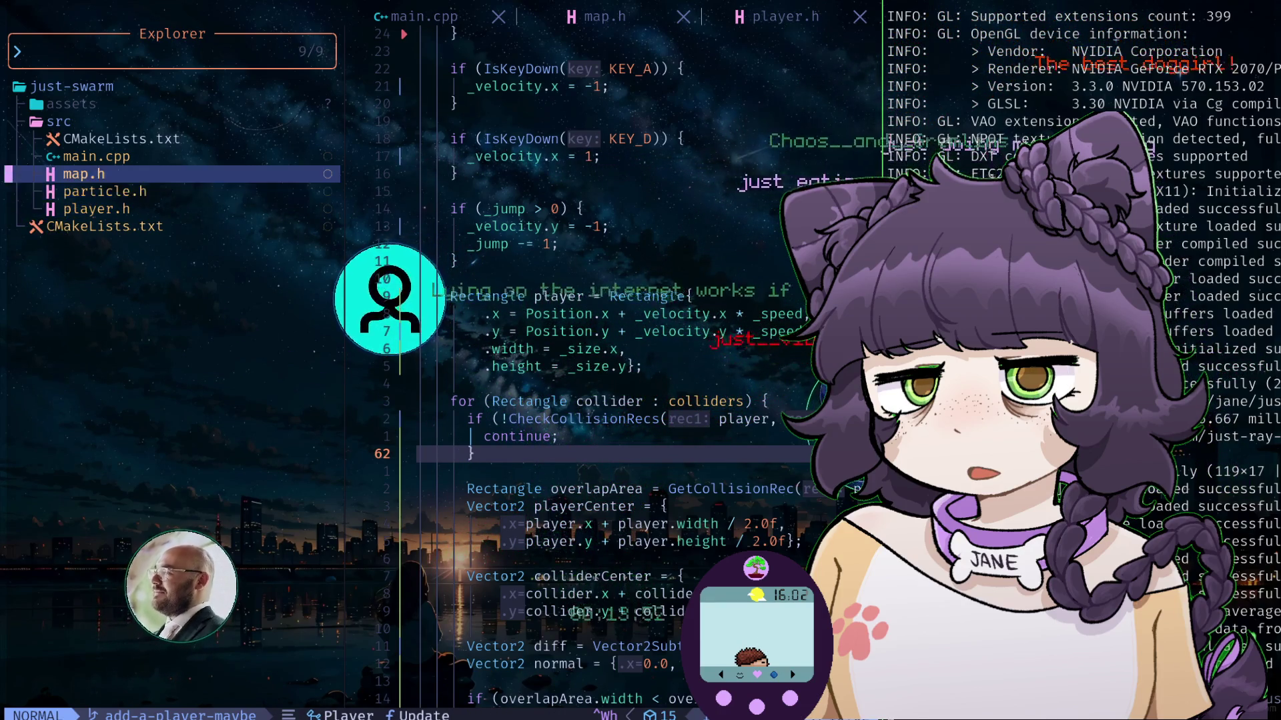
key("Return")
key("j")
key("j")
key("j")
key("j")
key("j")
key("j")
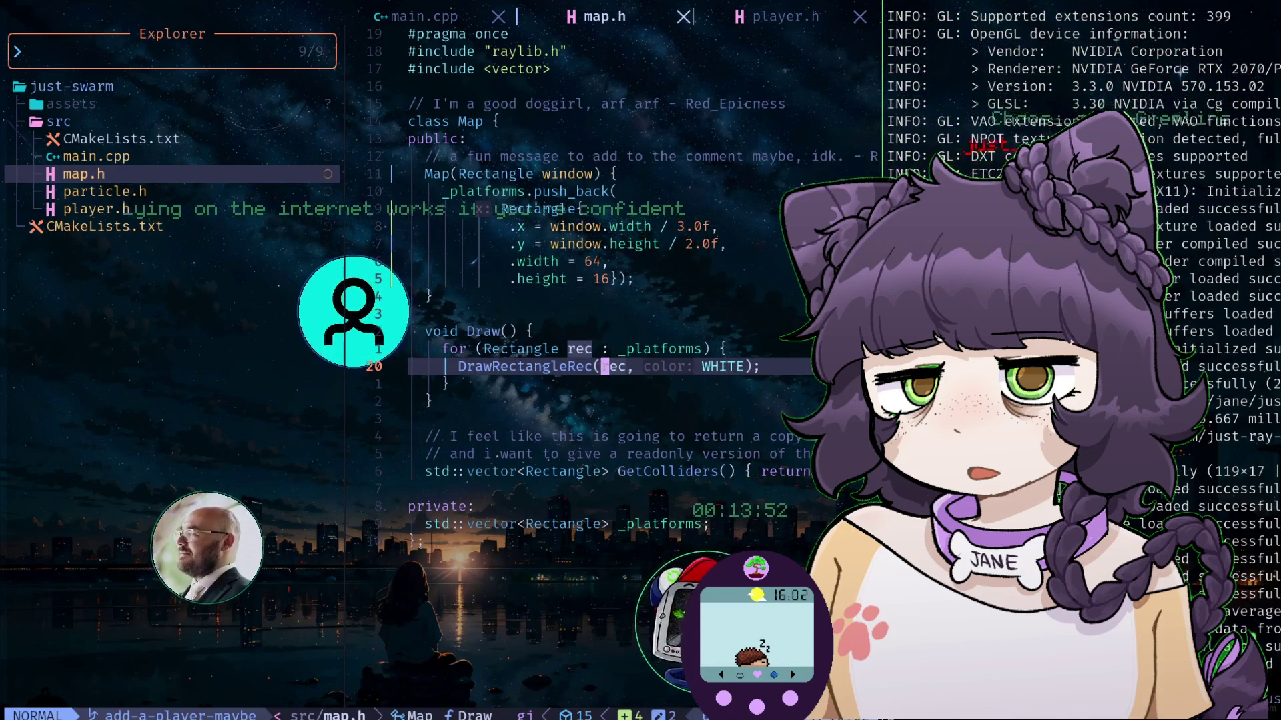
key("j")
key("j")
key("j")
key("j")
key("j")
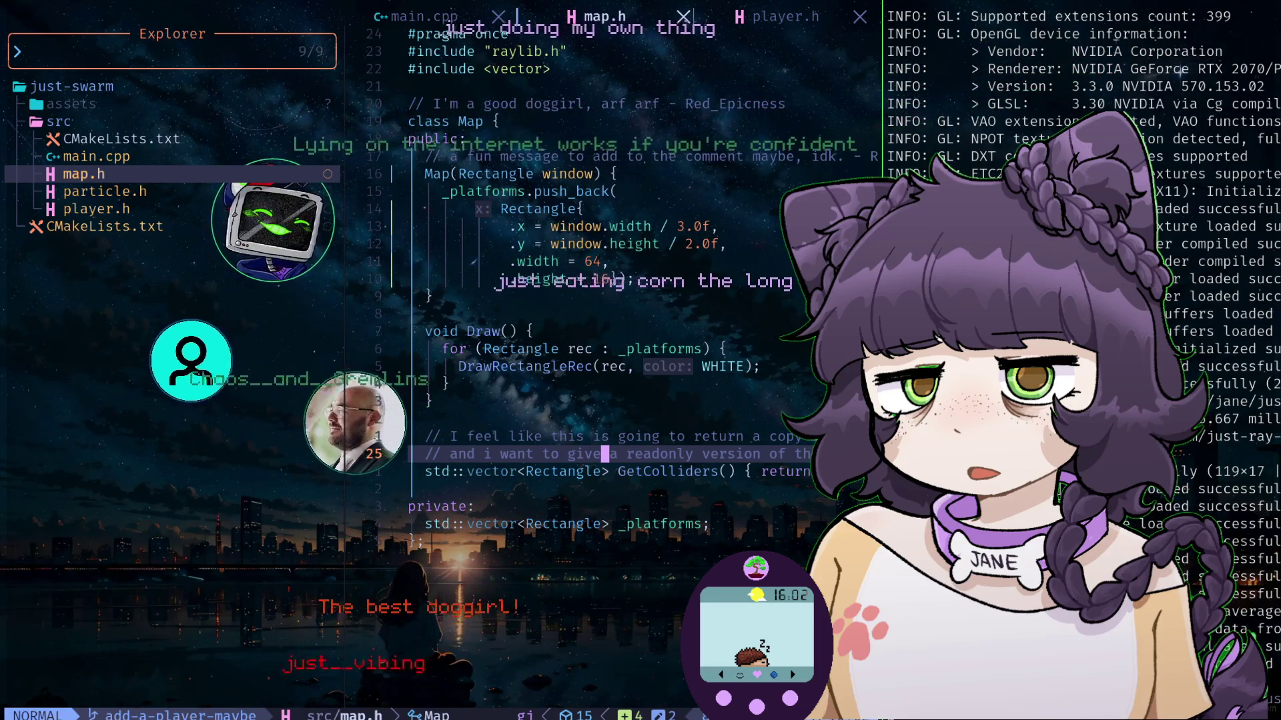
key("k")
key("k")
key("k")
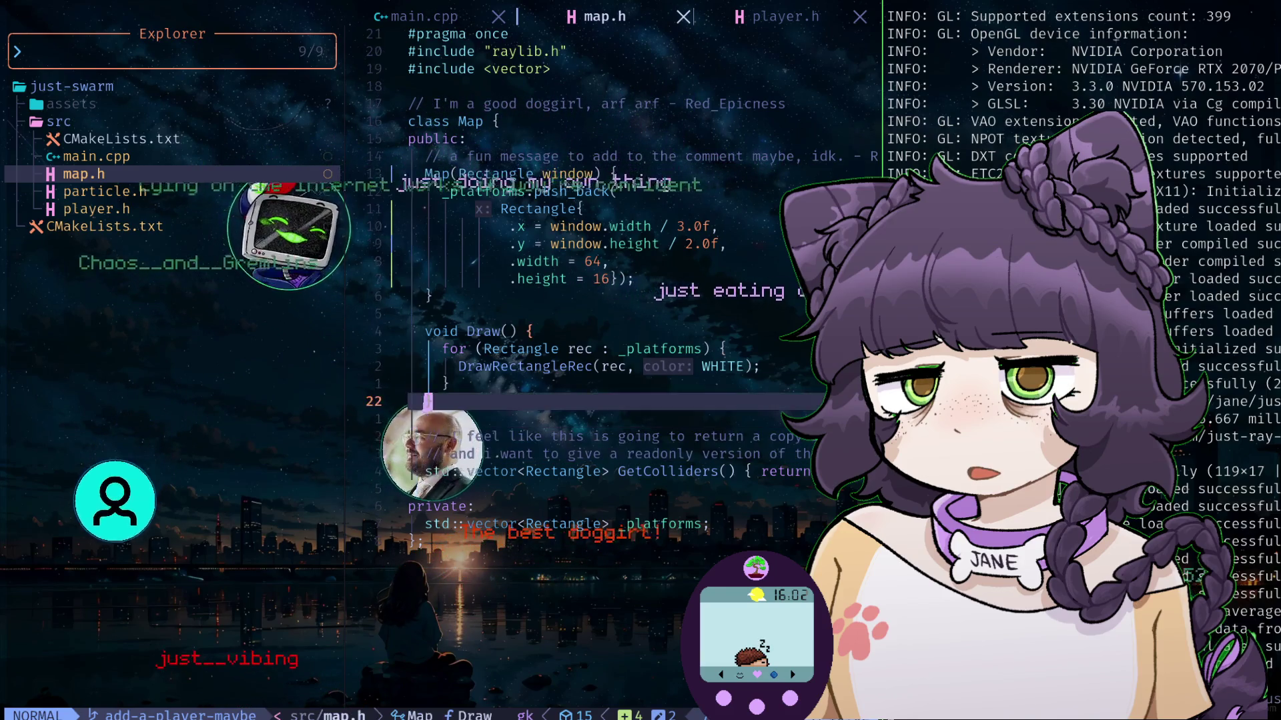
key("k")
key("k")
key("k")
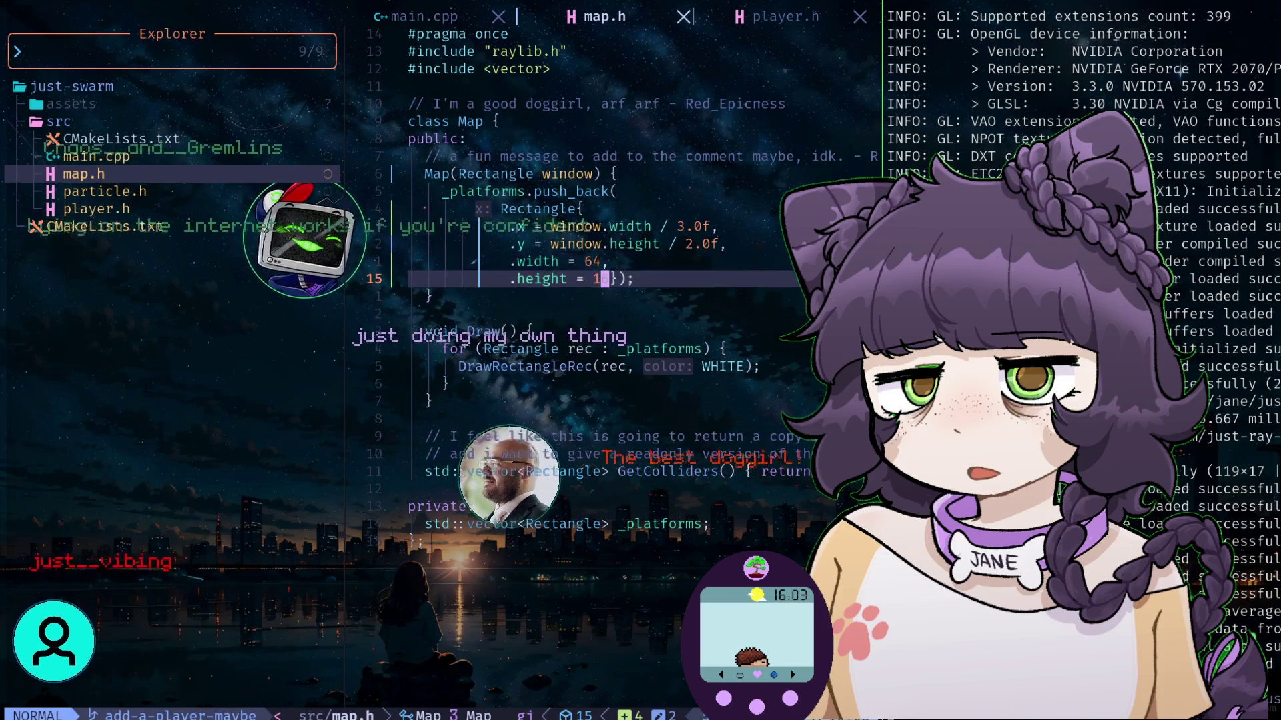
key("k")
key("k")
key("k")
key("k")
key("k")
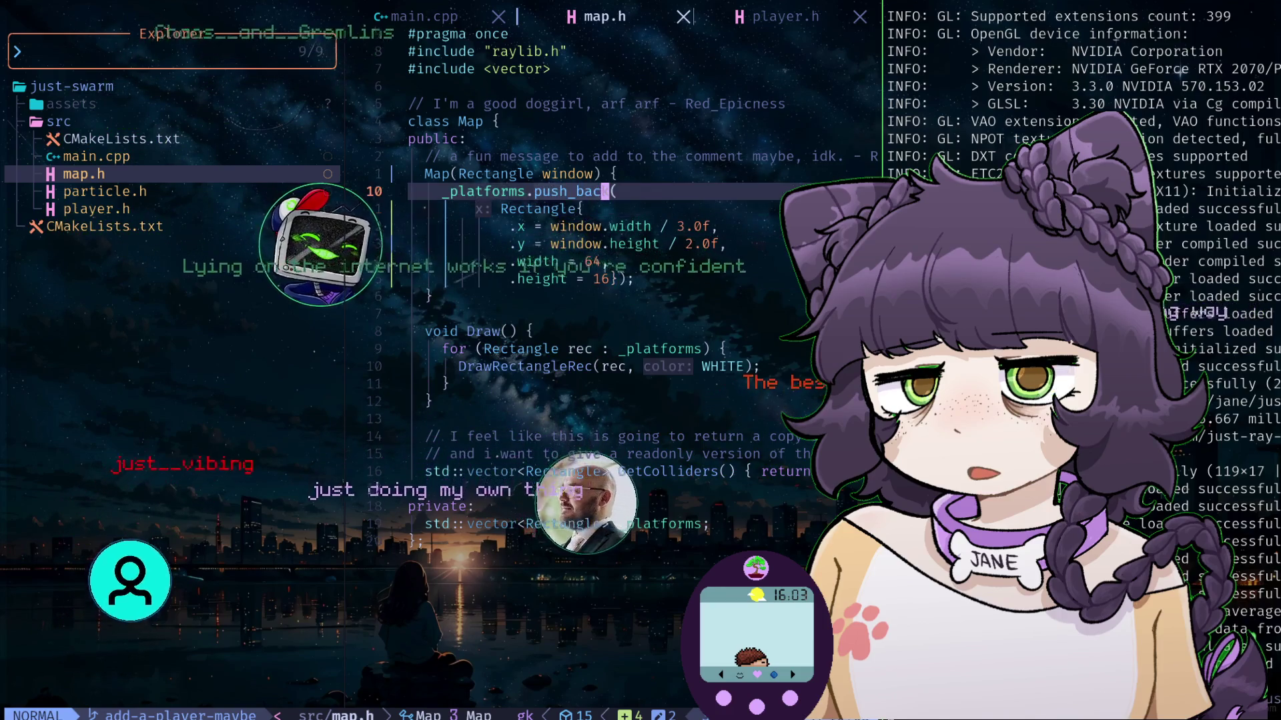
key("O")
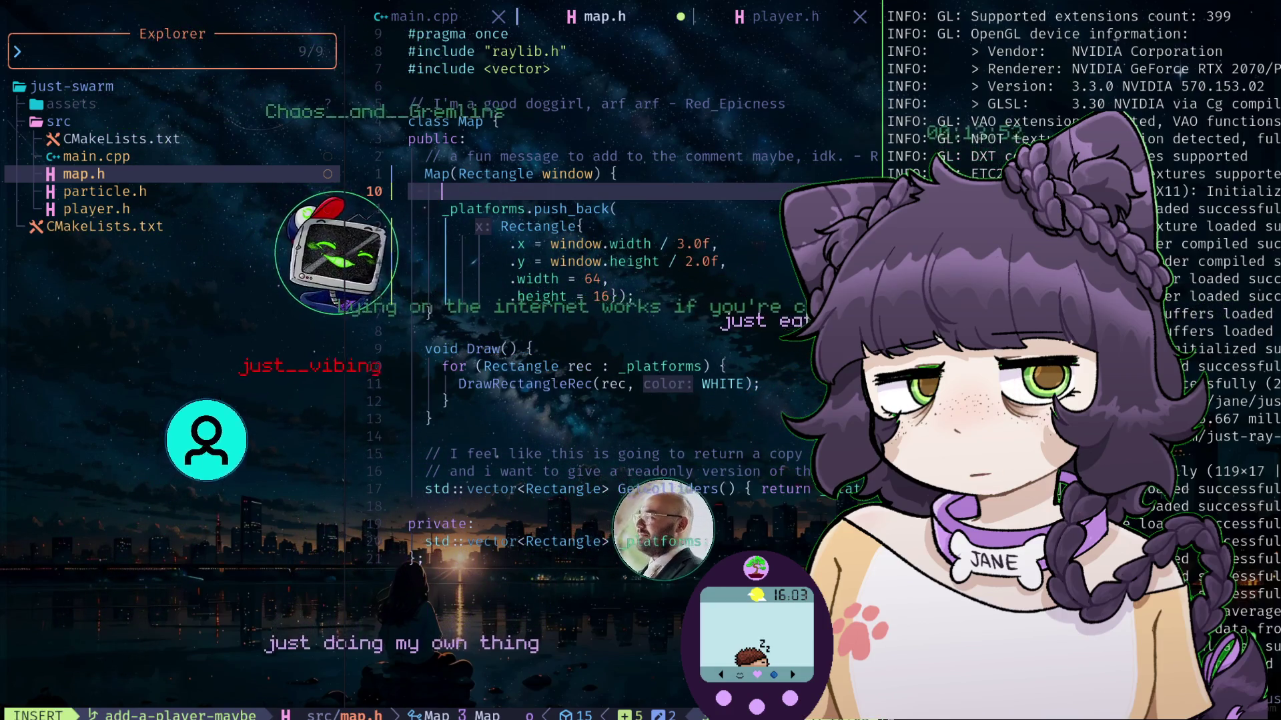
Step: Declare int y = window.height; above the platform push_back in the Map constructor
type("while")
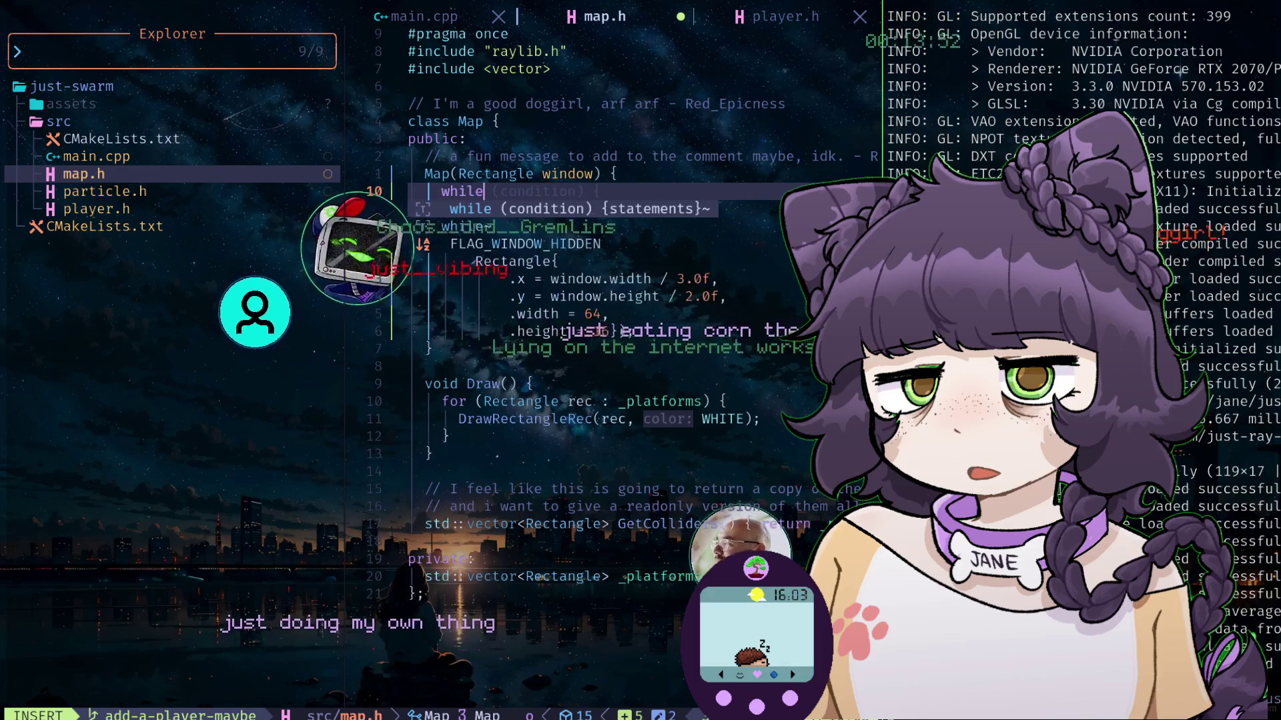
key("BackSpace")
key("BackSpace")
key("BackSpace")
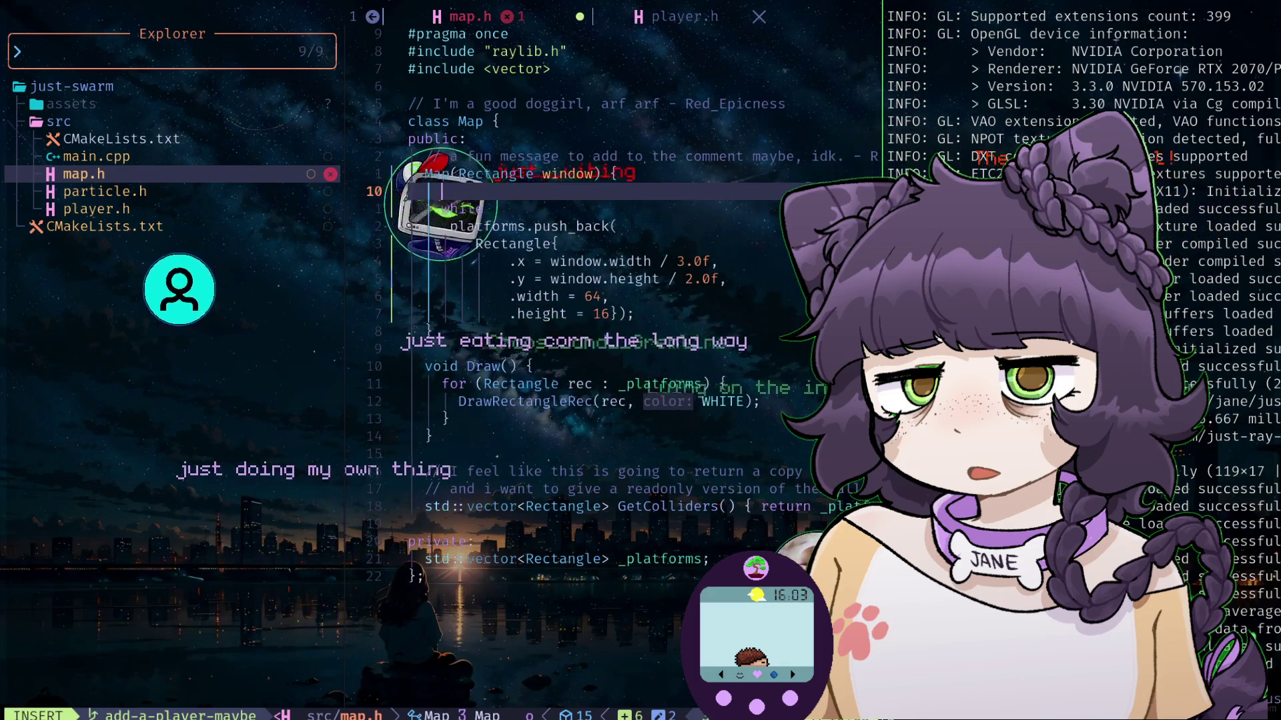
type("int ")
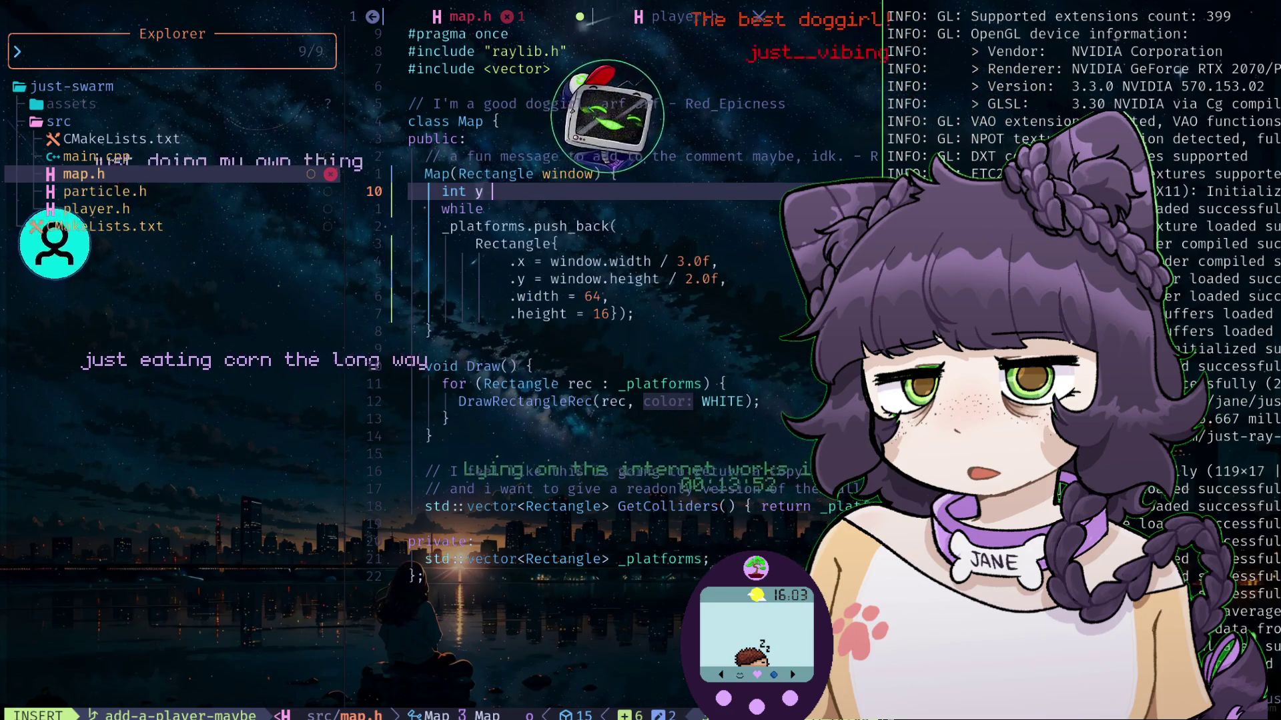
type("y = 0")
key("BackSpace")
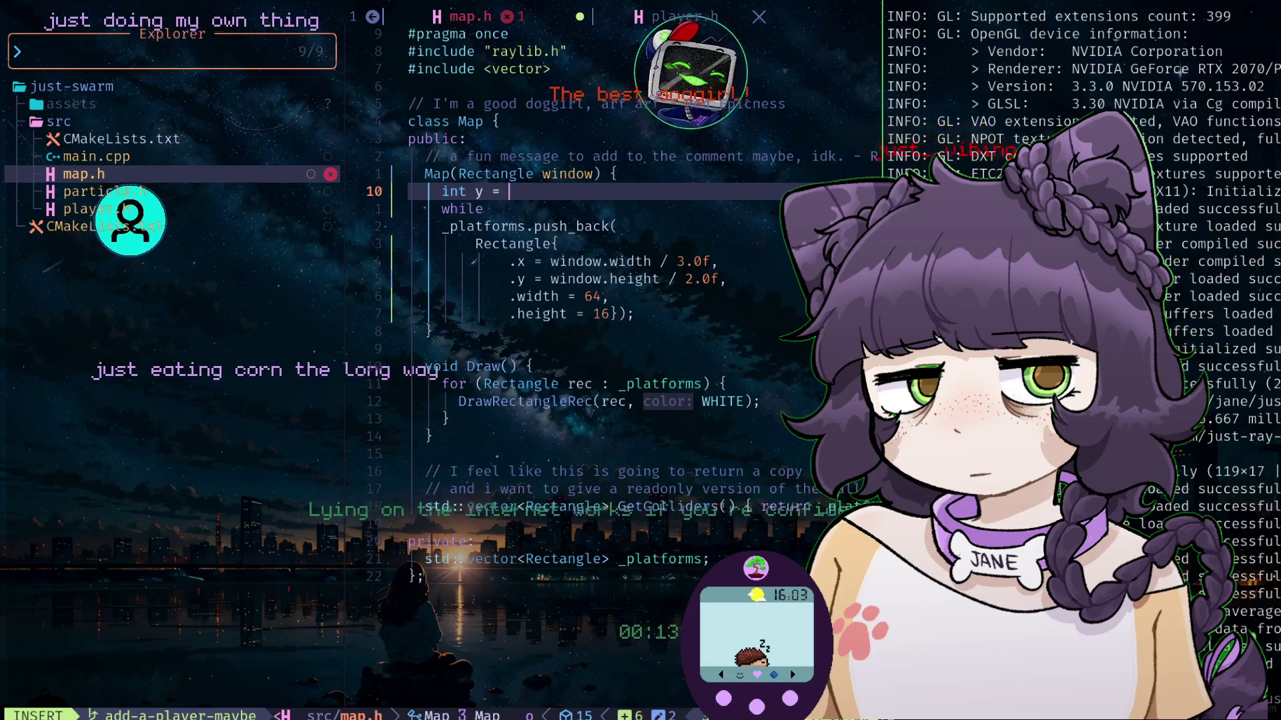
type("window.he")
key("Tab")
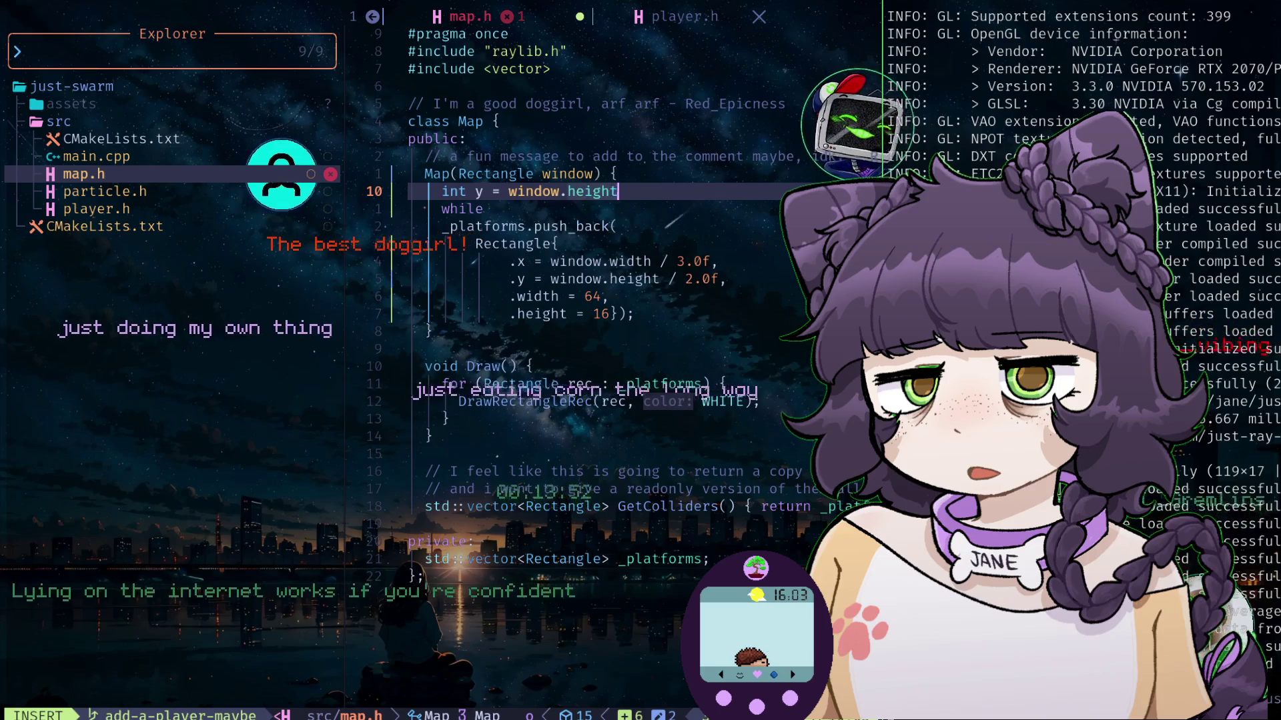
type(";")
key("Return")
Step: Add a while (y > 0) loop whose body decrements y by 8
type("while (")
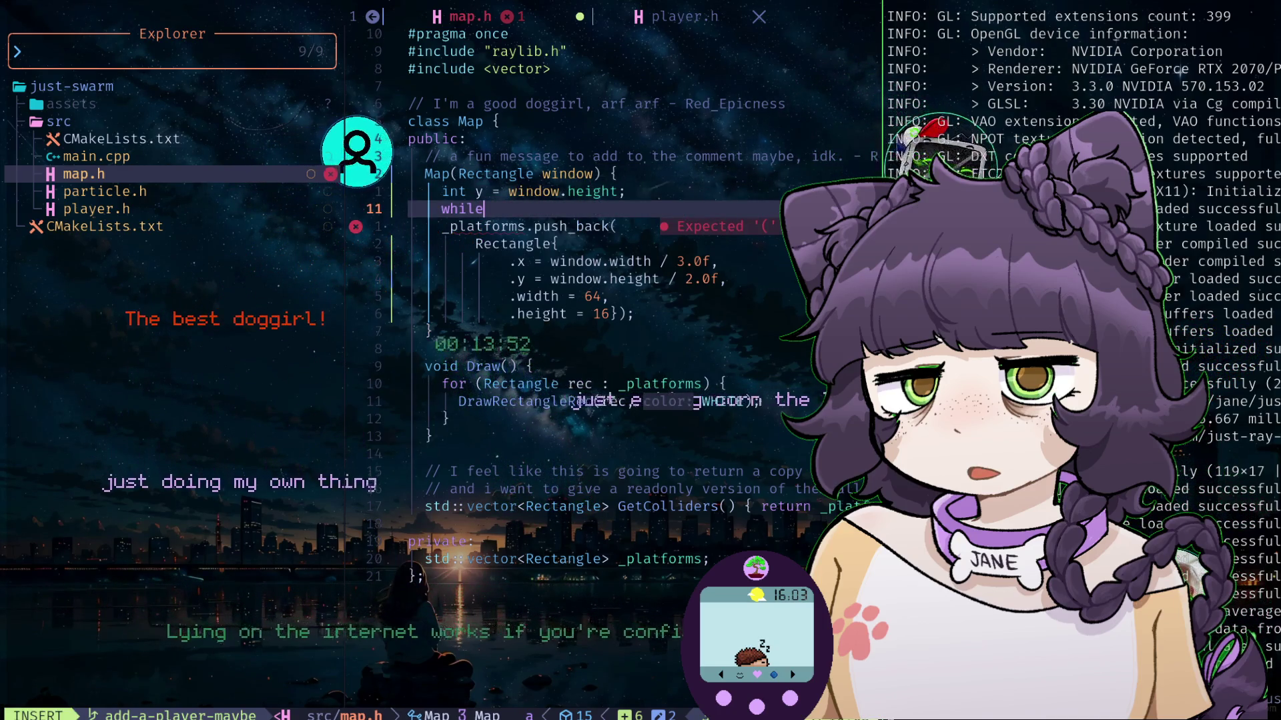
type("y > ")
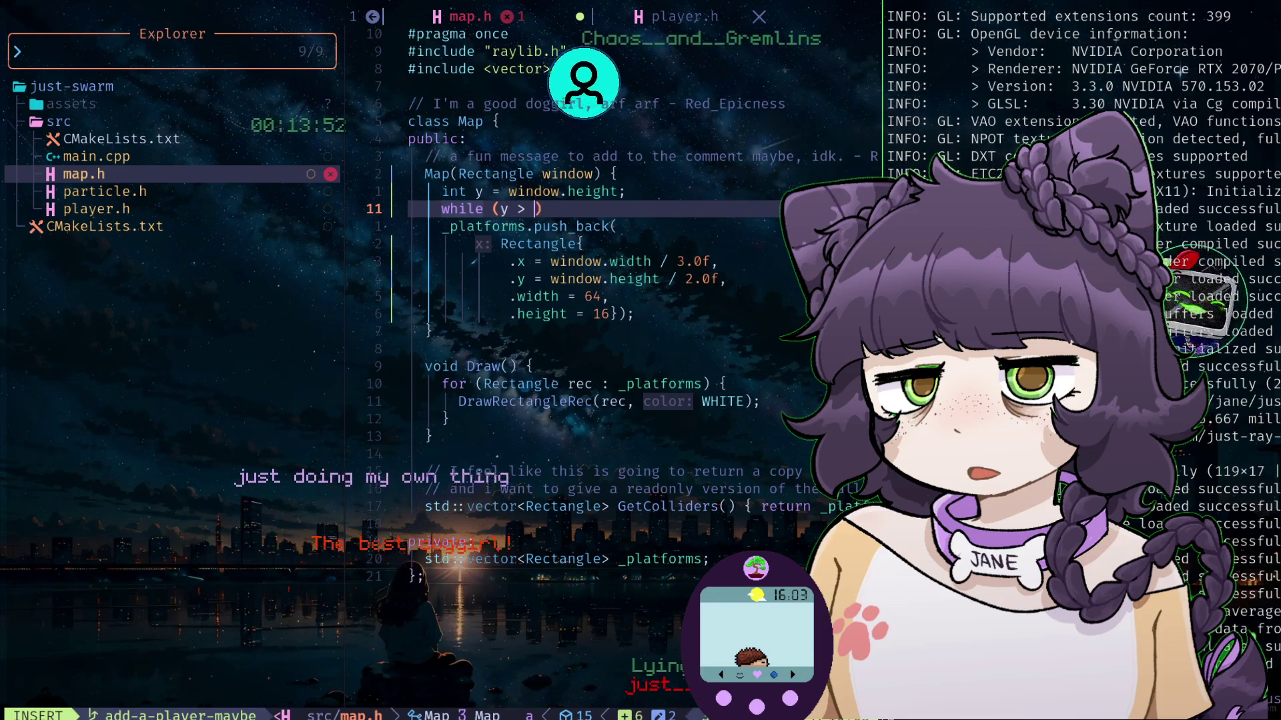
type("0) ")
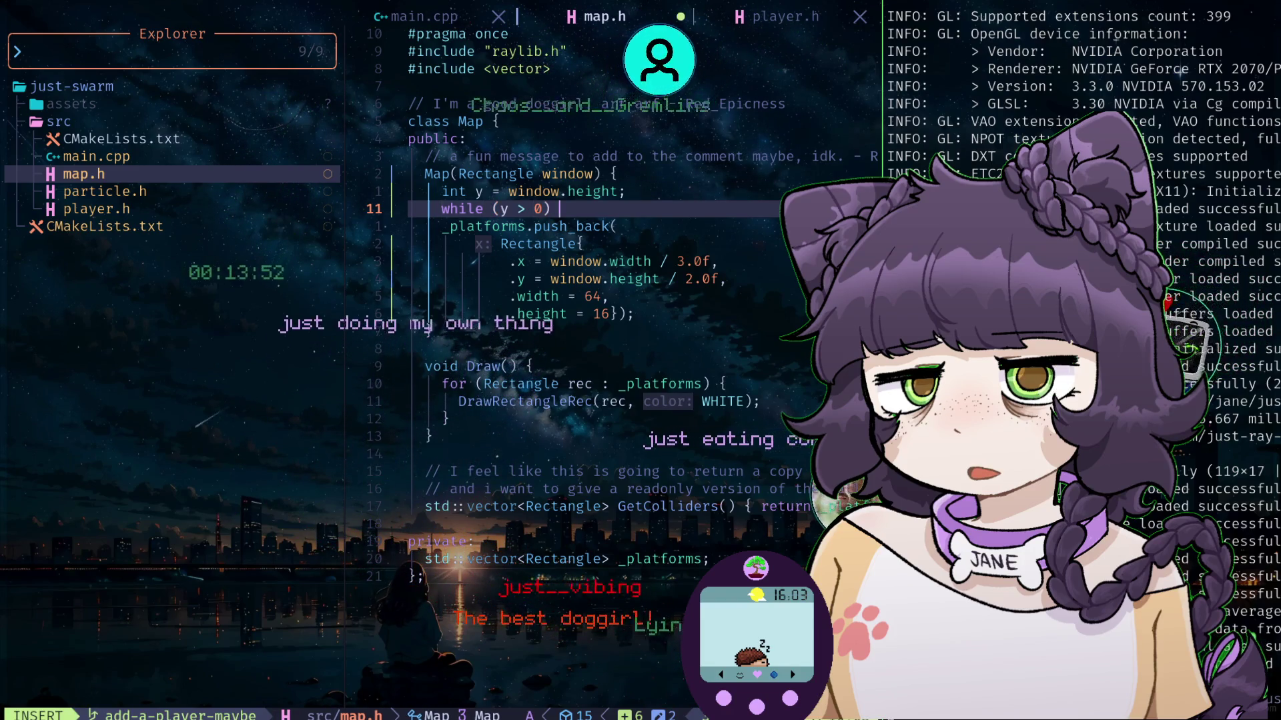
type("{")
key("Return")
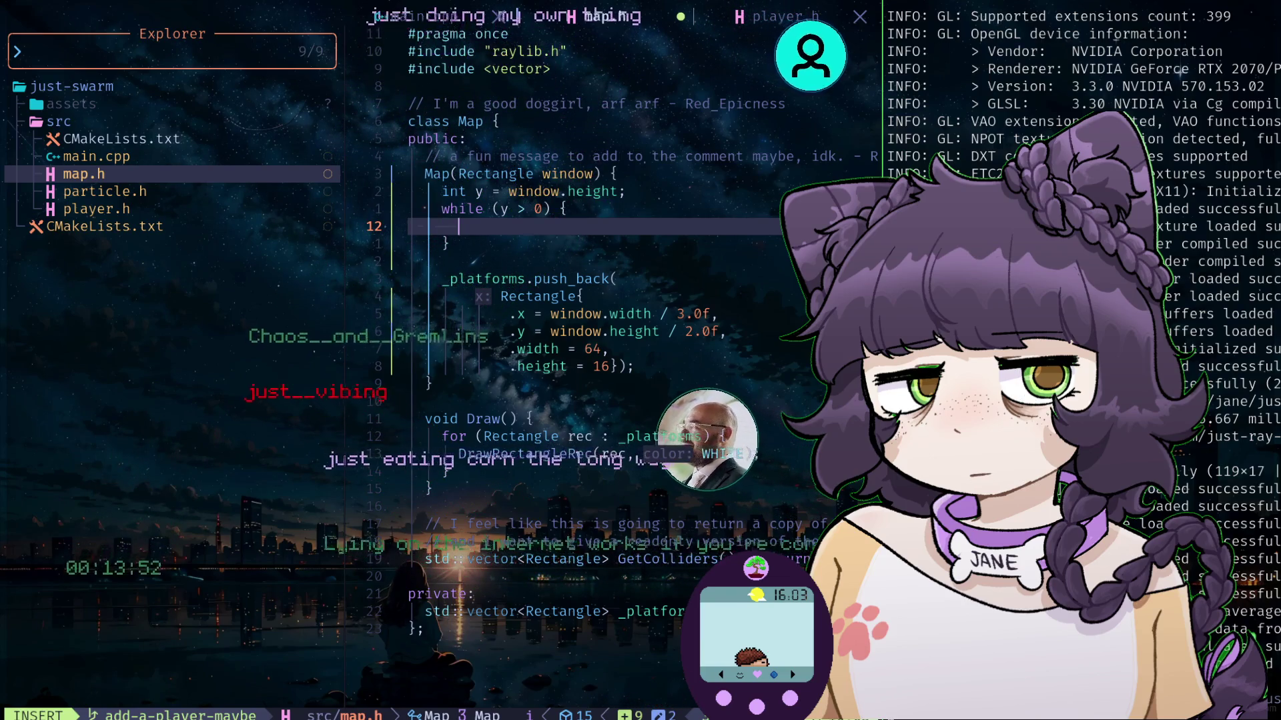
type("y -= 1")
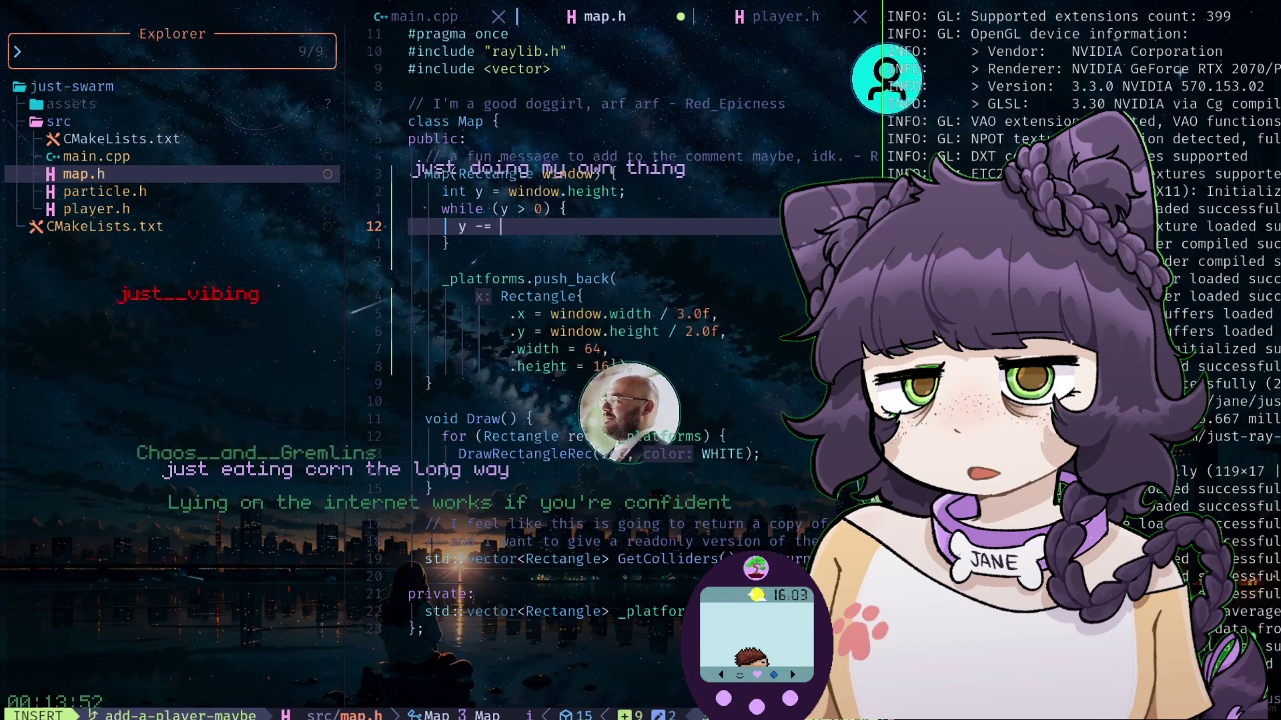
key("BackSpace")
key("BackSpace")
type("8")
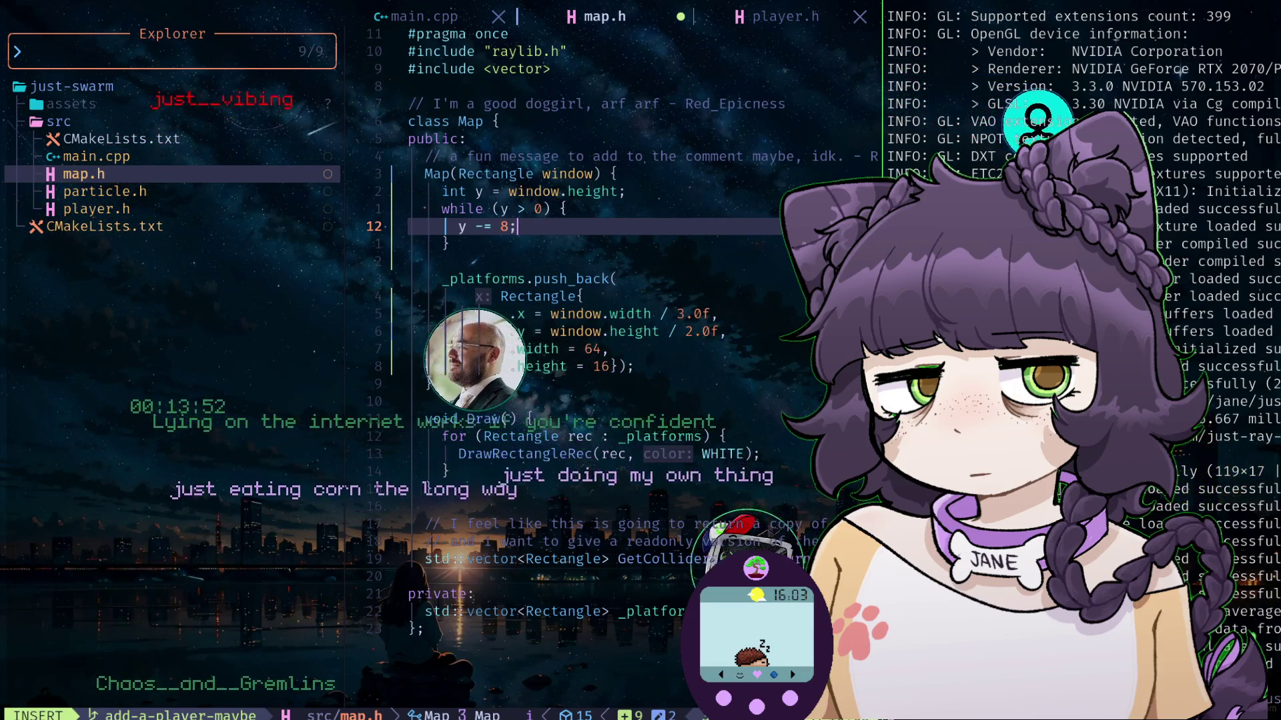
type(";")
key("Escape")
key("k")
Step: Visually select the Rectangle initializer block through the .height = 16 line
key("j")
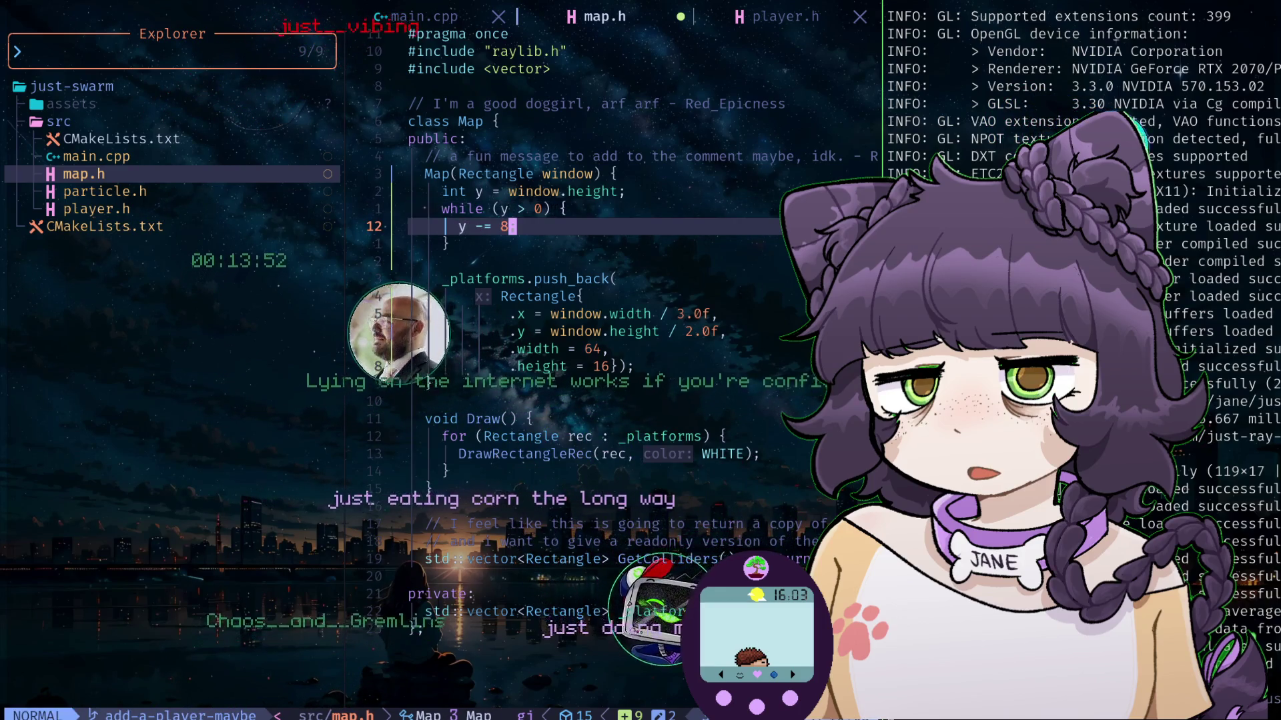
key("j")
key("j")
key("j")
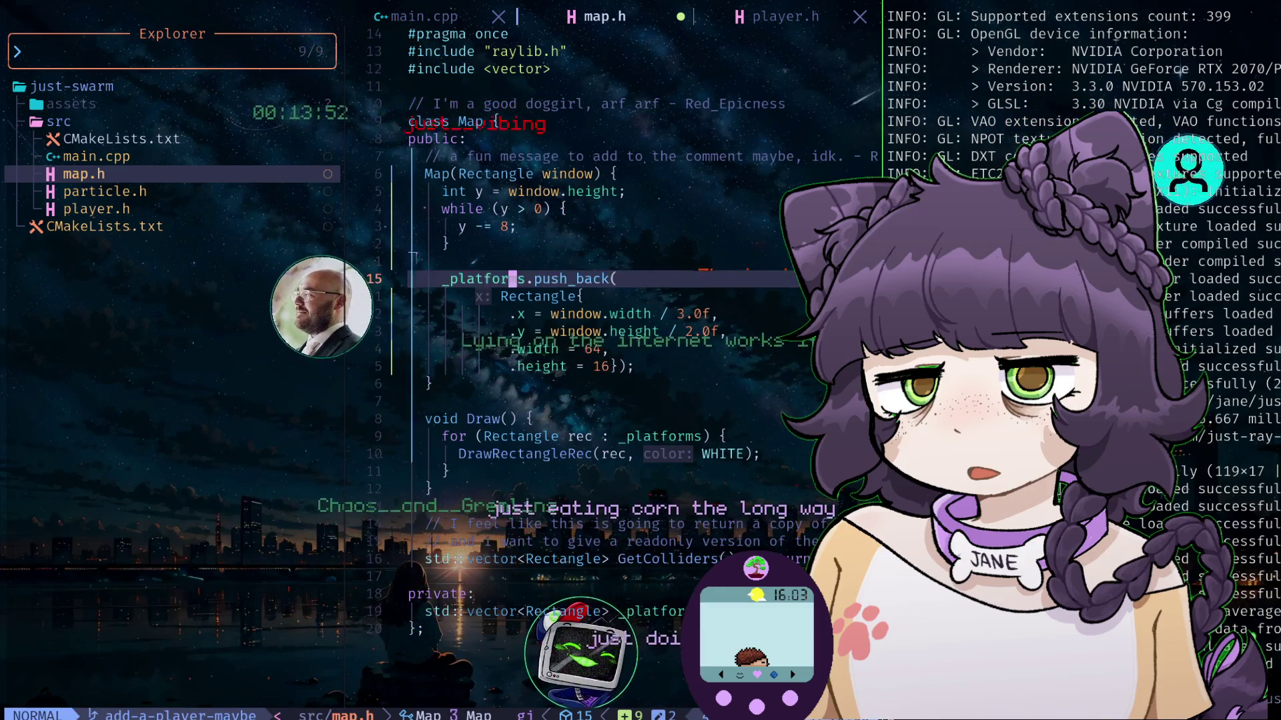
key("v")
key("j")
key("j")
key("j")
key("j")
key("dollar")
Step: Paste a copy of the Rectangle block into the while loop and change the decrement to 32
key("y")
key("k")
key("k")
key("k")
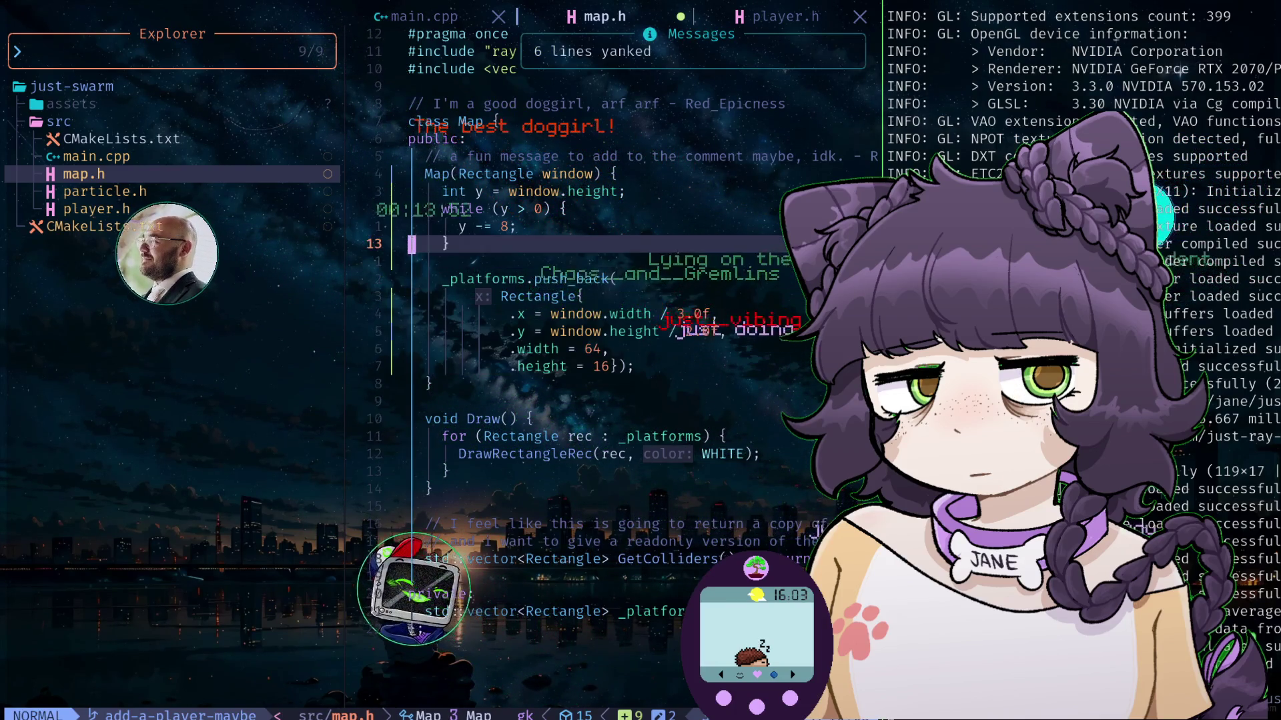
key("p")
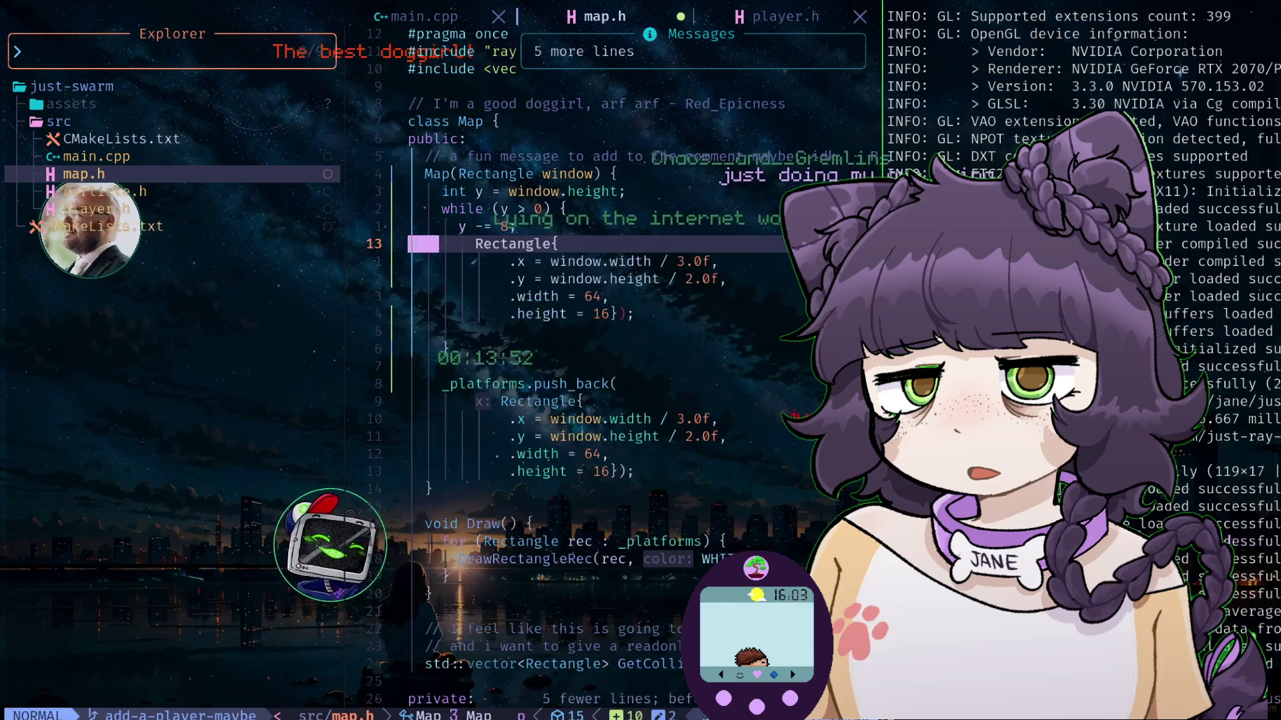
key("u")
left_click(503, 226)
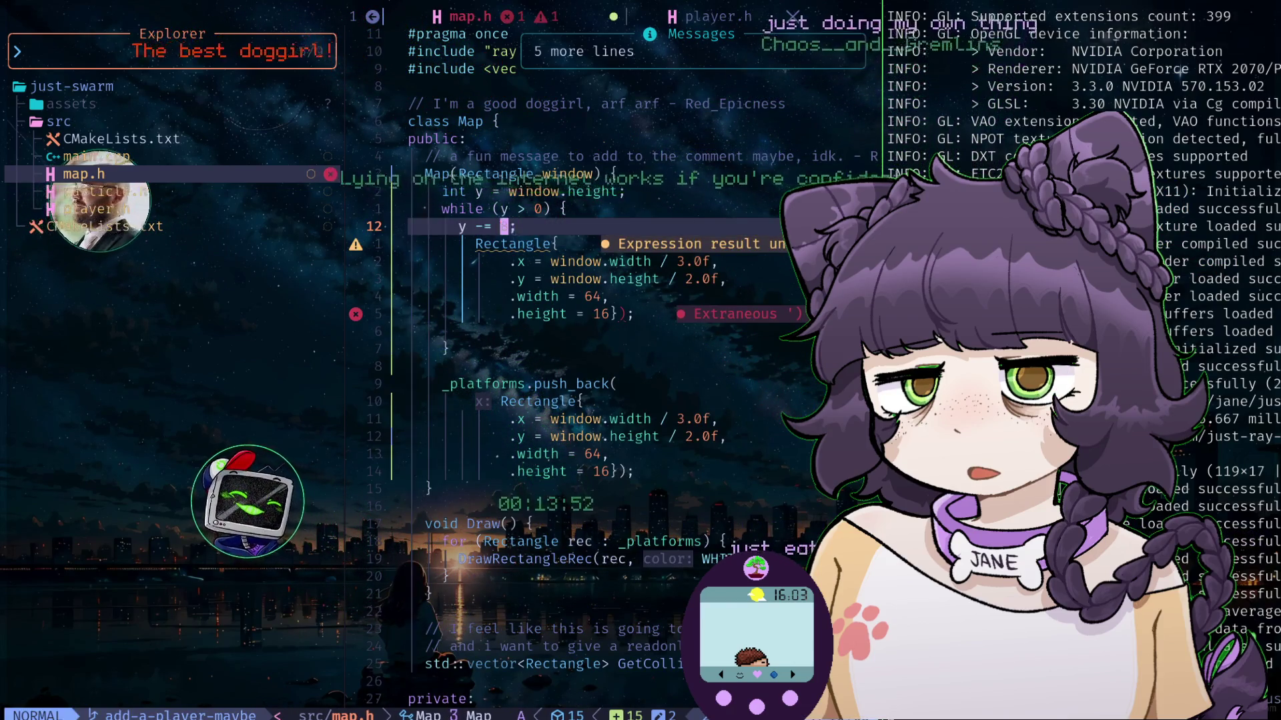
key("s")
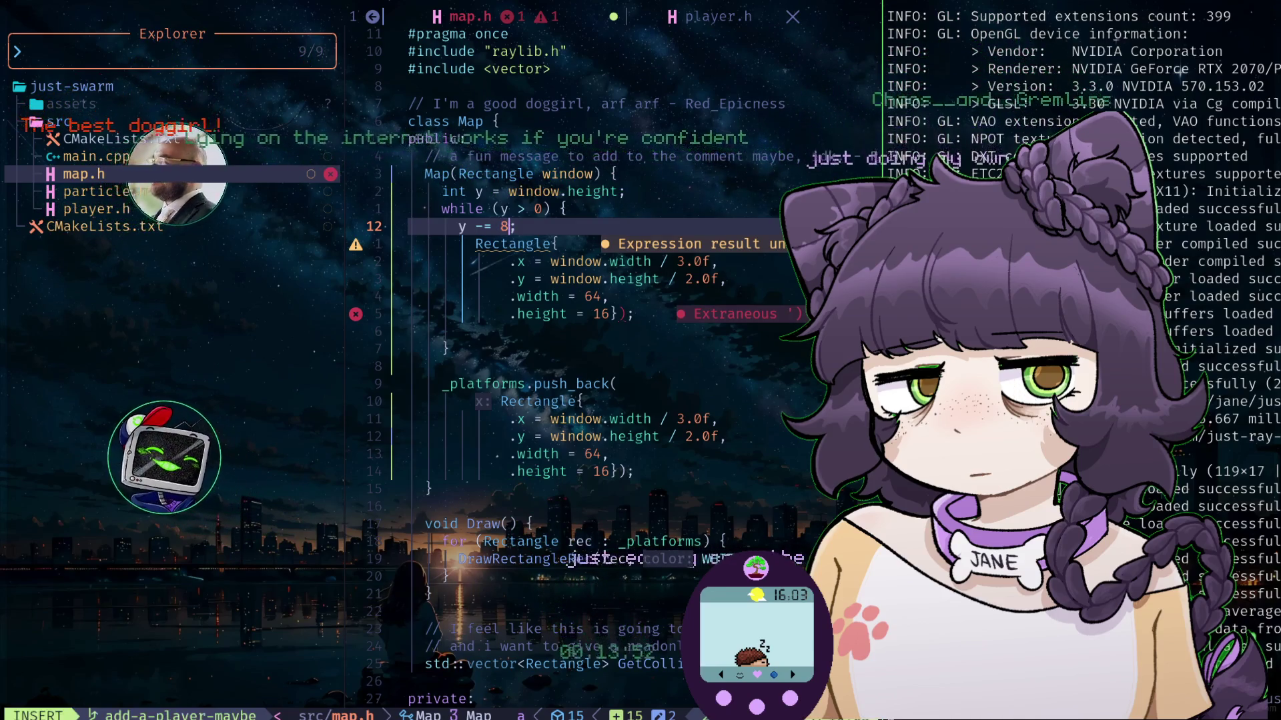
type("32")
key("Escape")
Step: Change the decrement to 50, then 64, and delete the trial Rectangle copy
key("j")
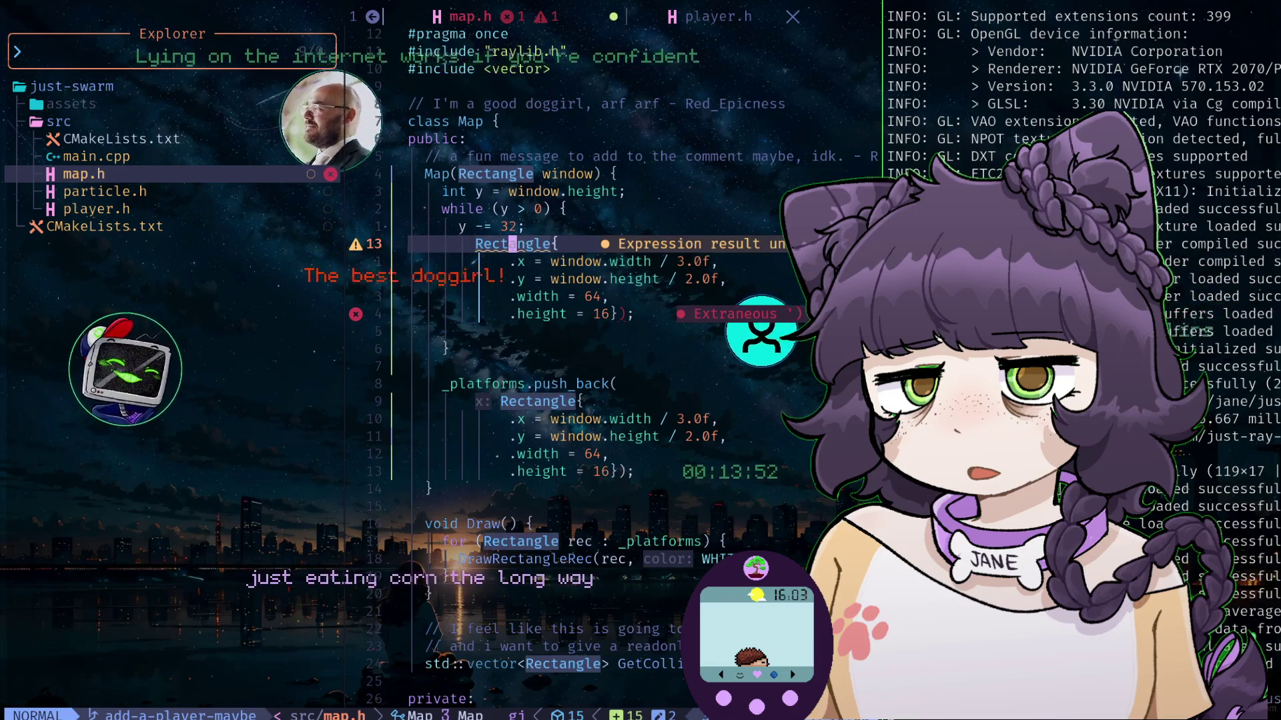
type("kciw50")
key("Escape")
key("g")
key("j")
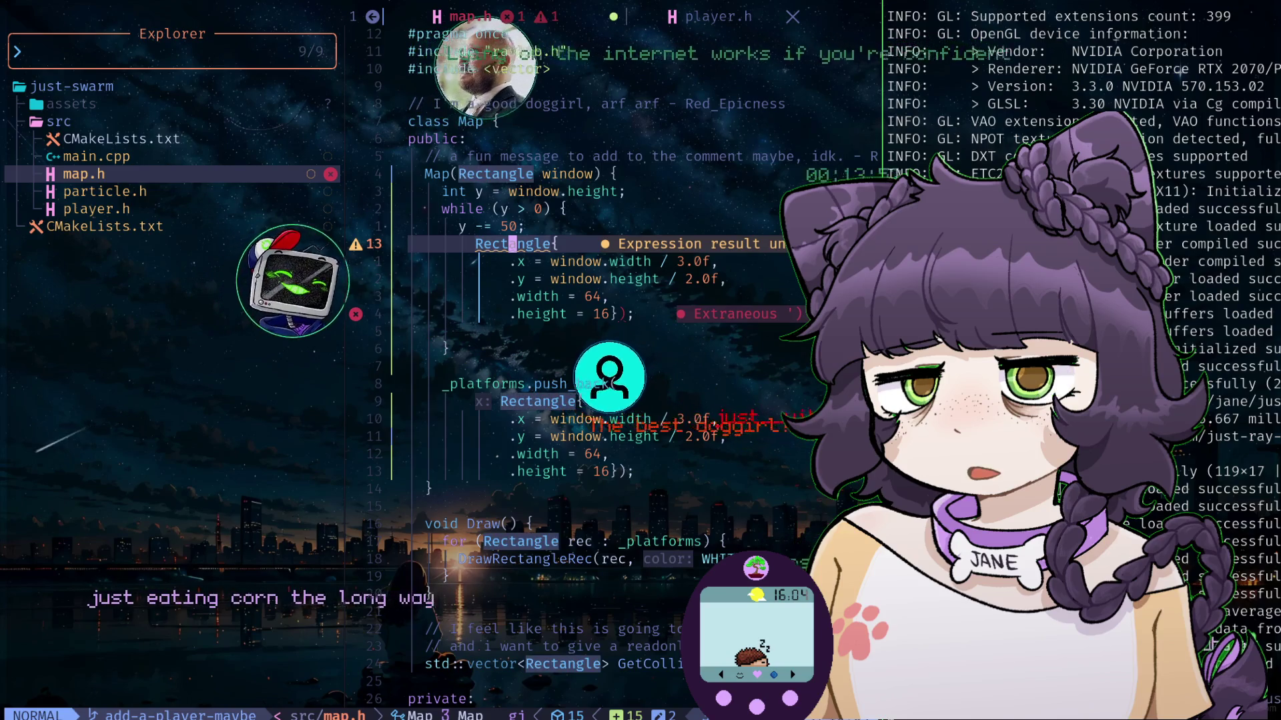
type("k")
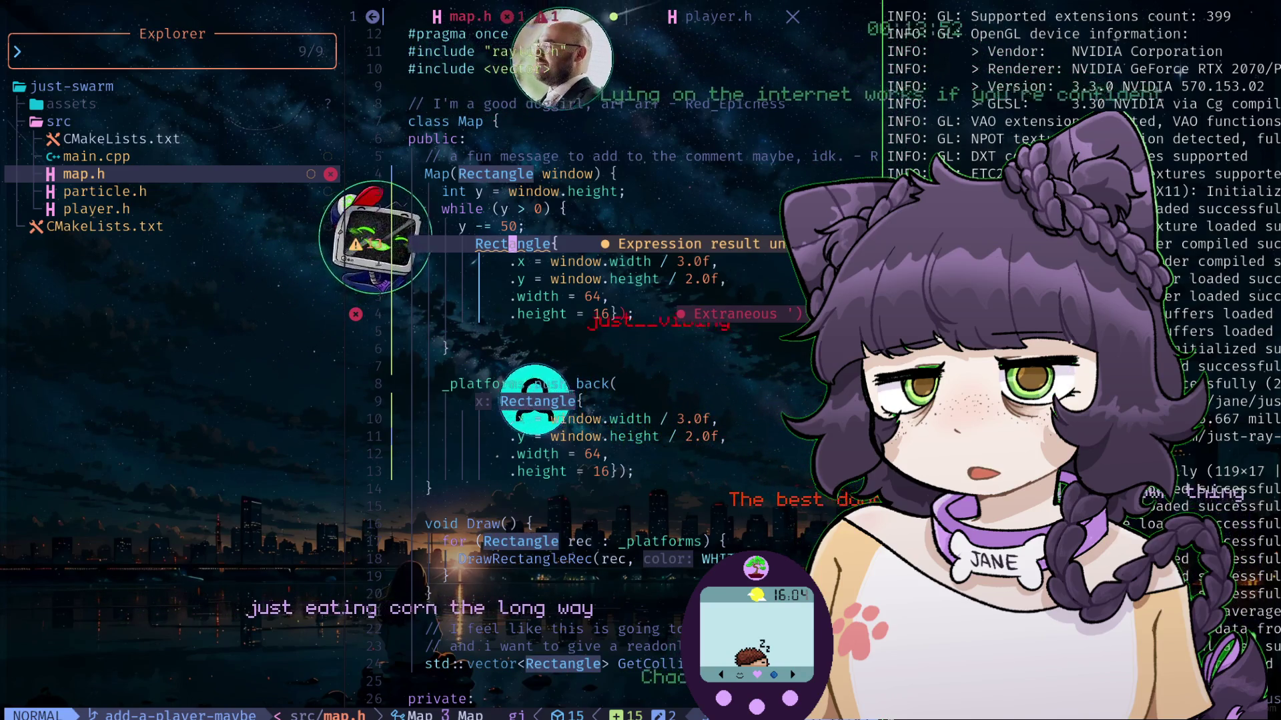
type("cw64")
key("Escape")
key("g")
key("j")
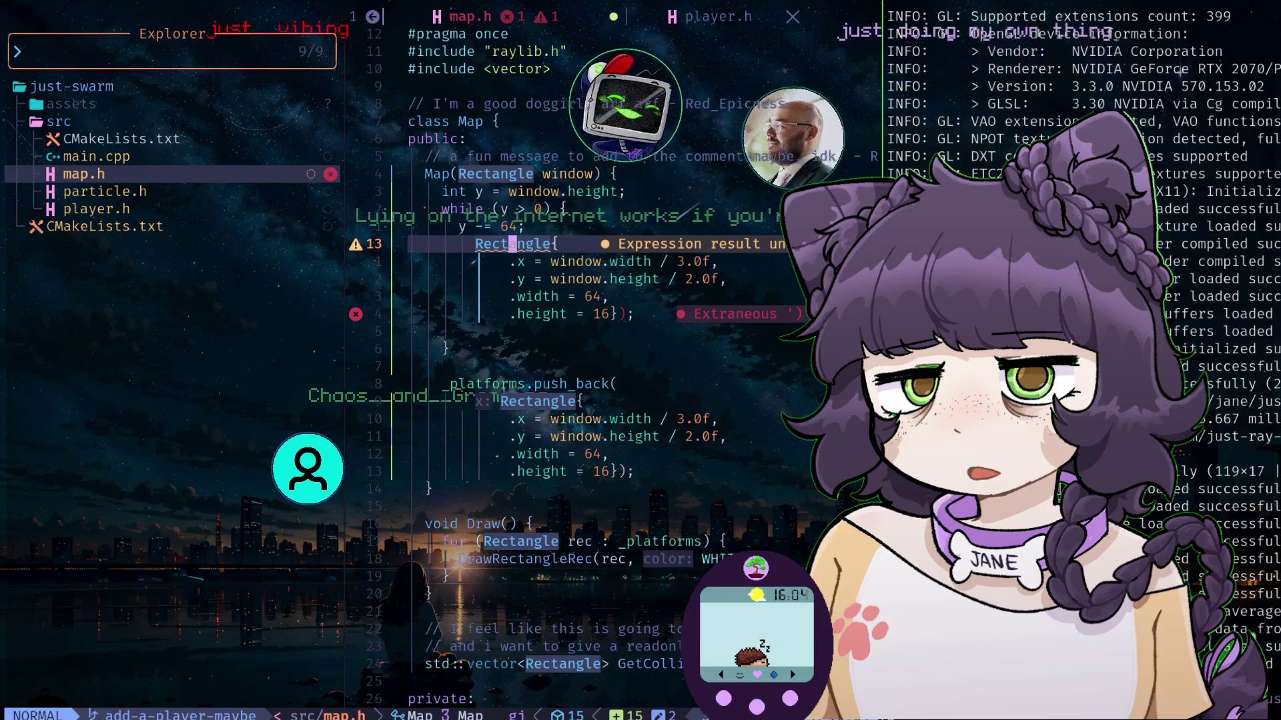
key("d")
key("}")
Step: Move the _platforms.push_back block inside the loop and remove the leftover empty line
key("j")
key("j")
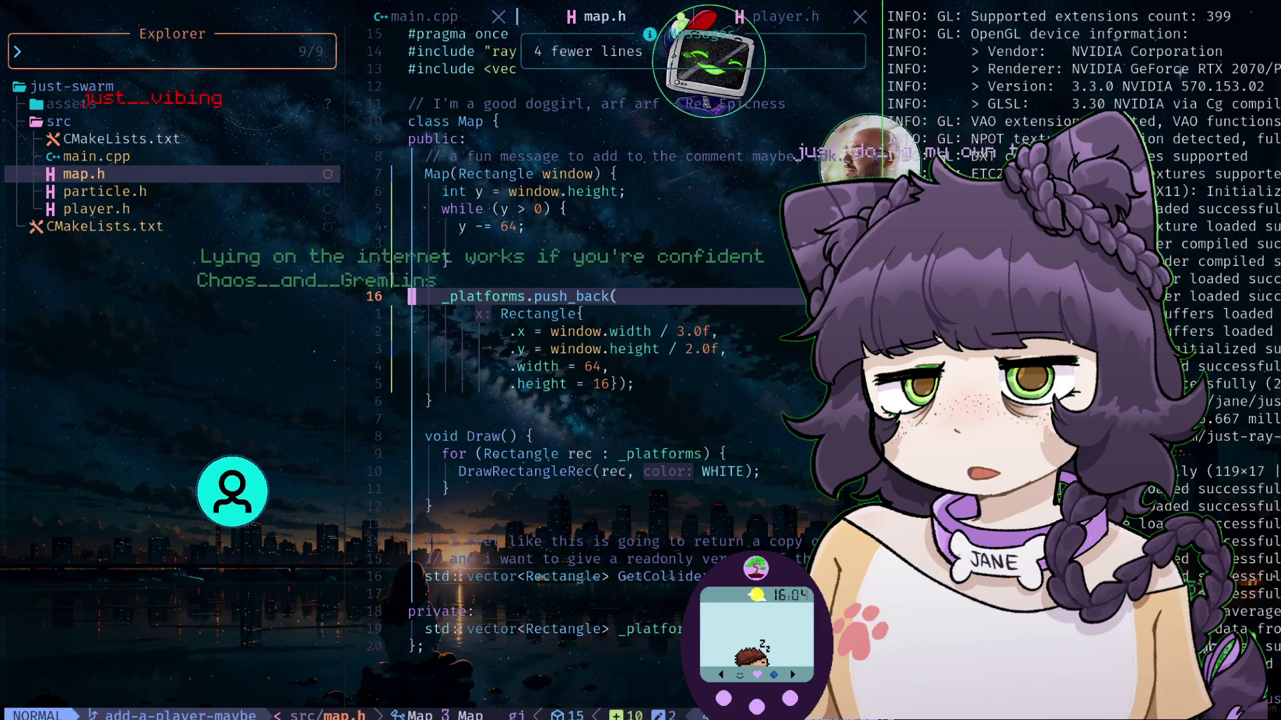
key("v")
key("j")
key("j")
key("j")
key("j")
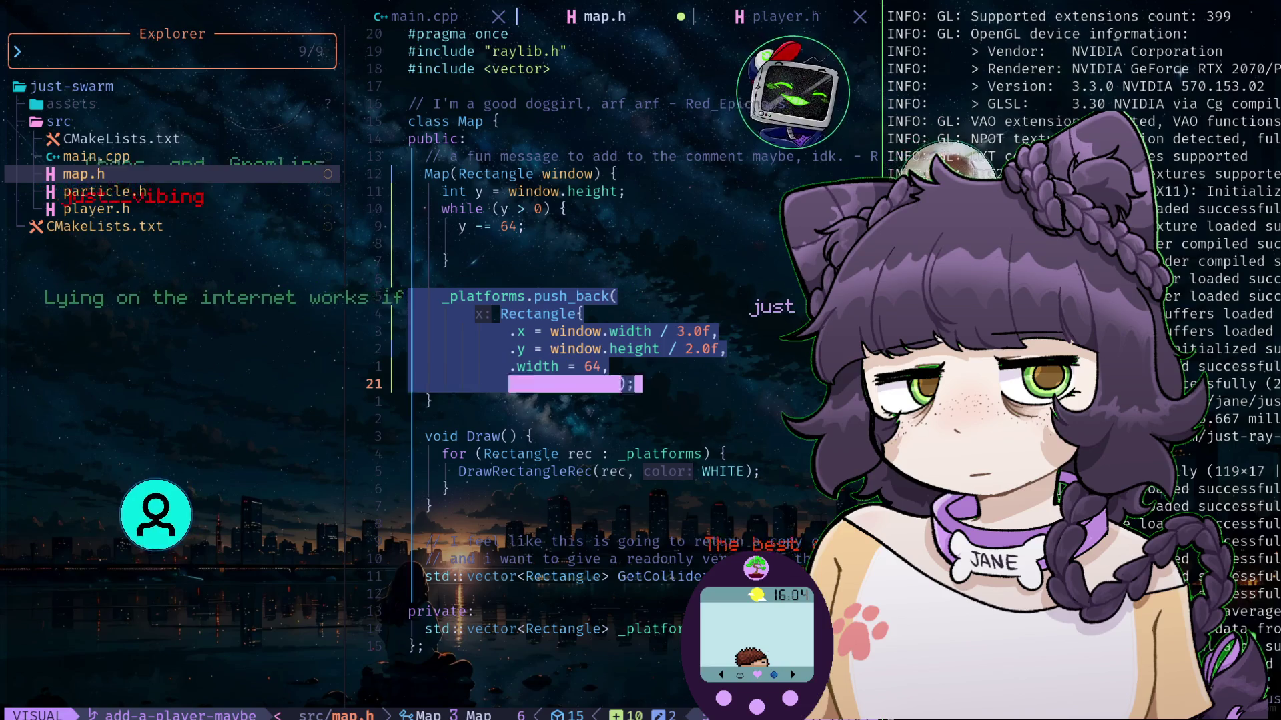
key("d")
key("k")
key("k")
key("k")
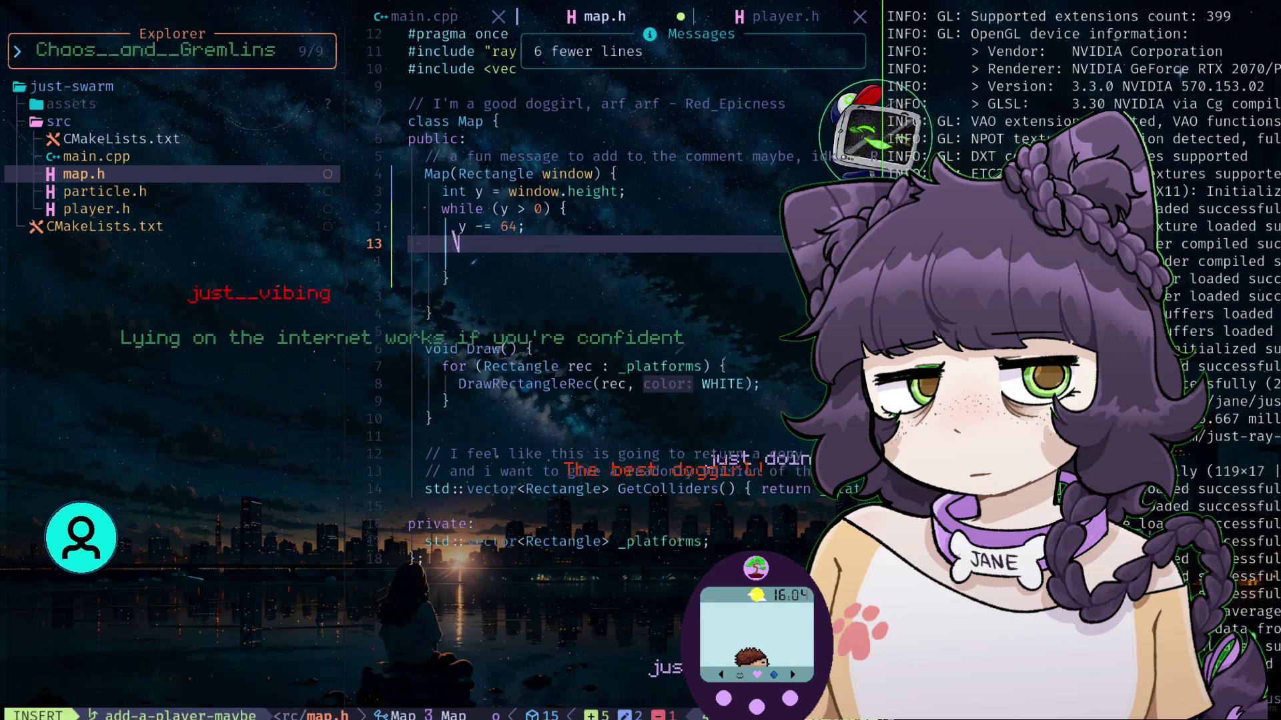
key("p")
key("j")
key("j")
key("j")
key("j")
key("j")
key("j")
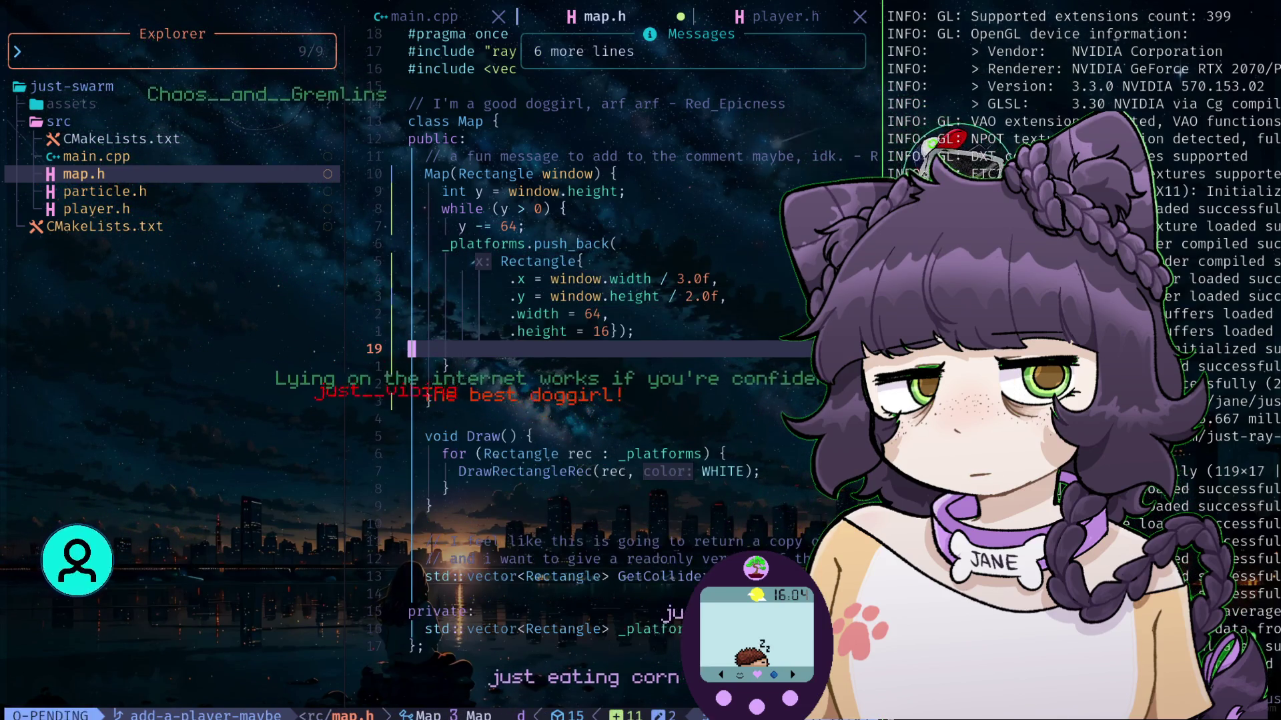
key("d")
key("d")
key("d")
key("d")
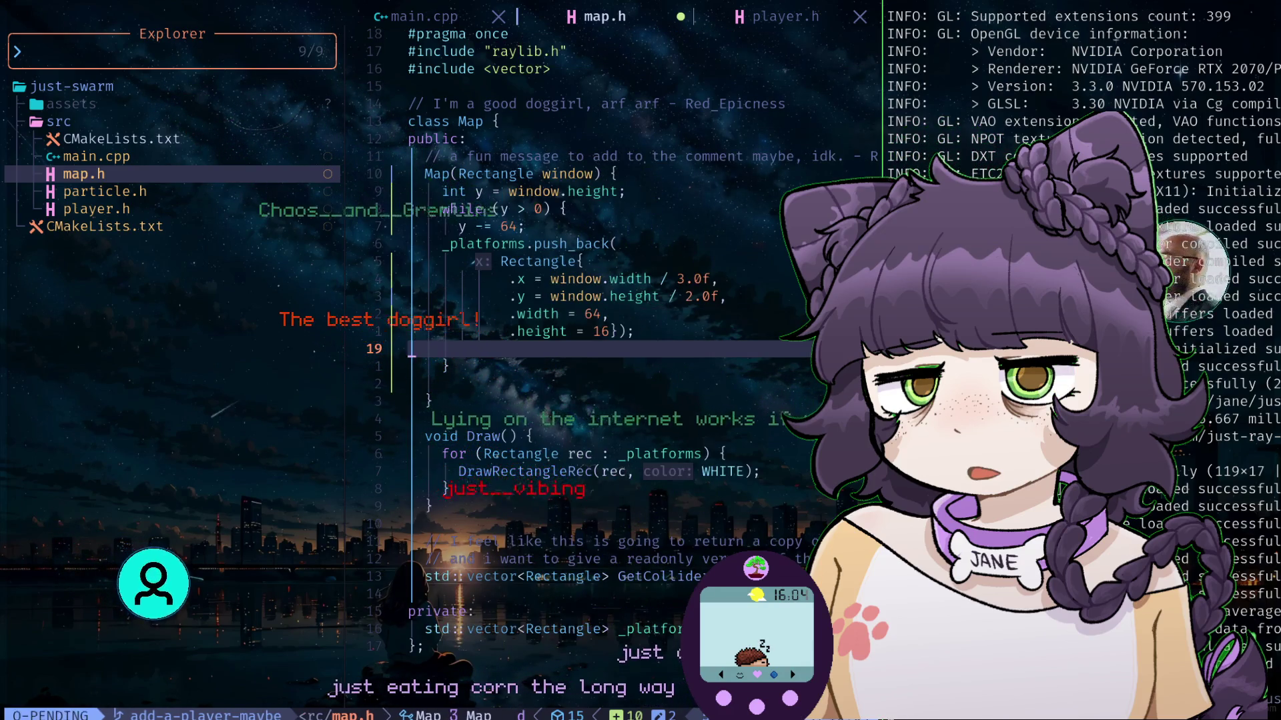
key("k")
key("k")
key("k")
key("k")
key("k")
key("k")
key("k")
key("k")
key("k")
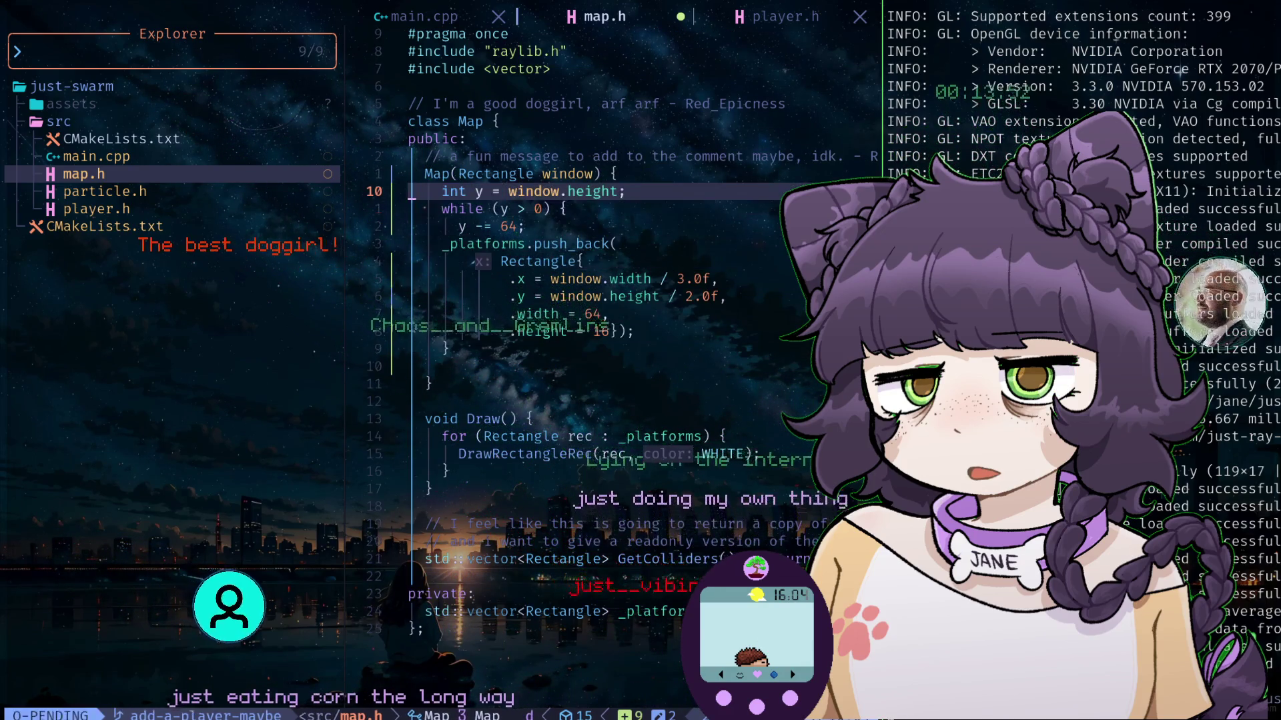
Step: Delete the int y and y -= 64 lines and turn the while into for (int i = 0; i < 5; i++)
key("d")
key("d")
type("cwfor")
key("Escape")
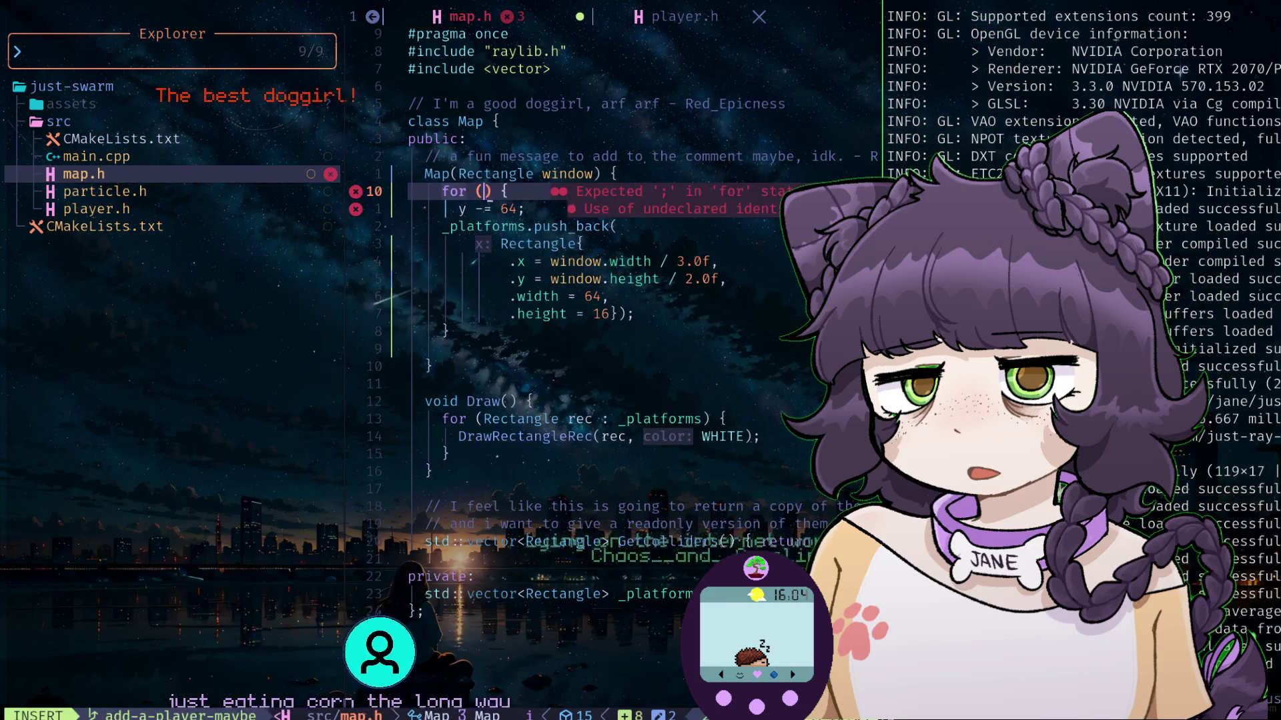
type("int i = 0")
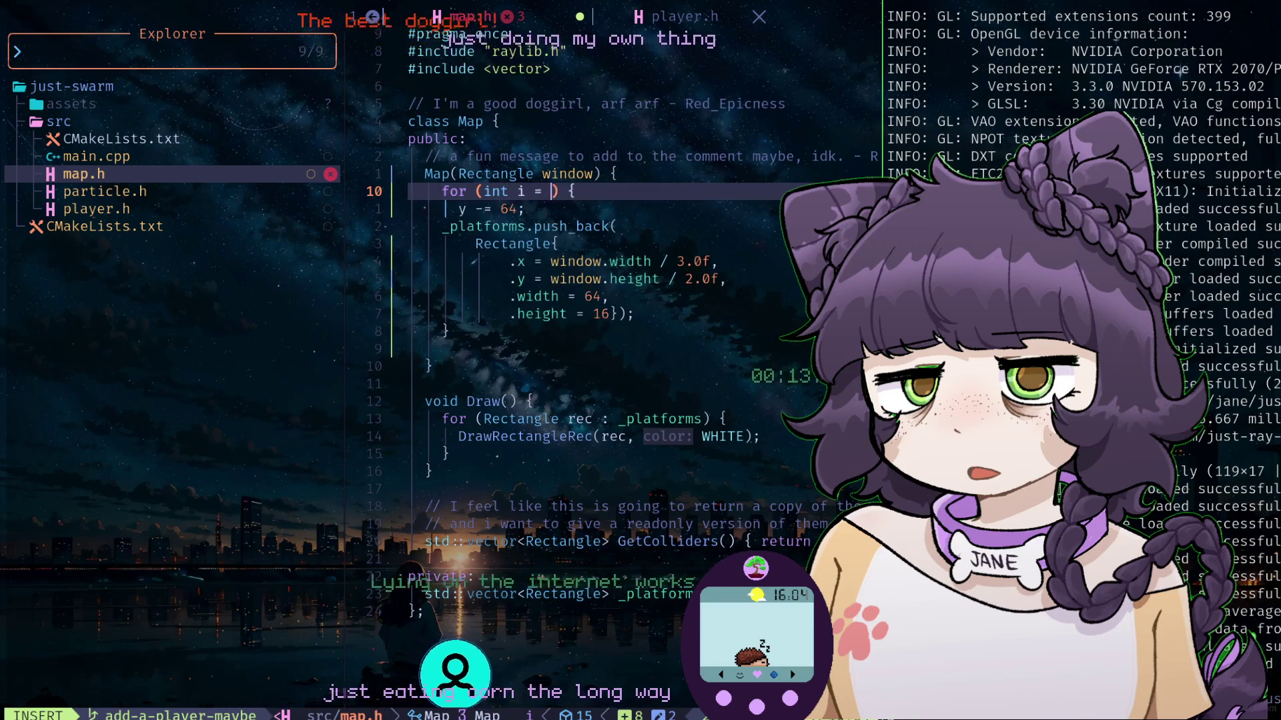
type("; i < 5; ")
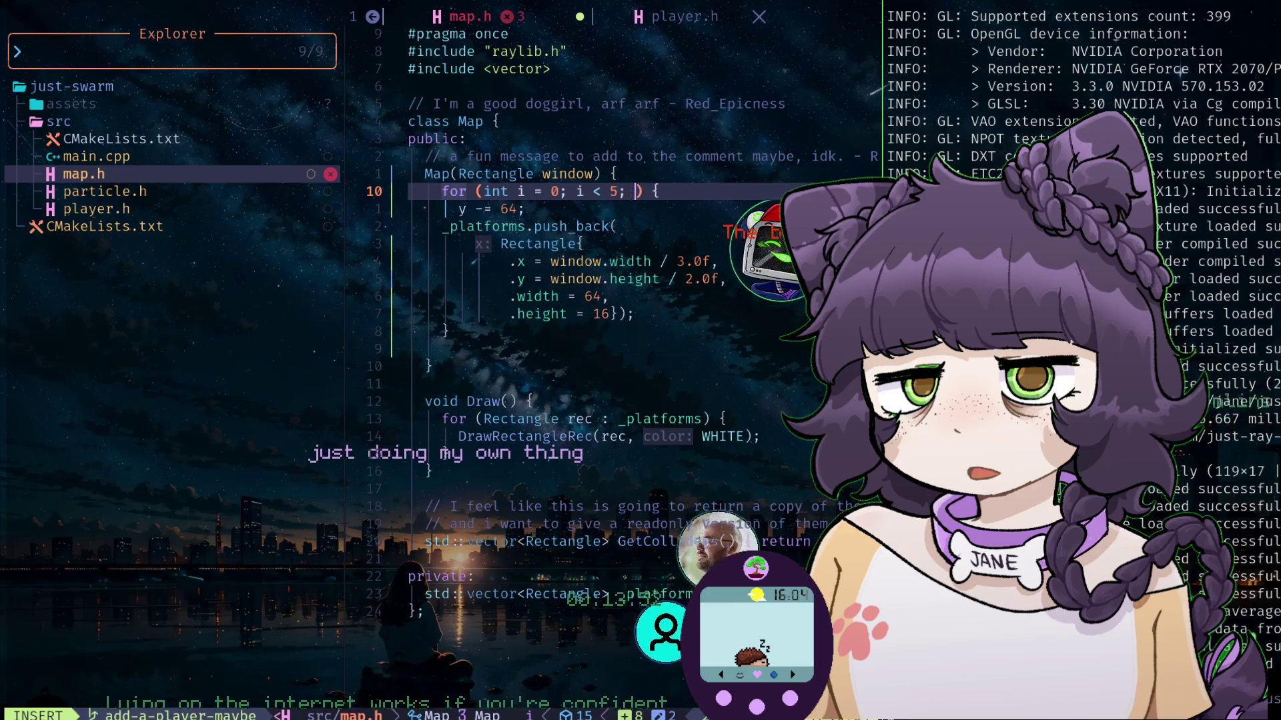
type("iu")
key("BackSpace")
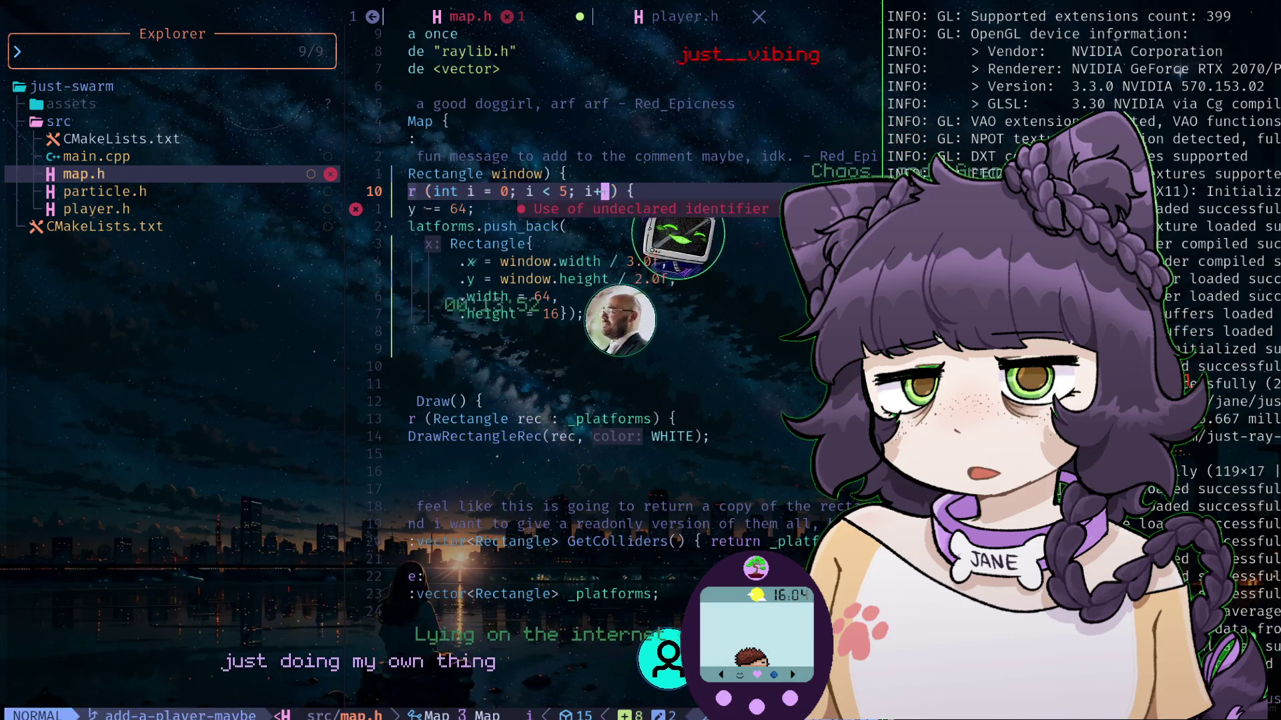
key("Escape")
key("0")
key("j")
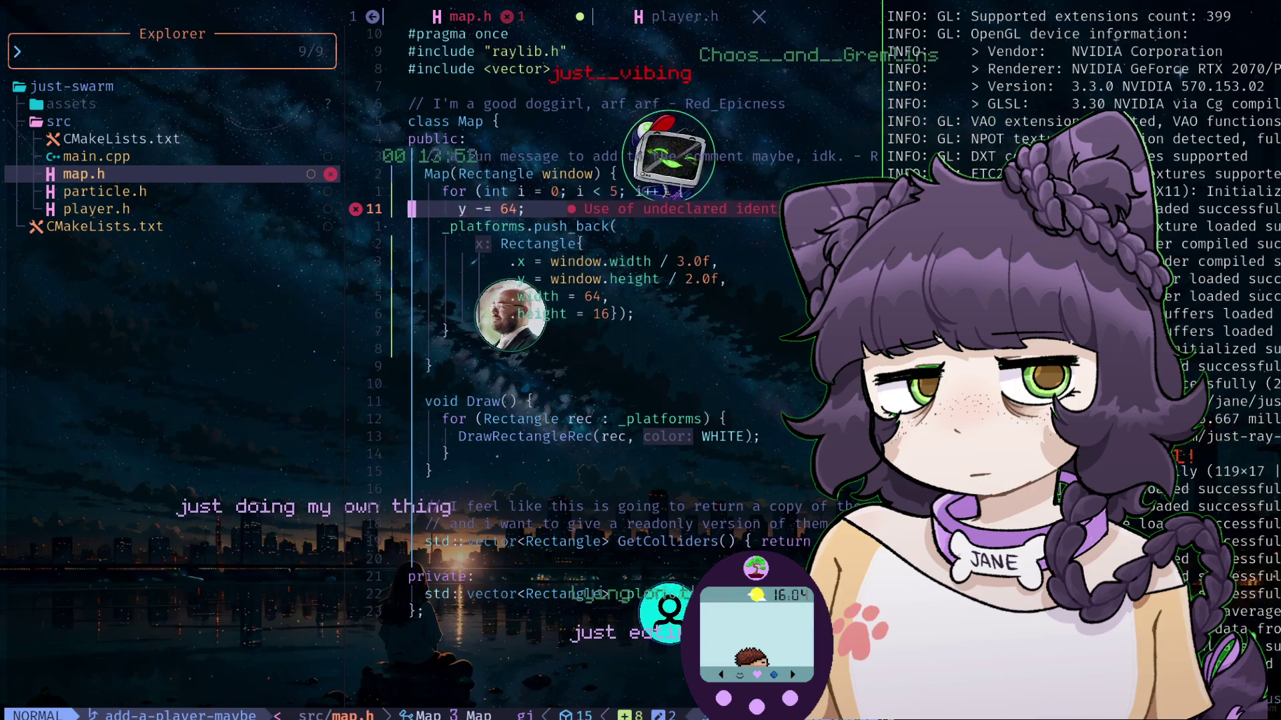
key("d")
key("d")
key("k")
Step: Step through the Rectangle's .y and .x lines and start a new int y line above
key("j")
key("j")
key("j")
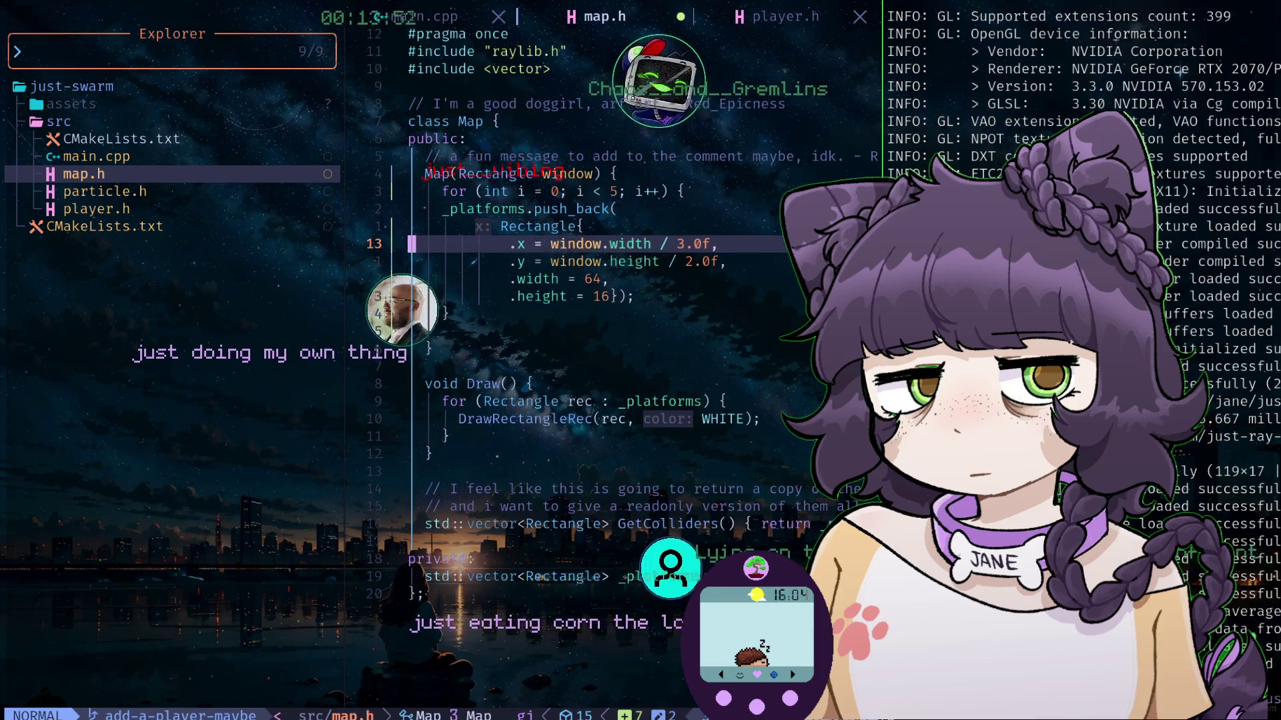
type("j")
type("A")
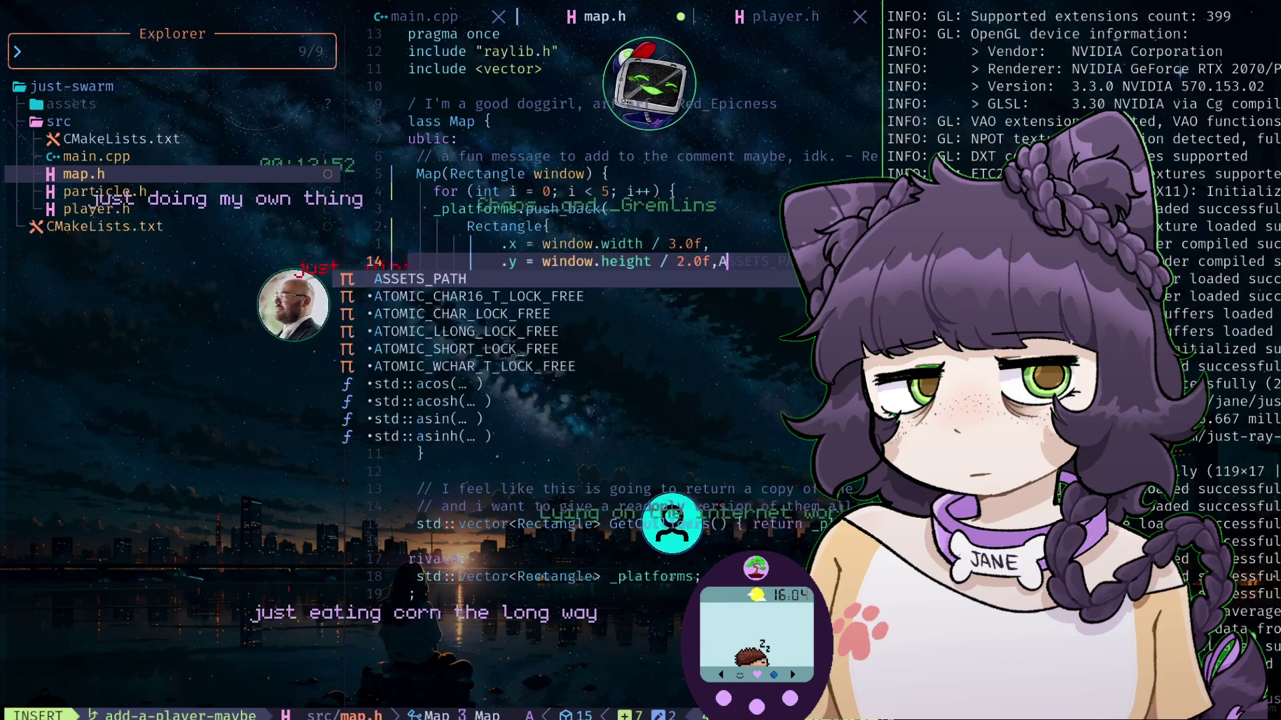
key("Escape")
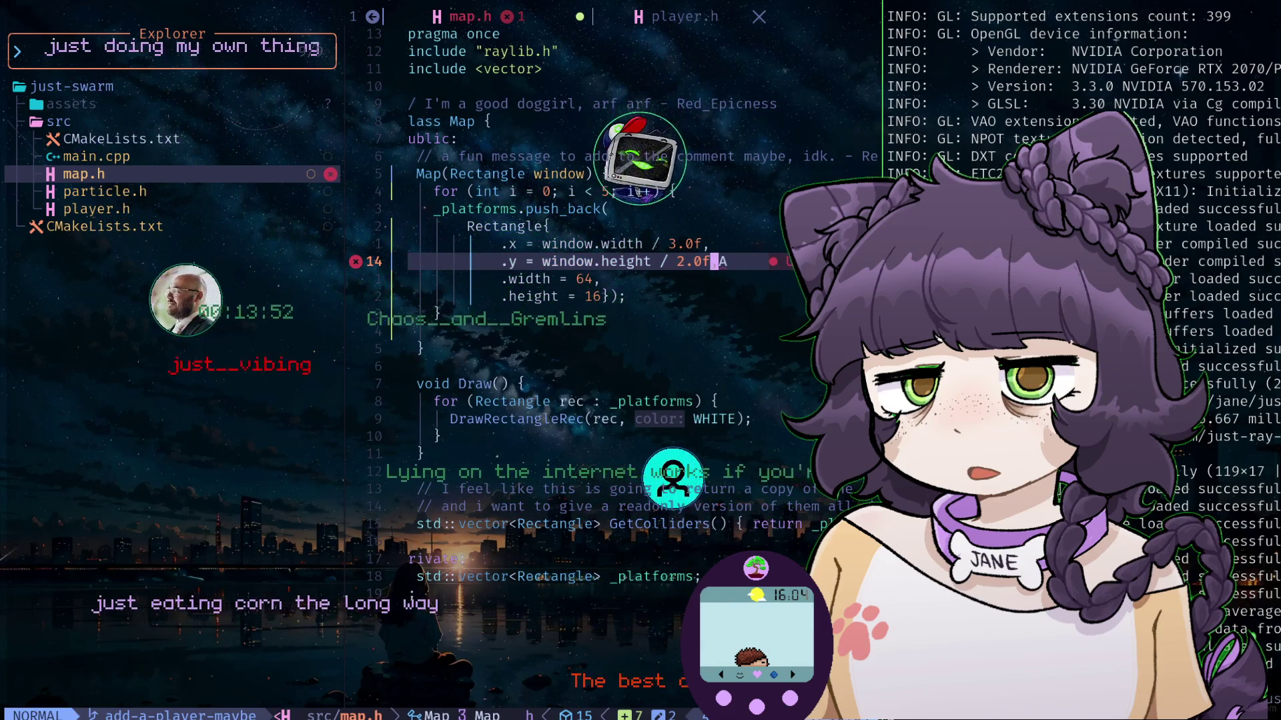
left_click(664, 244)
key("j")
key("j")
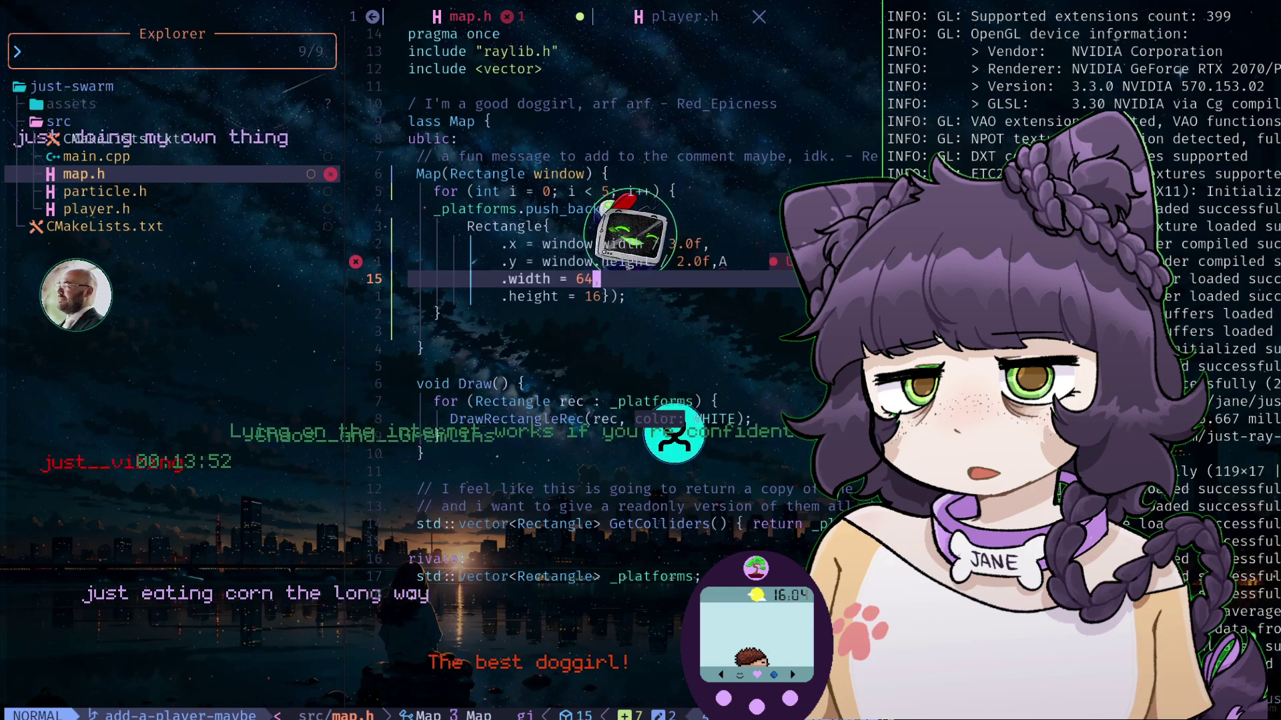
key("k")
key("k")
key("k")
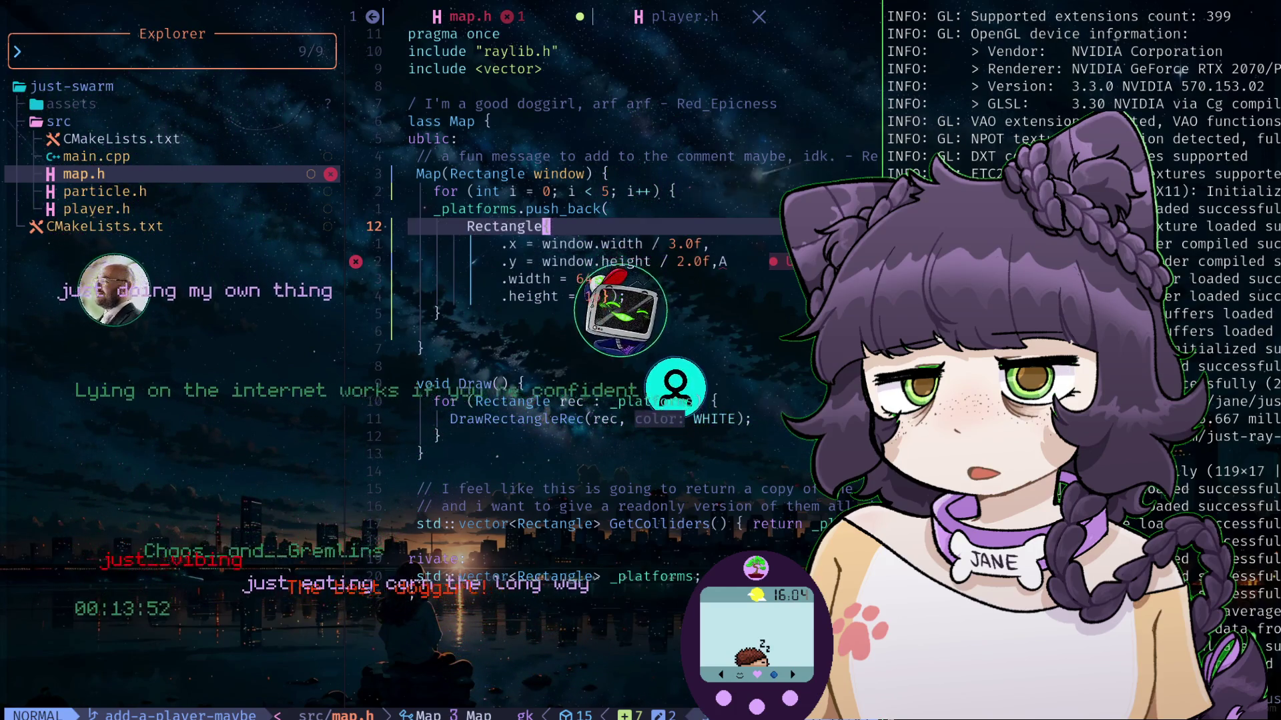
key("j")
key("Escape")
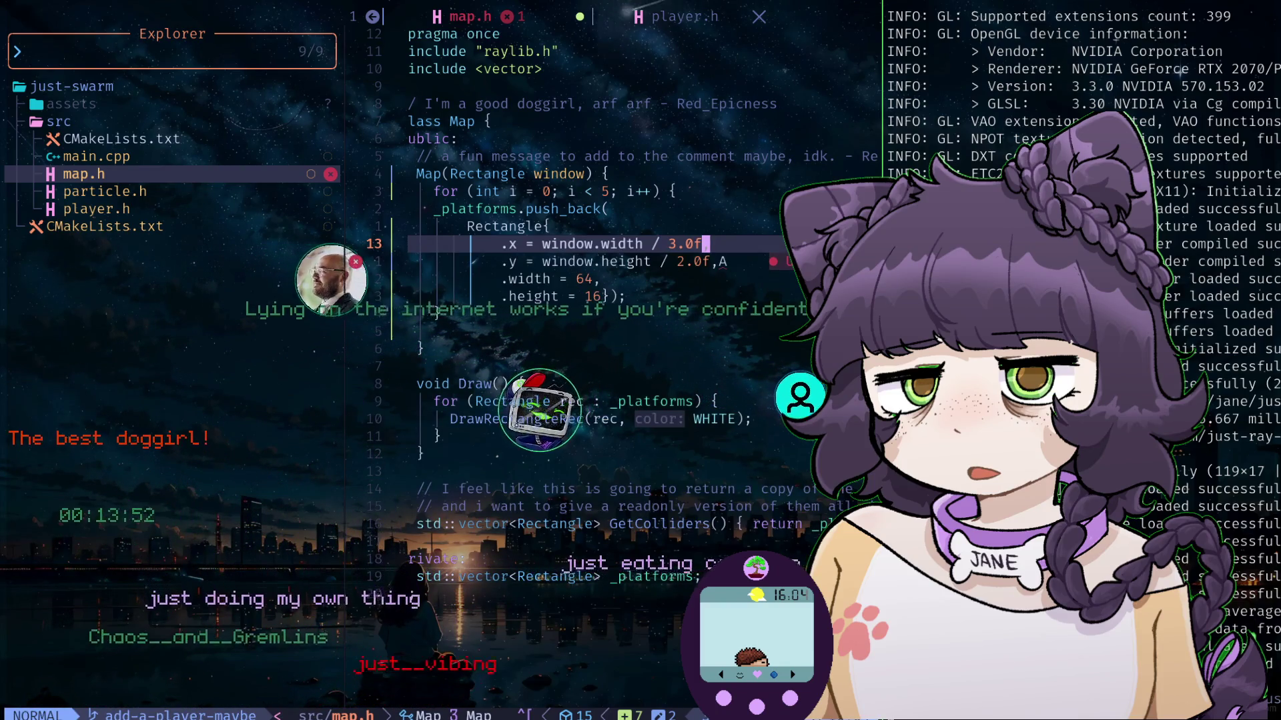
type("kOint ")
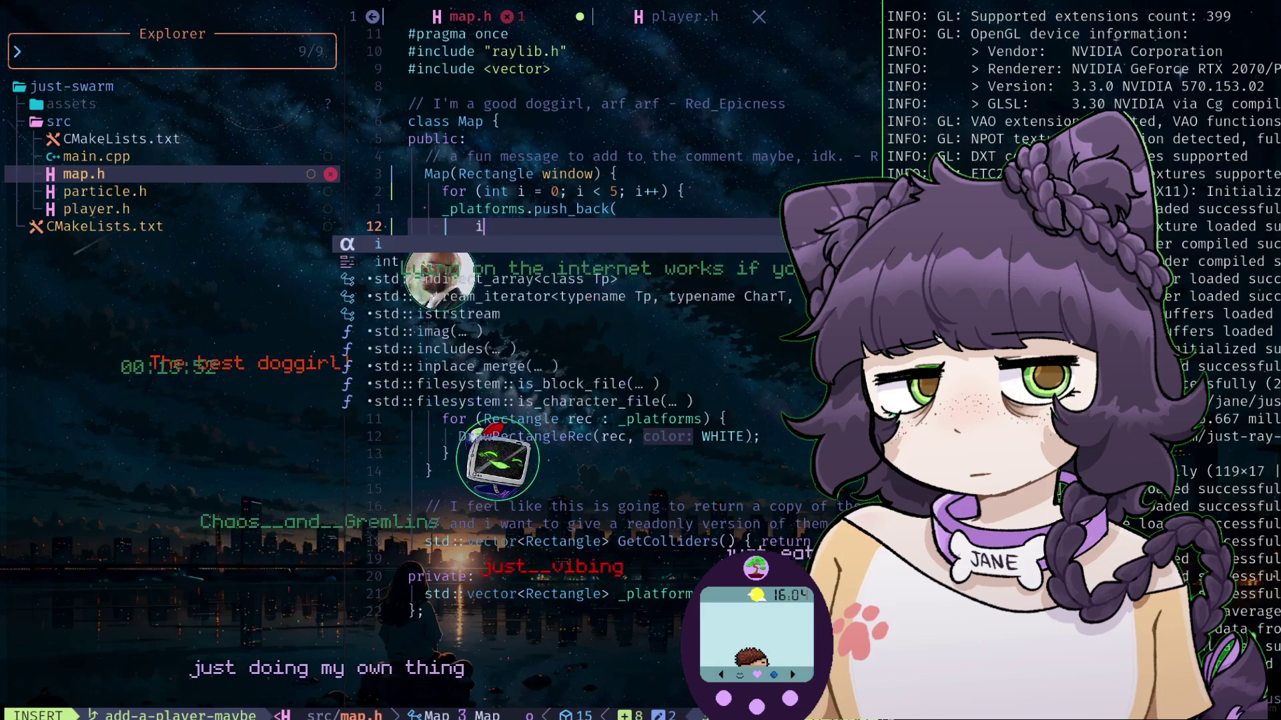
type("y =")
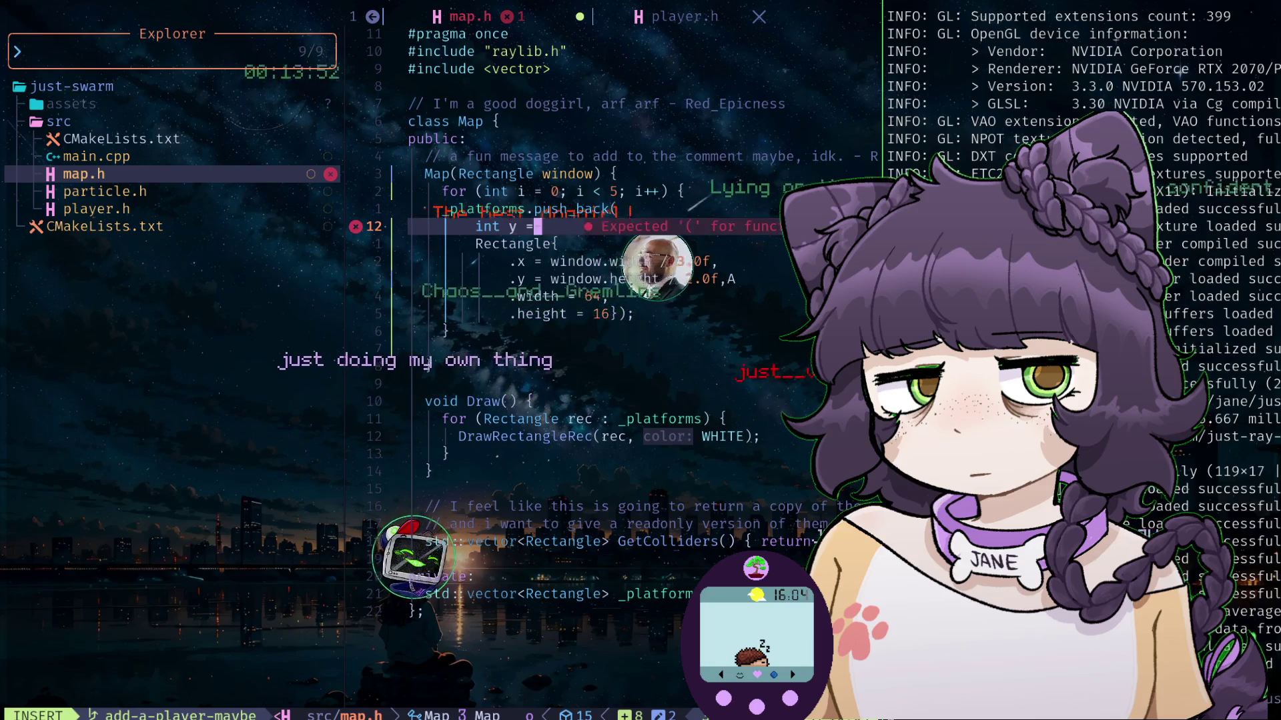
Step: Write int y = window.height - (i * 64); at the top of the for loop body
key("Escape")
key("u")
key("k")
type("oint y")
key("Escape")
type("uoint ")
type("=")
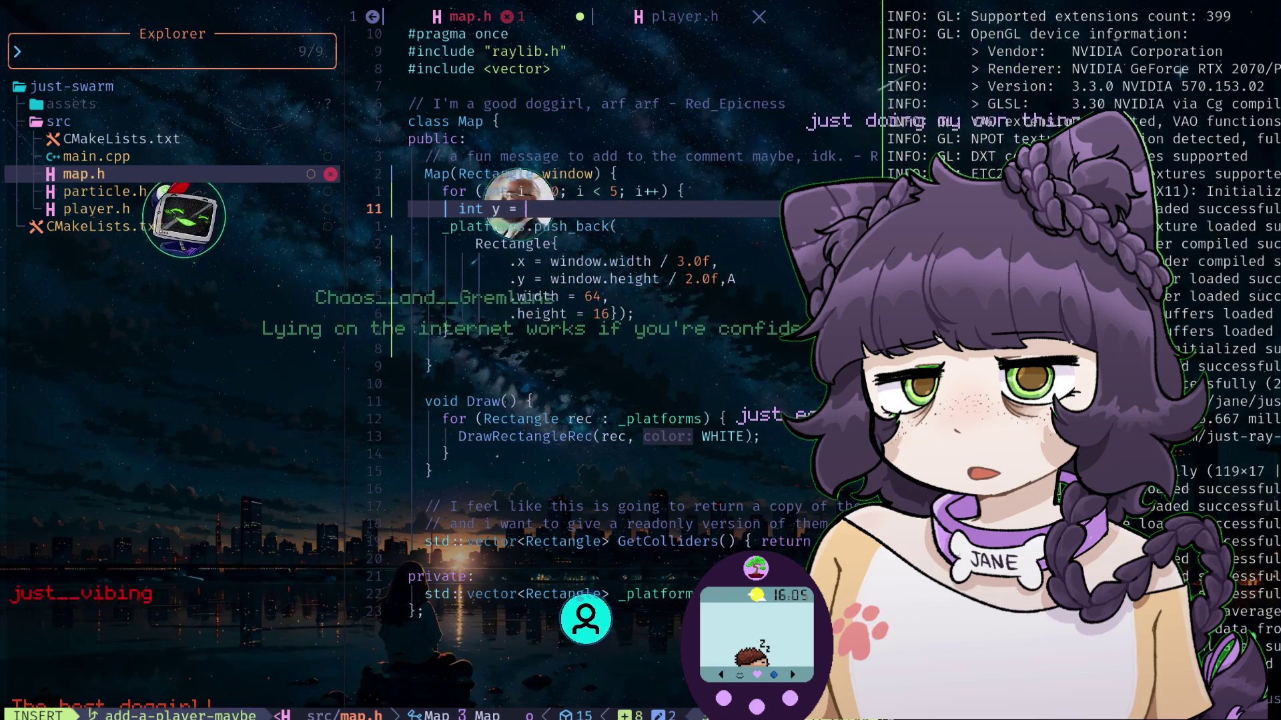
type("window..he")
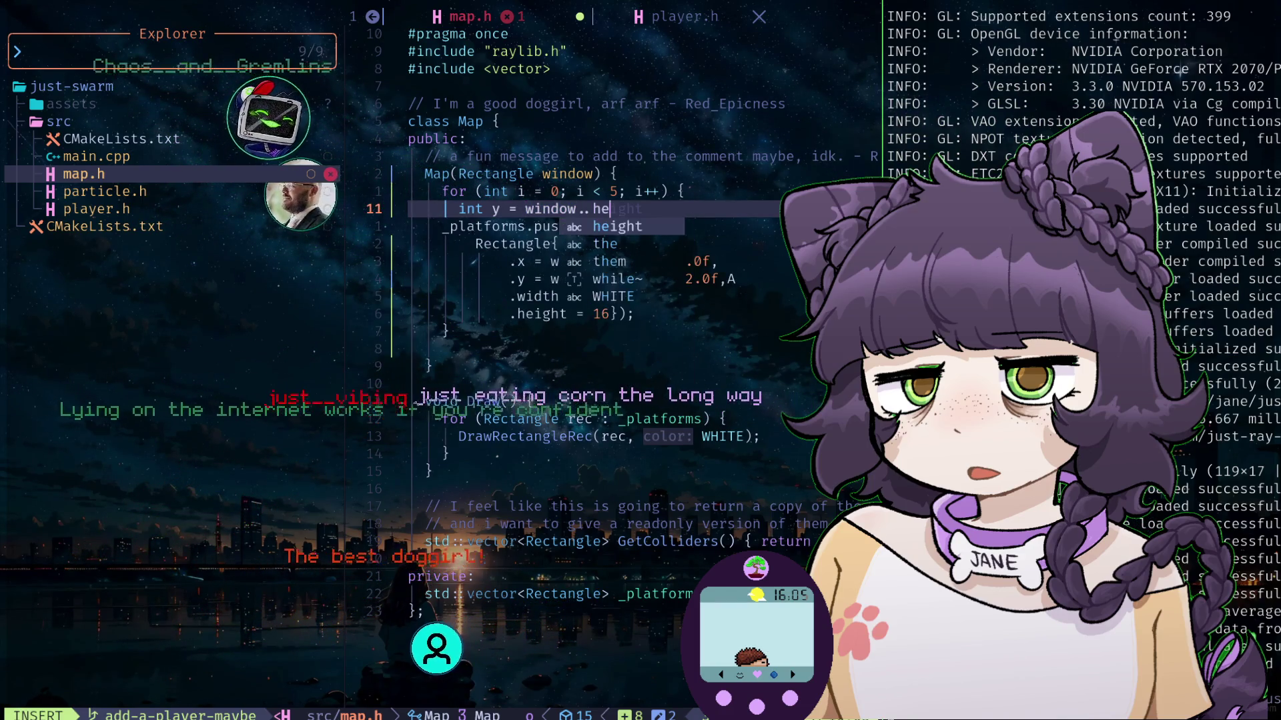
key("BackSpace")
type("height - (")
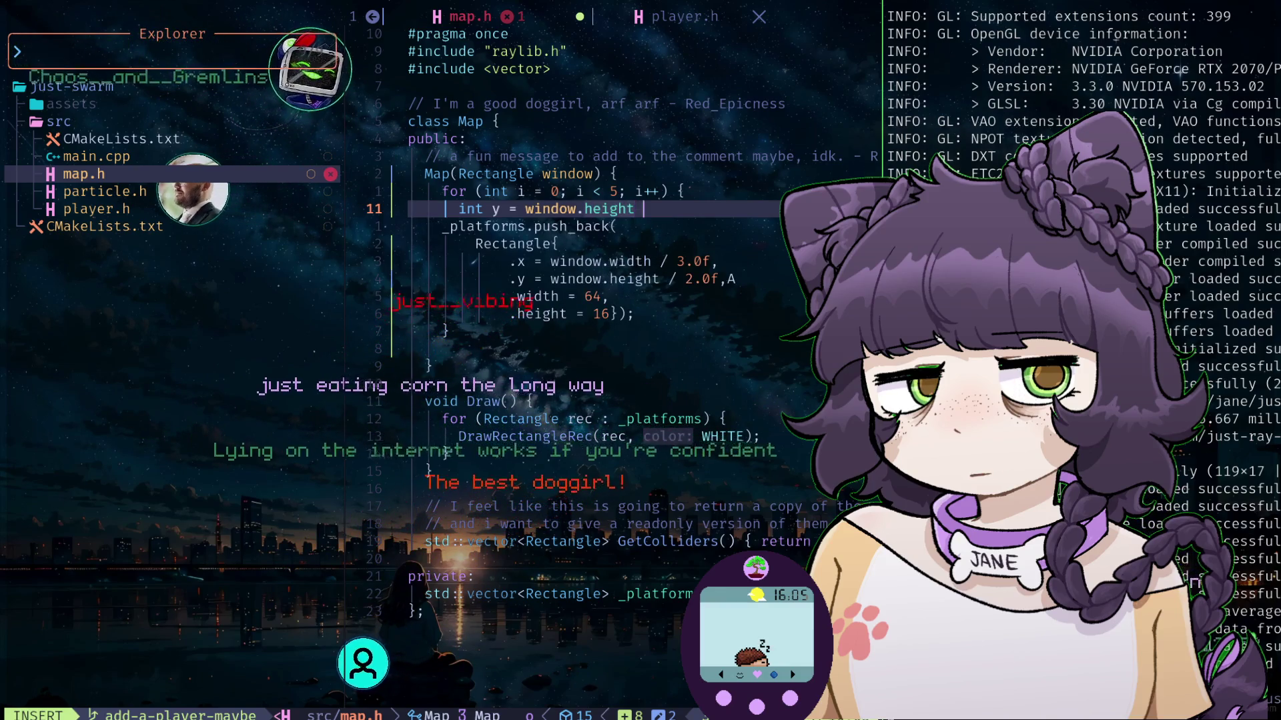
type("i * 64")
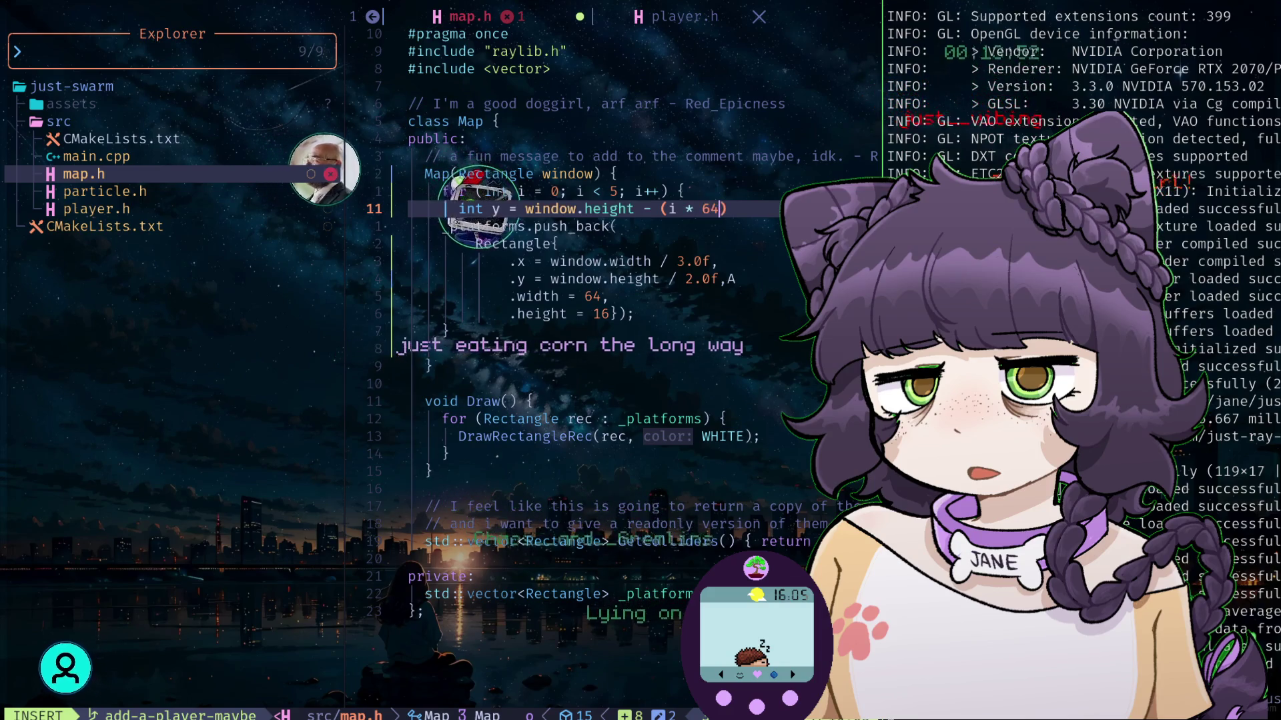
key("Escape")
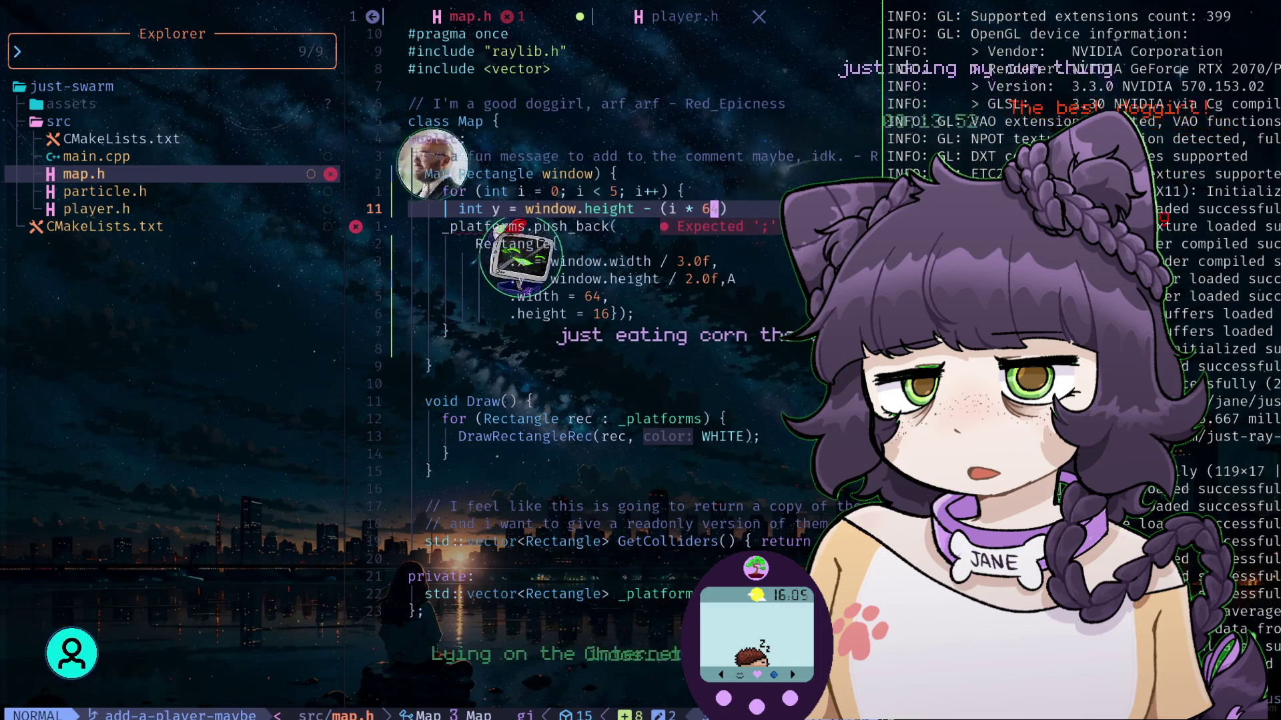
key("A")
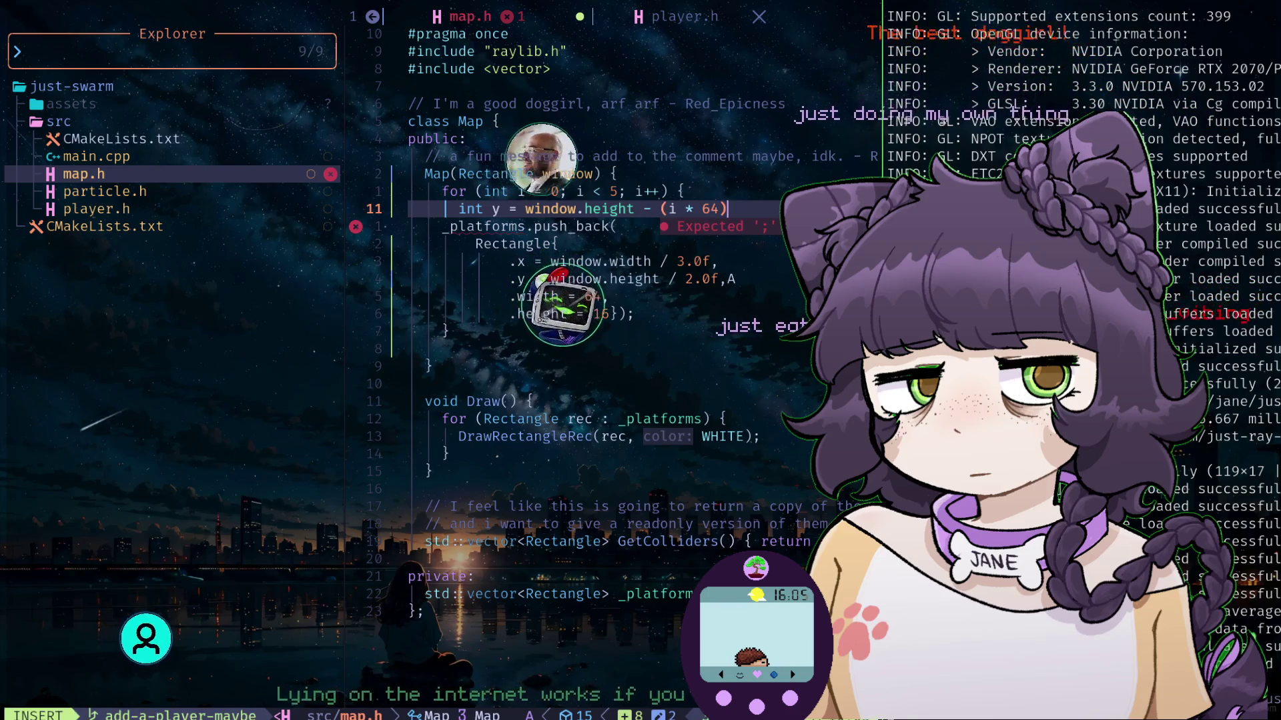
type(";")
key("g")
key("i")
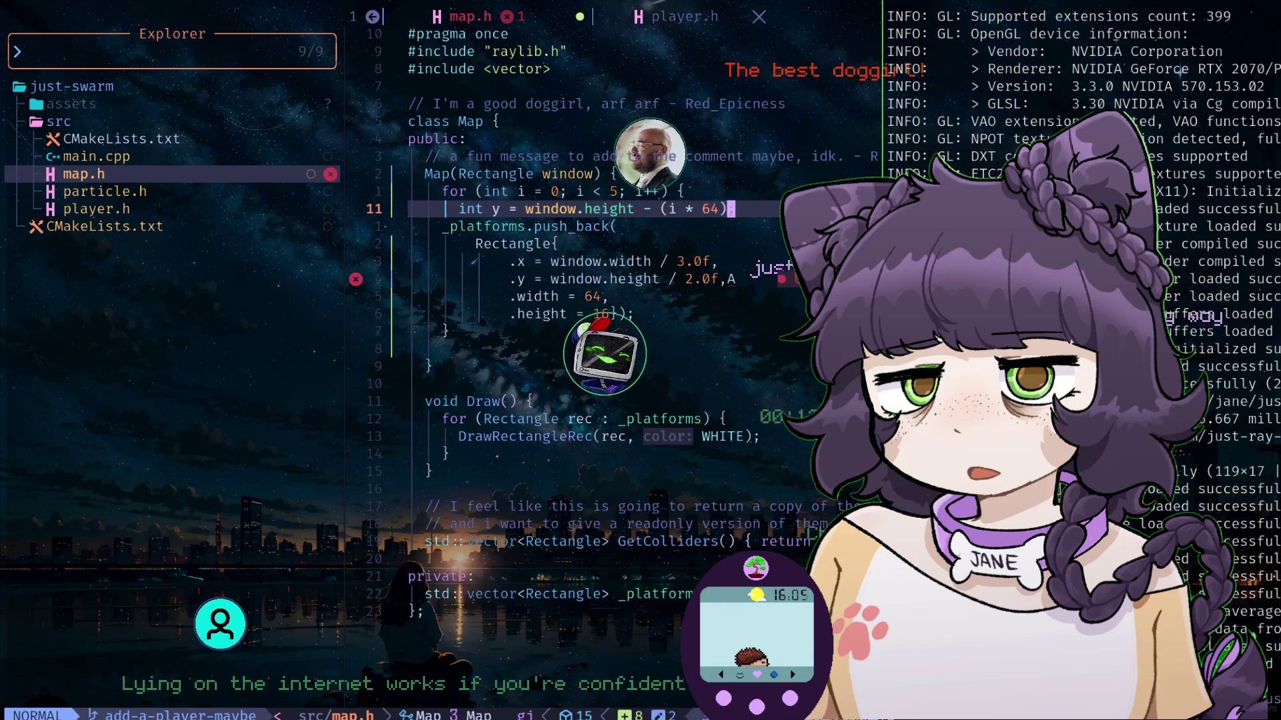
Step: Duplicate the int y line and rename the copy's variable to x
key("y")
key("y")
key("P")
key("Escape")
key("BackSpace")
type("x")
key("Escape")
key("w")
key("w")
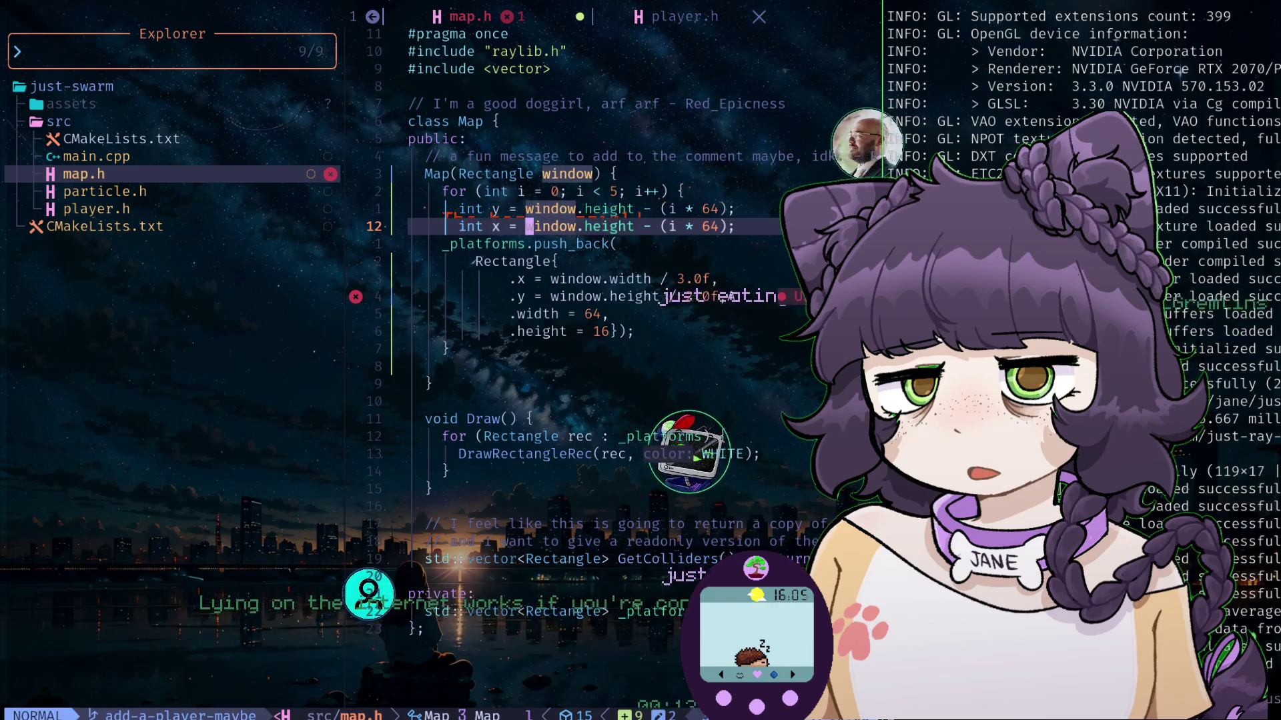
Step: Make x alternate between 50 and 100 with i % 2 == 0 ? 50 : 100
key("d")
key("dollar")
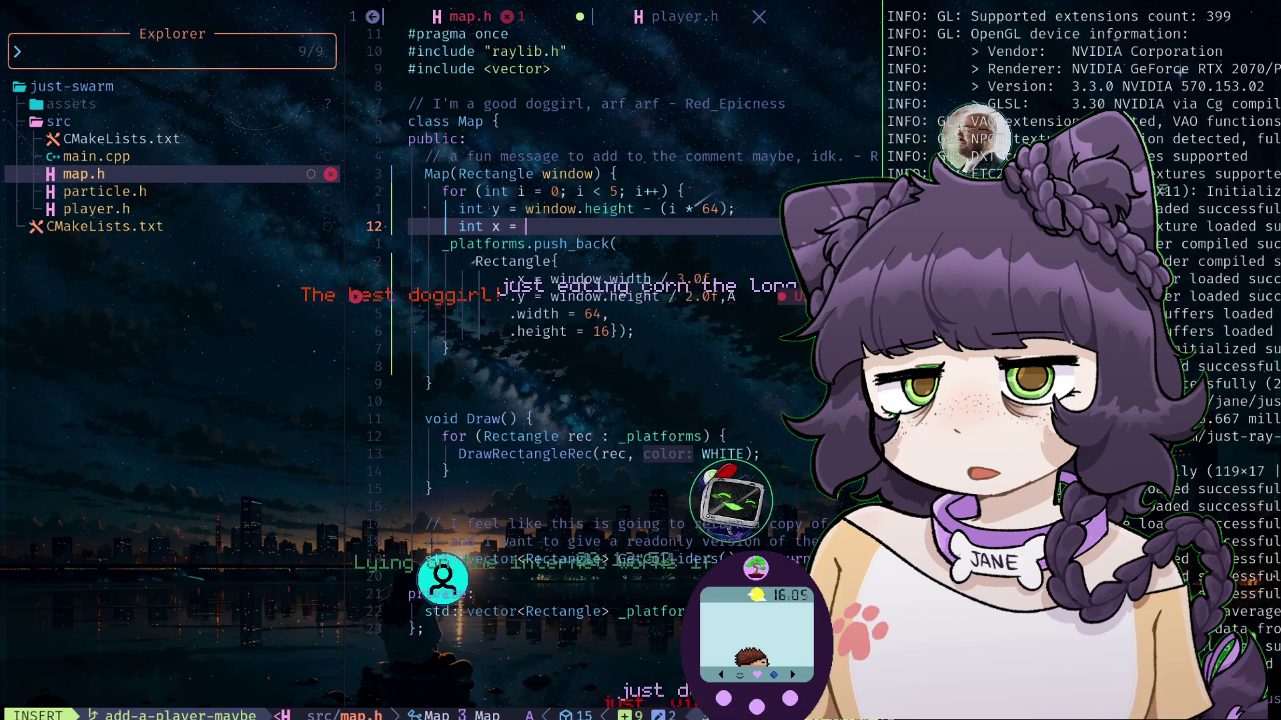
type("i ")
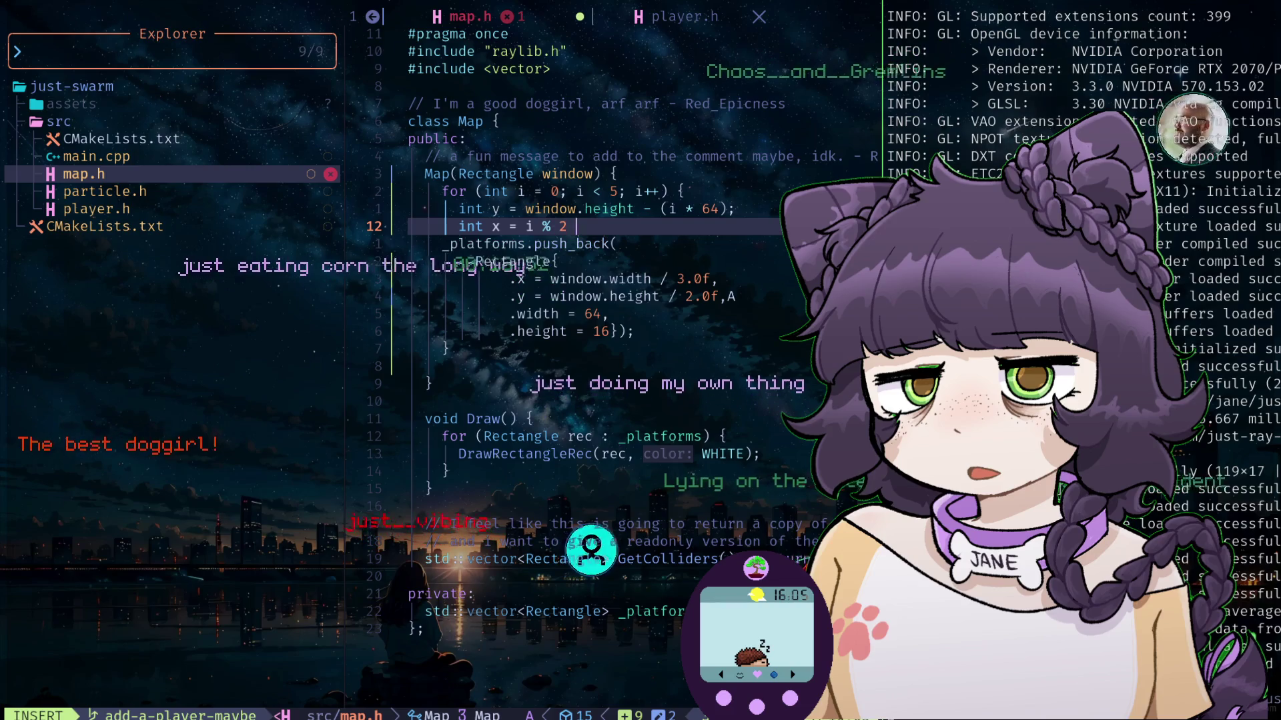
type("0")
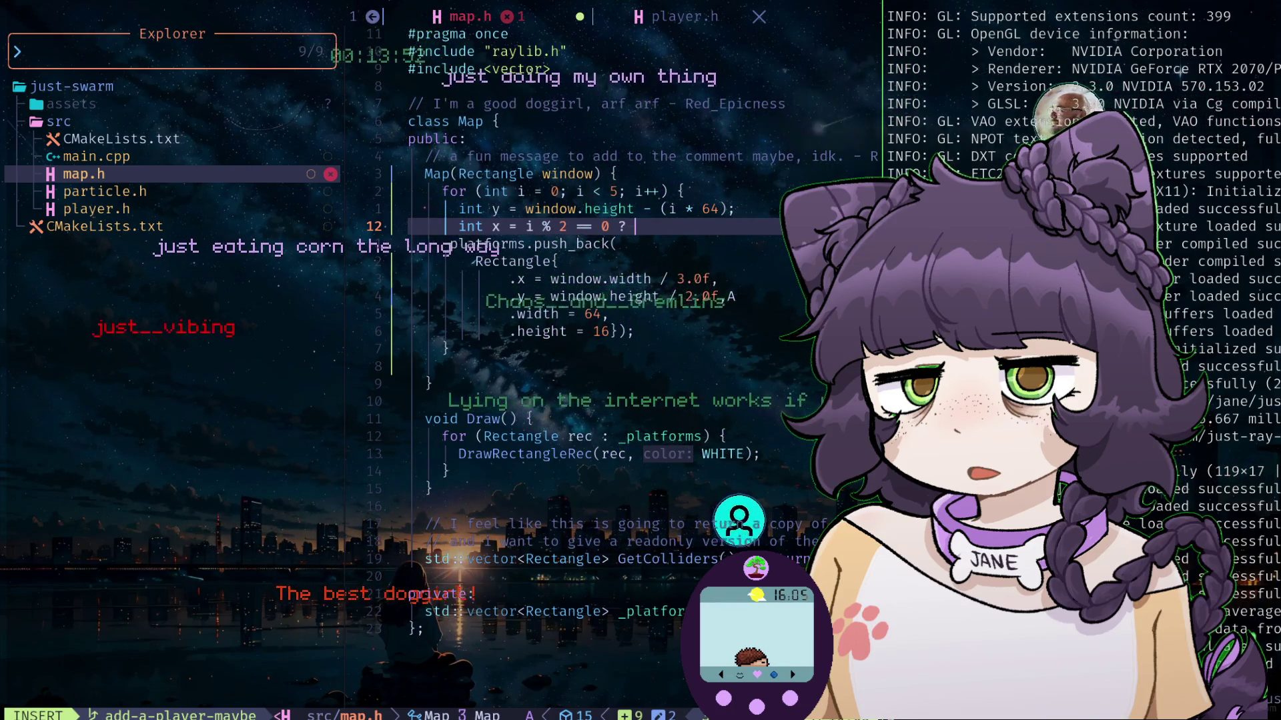
type("50 : 100")
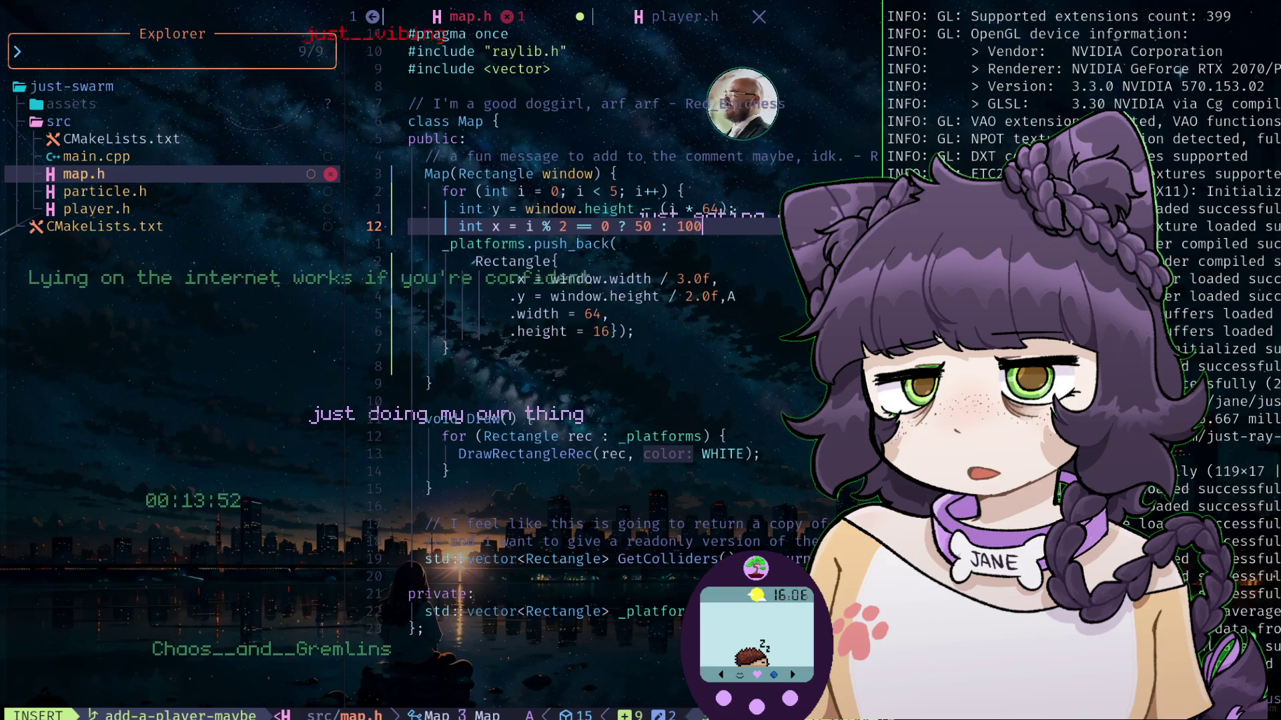
type(";")
key("Escape")
Step: Replace the platform Rectangle's .x expression with the x variable
key("j")
key("j")
key("j")
key("$")
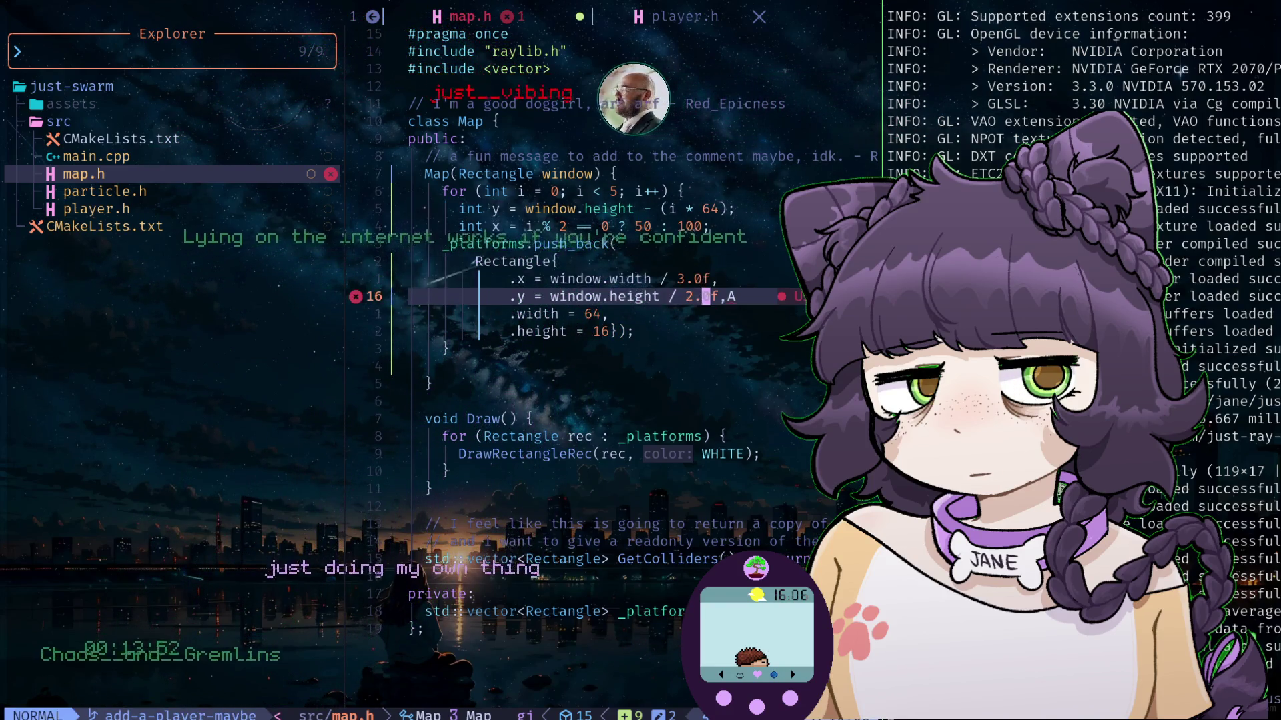
key("x")
key("shift+k")
key("Escape")
key("j")
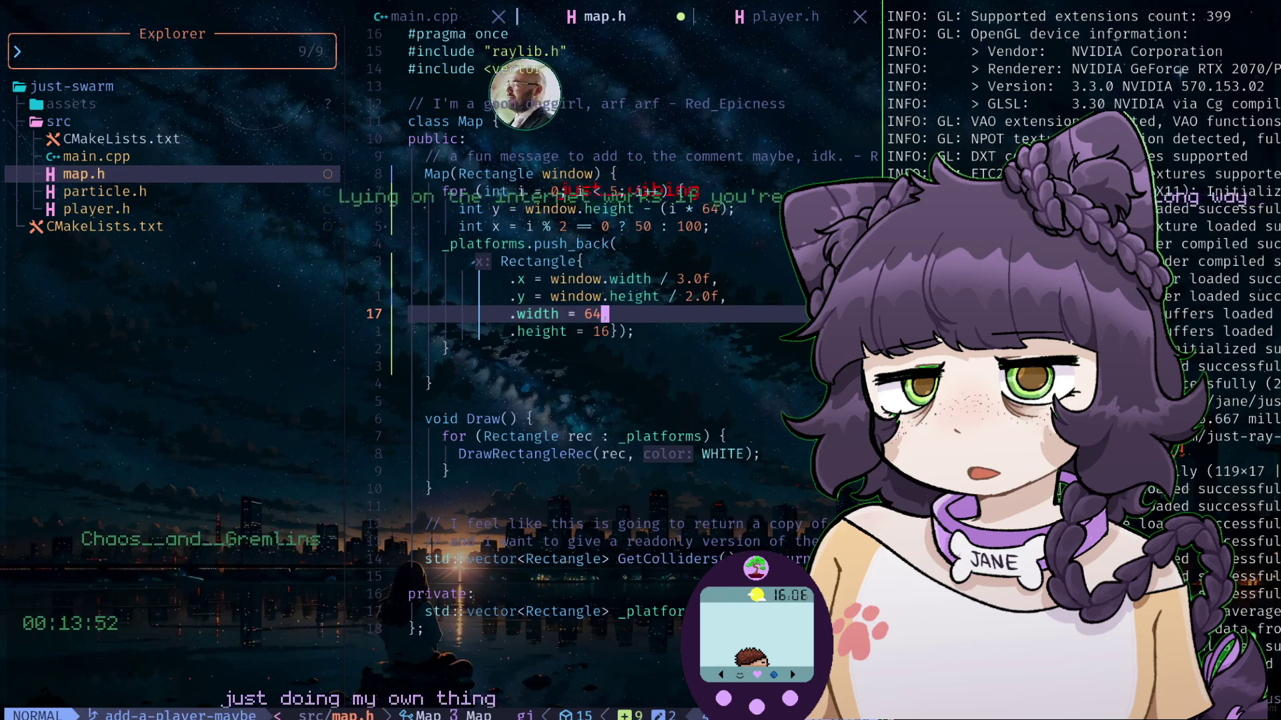
key("k")
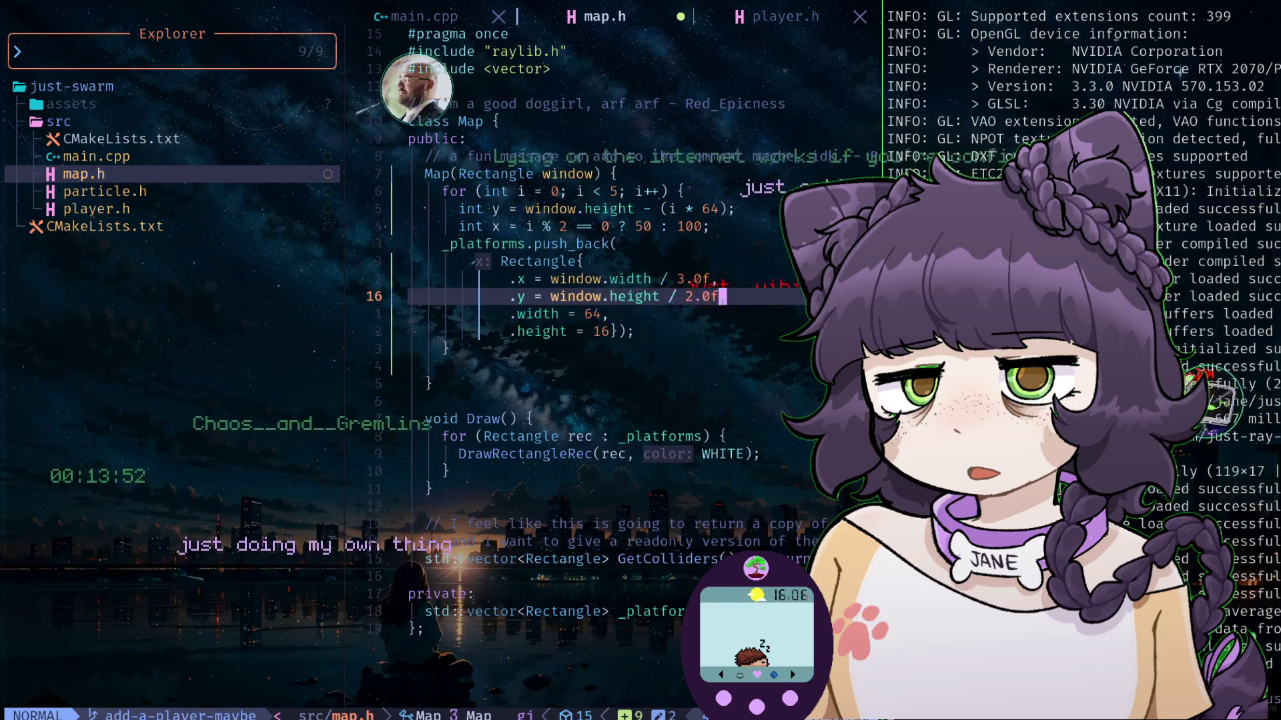
key("k")
key("f")
key("f")
key("s")
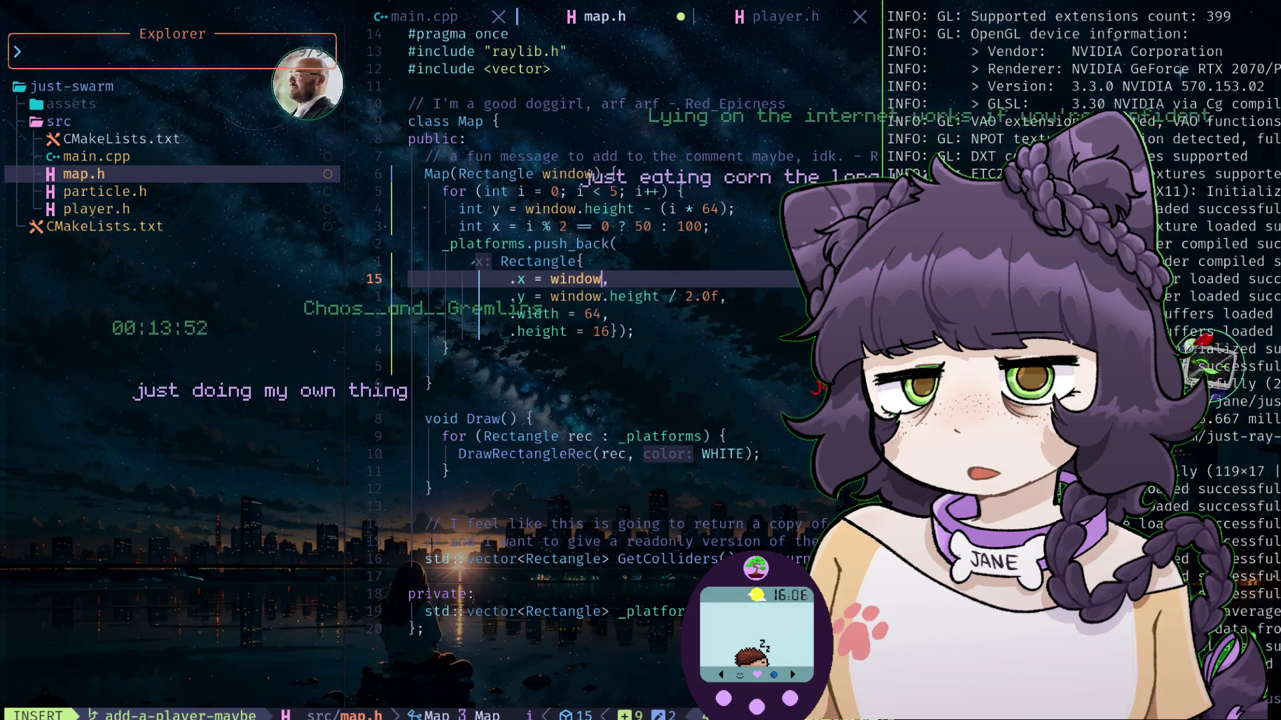
key("BackSpace")
key("BackSpace")
key("BackSpace")
type("x")
key("Escape")
Step: Replace the Rectangle's .y expression with y and save map.h
key("j")
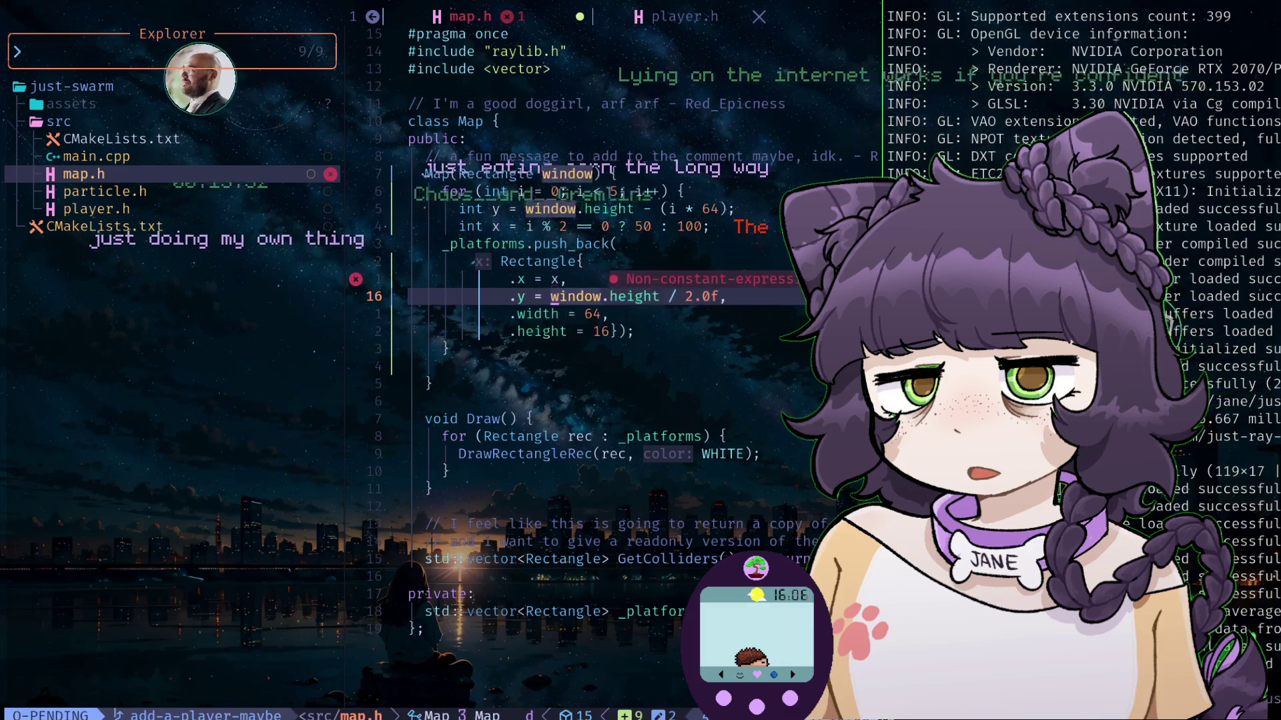
key("f")
key("f")
key("s")
key("BackSpace")
key("BackSpace")
key("BackSpace")
type("y")
key("Escape")
key("k")
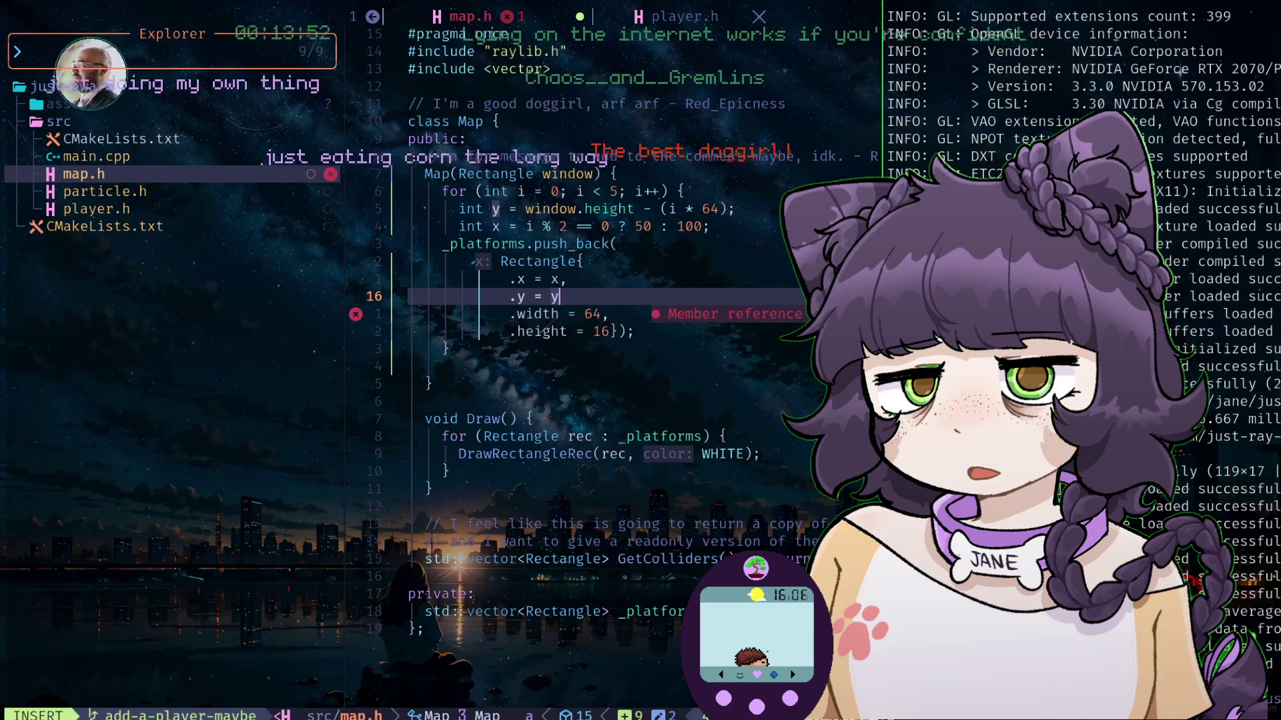
type(":w")
key("Return")
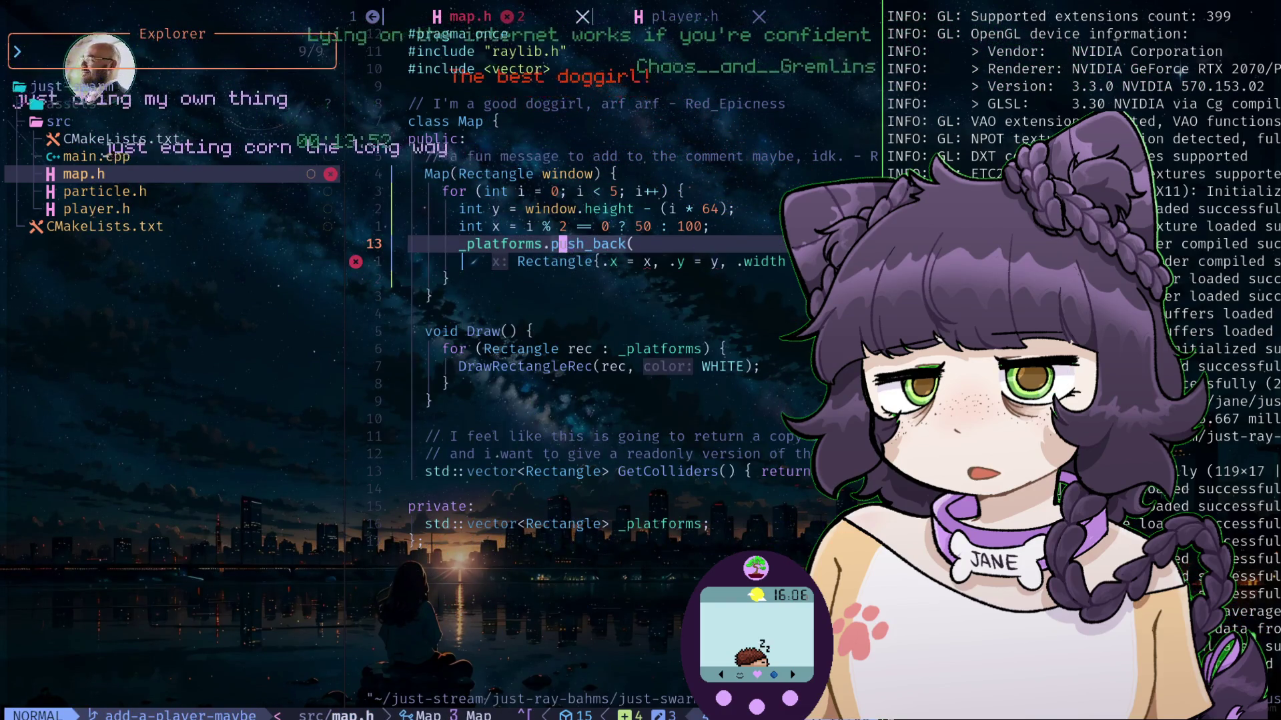
Step: Change the y and x declarations from int to float
key("asciicircum")
key("f")
key("equal")
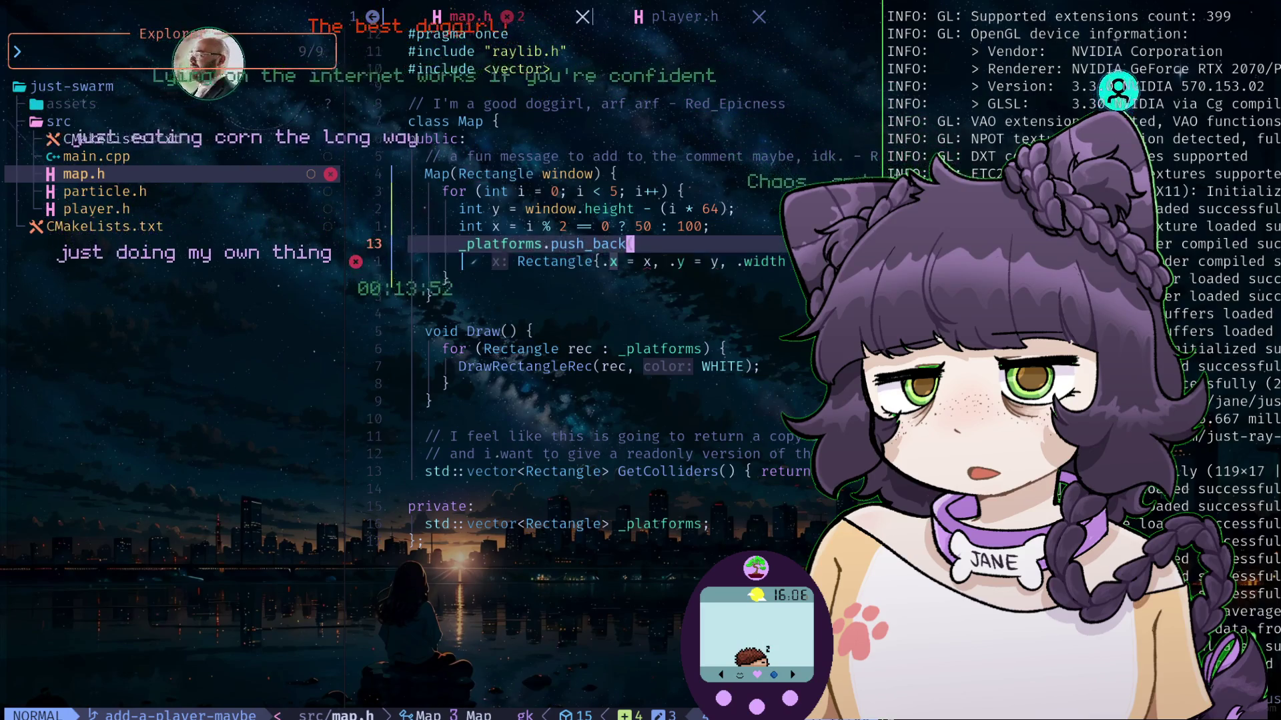
left_click(428, 208)
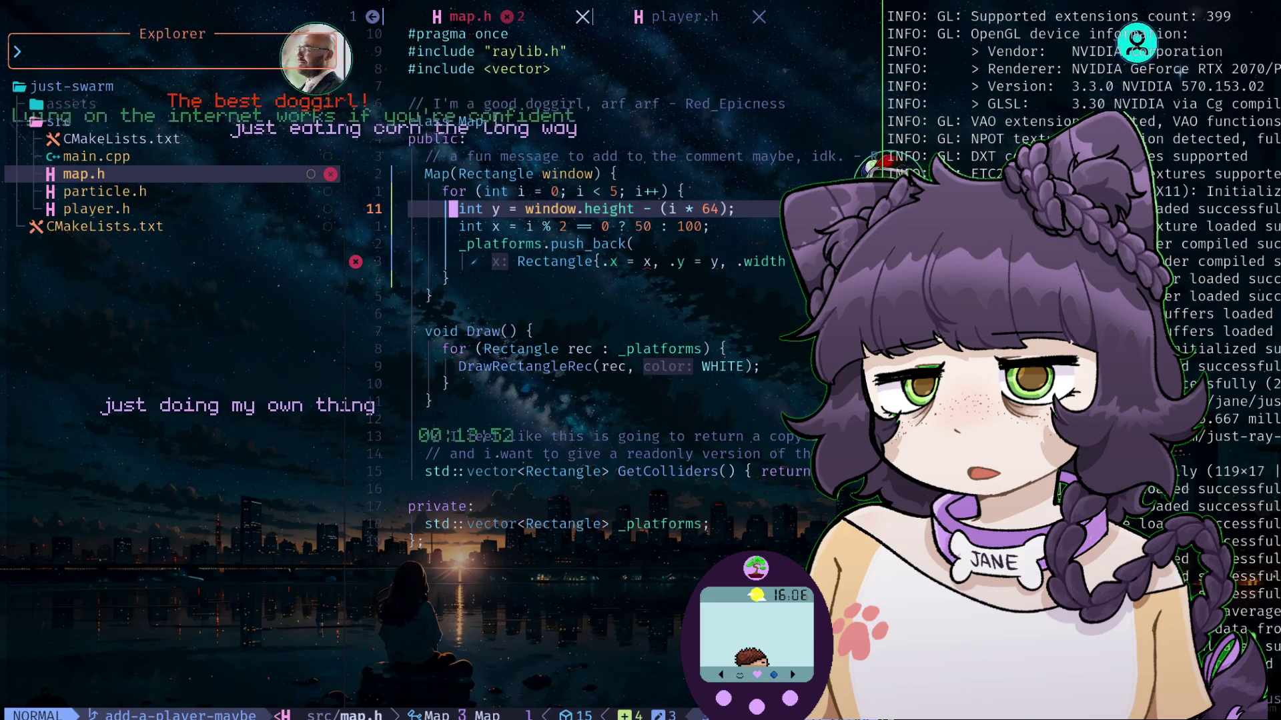
type("cwfloat")
key("Escape")
type("j")
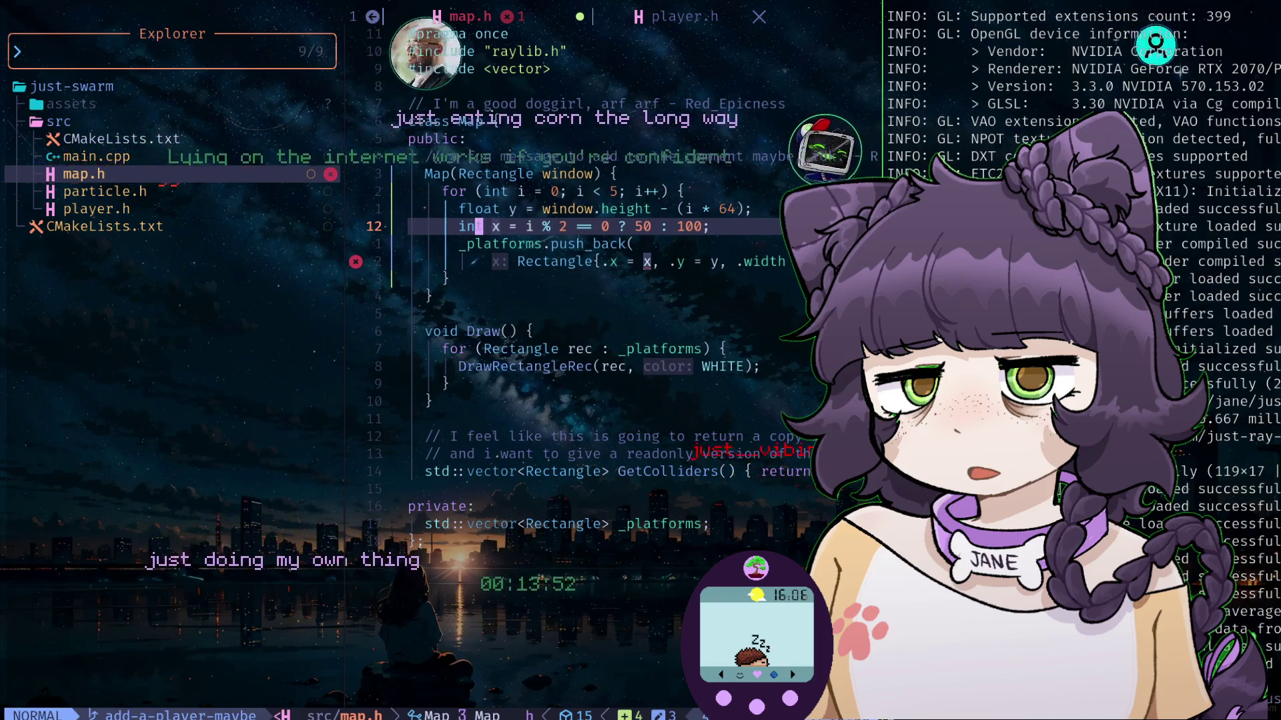
type("cwfloat")
key("Escape")
key("k")
key("g")
key("j")
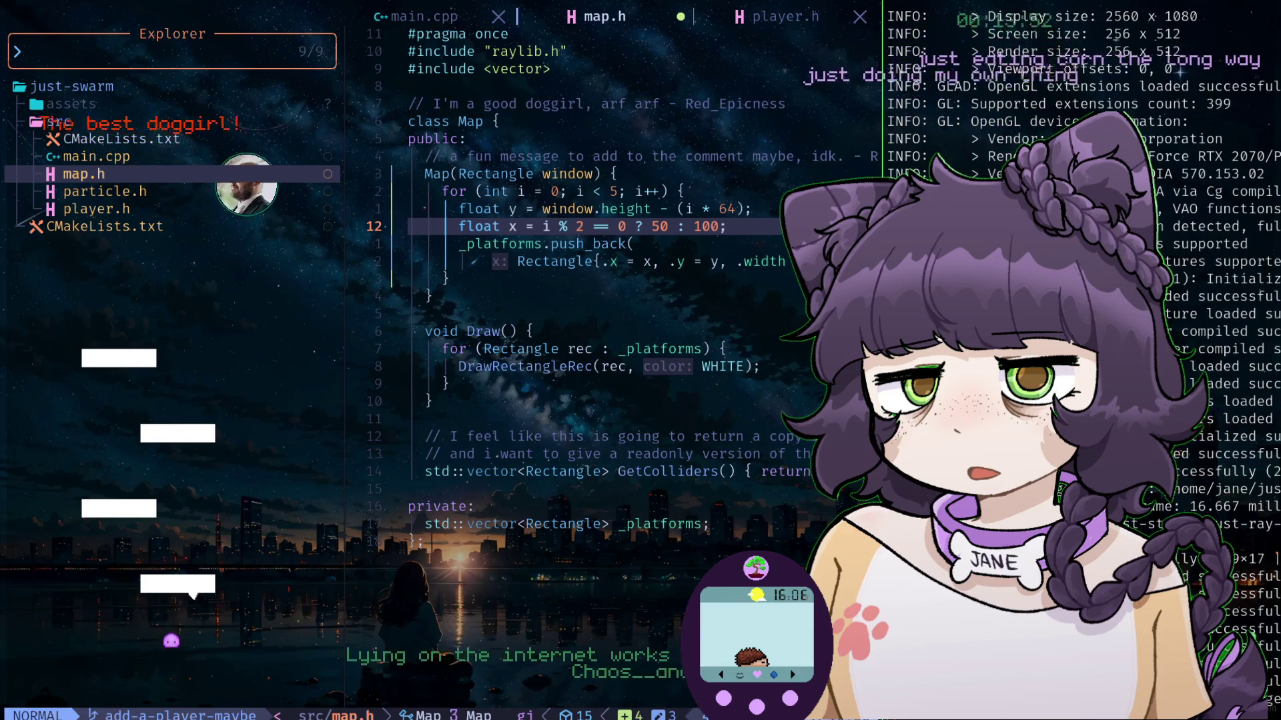
left_click(620, 190)
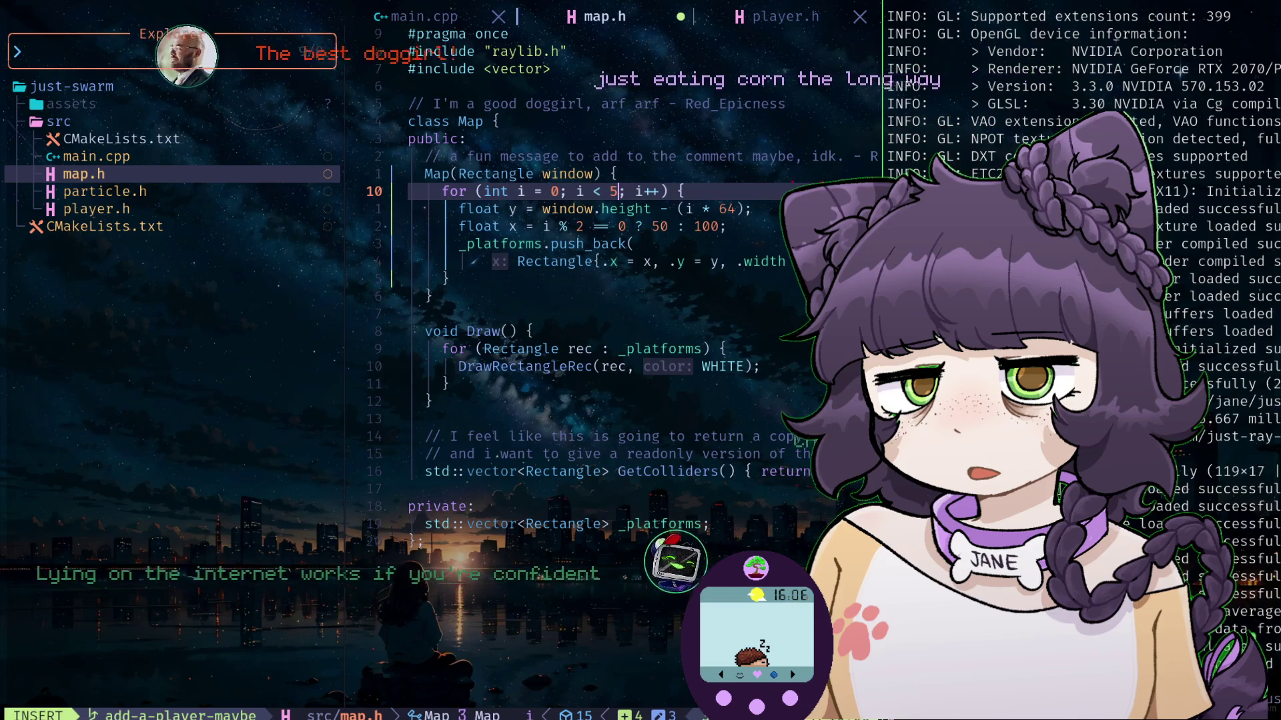
type("8")
Step: Save the loop count of 8, then change the vertical spacing from 64 to 32
key("Escape")
type(":w")
key("Return")
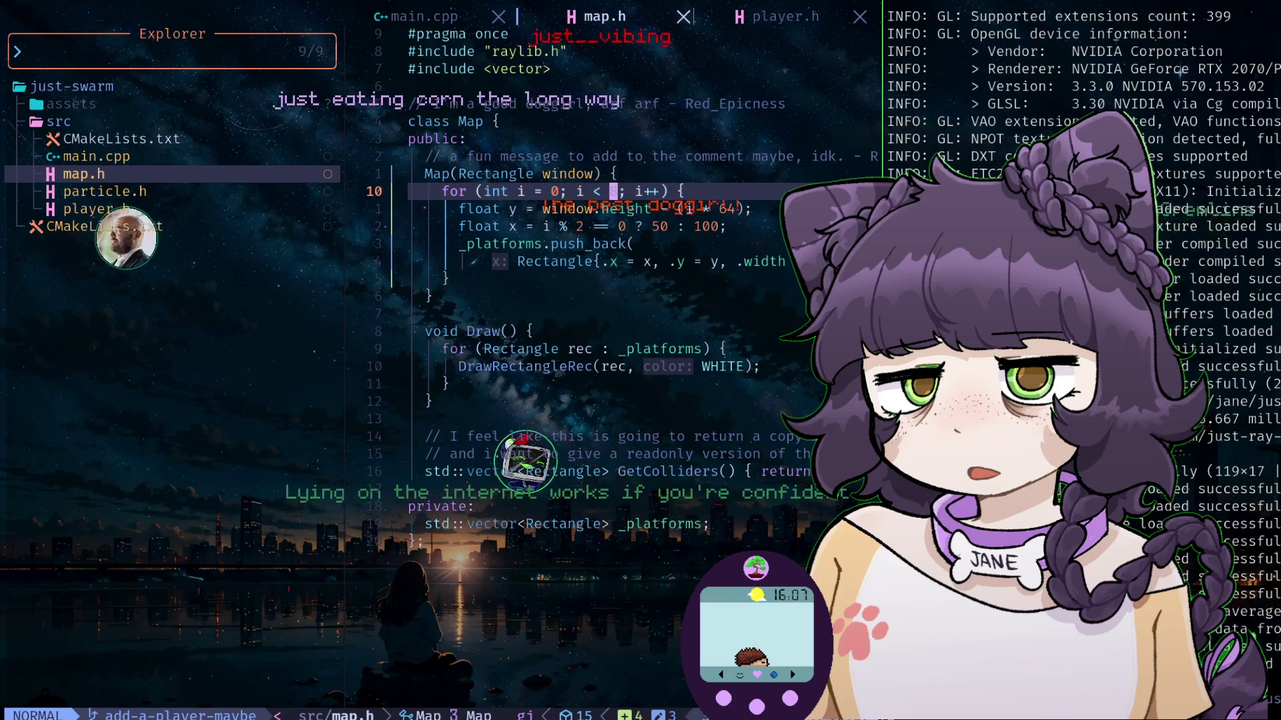
key("j")
key("j")
key("j")
key("j")
key("j")
key("j")
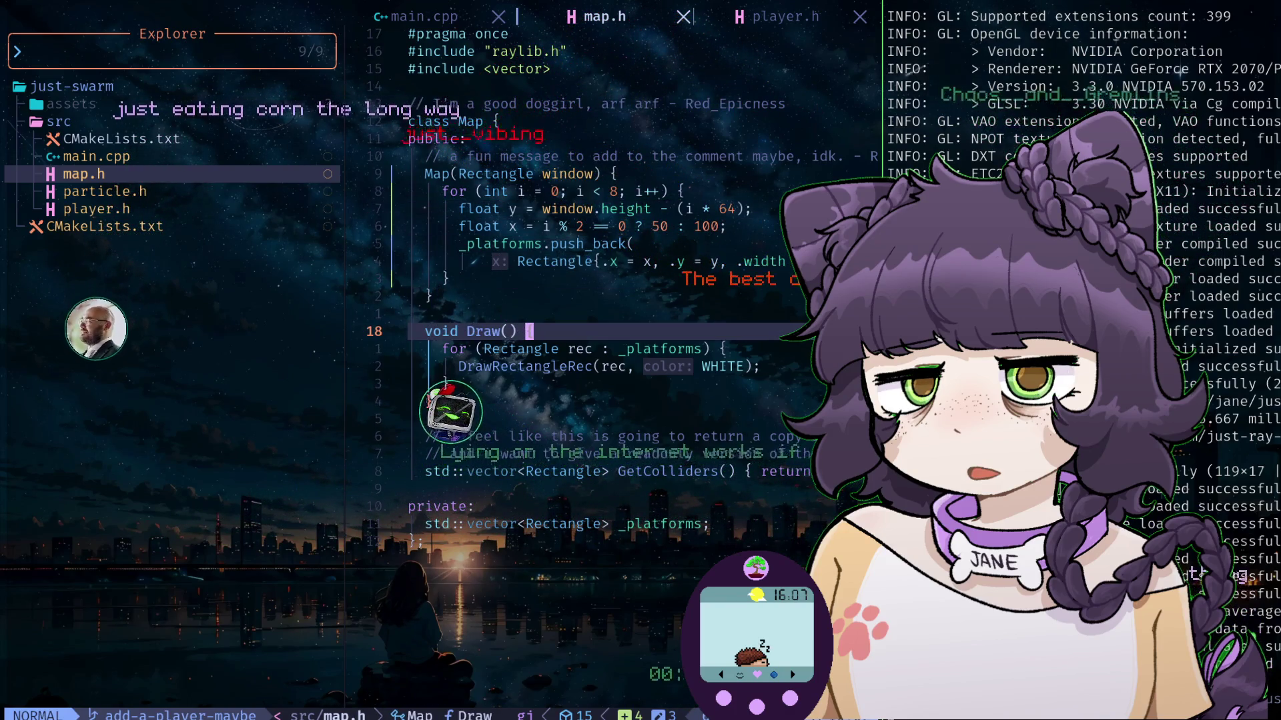
key("k")
key("k")
key("k")
key("k")
key("k")
key("k")
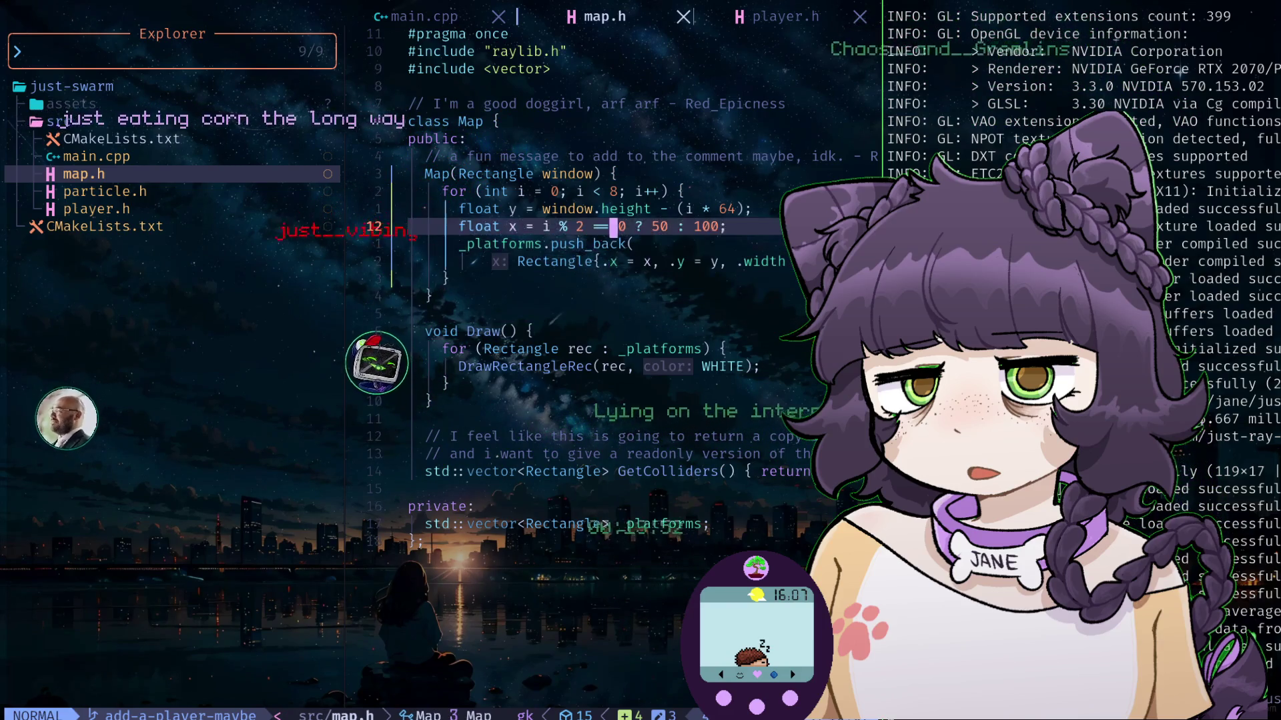
key("k")
key("A")
key("BackSpace")
key("BackSpace")
key("Escape")
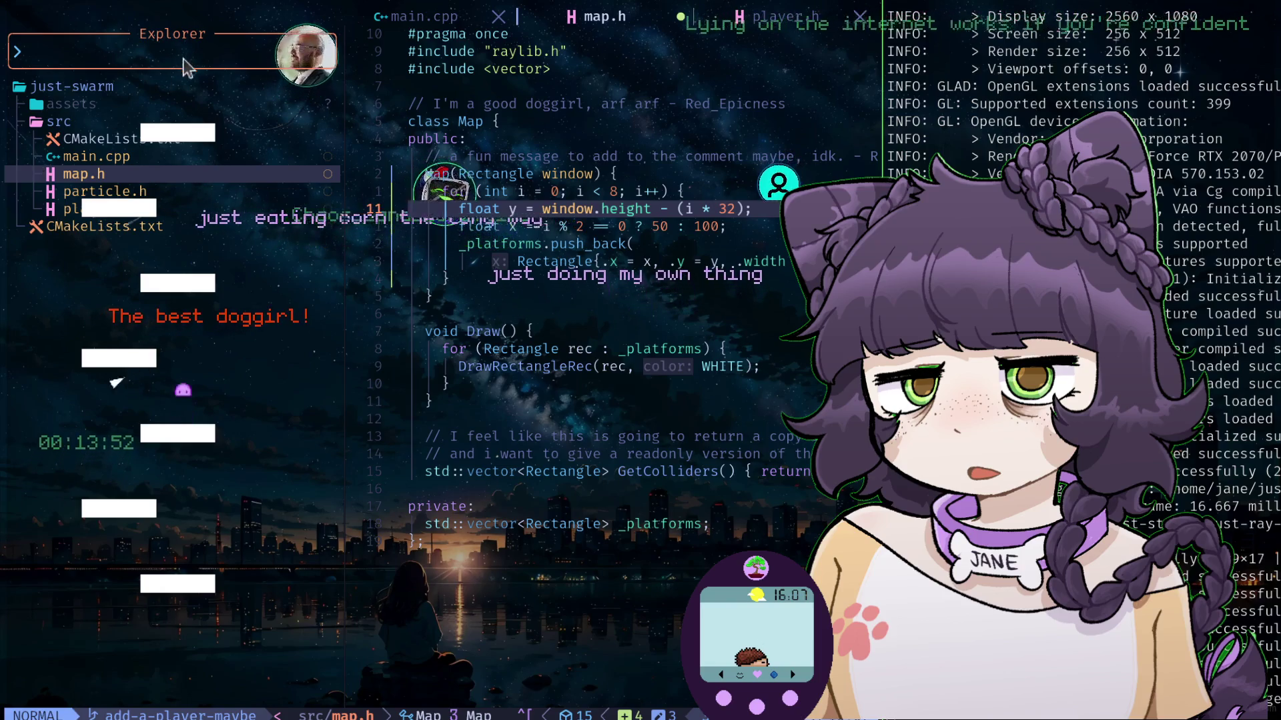
Step: Close the running game and save map.h again after a mistyped :waa
key("Escape")
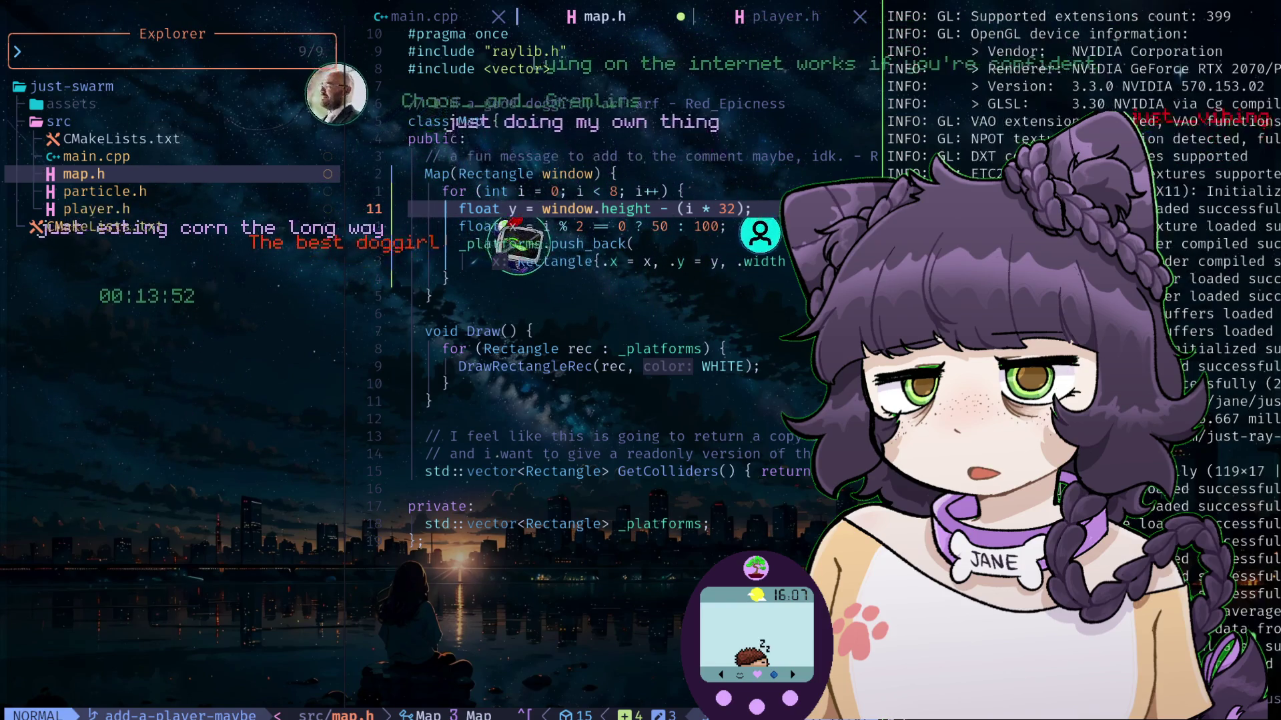
key("j")
key("j")
key("j")
type(": waa")
key("Return")
type("w")
key("Return")
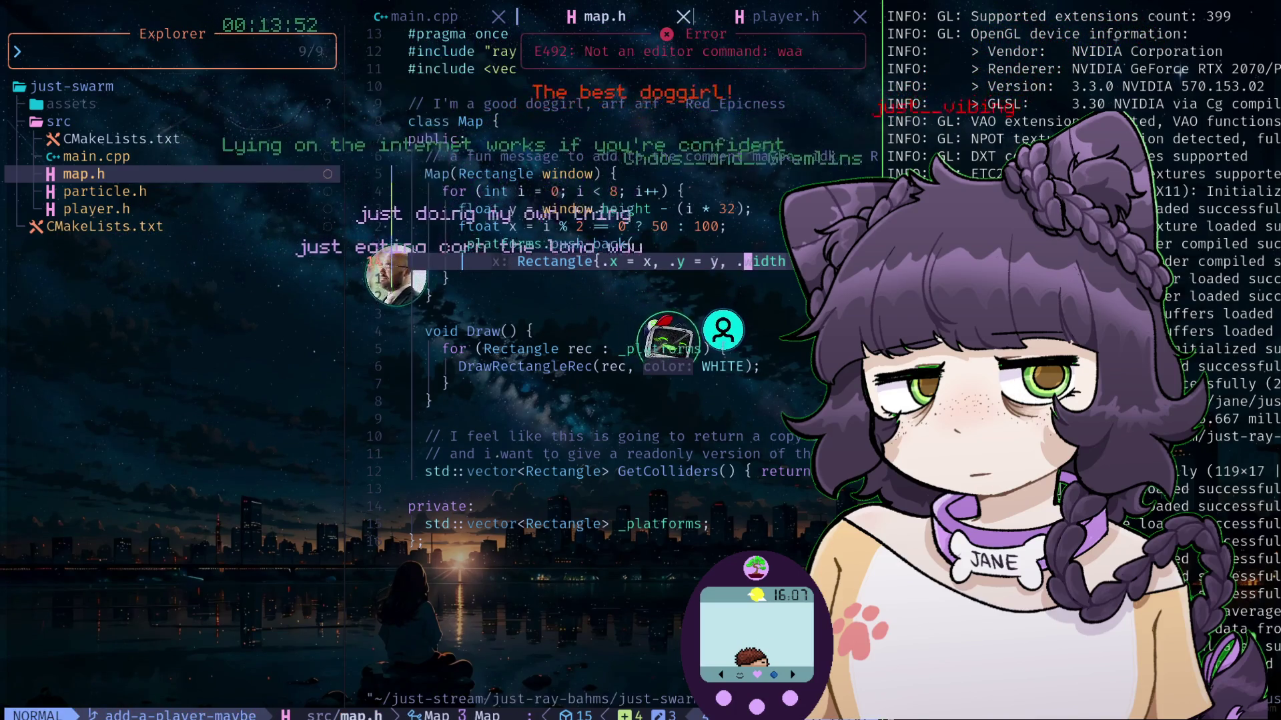
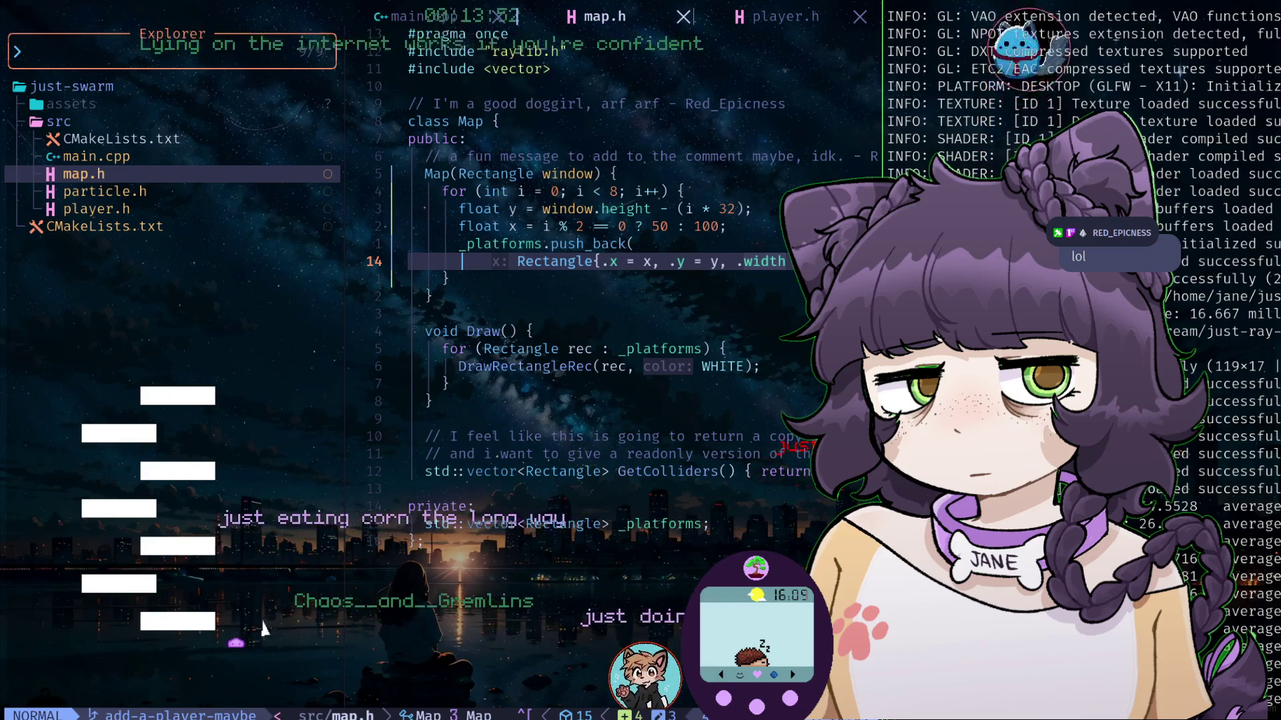
Step: Place the cursor in map.h's line-25 comment, clear the side terminal's raylib log, and switch workspaces
left_click(571, 453)
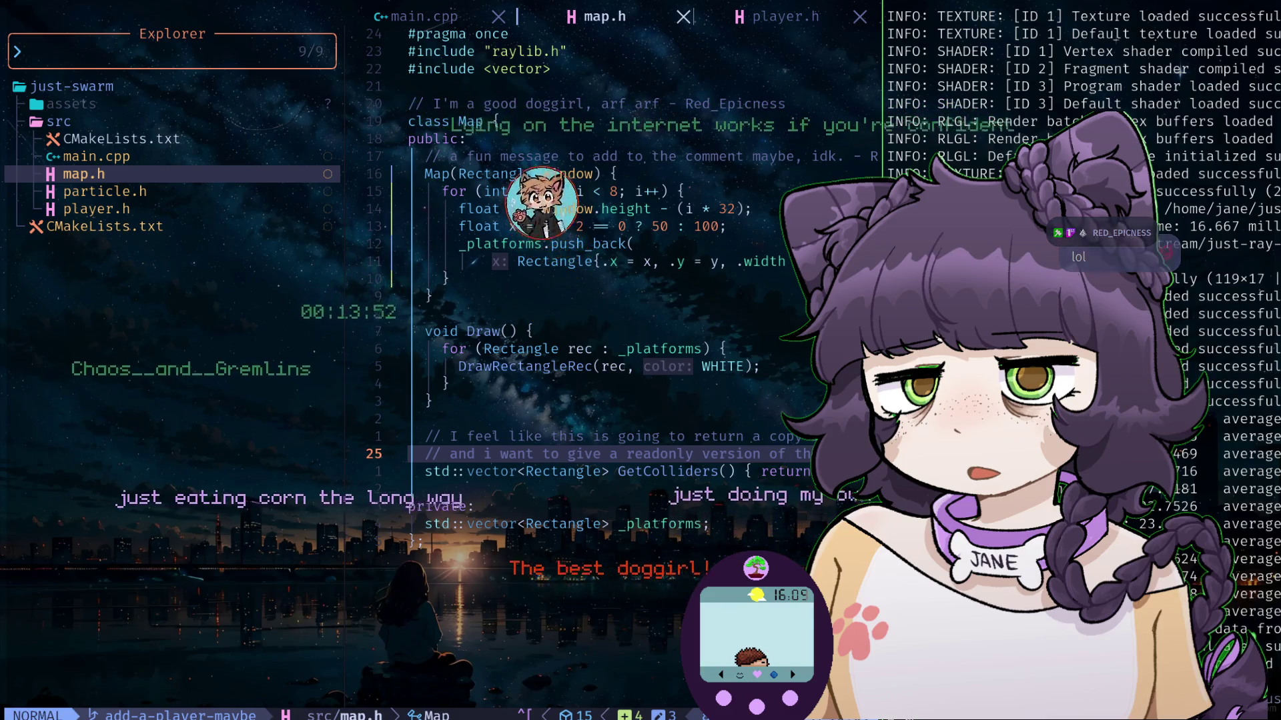
key("ctrl+l")
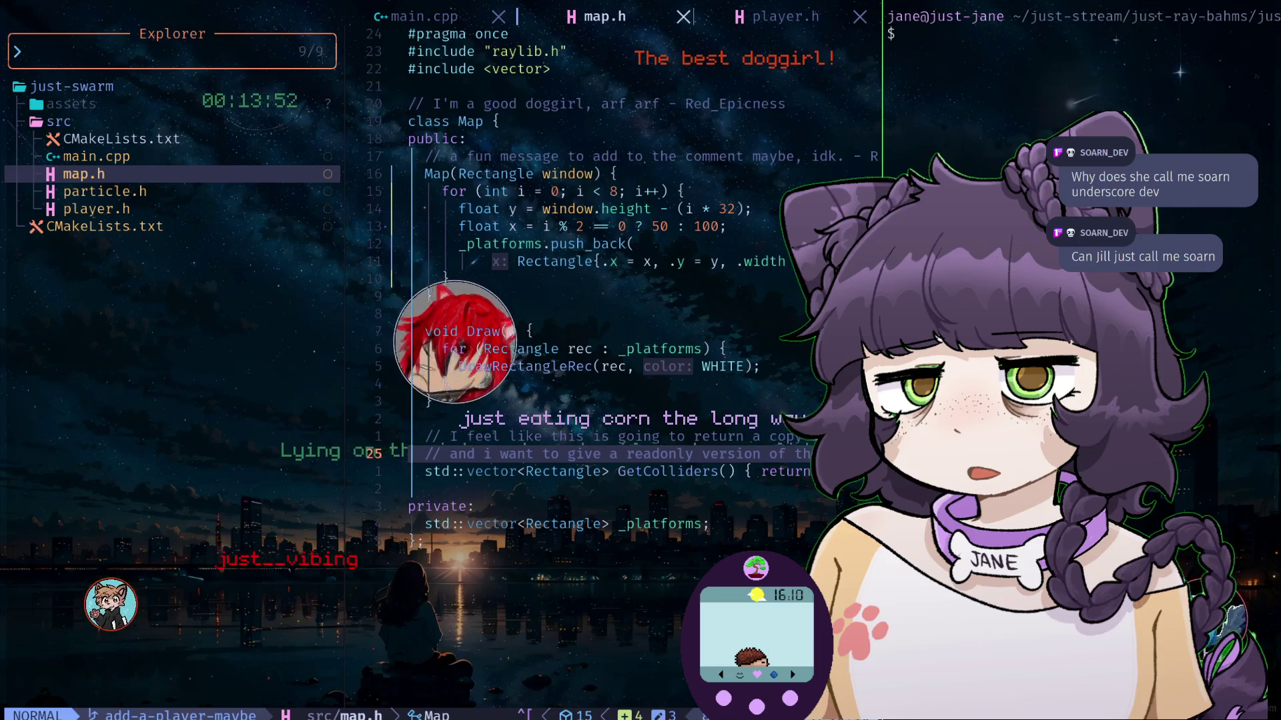
key("super+2")
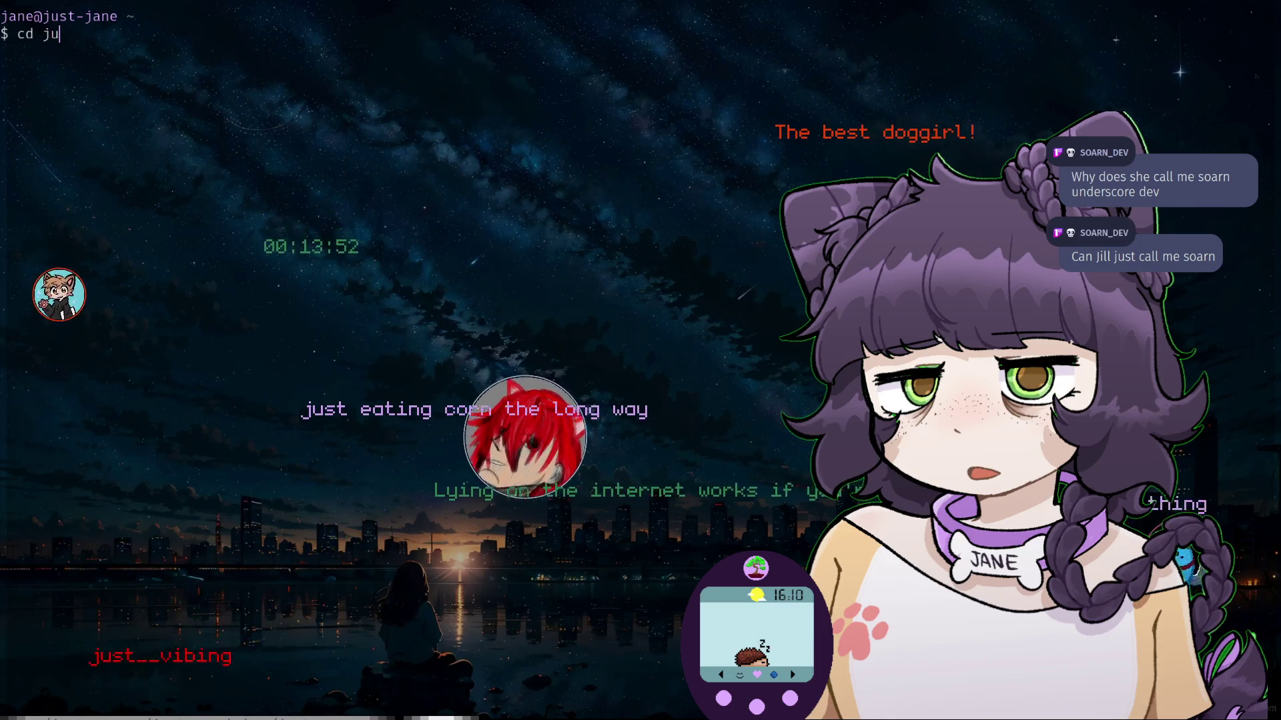
Step: Connect via just-redis, list the jill/memory name keys with keys *name, and begin a SET for one user's key
type("just-redis")
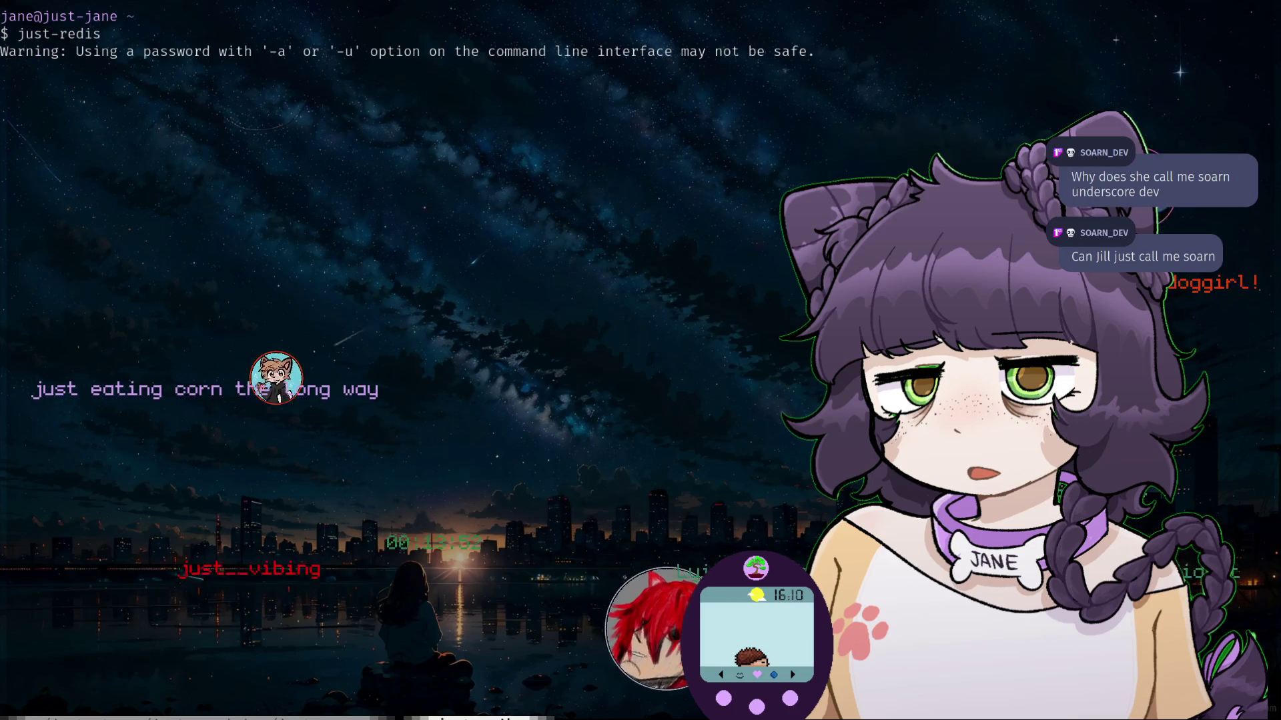
type("keys ")
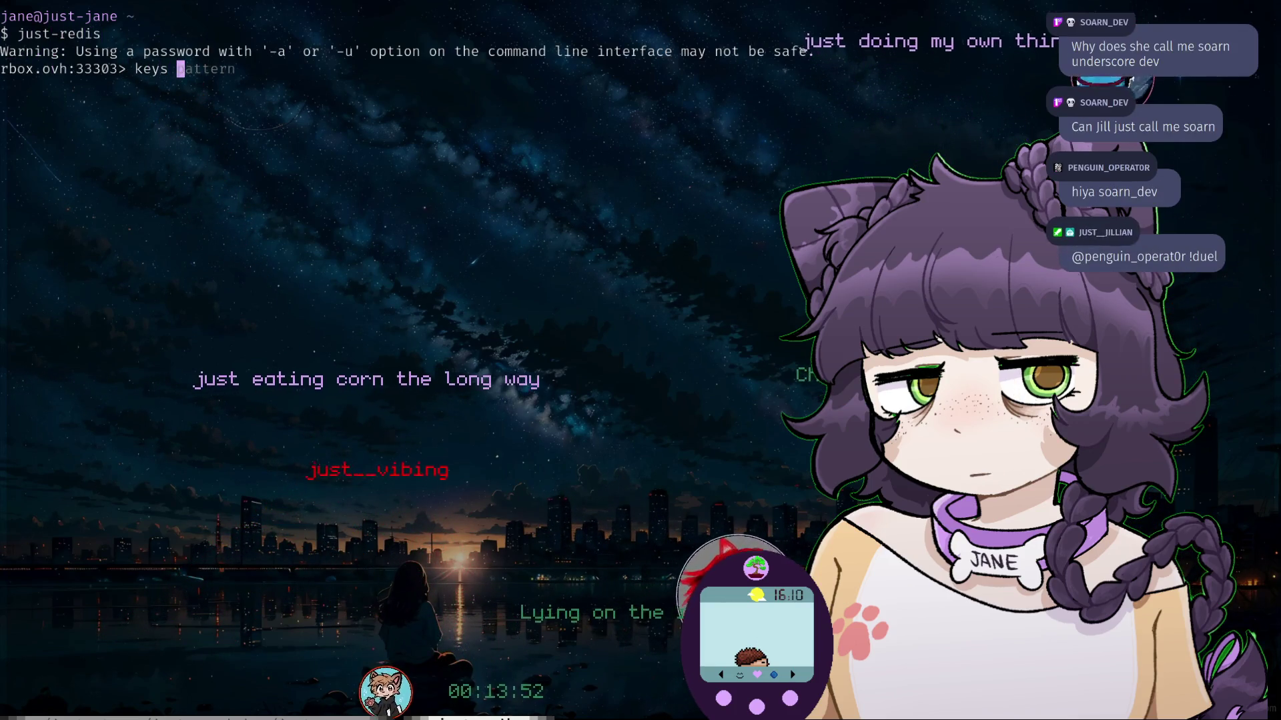
type("*")
type("e")
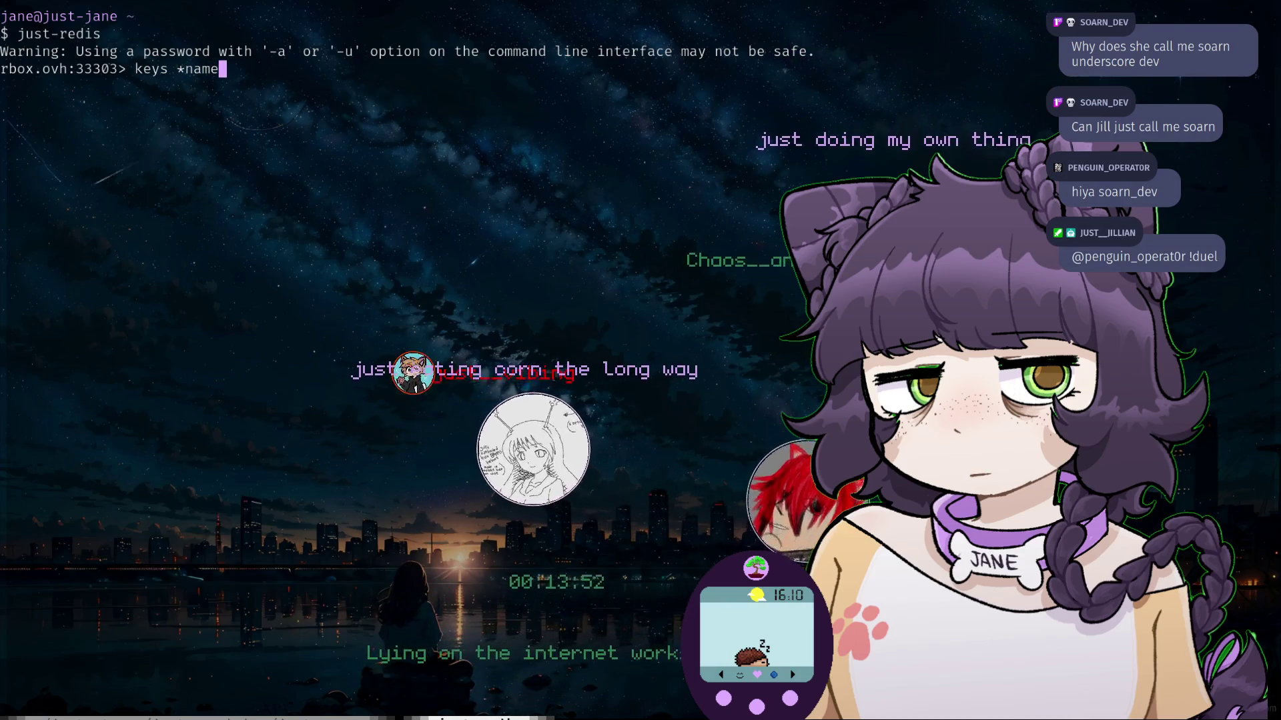
type("/")
key("Return")
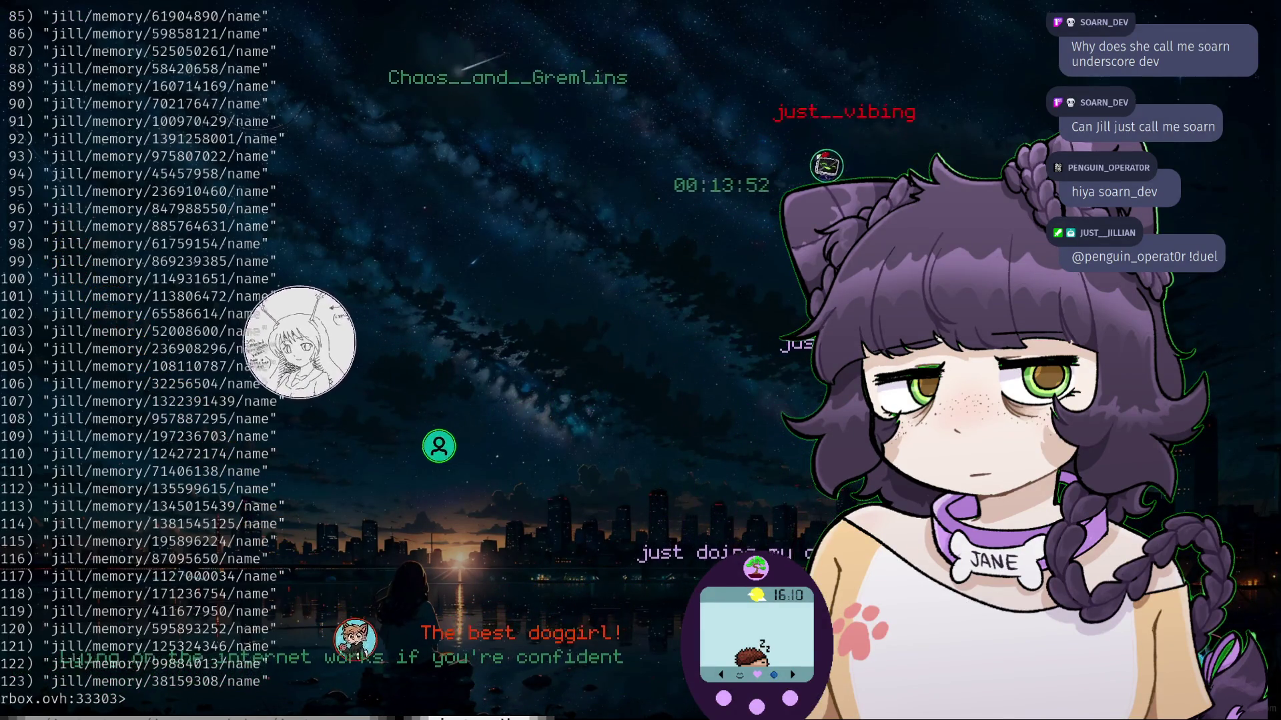
type("set jill/")
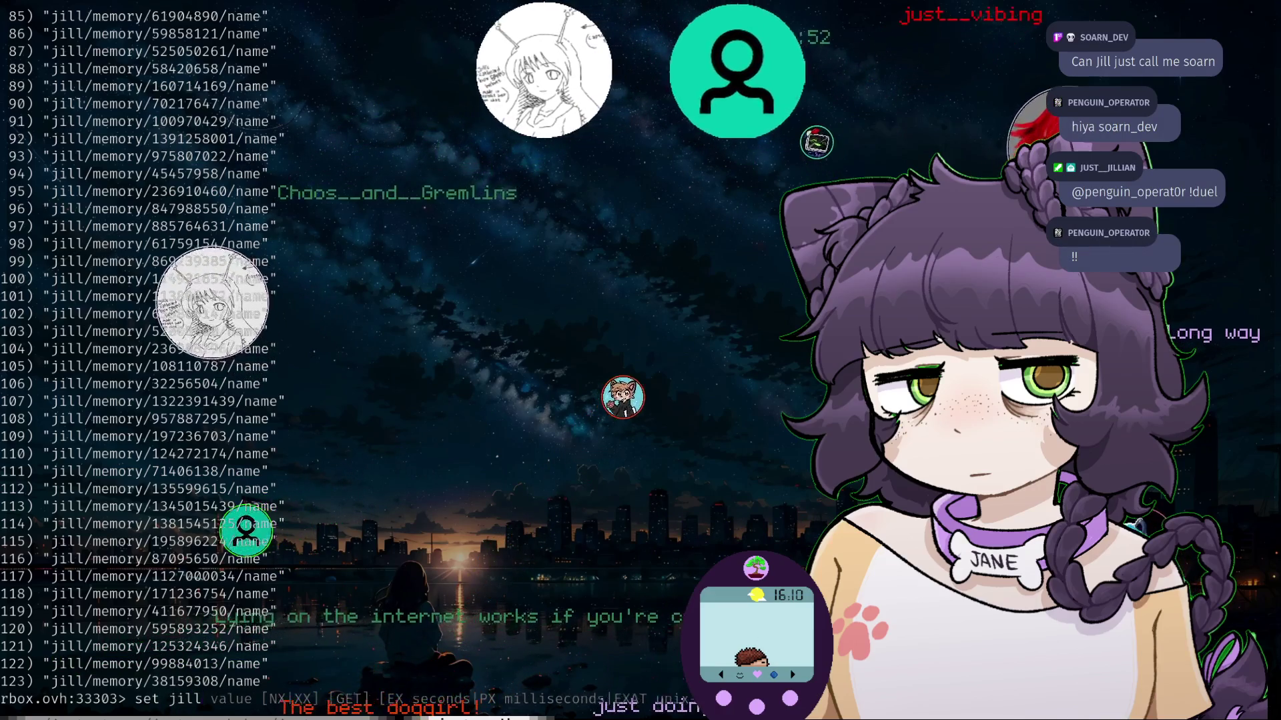
type("memory/soarn_dev")
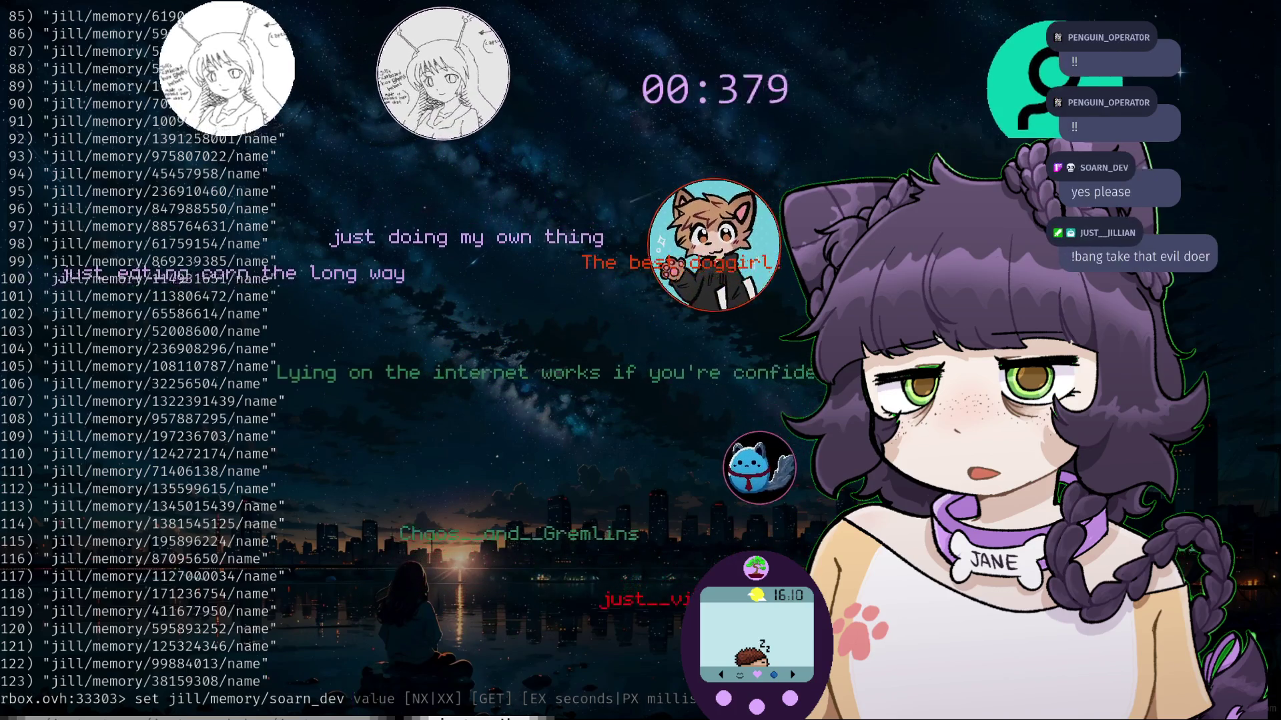
key("BackSpace")
key("BackSpace")
key("BackSpace")
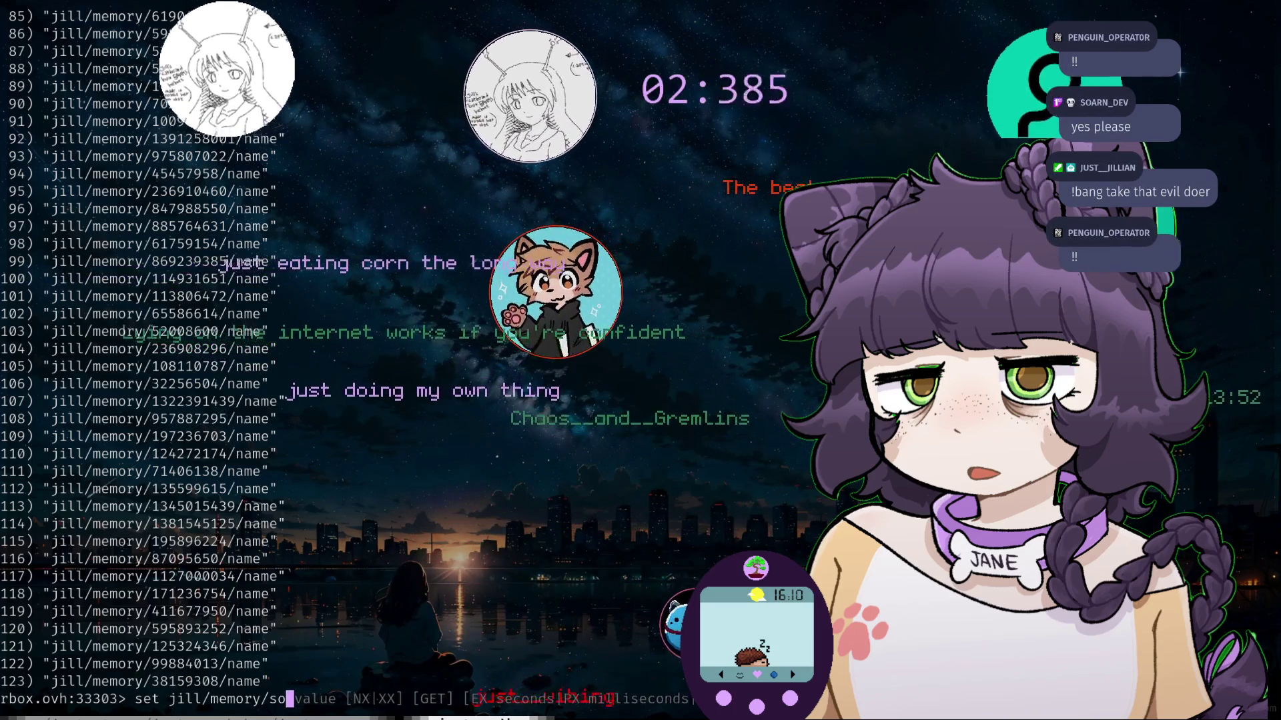
key("BackSpace")
key("BackSpace")
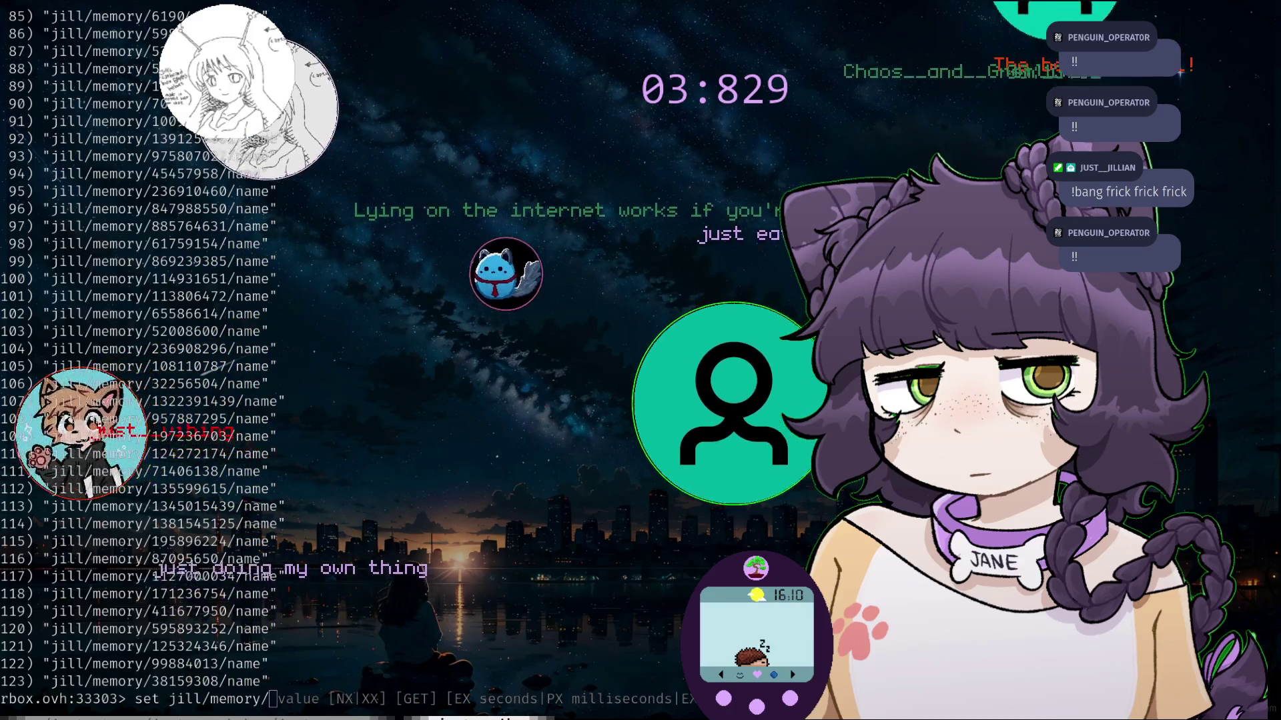
type("108110787")
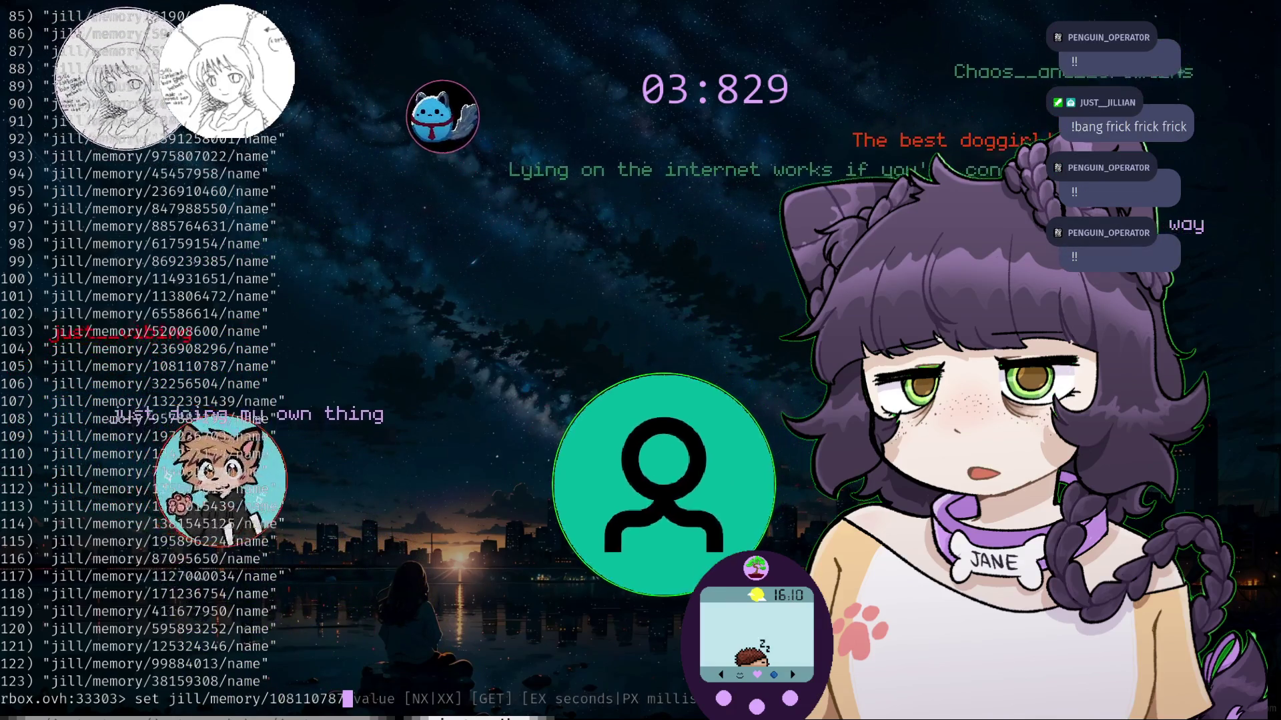
type("/")
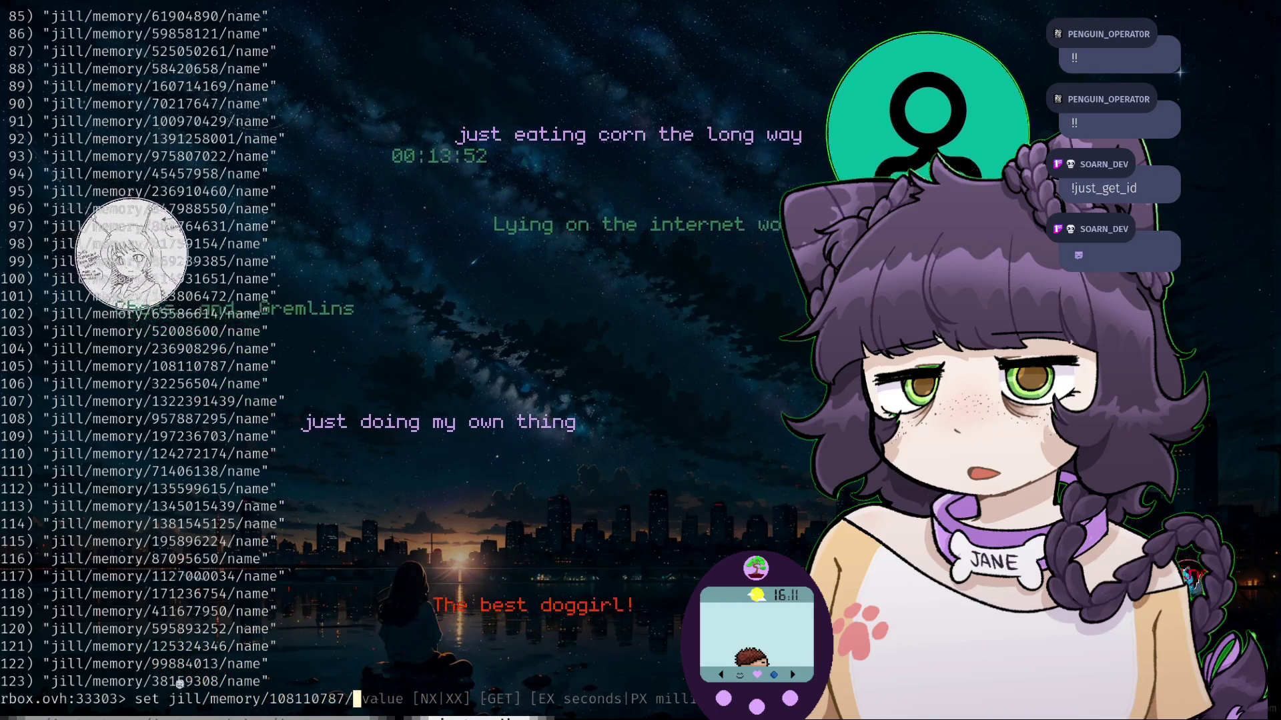
Step: Finish the SET command giving the user's jill/memory name key a nickname, trimming the extra prefix
type("name soarn")
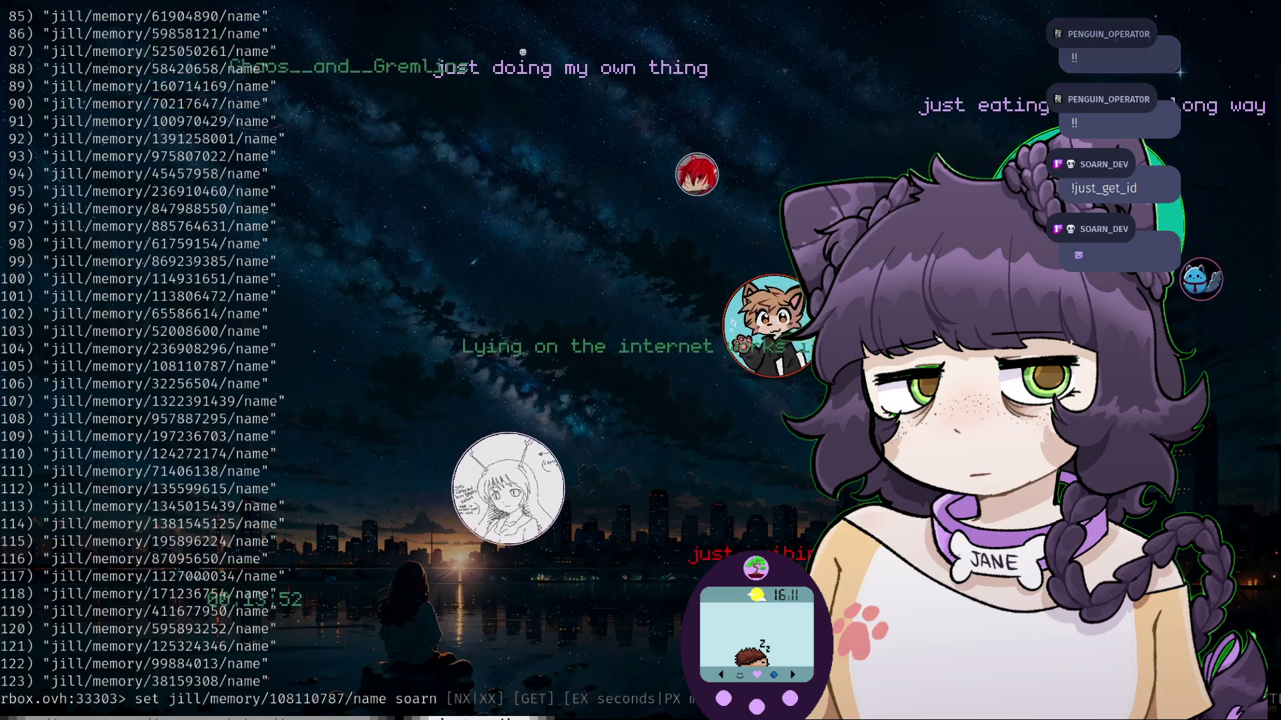
key("Left")
key("Left")
key("Left")
key("Left")
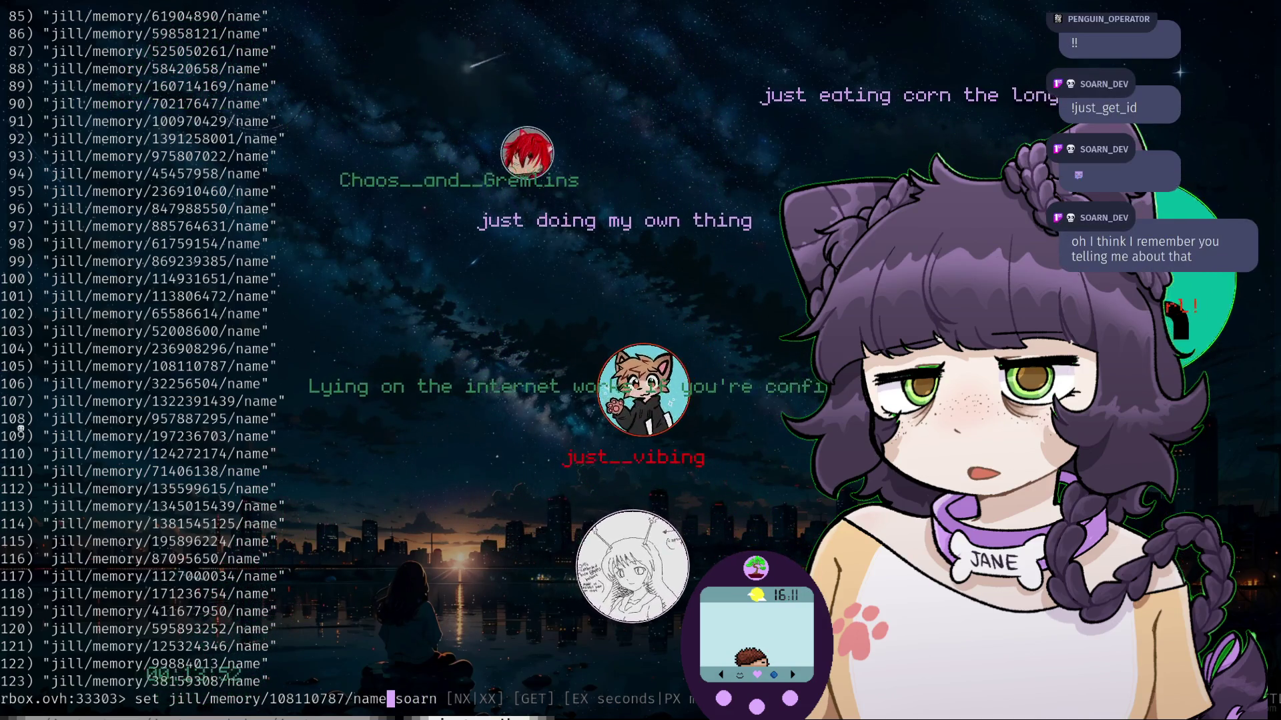
type("just")
key("BackSpace")
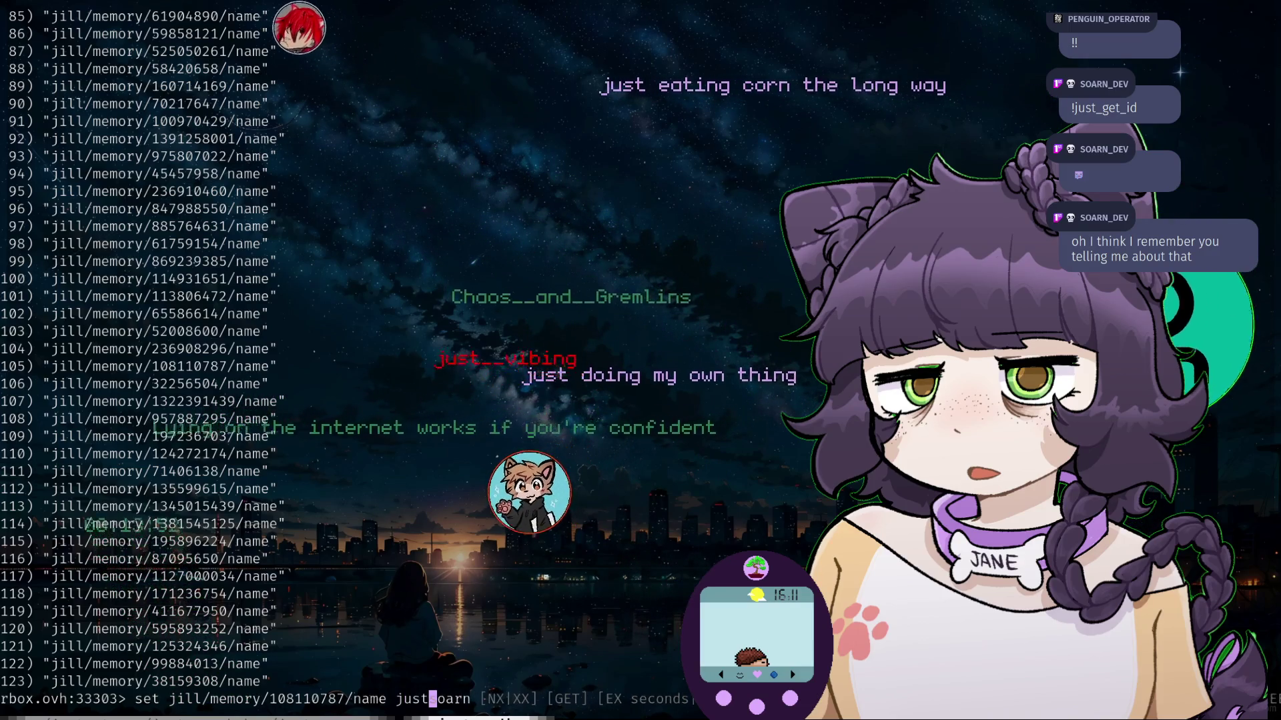
key("BackSpace")
key("BackSpace")
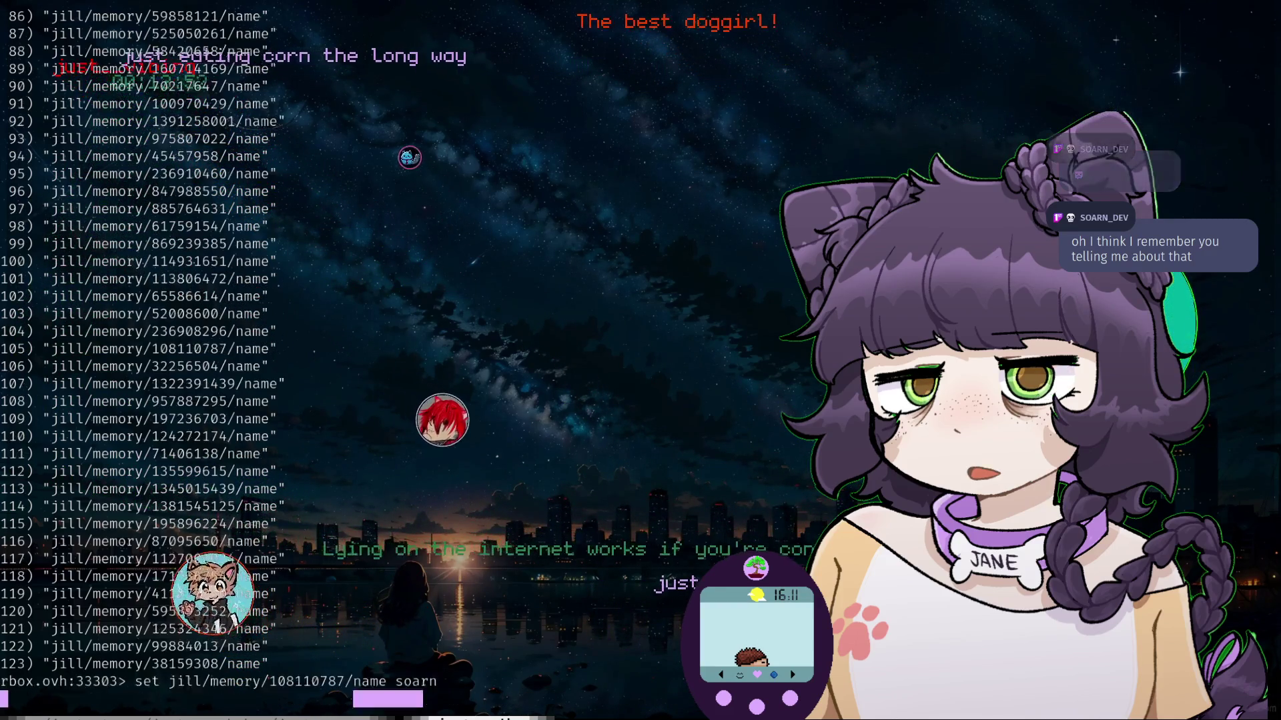
Step: Run the SET to store the nickname, get OK from Redis, then exit redis-cli
key("Return")
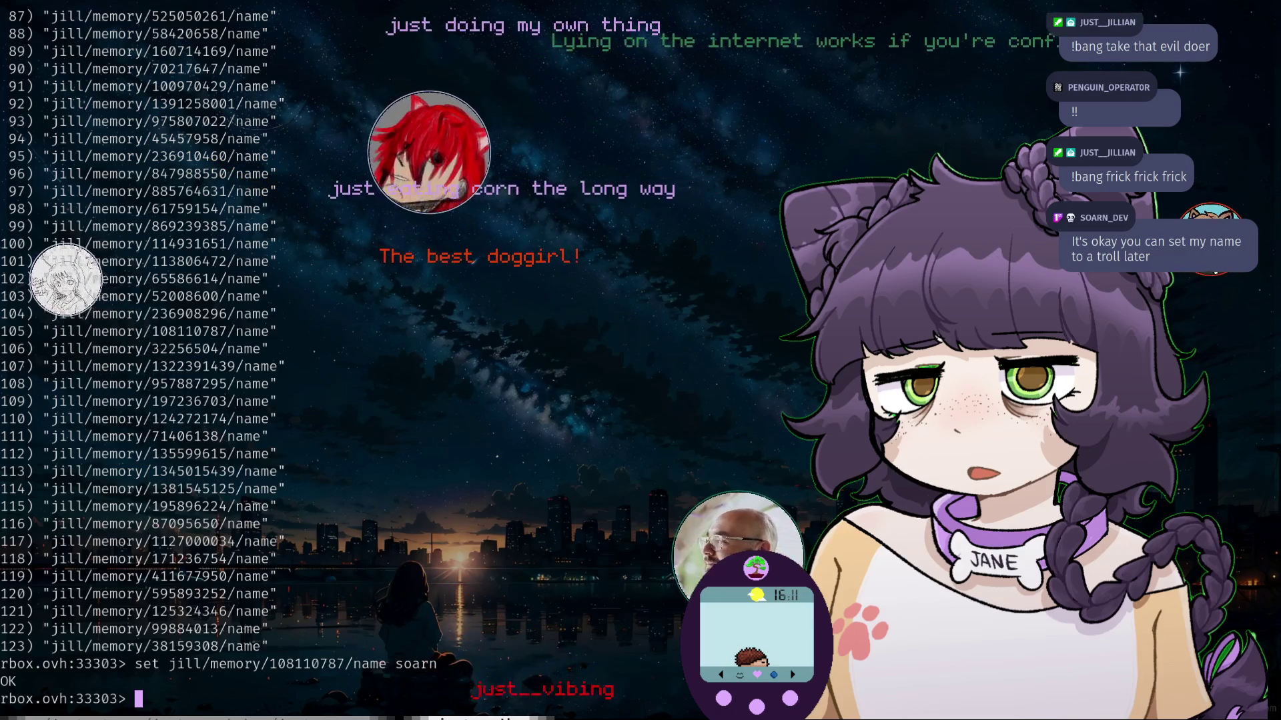
type("ex")
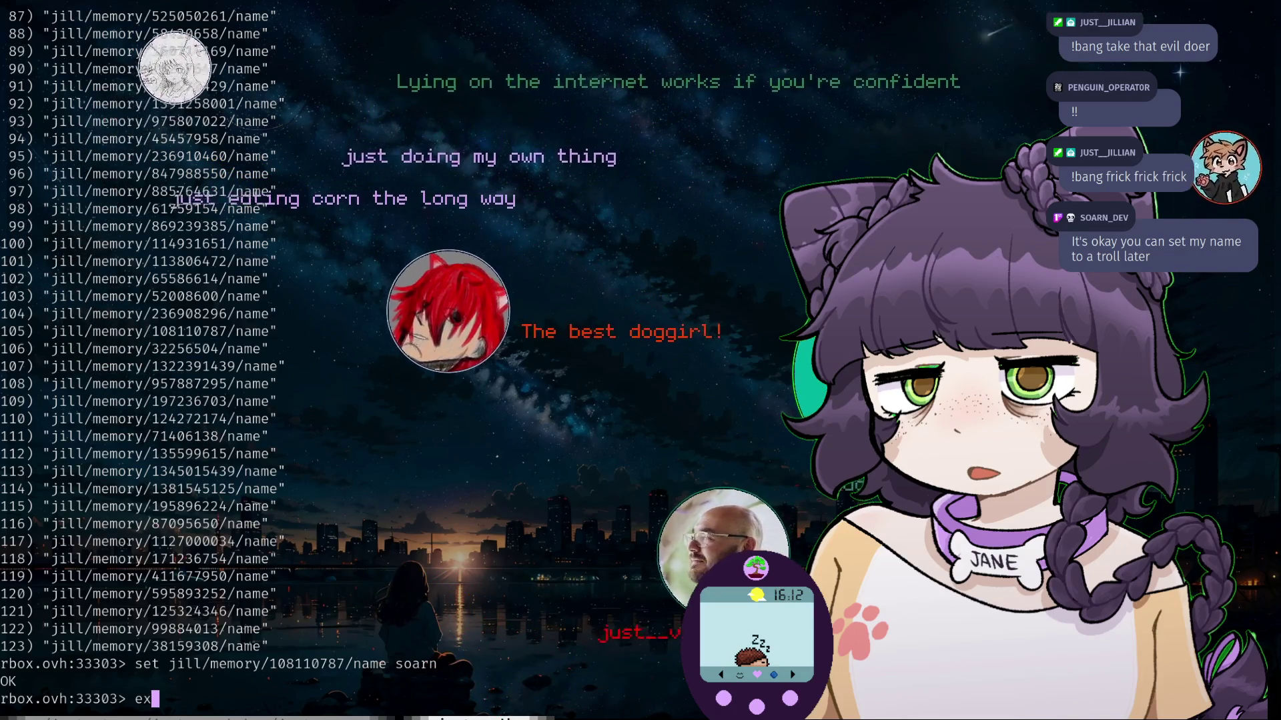
type("it")
key("Return")
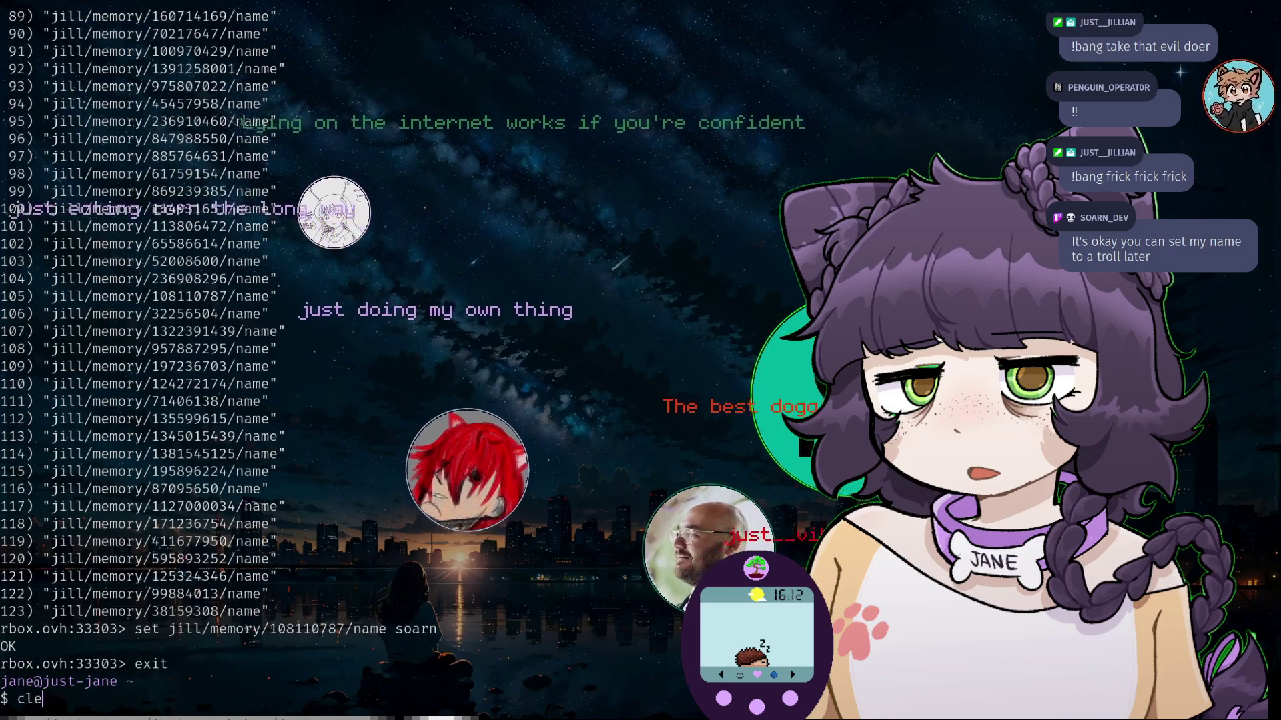
type("ar")
key("Return")
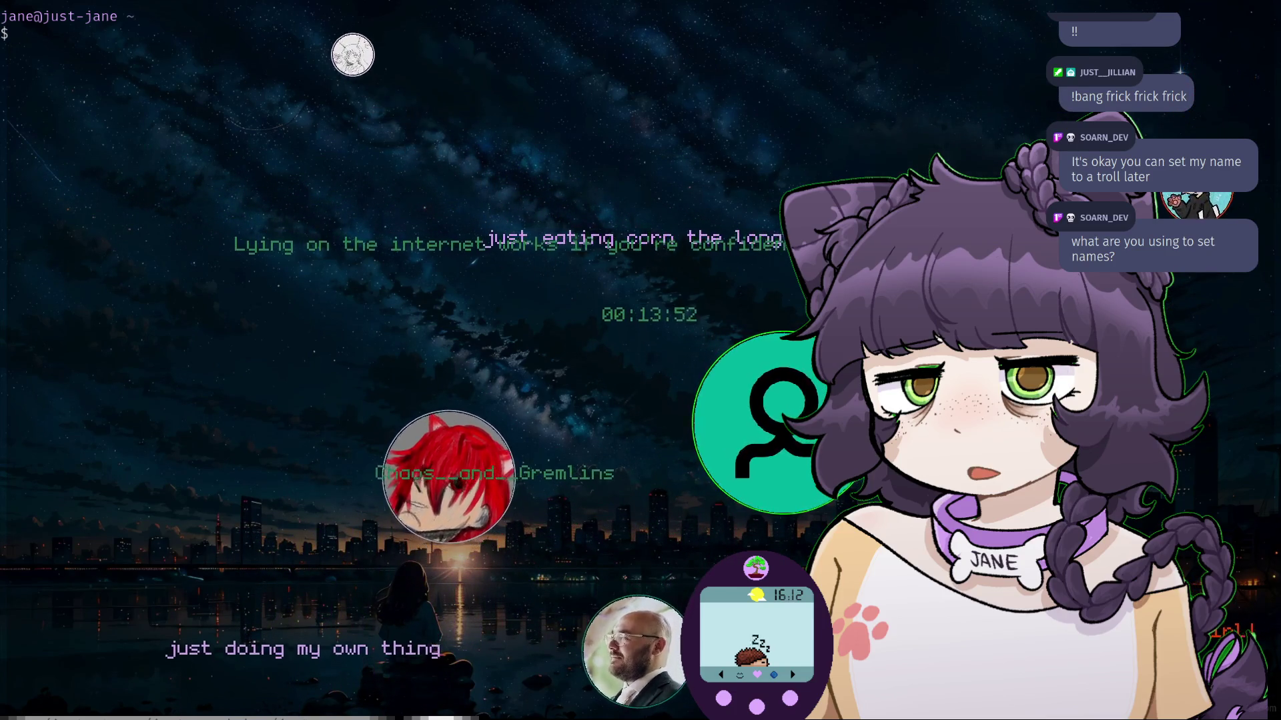
type("just-redis")
key("Return")
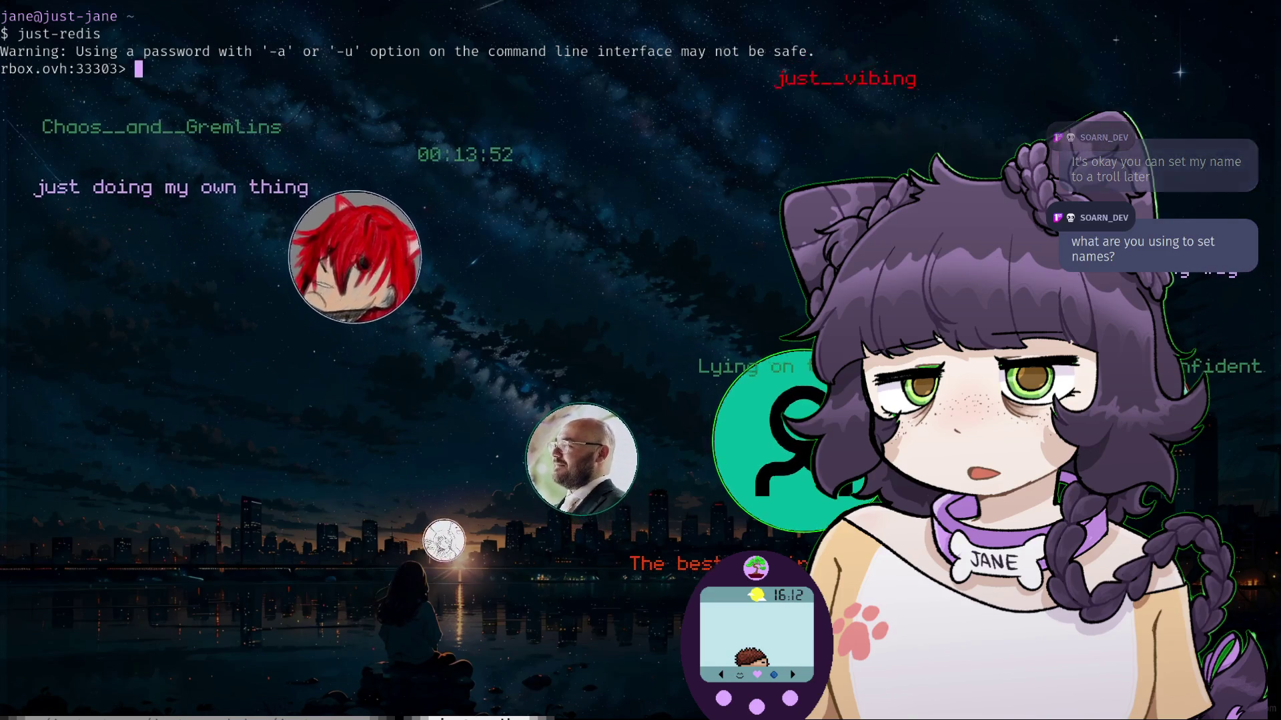
type("keys *")
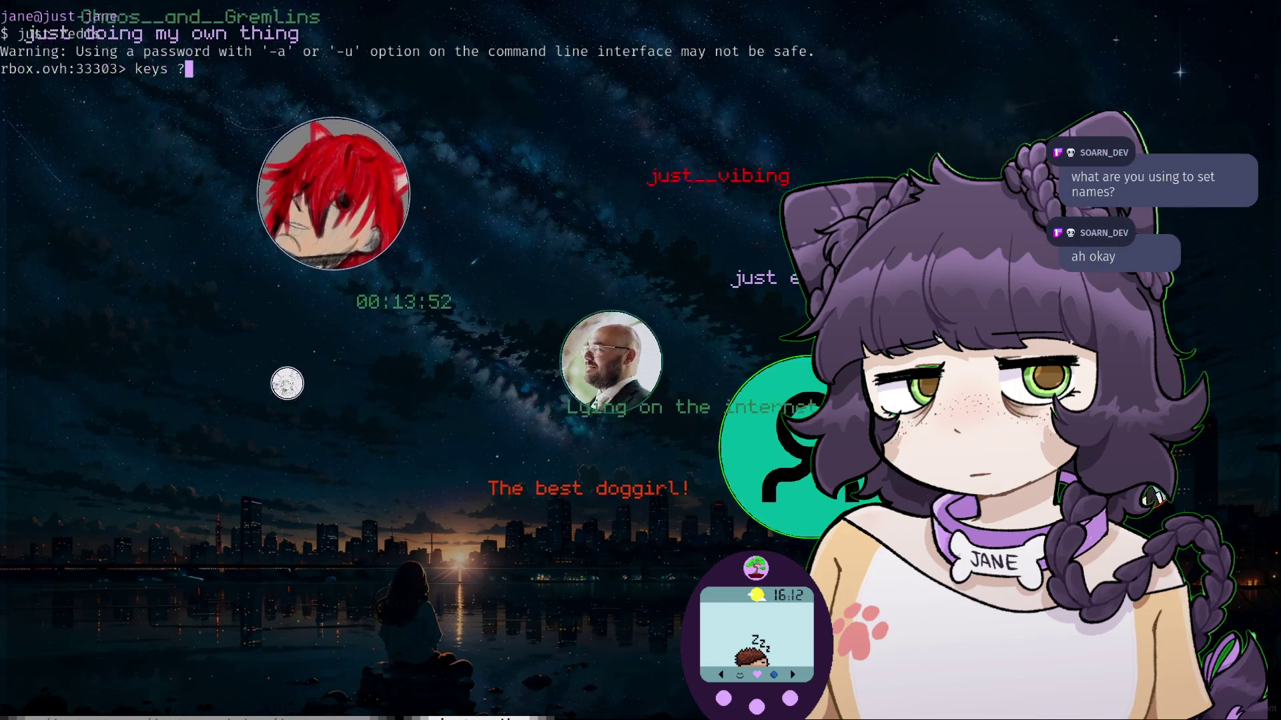
key("Return")
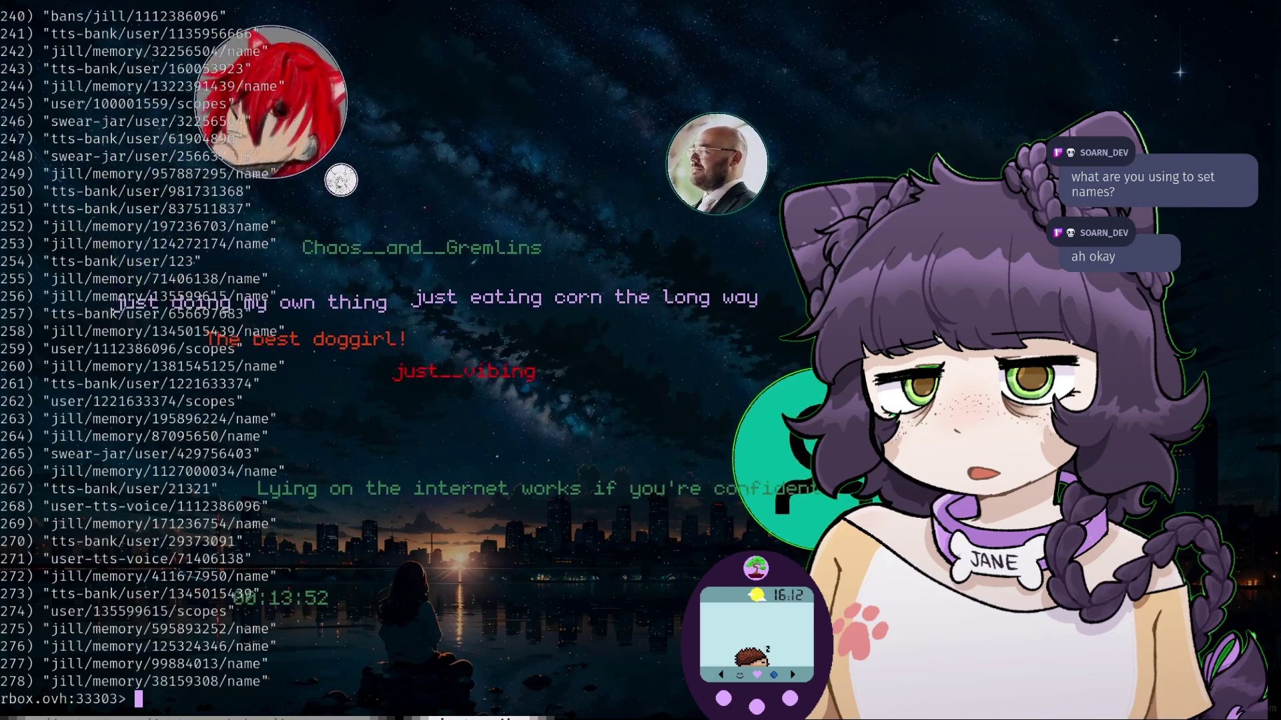
scroll(166, 354, "up", 10)
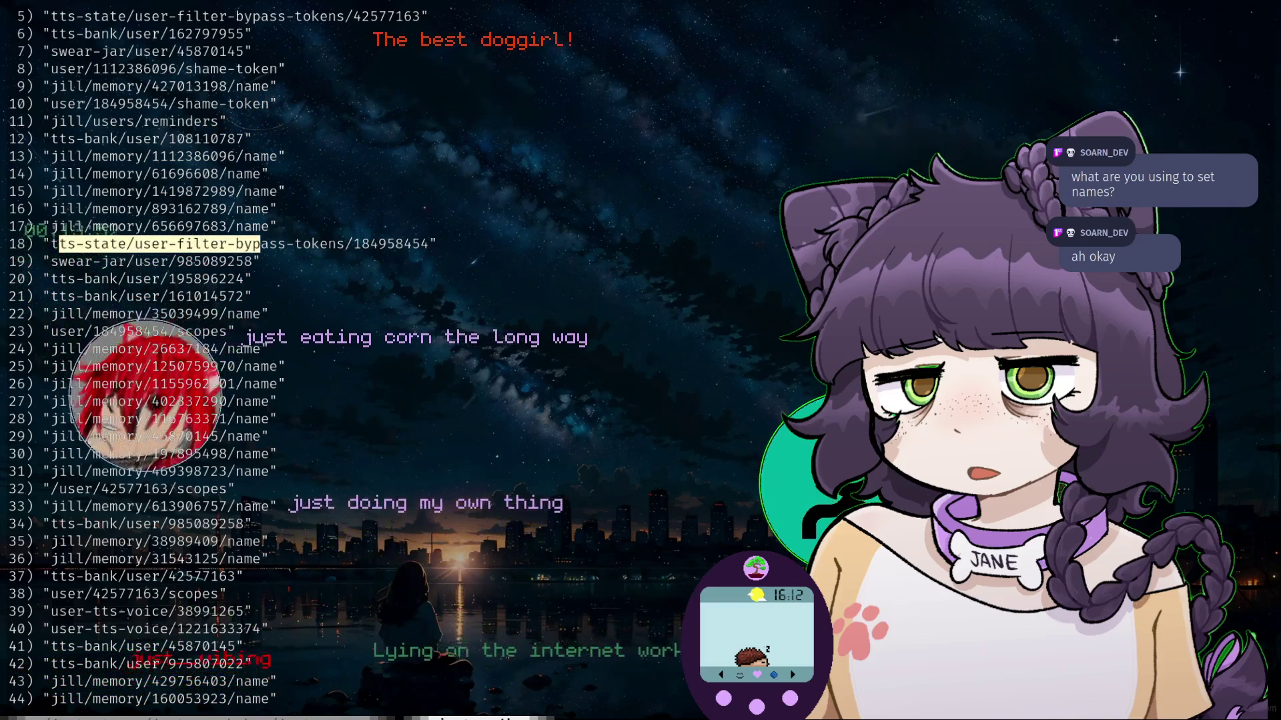
scroll(220, 360, "up", 8)
scroll(220, 360, "down", 7)
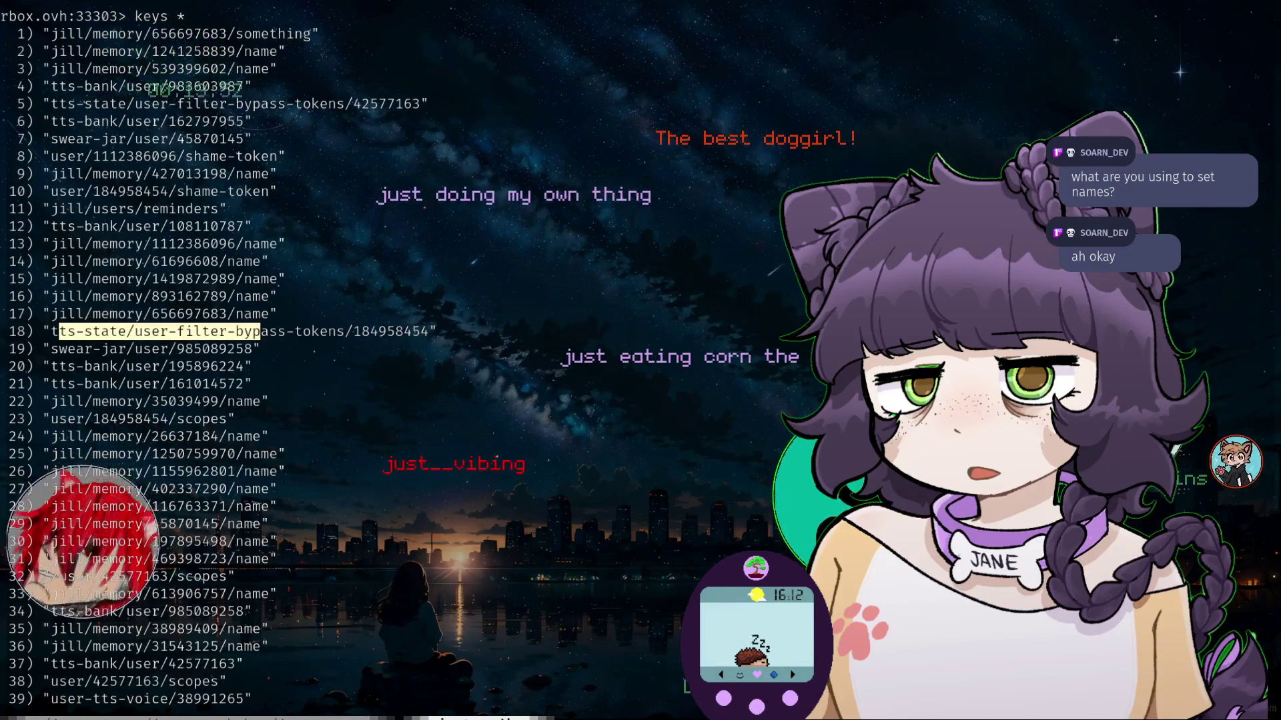
scroll(220, 361, "down", 2)
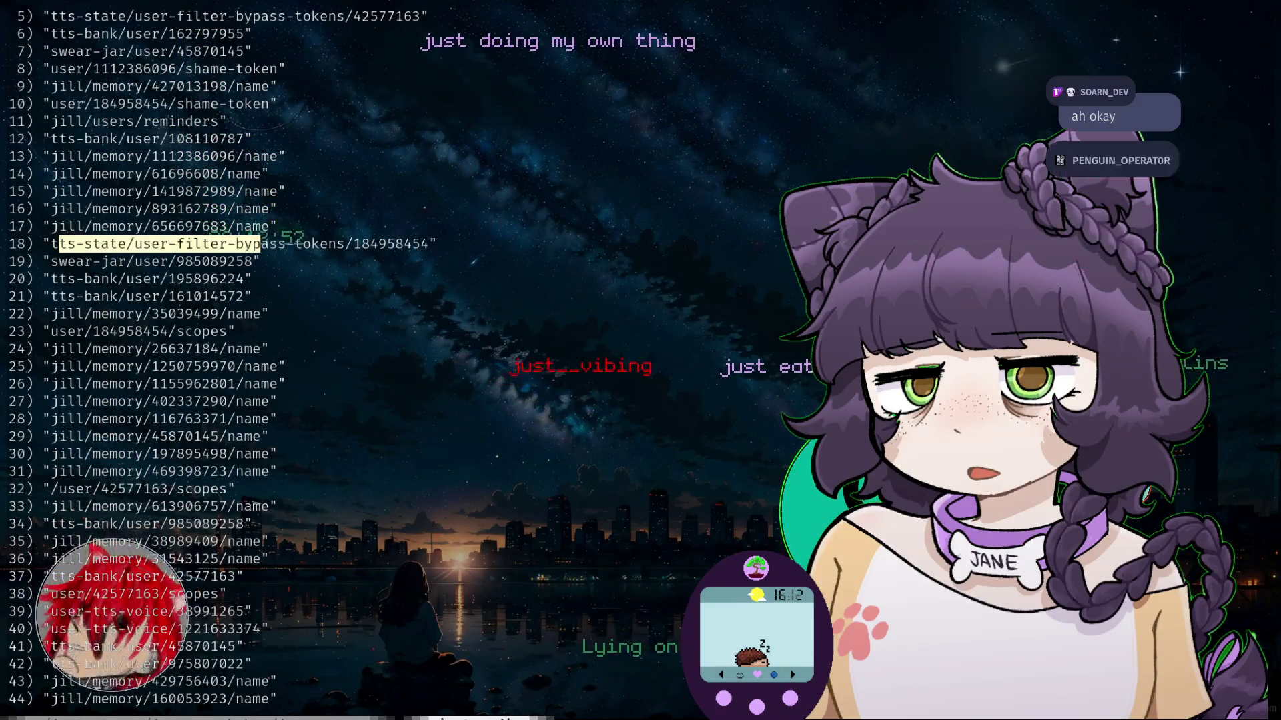
scroll(220, 360, "down", 6)
scroll(220, 360, "down", 2)
scroll(220, 360, "down", 5)
scroll(220, 360, "down", 7)
scroll(220, 360, "down", 3)
scroll(220, 360, "down", 8)
scroll(220, 360, "down", 5)
scroll(220, 360, "down", 8)
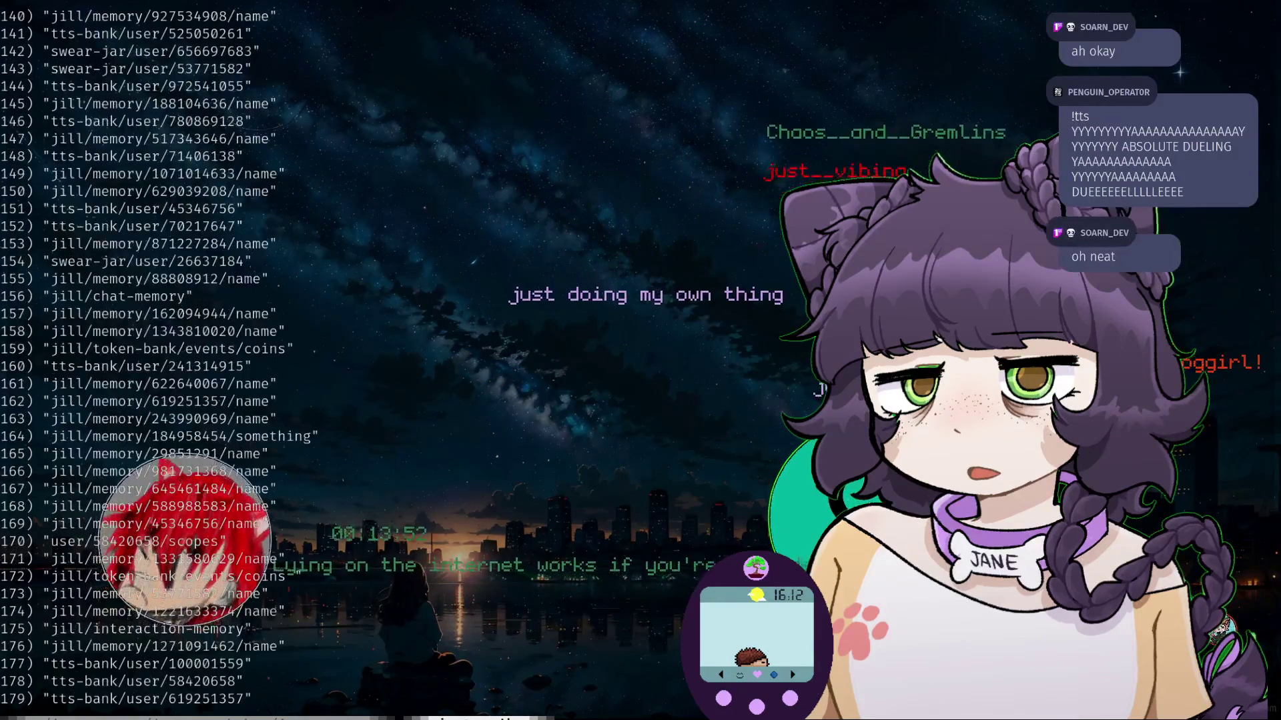
scroll(220, 360, "down", 13)
scroll(220, 361, "down", 12)
scroll(220, 360, "down", 8)
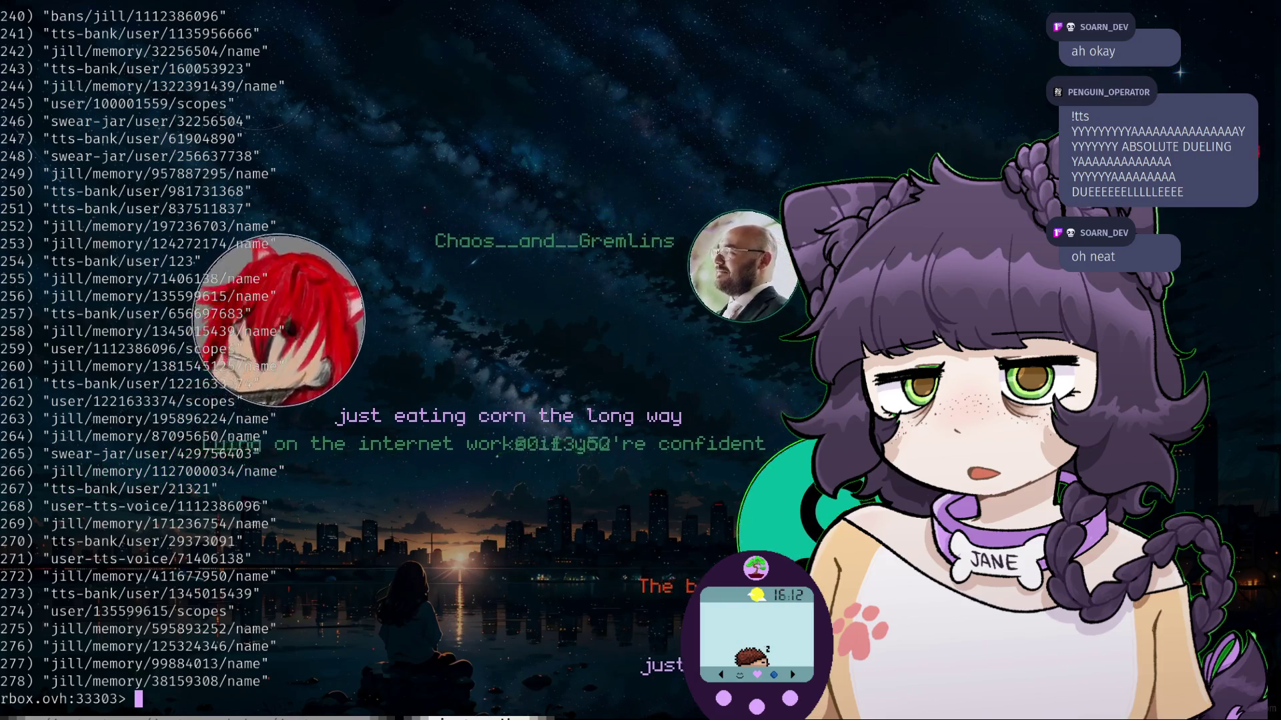
Step: Look up scope keys with get *scope, keys *scope, then keys *scopes, which lists 15 keys
type("get *scope")
key("Return")
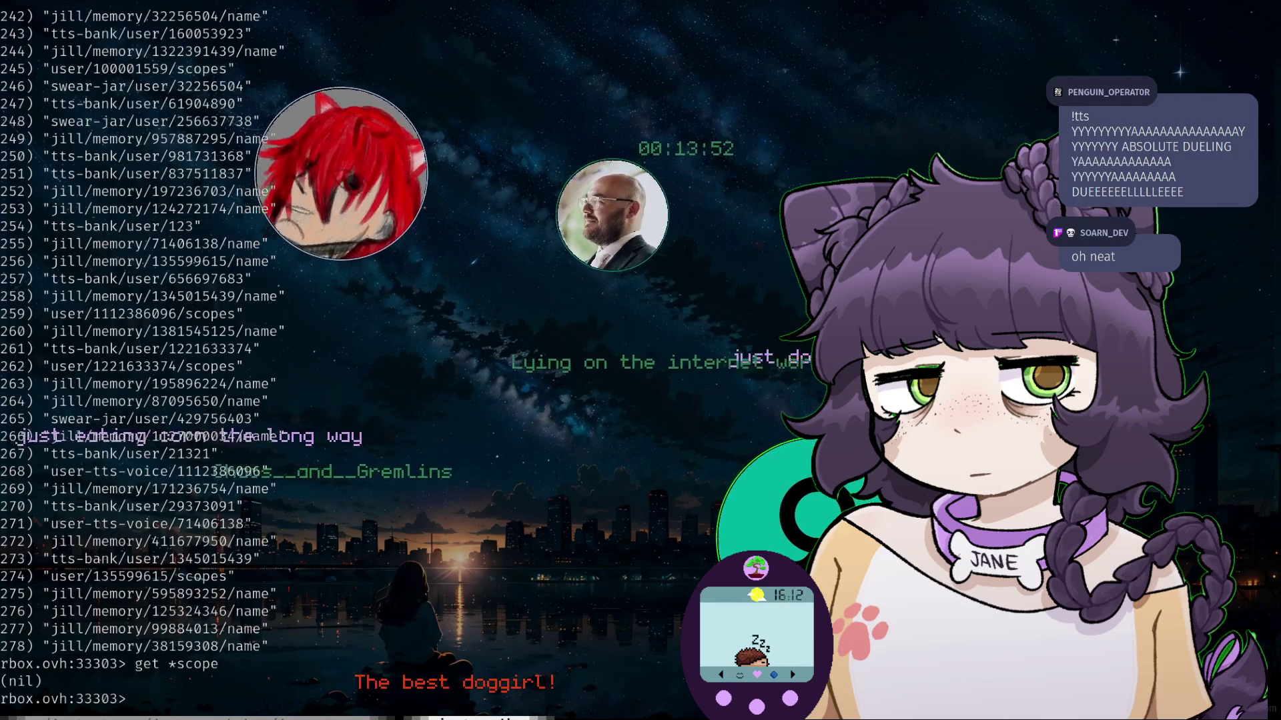
type("keys *scope")
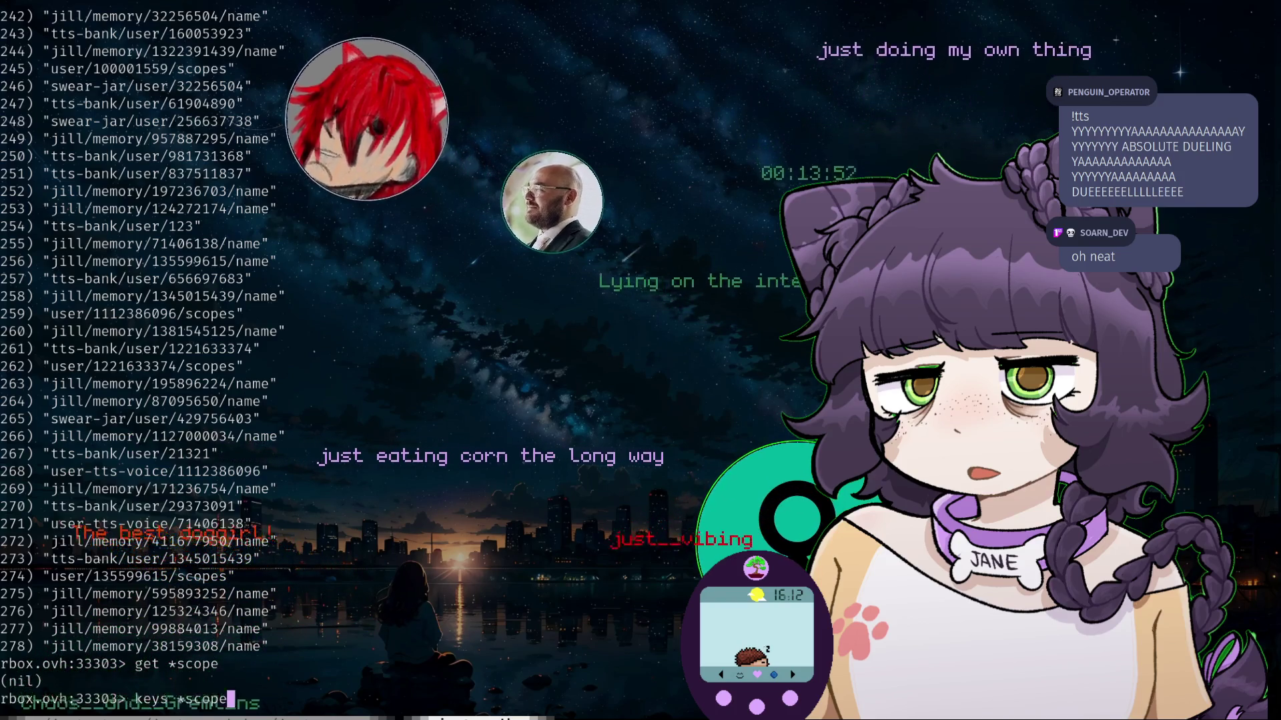
key("Return")
type("keys *scopes")
key("Return")
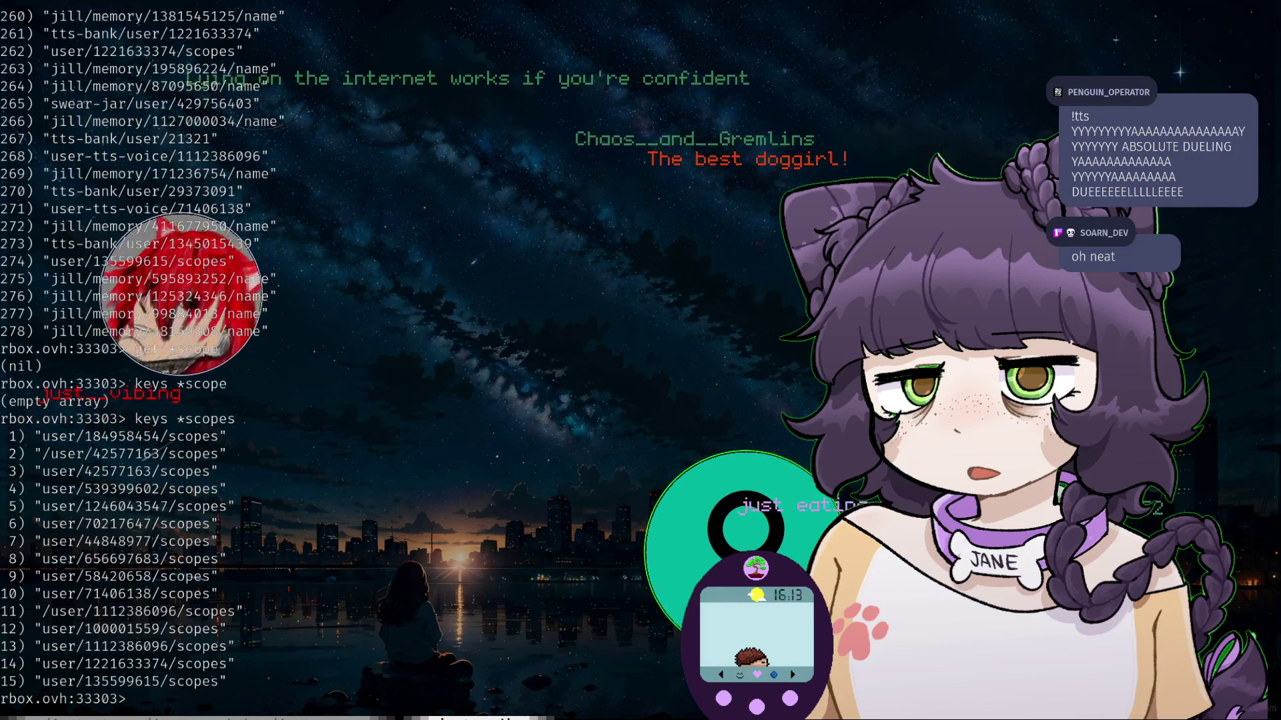
type("SMEMBERS")
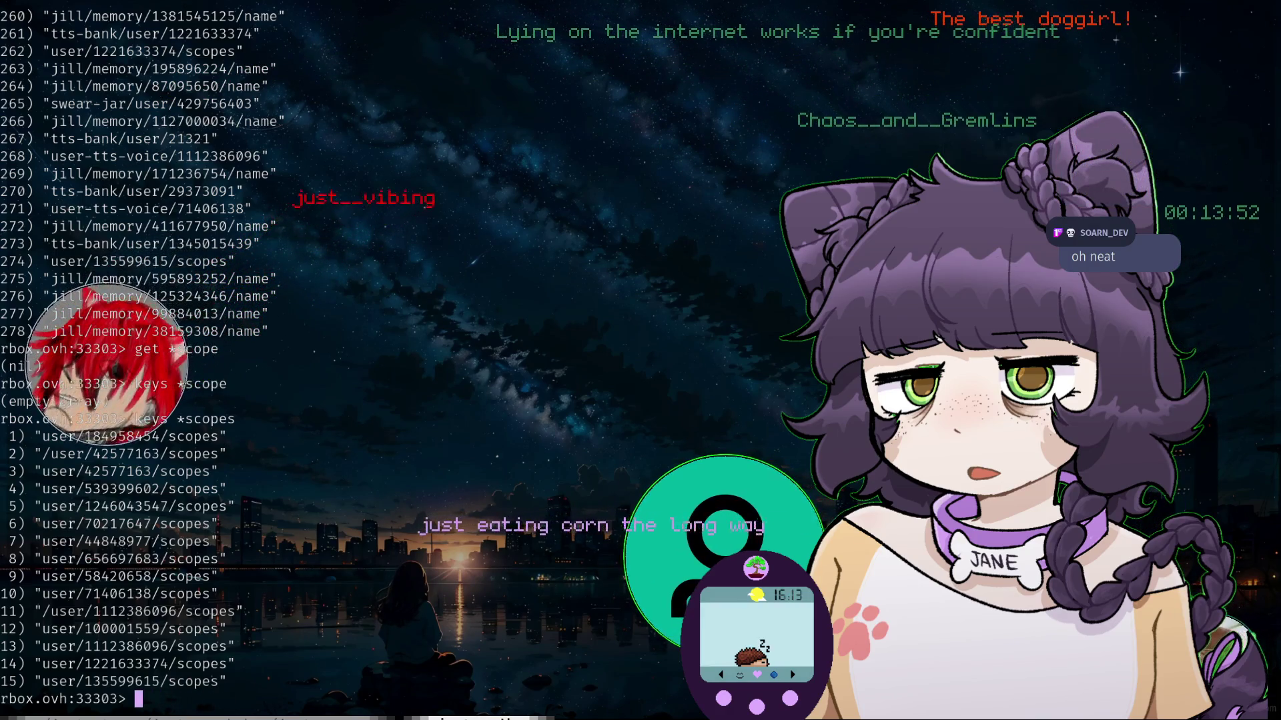
type("e")
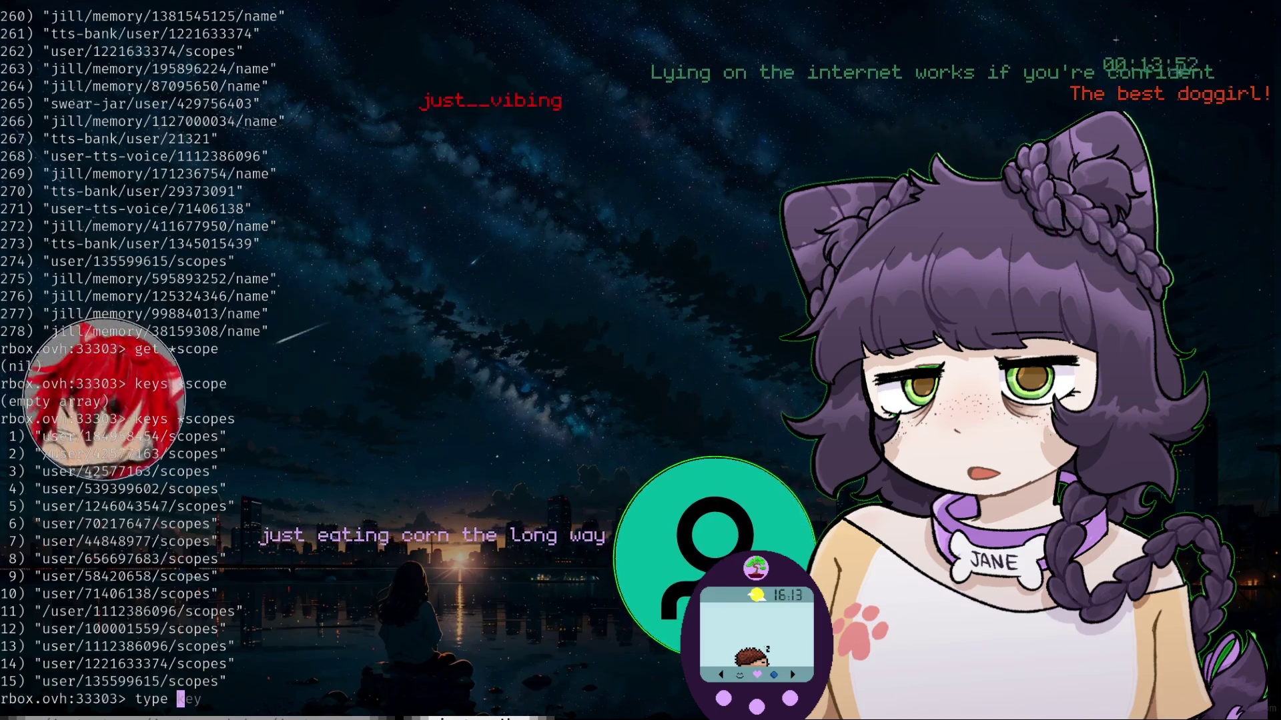
Step: Check the data type of one user's scopes key, which Redis reports as a set
double_click(134, 507)
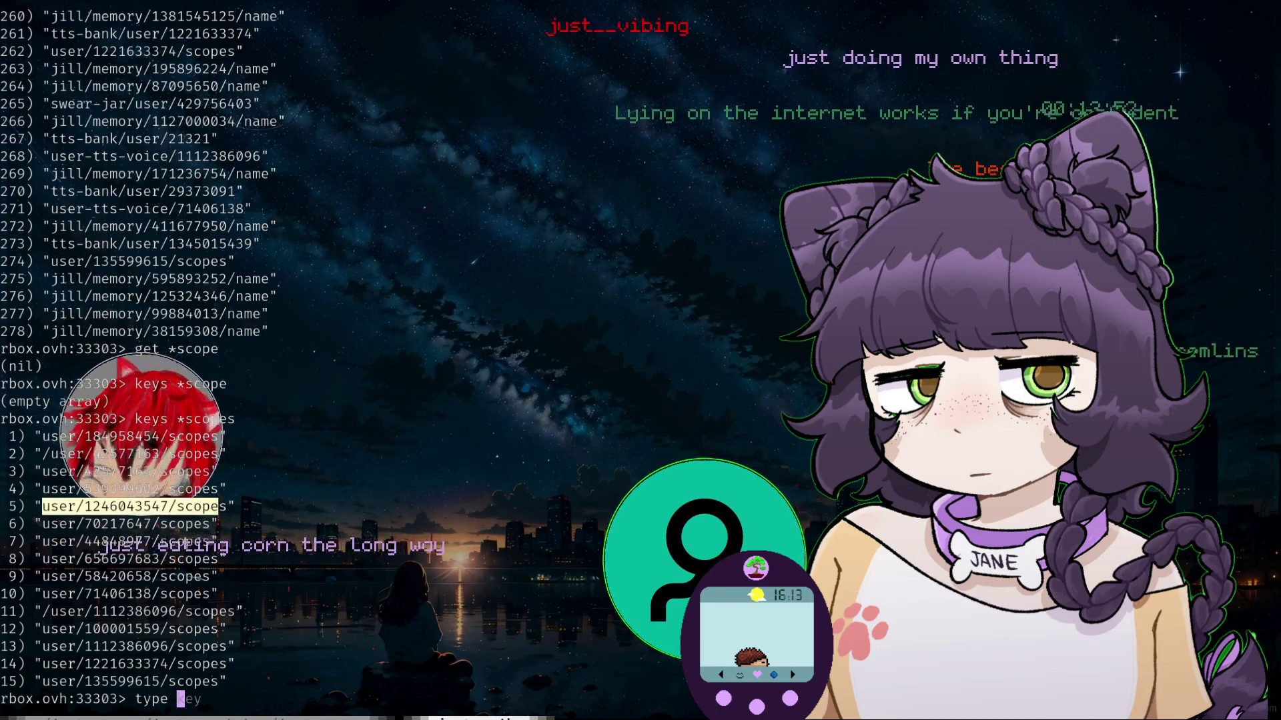
key("ctrl+shift+v")
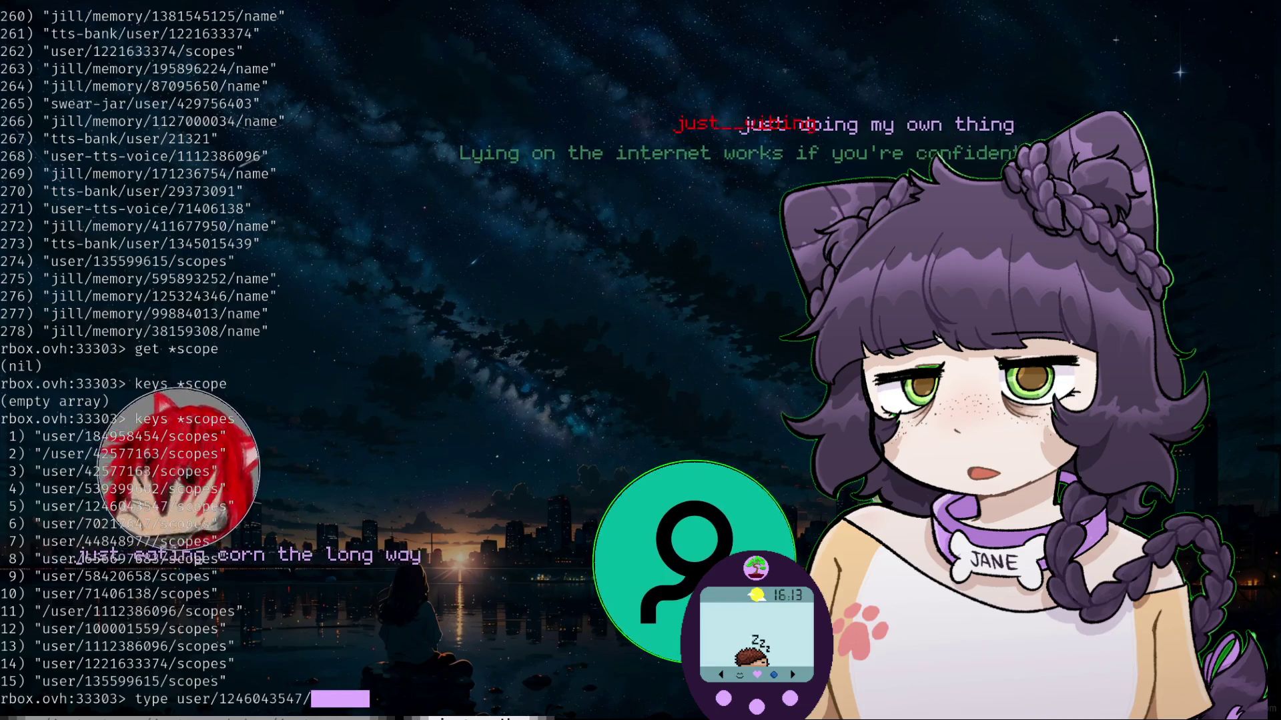
key("Return")
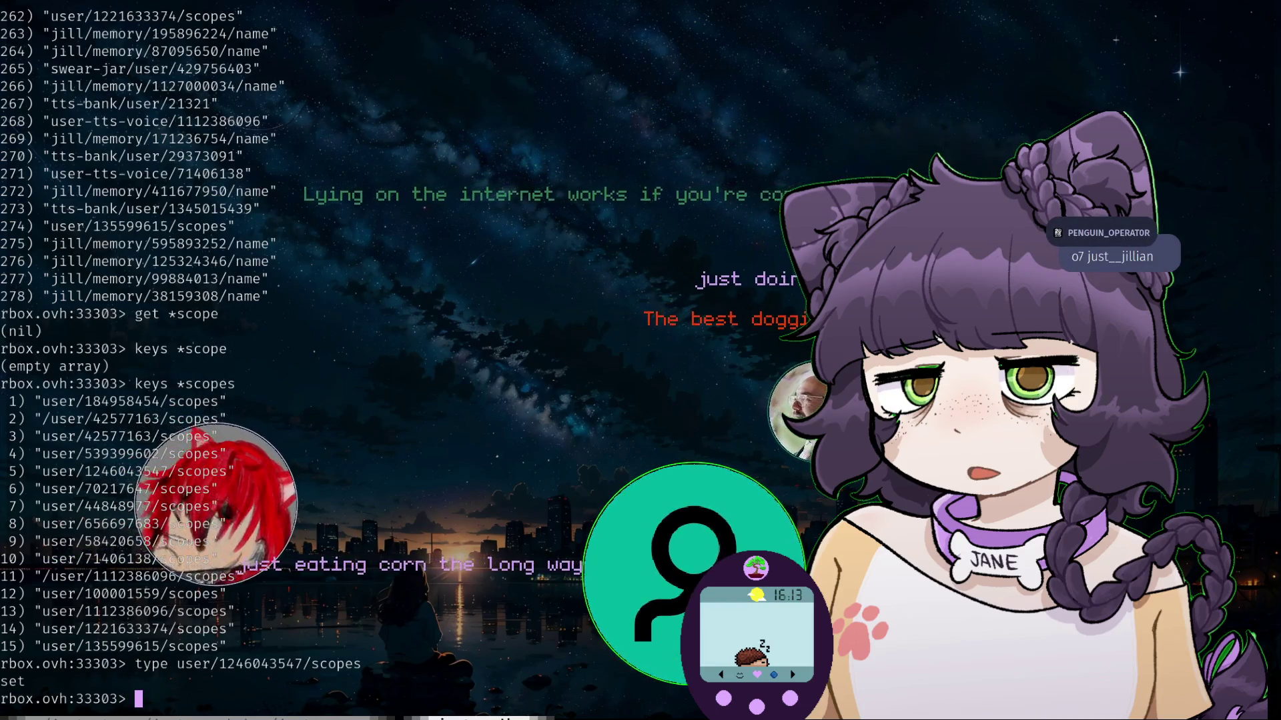
Step: List another user's seven scopes with SMEMBERS, selecting the ara-ara-mommy and uwu-people values
type("EMBERS user/1112386096/scopes")
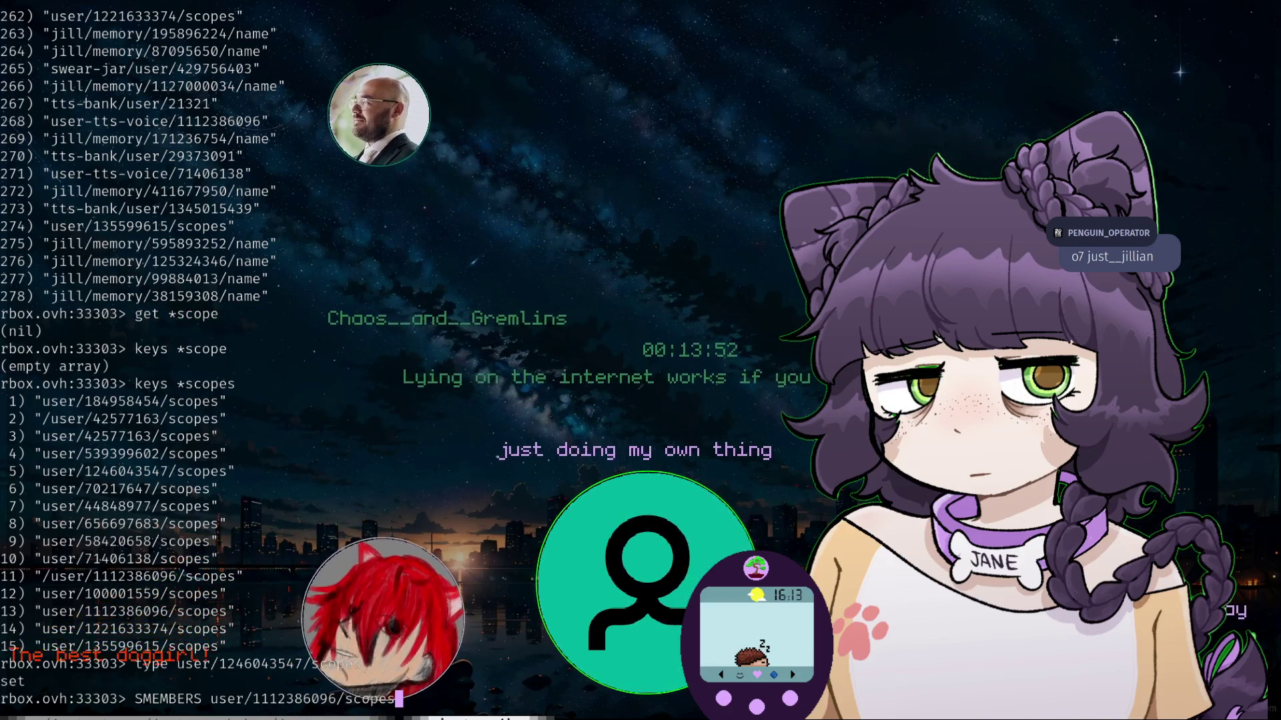
key("Return")
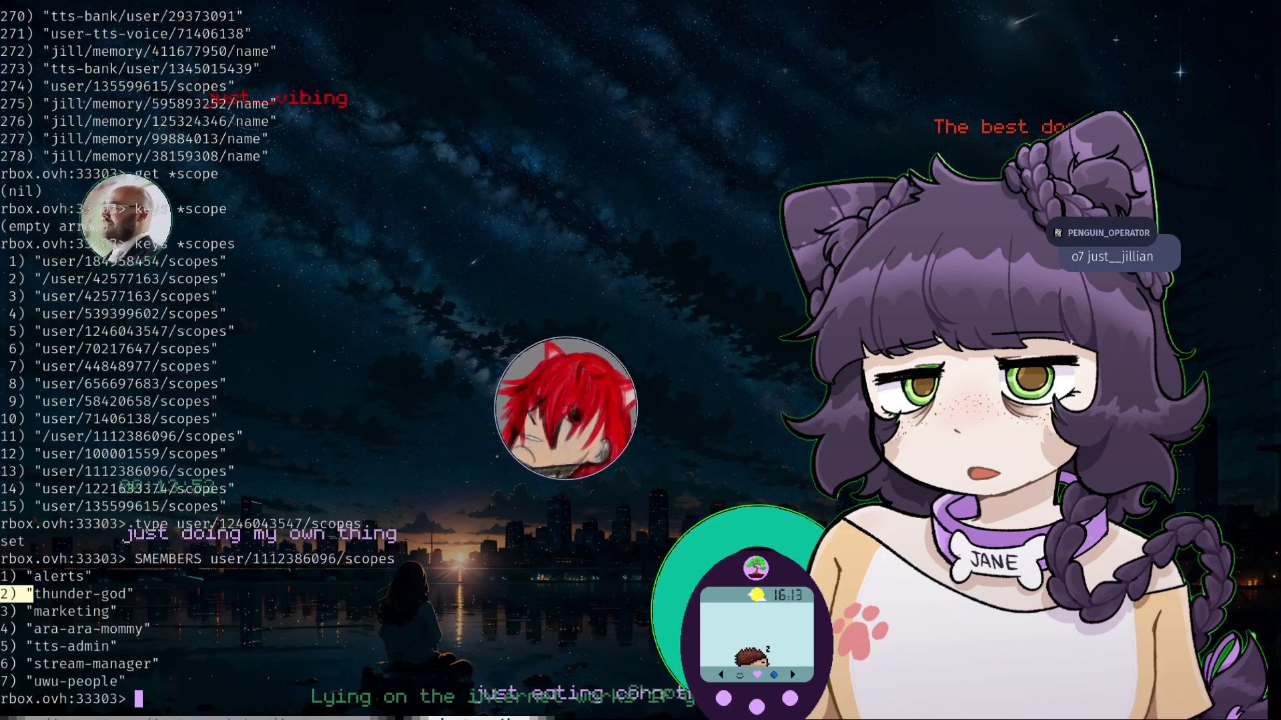
double_click(92, 629)
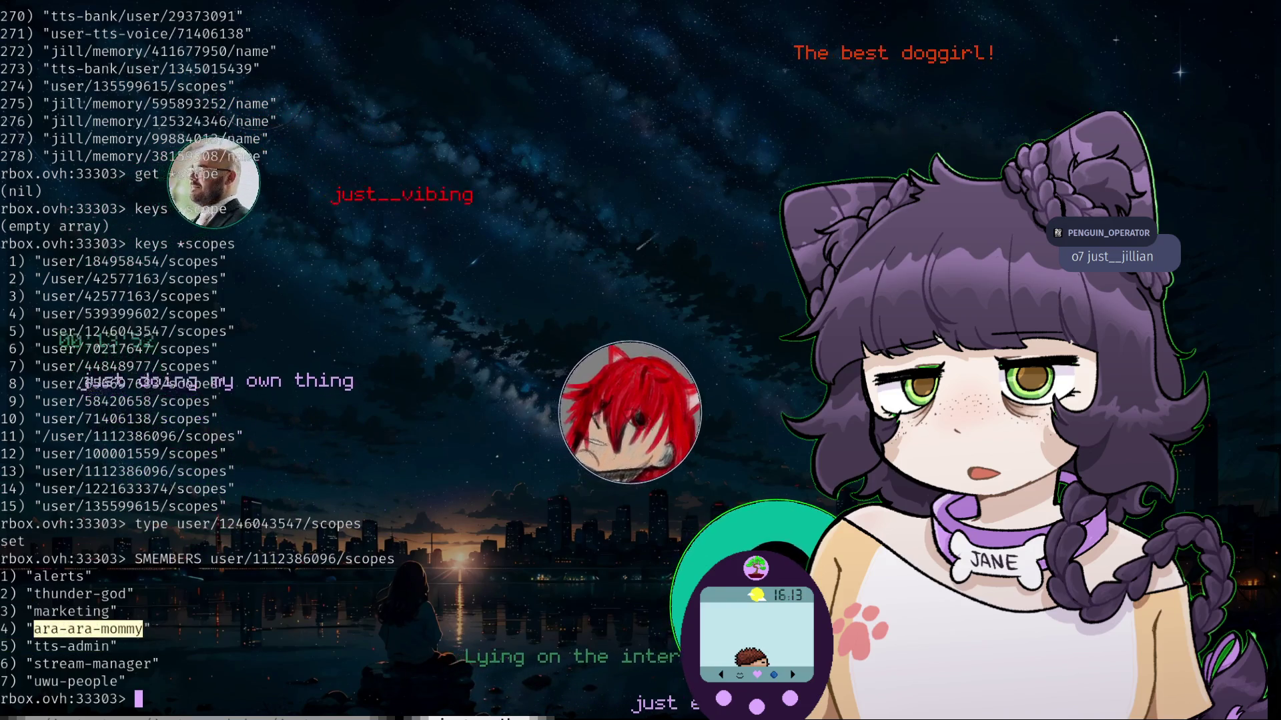
double_click(76, 682)
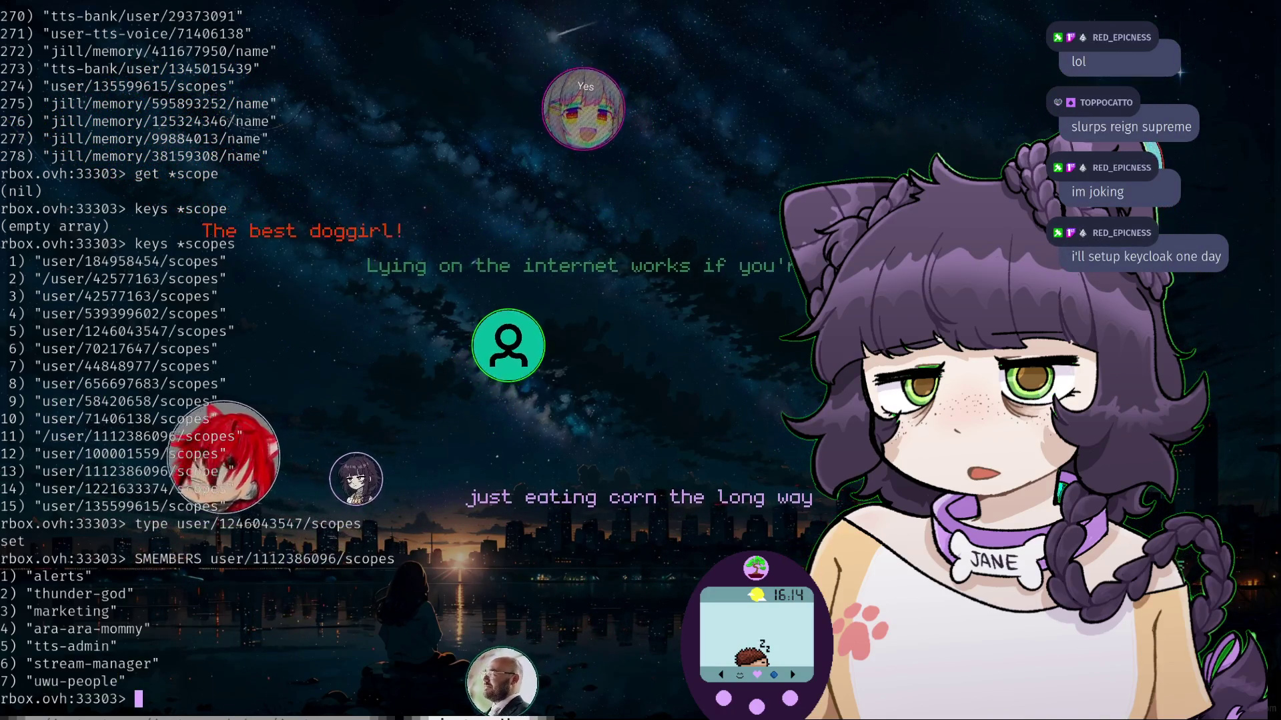
Step: Quit redis-cli with exit and close the full-screen terminal to return to Neovim's map.h
type("exit")
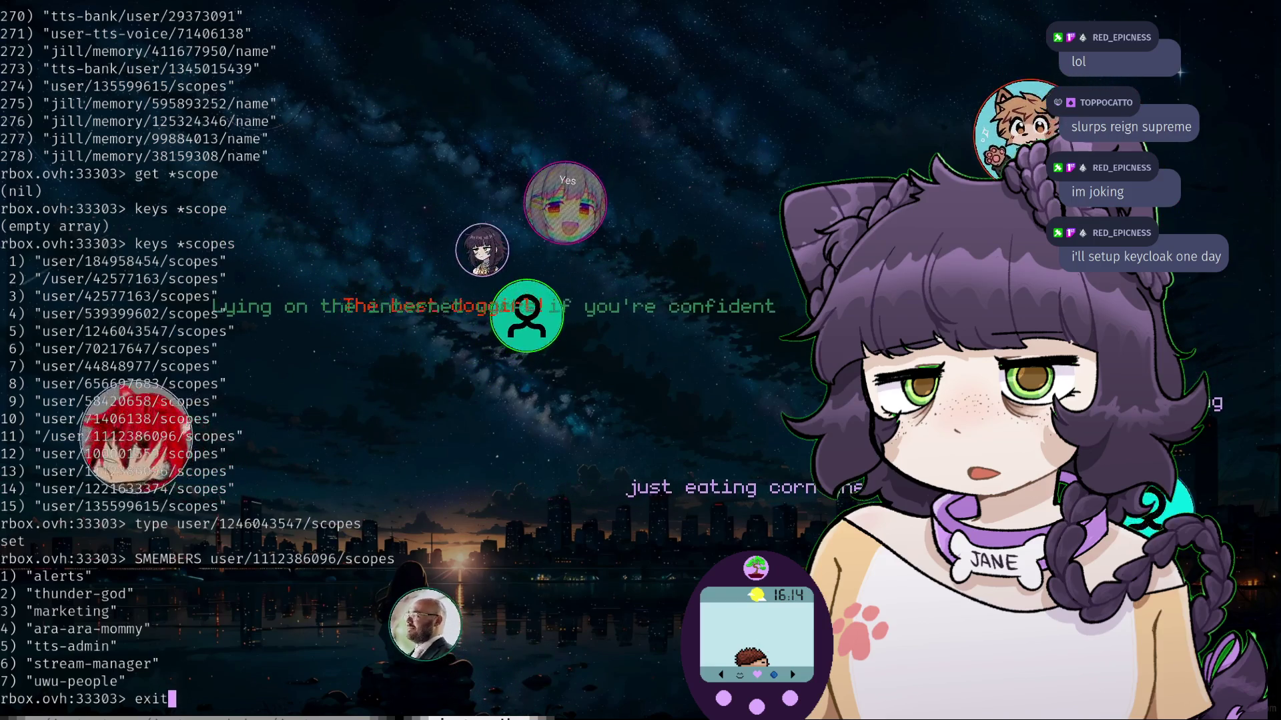
key("Return")
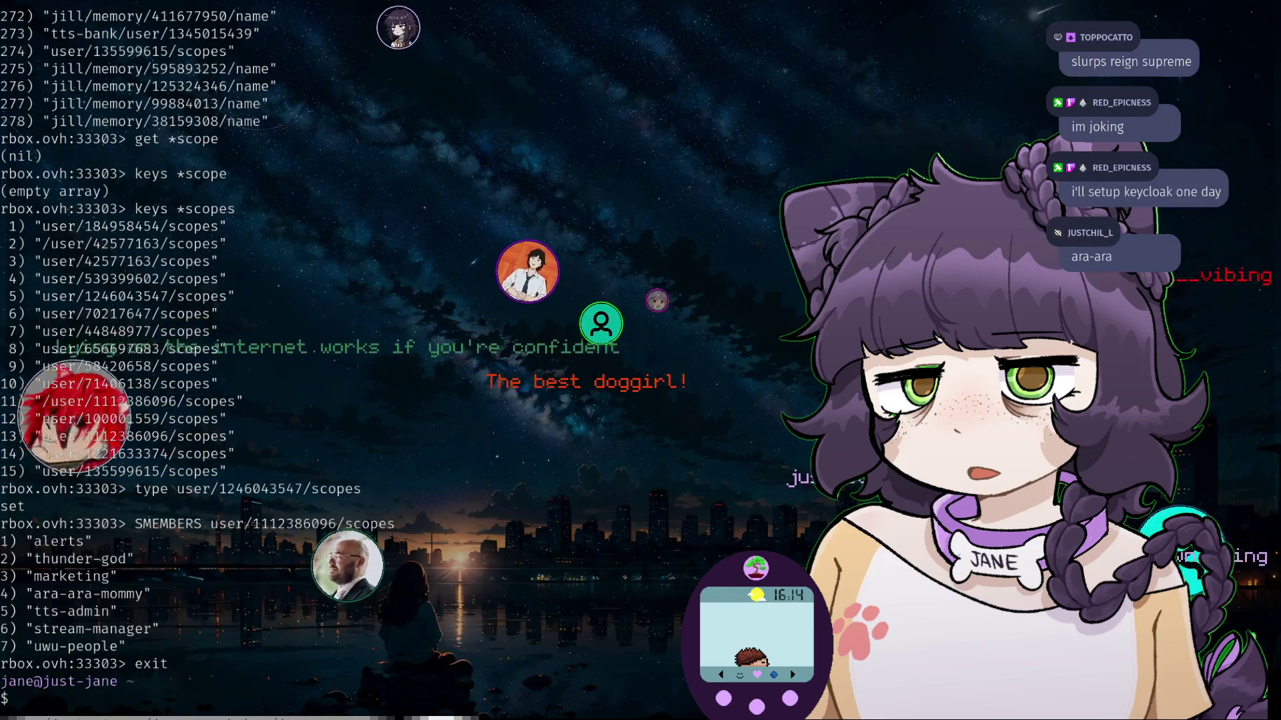
key("ctrl+d")
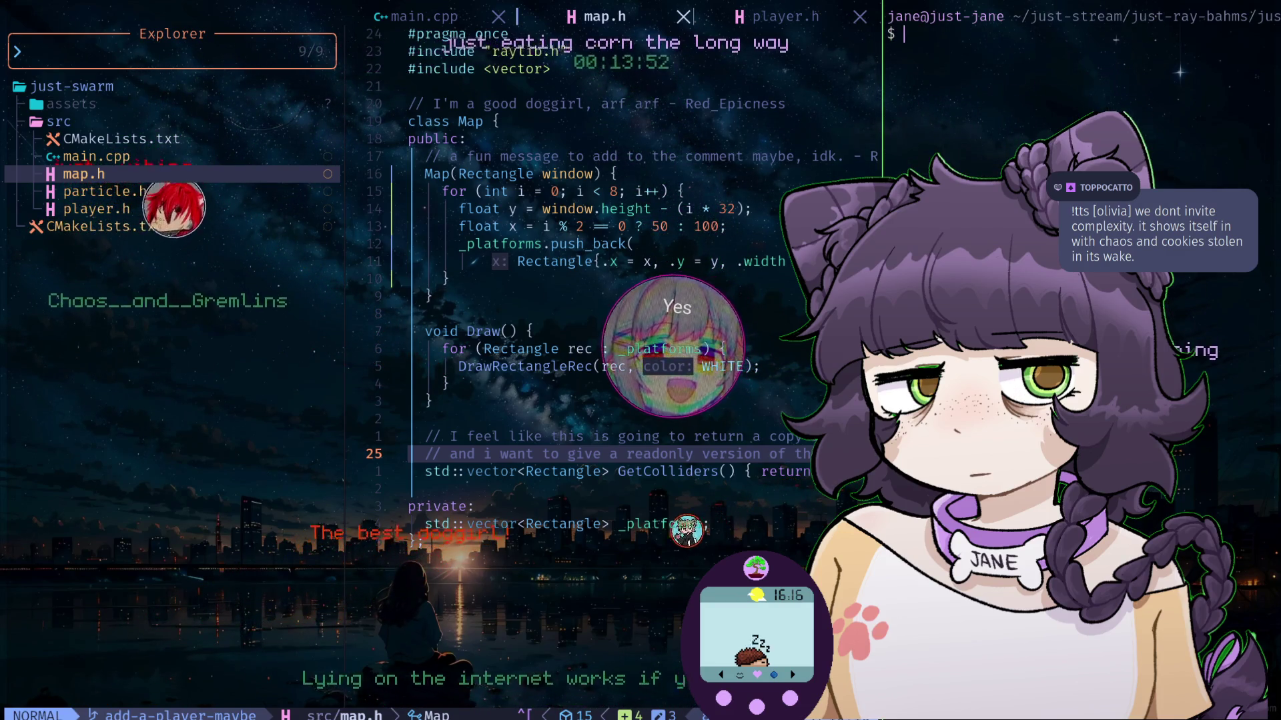
key("G")
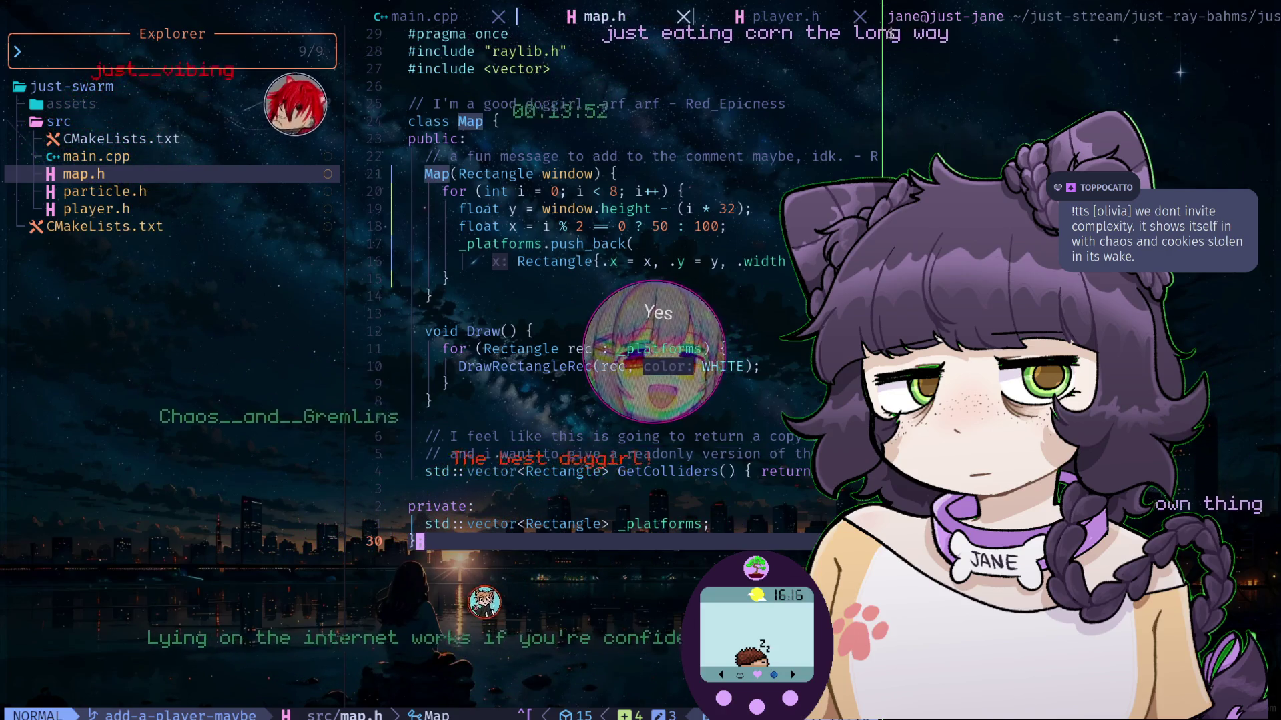